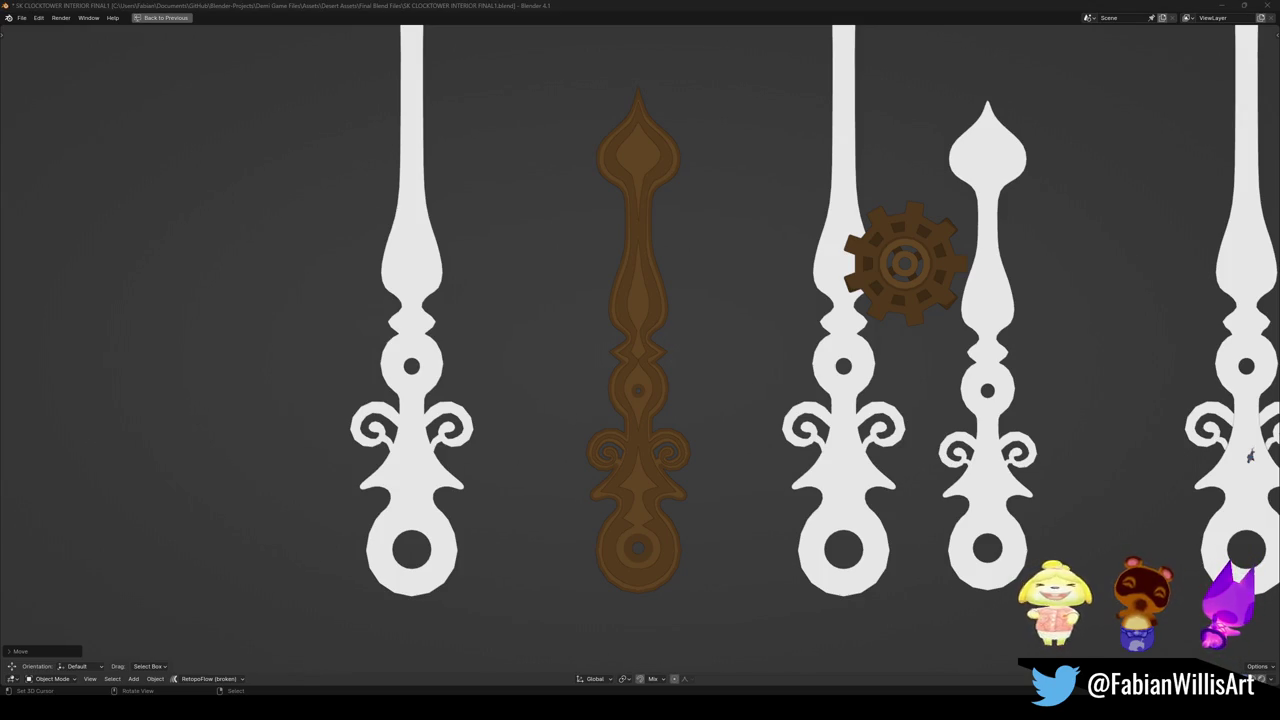
# Restore the full workspace, switch to Solid shading, and enter Edit Mode on the brown clock hand.
pyautogui.scroll(2, 655, 375)
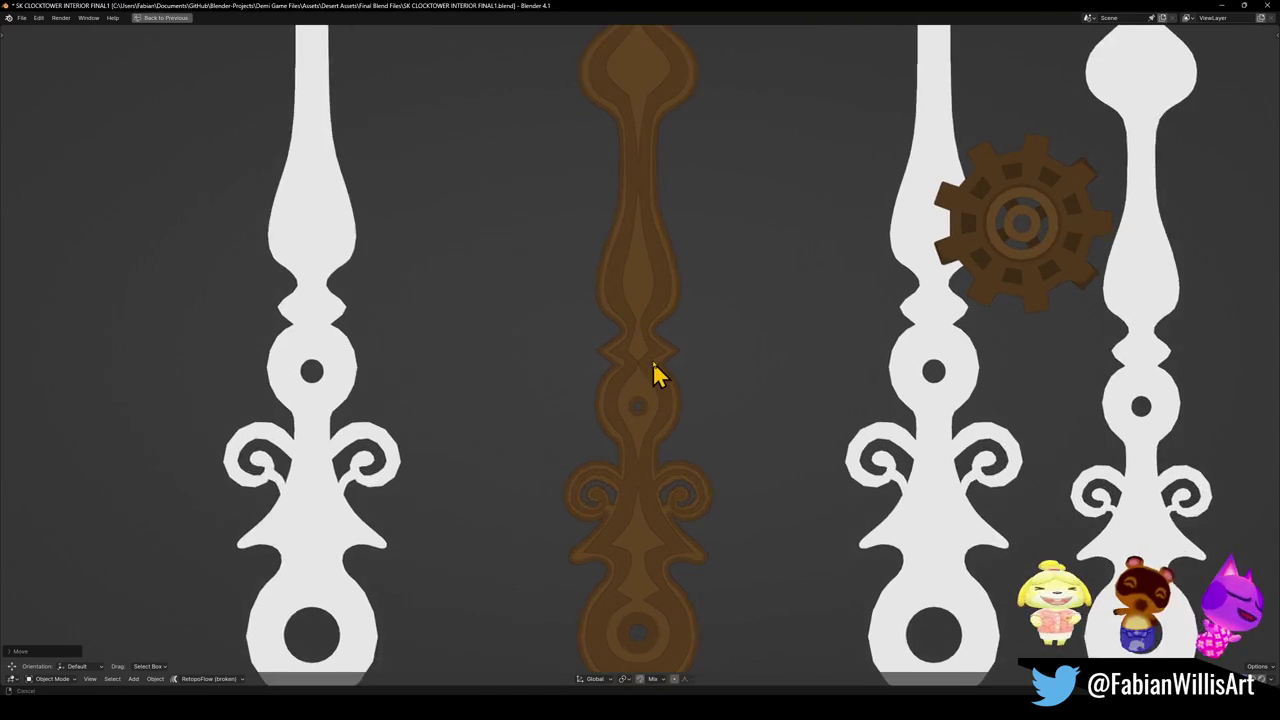
pyautogui.hotkey('ctrl', 'space')
pyautogui.scroll(-2, 720, 289)
pyautogui.scroll(-2, 714, 289)
pyautogui.scroll(-1, 697, 289)
pyautogui.press('z')
pyautogui.click(700, 355)
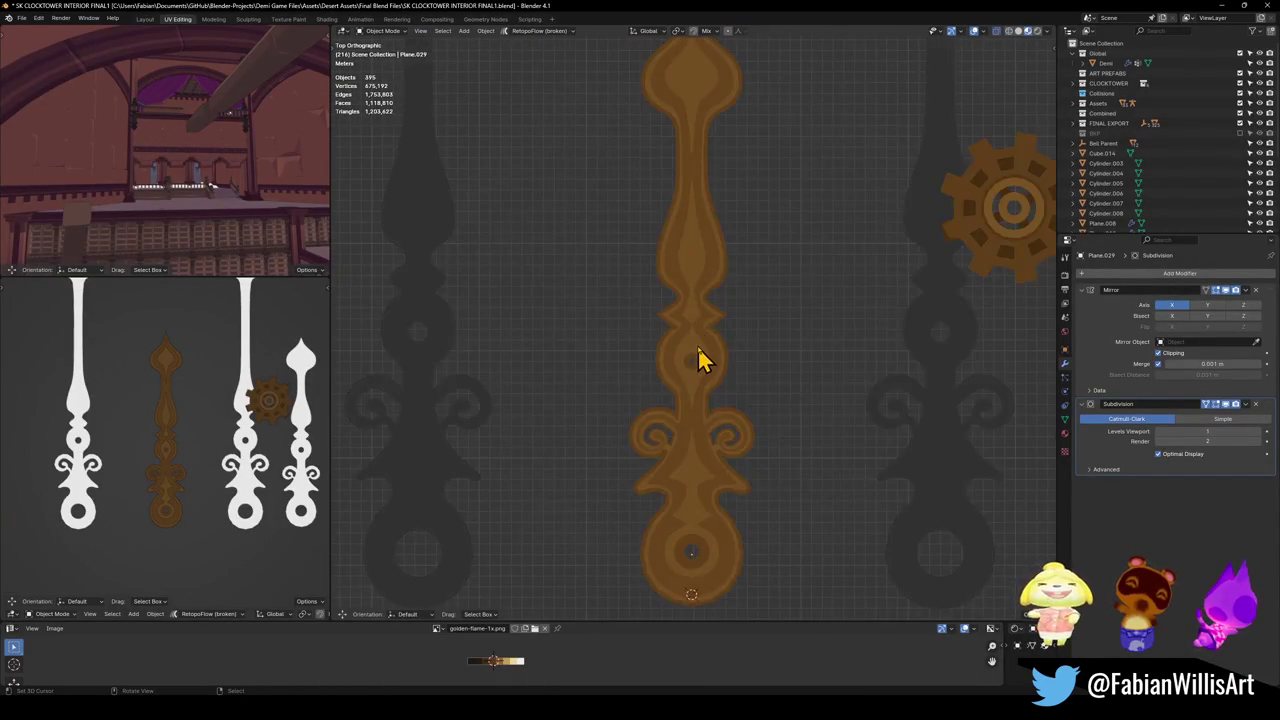
pyautogui.scroll(2, 705, 358)
pyautogui.click(705, 355)
pyautogui.scroll(3, 705, 355)
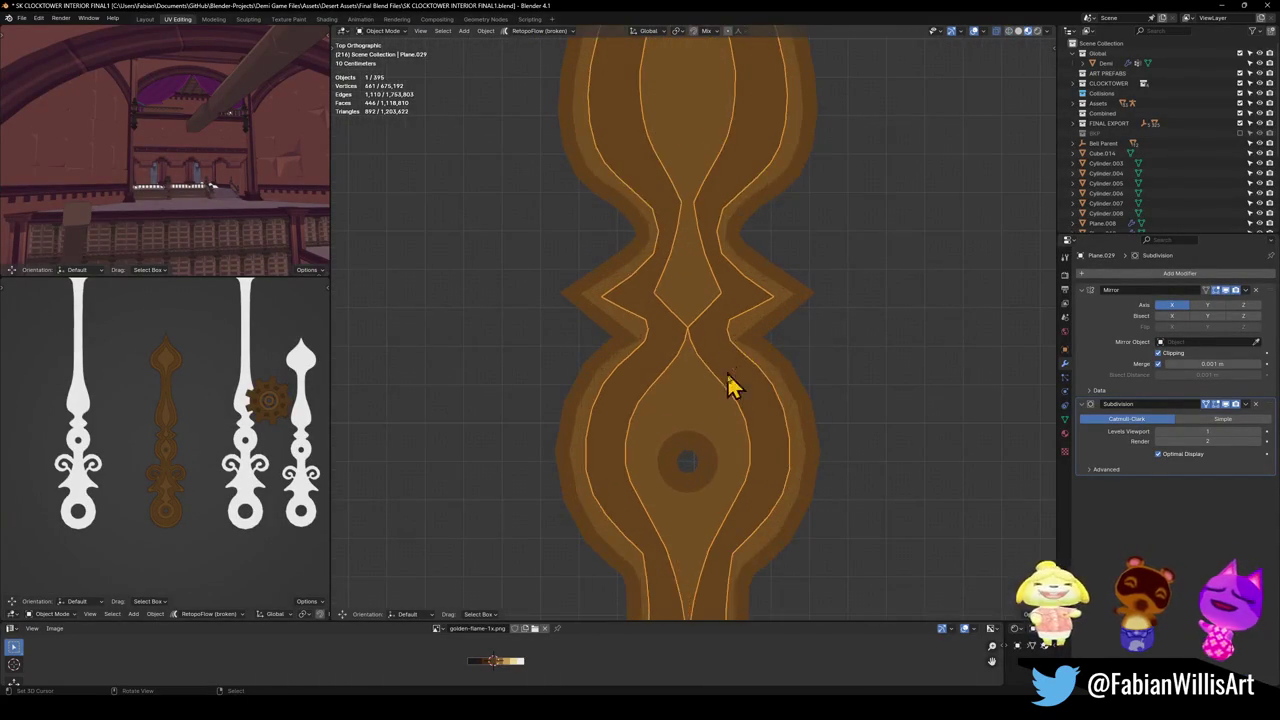
pyautogui.press('Tab')
# Move the vertices beside the central hole and at the lower waist into new positions.
pyautogui.click(691, 352)
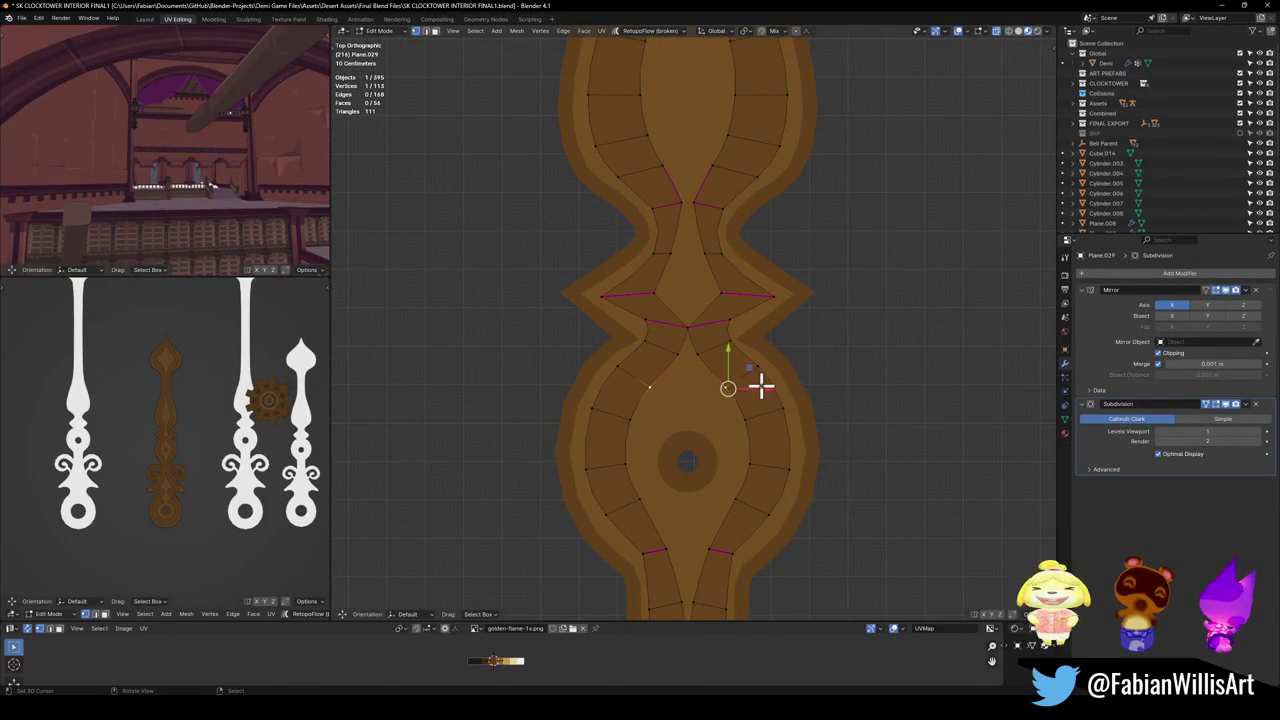
pyautogui.press('g')
pyautogui.click(729, 391)
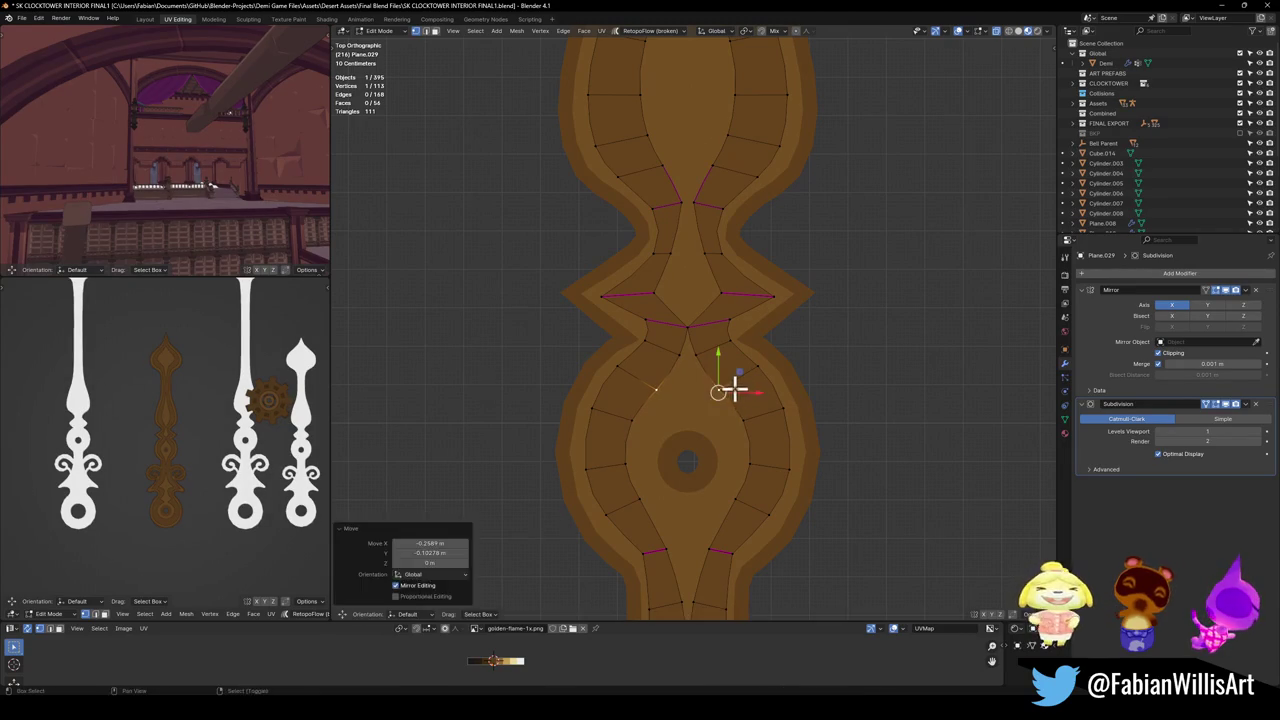
pyautogui.keyDown('shift'); pyautogui.moveTo(714, 545); pyautogui.dragTo(727, 456, button='middle'); pyautogui.keyUp('shift')
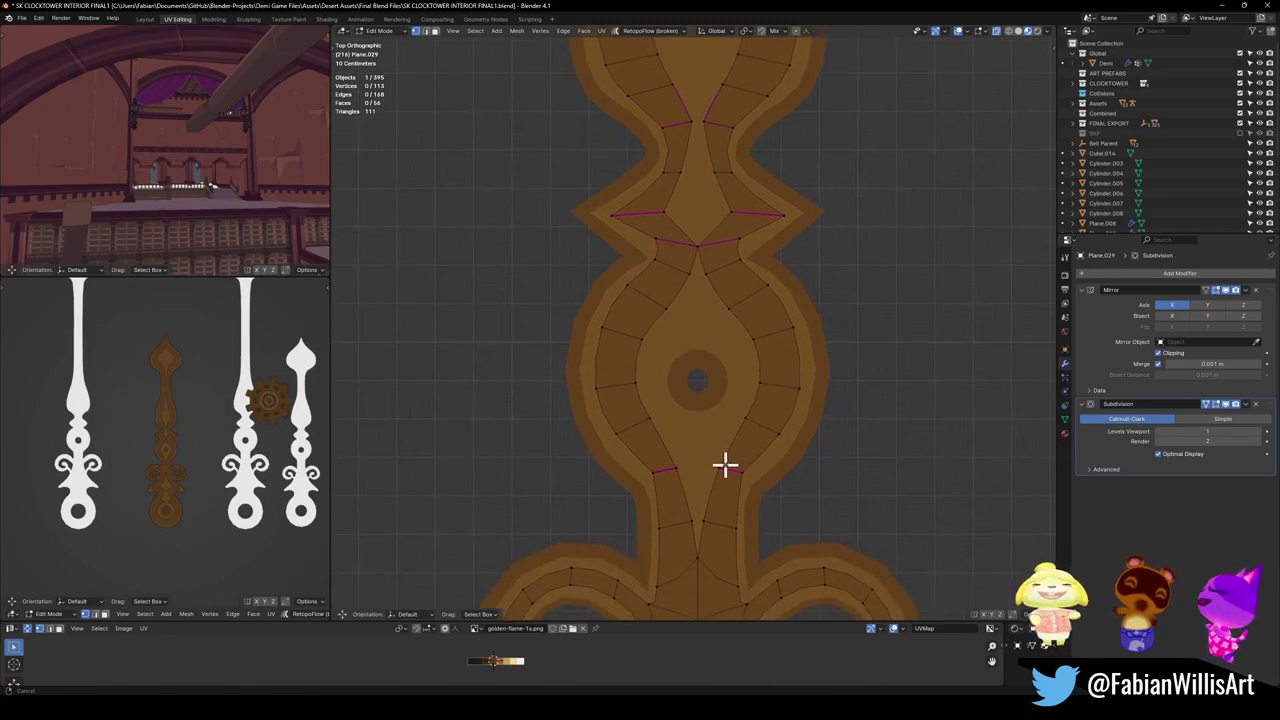
pyautogui.click(745, 408)
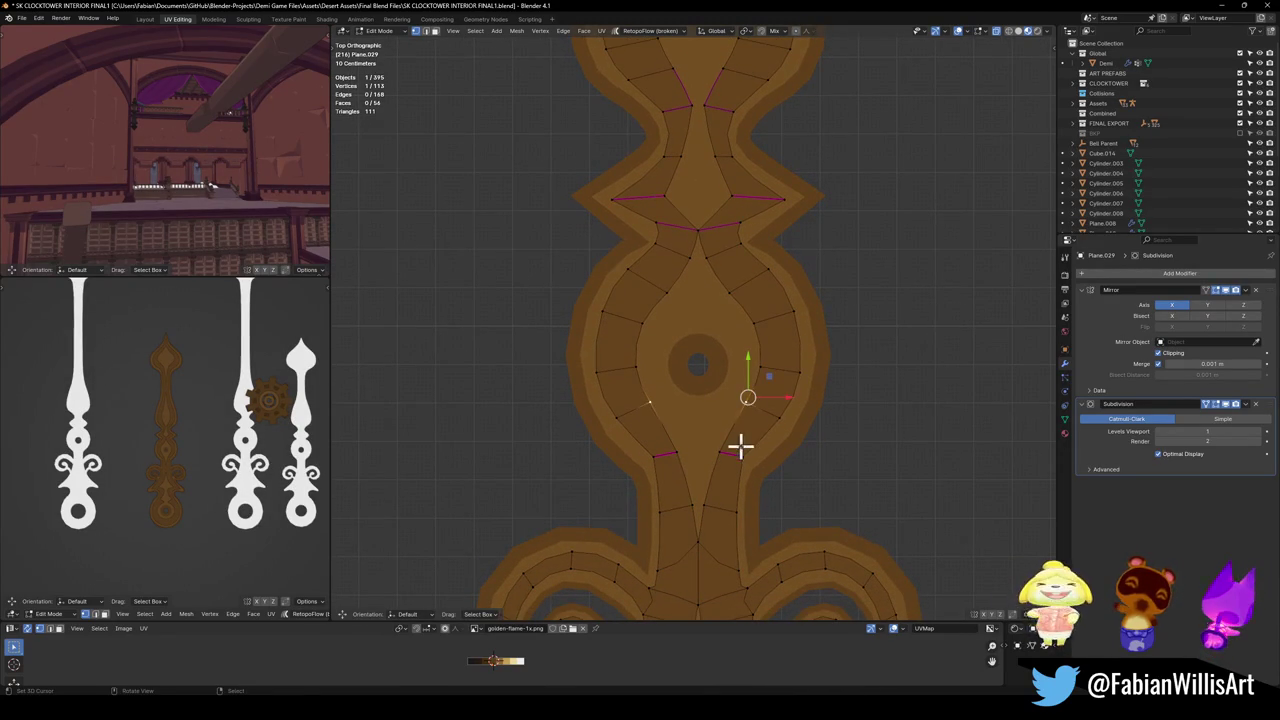
pyautogui.press('g')
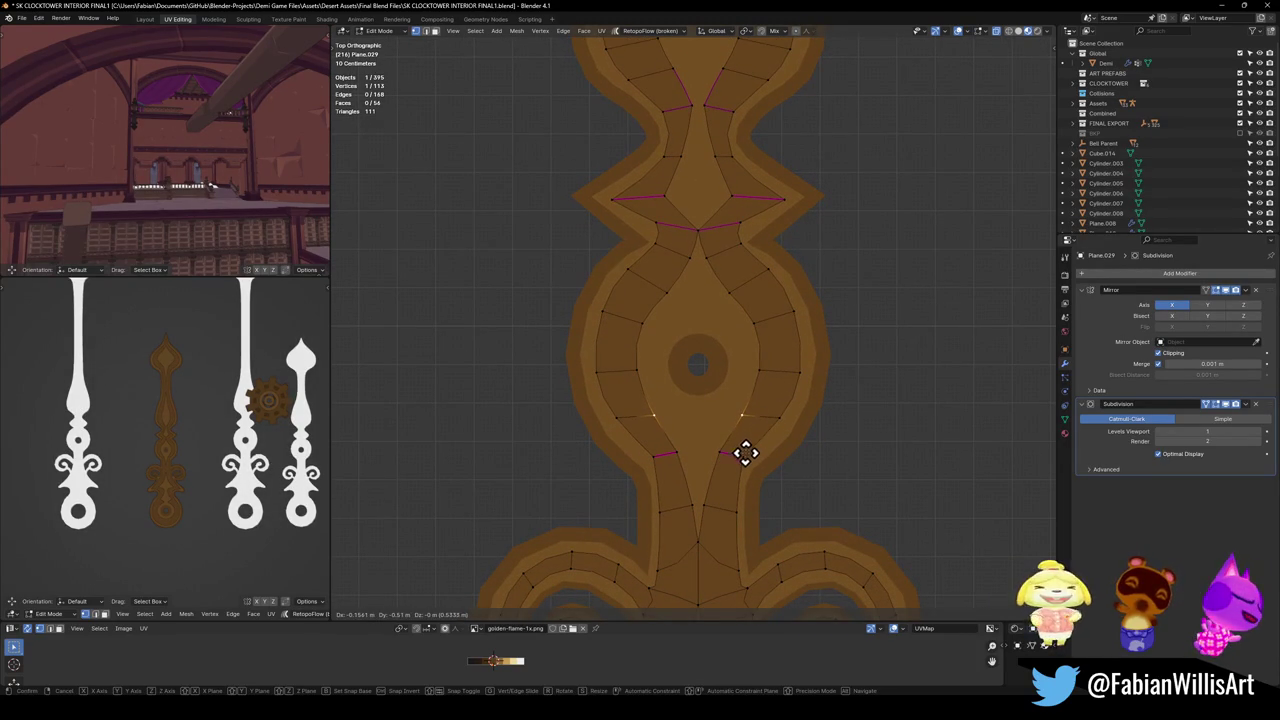
pyautogui.click(711, 477)
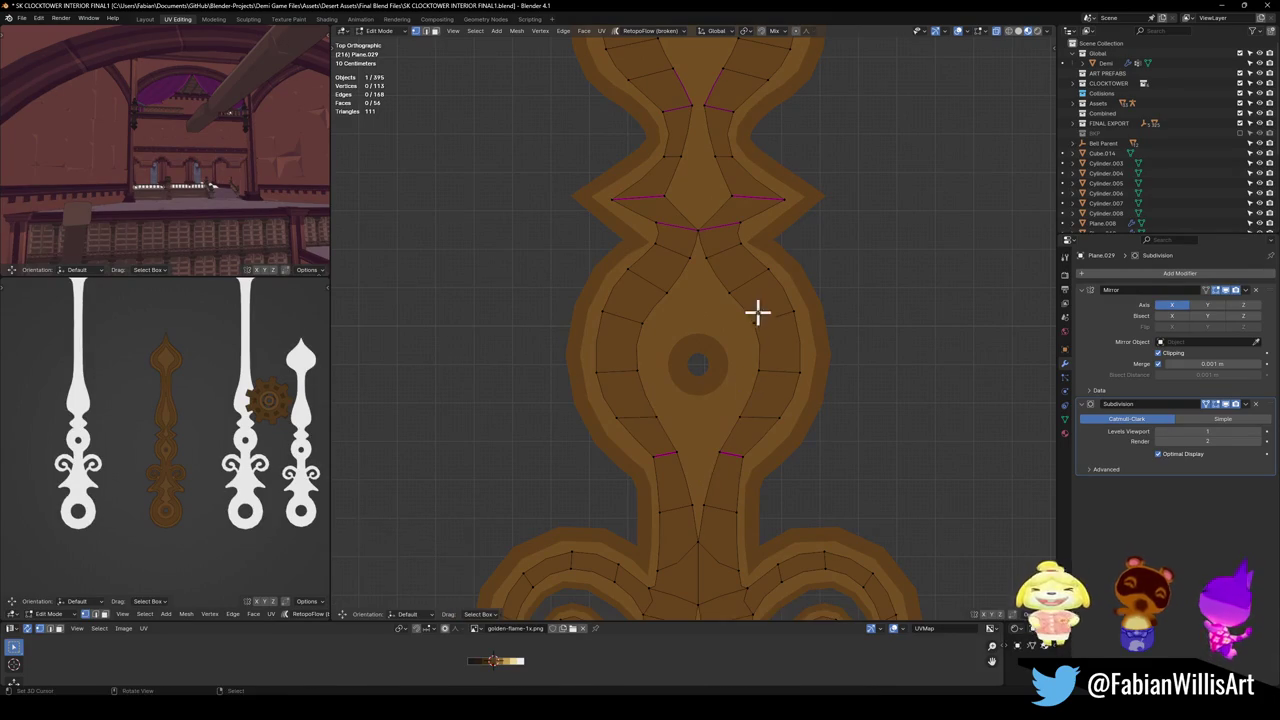
# Reposition the vertex above the central hole and the one below the diamond section.
pyautogui.click(740, 296)
pyautogui.press('g')
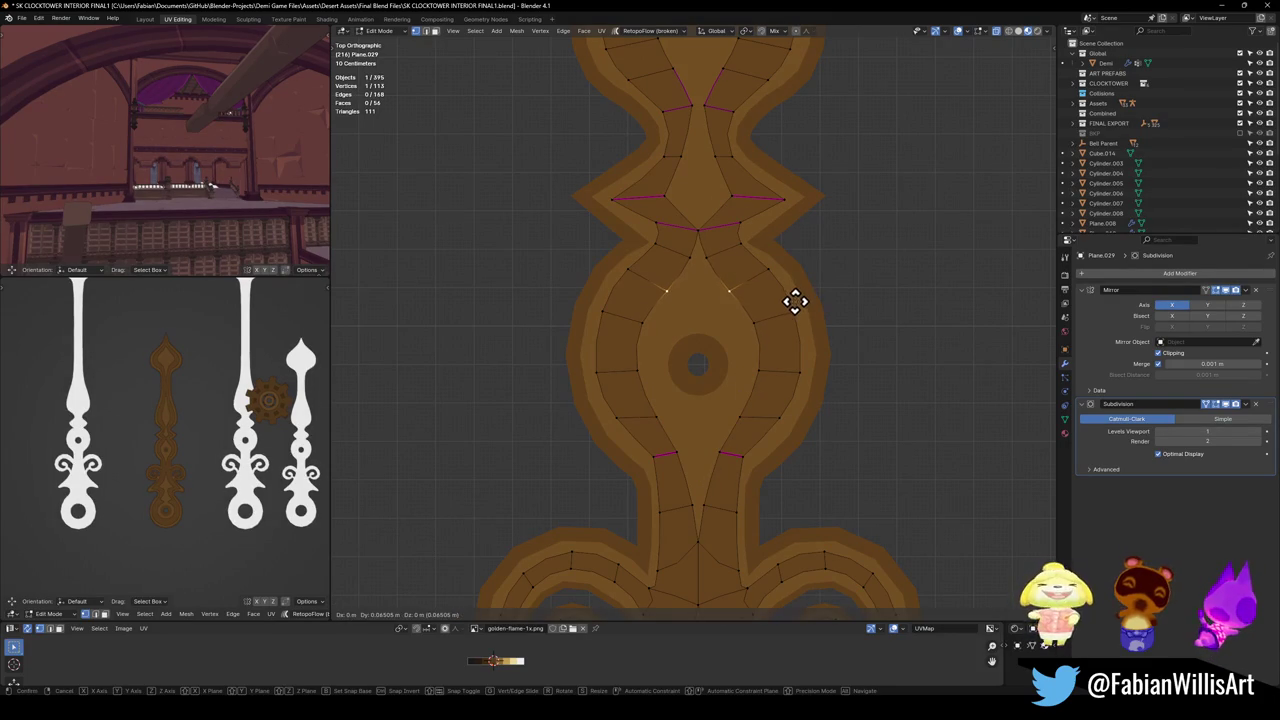
pyautogui.click(764, 286)
pyautogui.click(704, 257)
pyautogui.press('g')
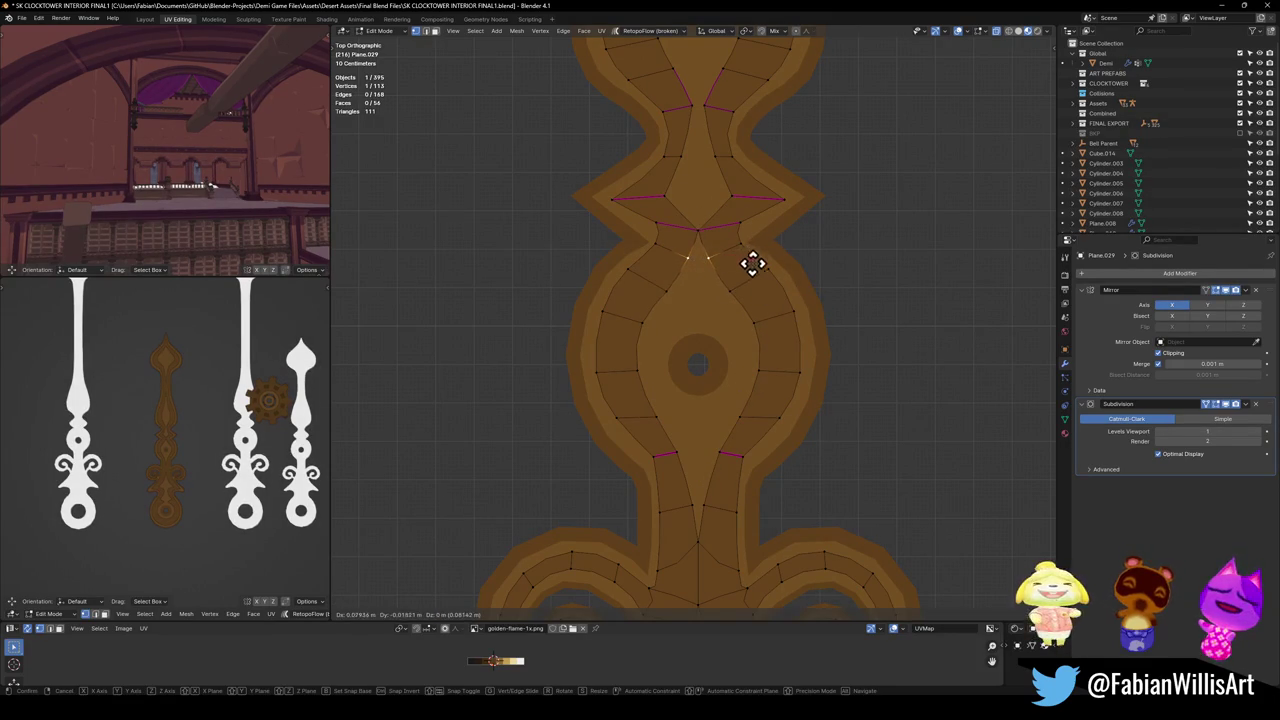
pyautogui.click(747, 269)
# Clear the selection, check the texture reference, and move the upper-waist vertex outward.
pyautogui.hotkey('alt', 'a')
pyautogui.scroll(4, 169, 477)
pyautogui.scroll(2, 190, 470)
pyautogui.moveTo(203, 463); pyautogui.dragTo(210, 400, button='middle')
pyautogui.scroll(-3, 677, 294)
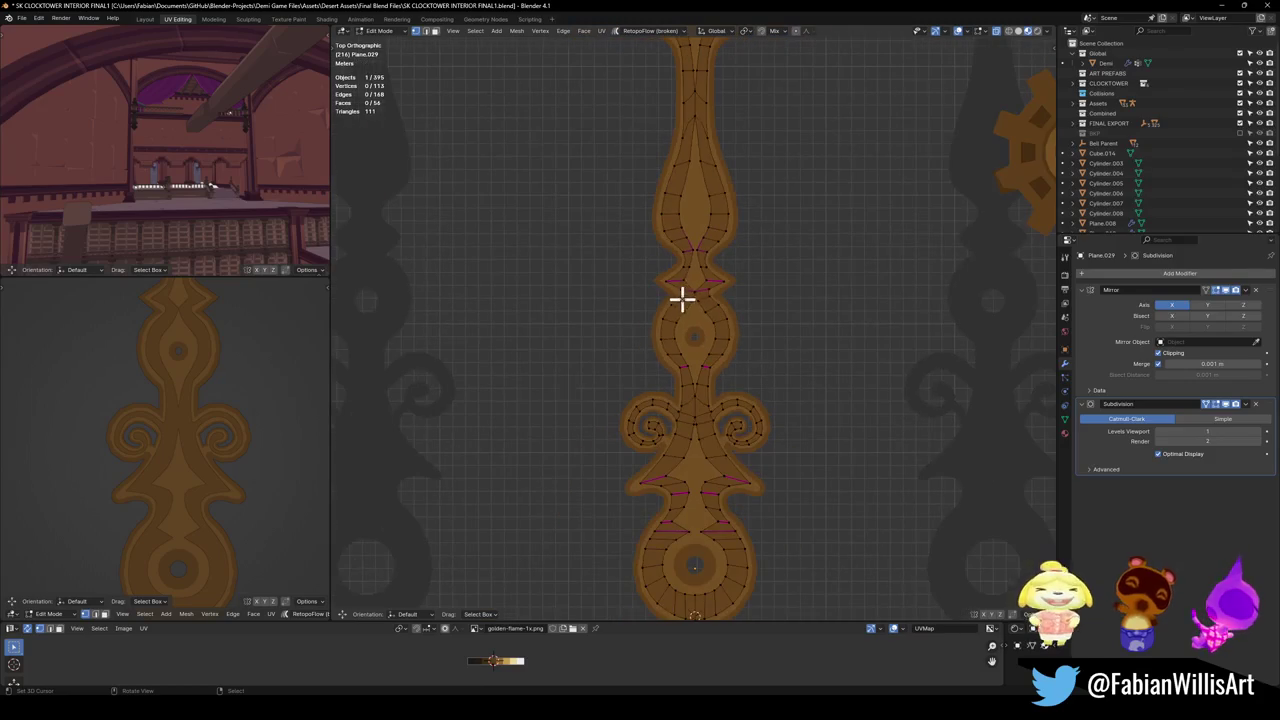
pyautogui.scroll(4, 716, 290)
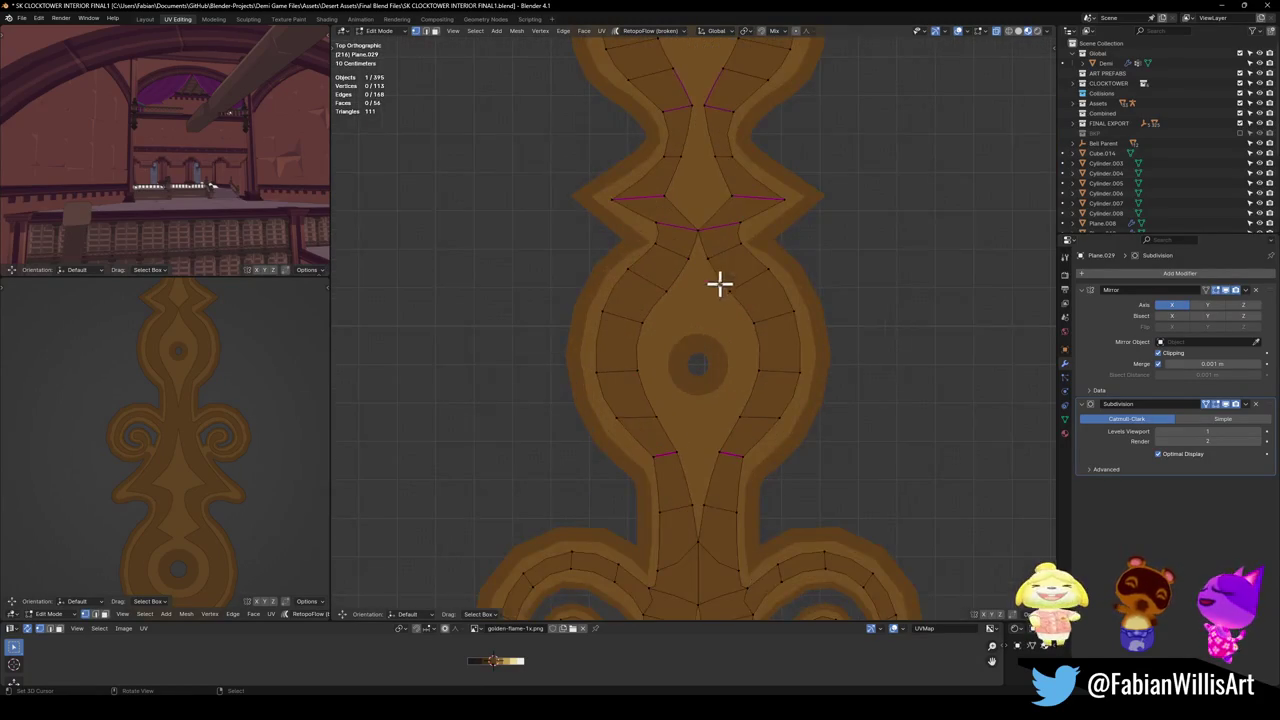
pyautogui.scroll(1, 700, 340)
pyautogui.keyDown('shift'); pyautogui.moveTo(690, 378); pyautogui.dragTo(697, 426, button='middle'); pyautogui.keyUp('shift')
pyautogui.click(706, 270)
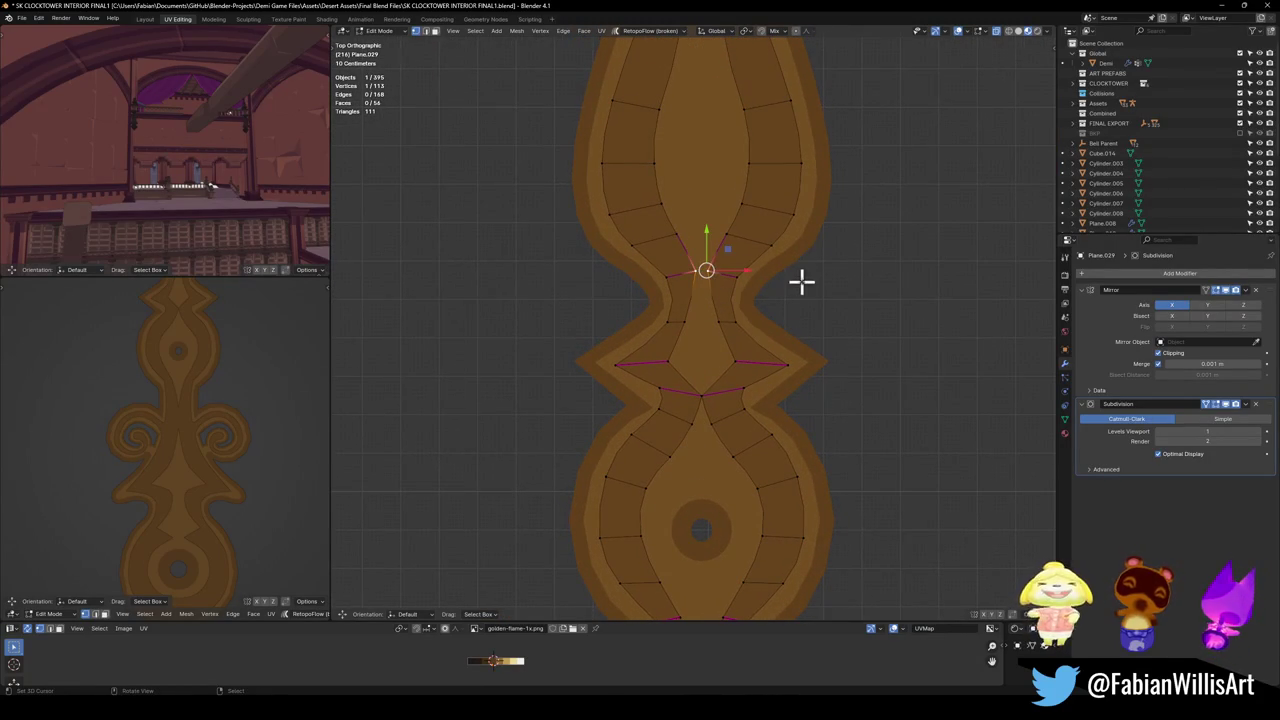
pyautogui.scroll(-2, 240, 385)
pyautogui.moveTo(214, 380); pyautogui.dragTo(209, 440, button='middle')
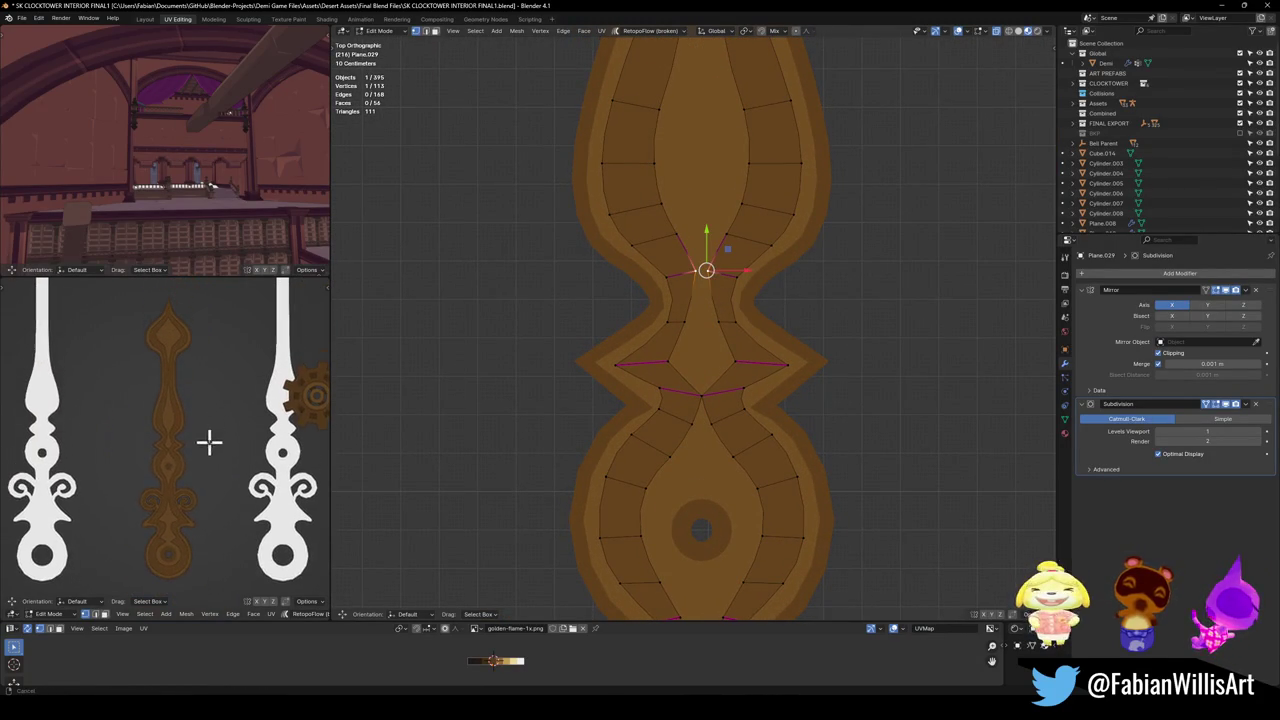
pyautogui.press('g')
pyautogui.click(840, 240)
pyautogui.click(840, 240)
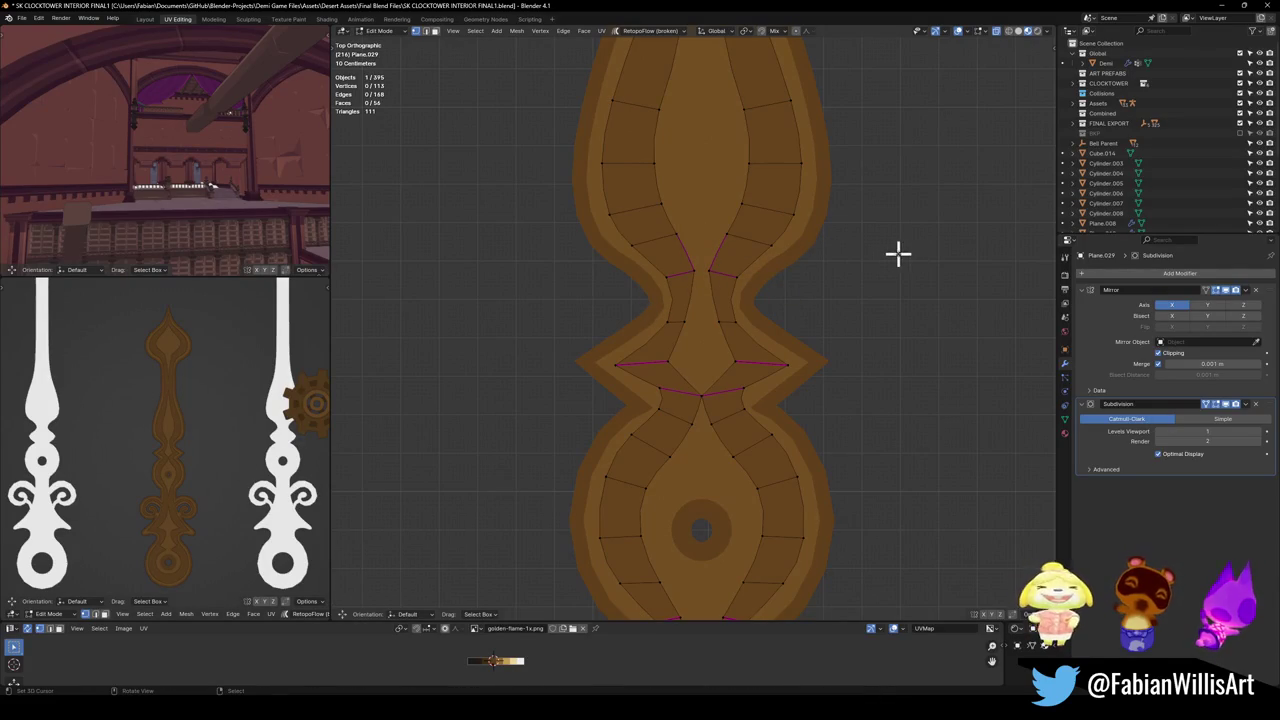
pyautogui.scroll(3, 189, 431)
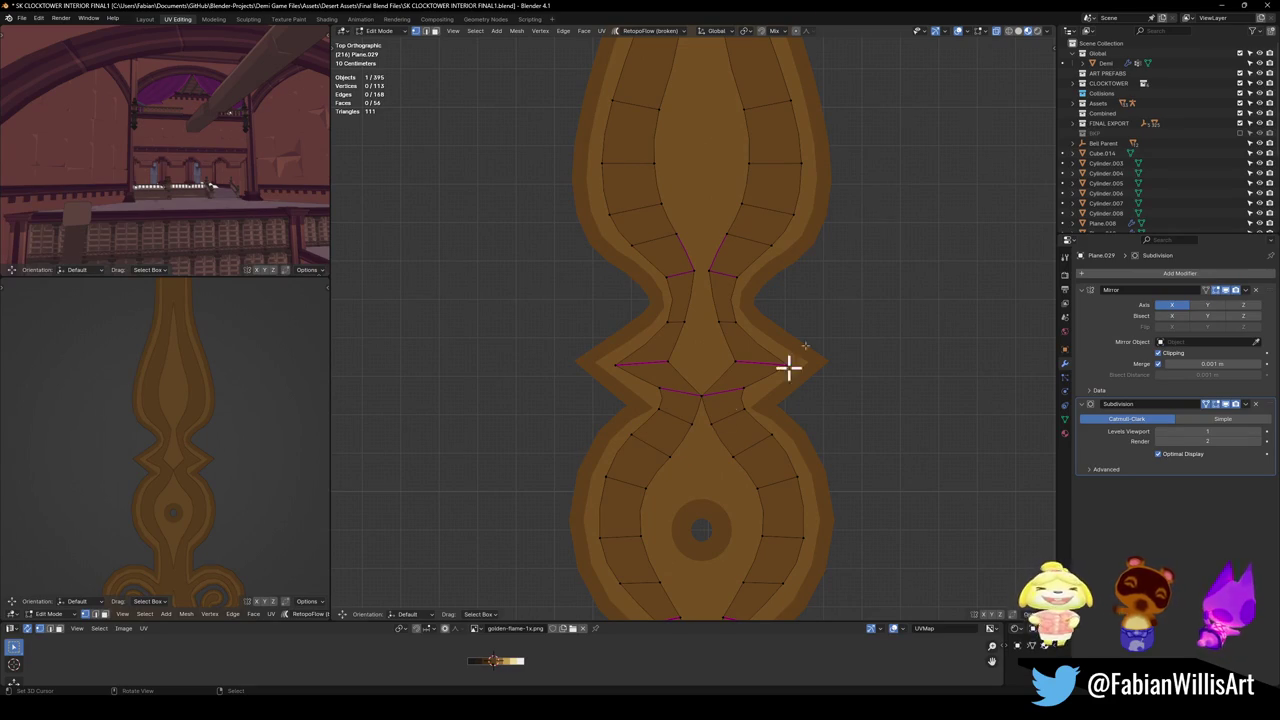
pyautogui.click(746, 414)
pyautogui.press('g')
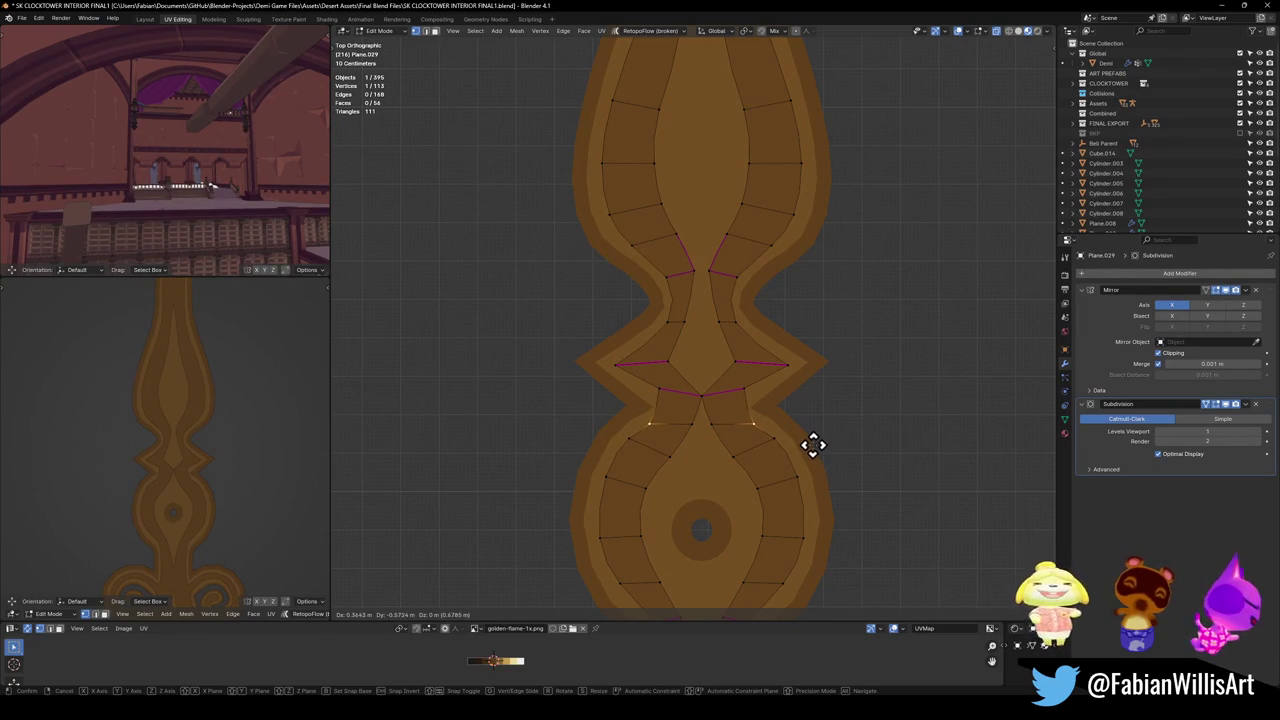
pyautogui.click(813, 447)
pyautogui.scroll(2, 257, 429)
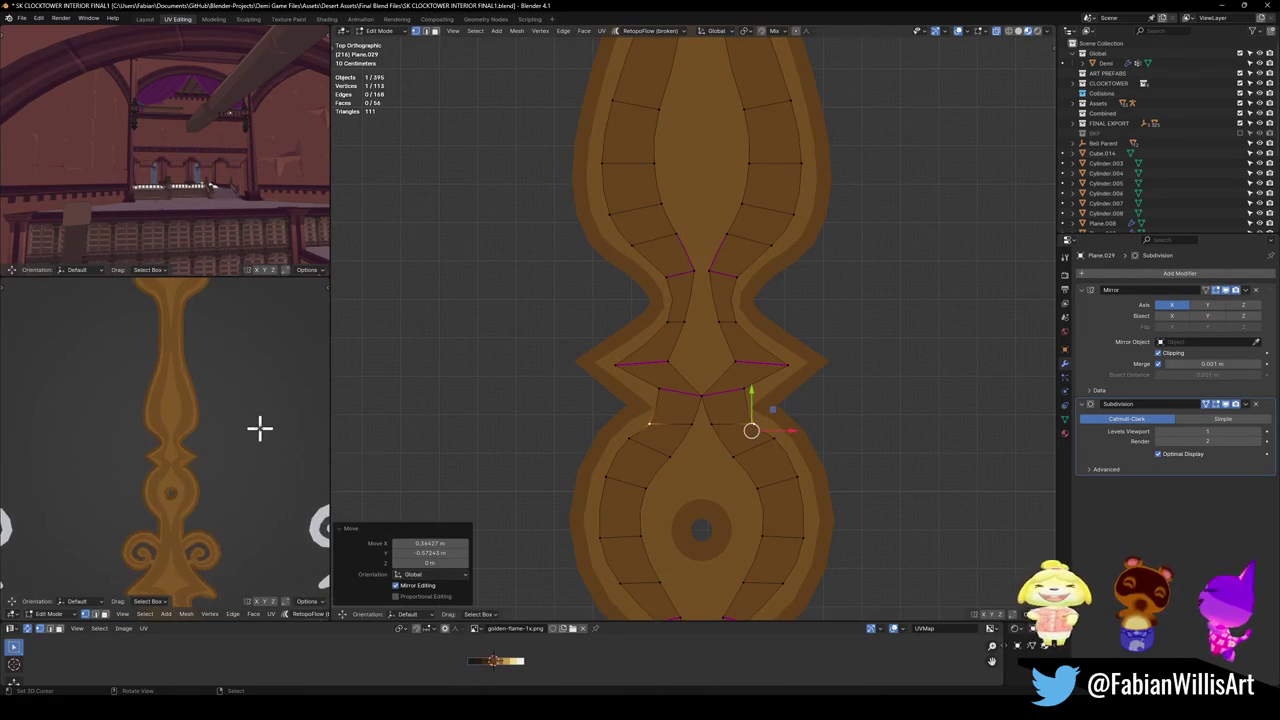
pyautogui.scroll(2, 244, 410)
pyautogui.hotkey('ctrl', 'z')
pyautogui.hotkey('ctrl', 'z')
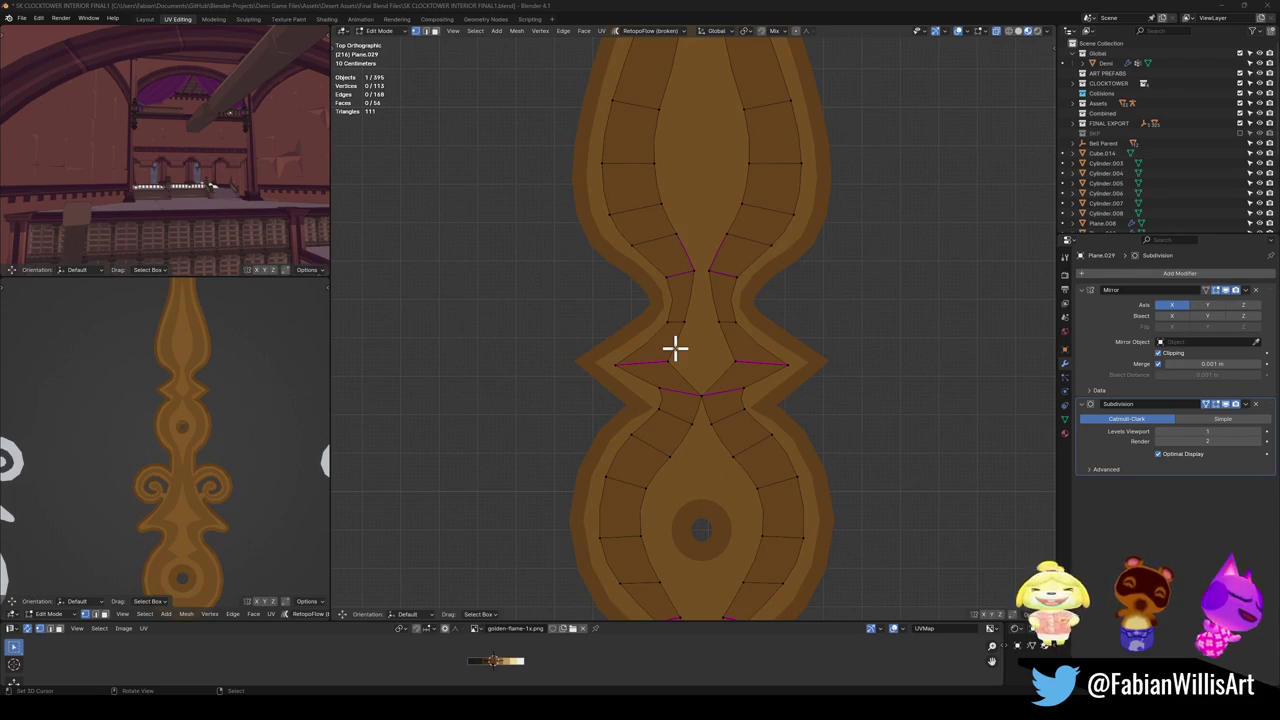
# Slide the upper-neck vertex along X onto the mirror centre line.
pyautogui.click(704, 271)
pyautogui.press('g')
pyautogui.press('x')
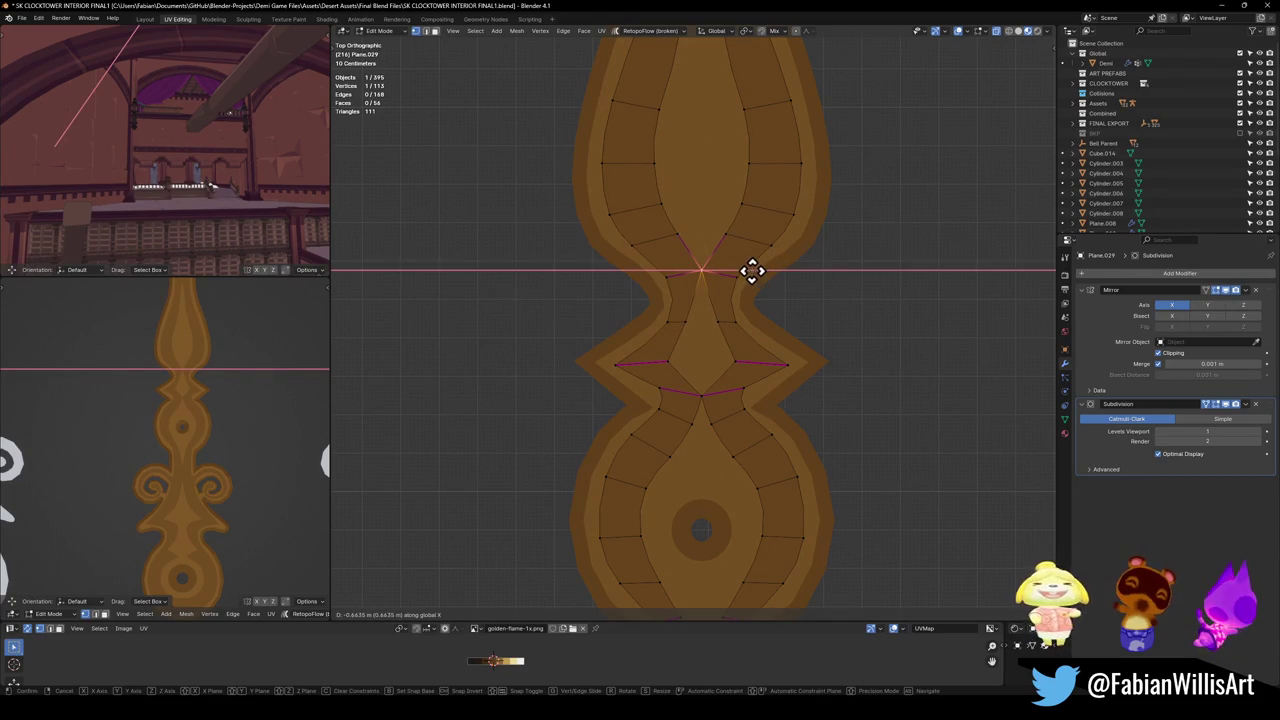
pyautogui.click(751, 271)
# Slide the vertex at the upper bulb's base along X onto the centre line.
pyautogui.scroll(2, 718, 255)
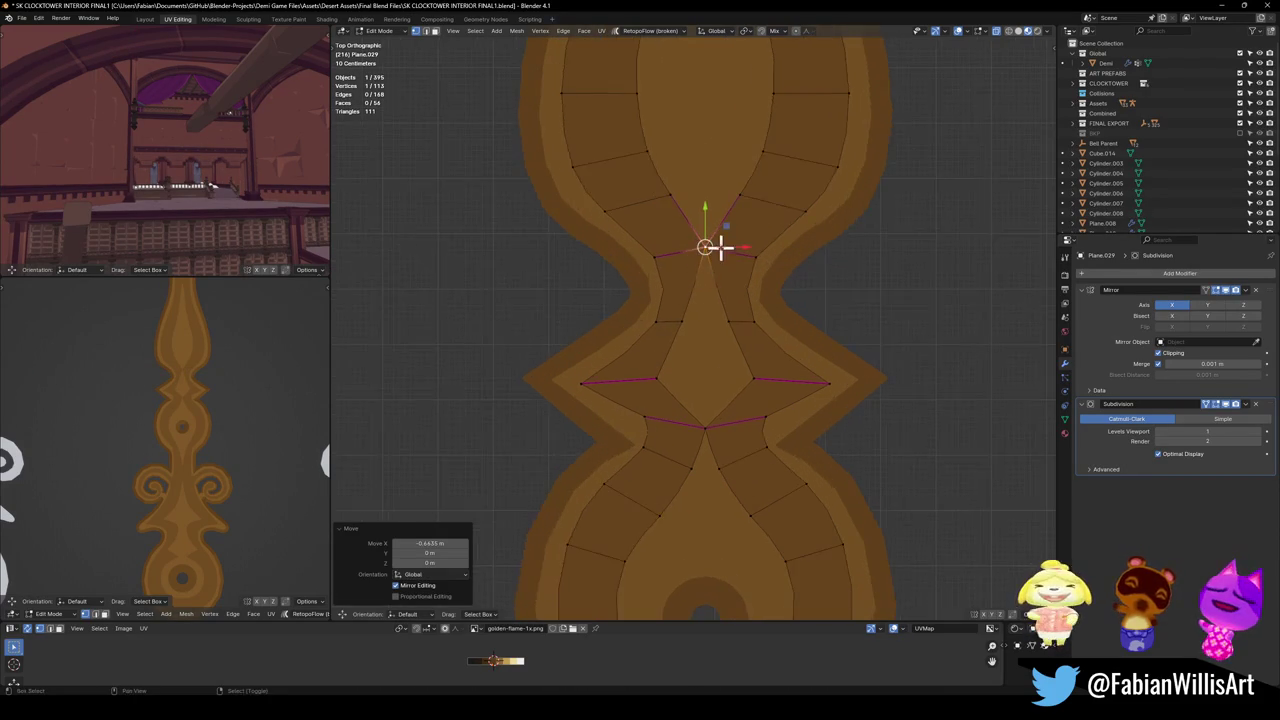
pyautogui.keyDown('shift'); pyautogui.moveTo(716, 249); pyautogui.dragTo(714, 443, button='middle'); pyautogui.keyUp('shift')
pyautogui.click(722, 427)
pyautogui.press('g')
pyautogui.press('x')
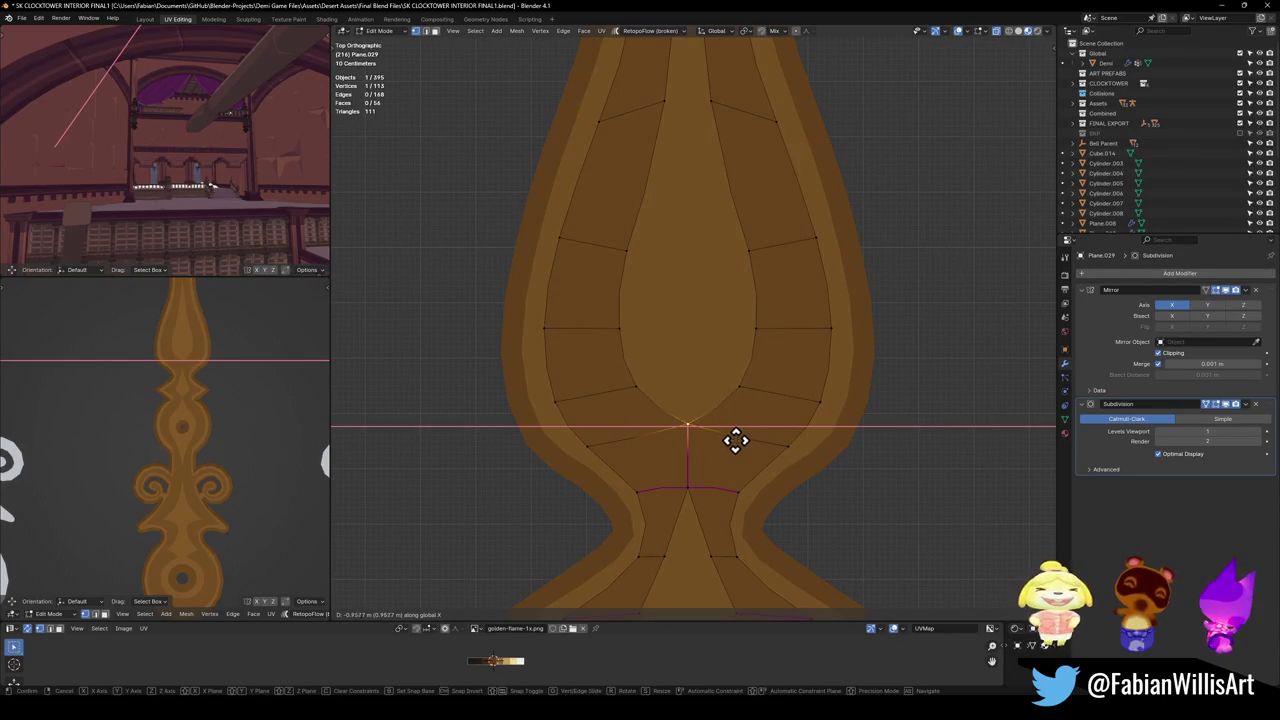
pyautogui.click(735, 440)
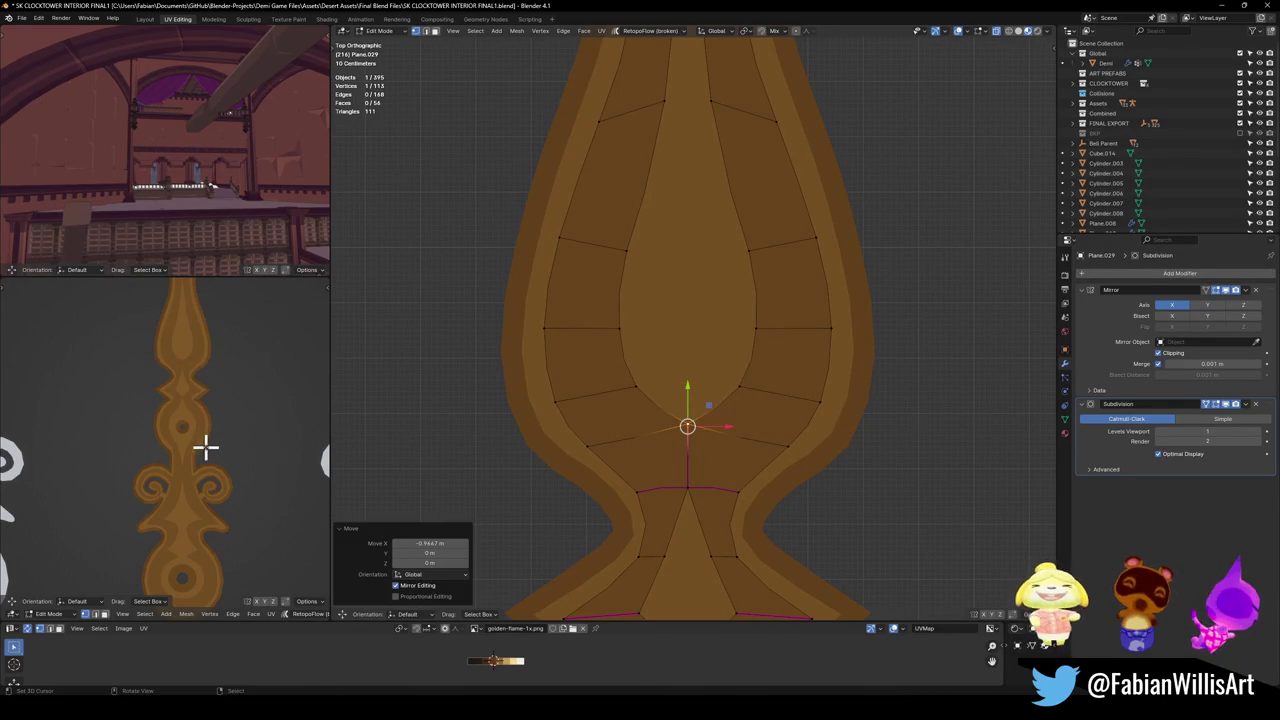
# Try moving another neck vertex but cancel, leaving it in place, and deselect it.
pyautogui.scroll(-2, 180, 414)
pyautogui.scroll(2, 188, 412)
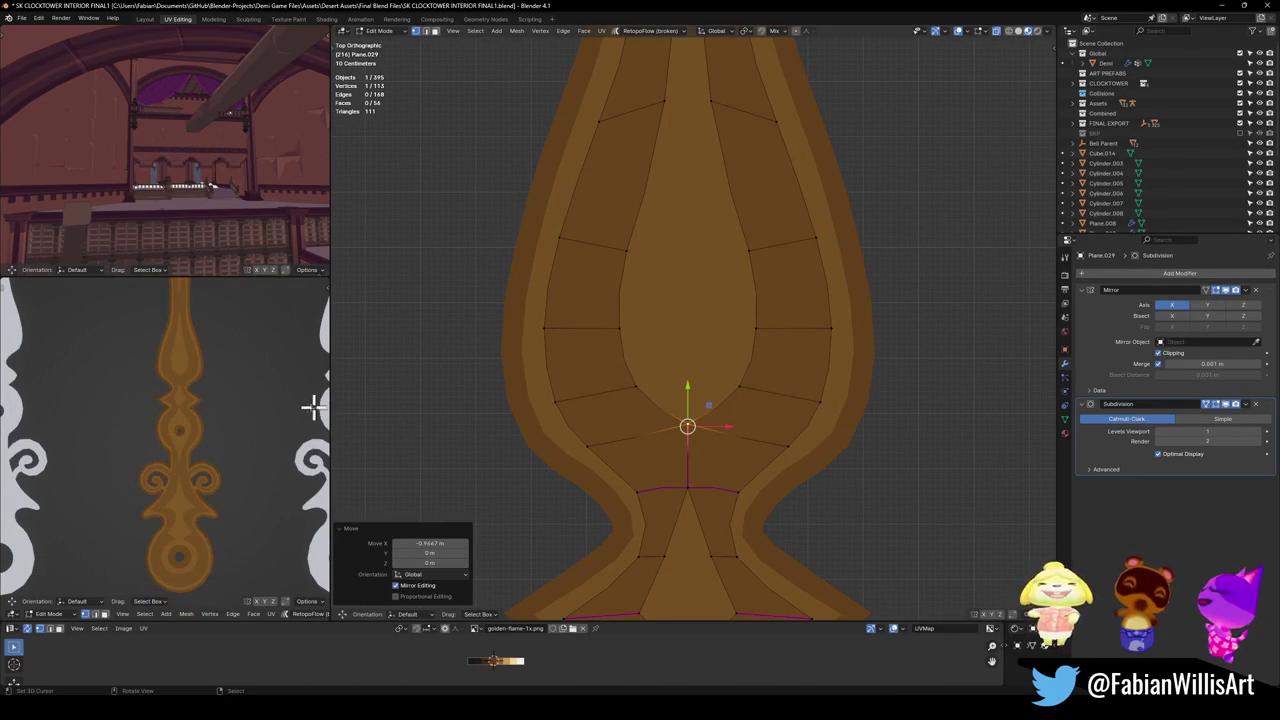
pyautogui.scroll(-3, 770, 380)
pyautogui.scroll(-2, 736, 382)
pyautogui.scroll(-2, 726, 393)
pyautogui.scroll(-1, 709, 389)
pyautogui.scroll(6, 674, 354)
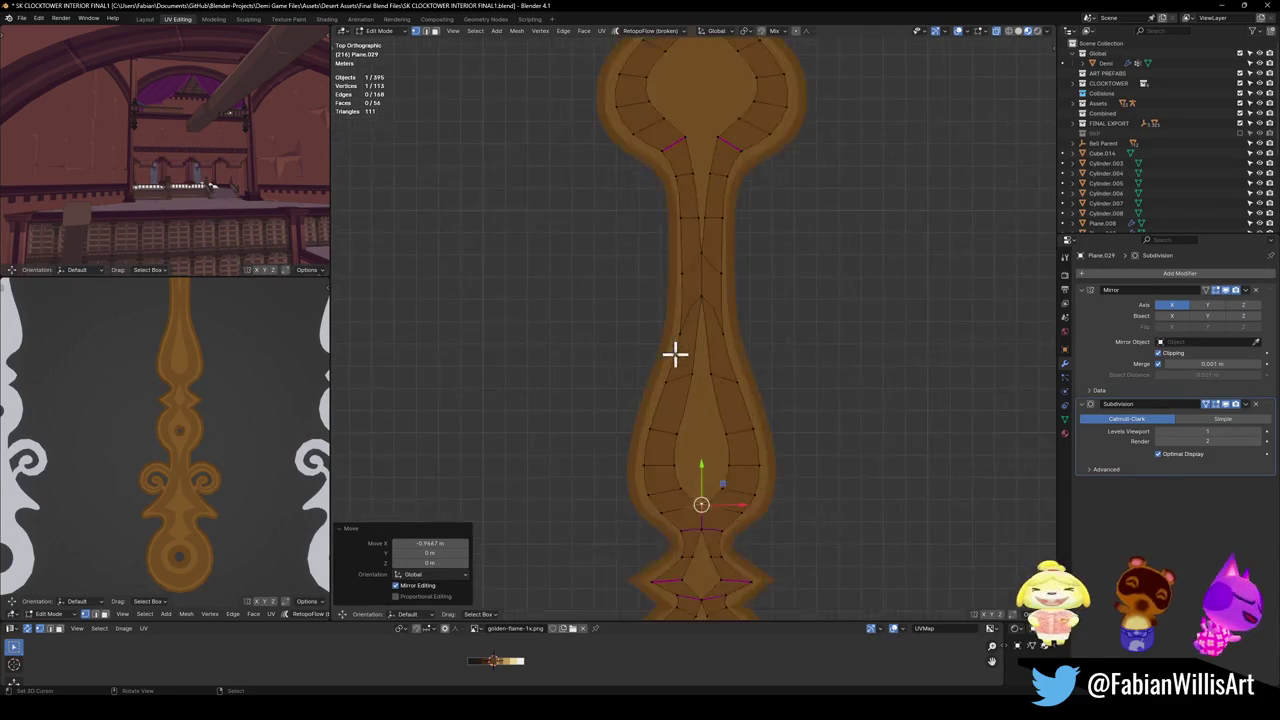
pyautogui.scroll(3, 722, 350)
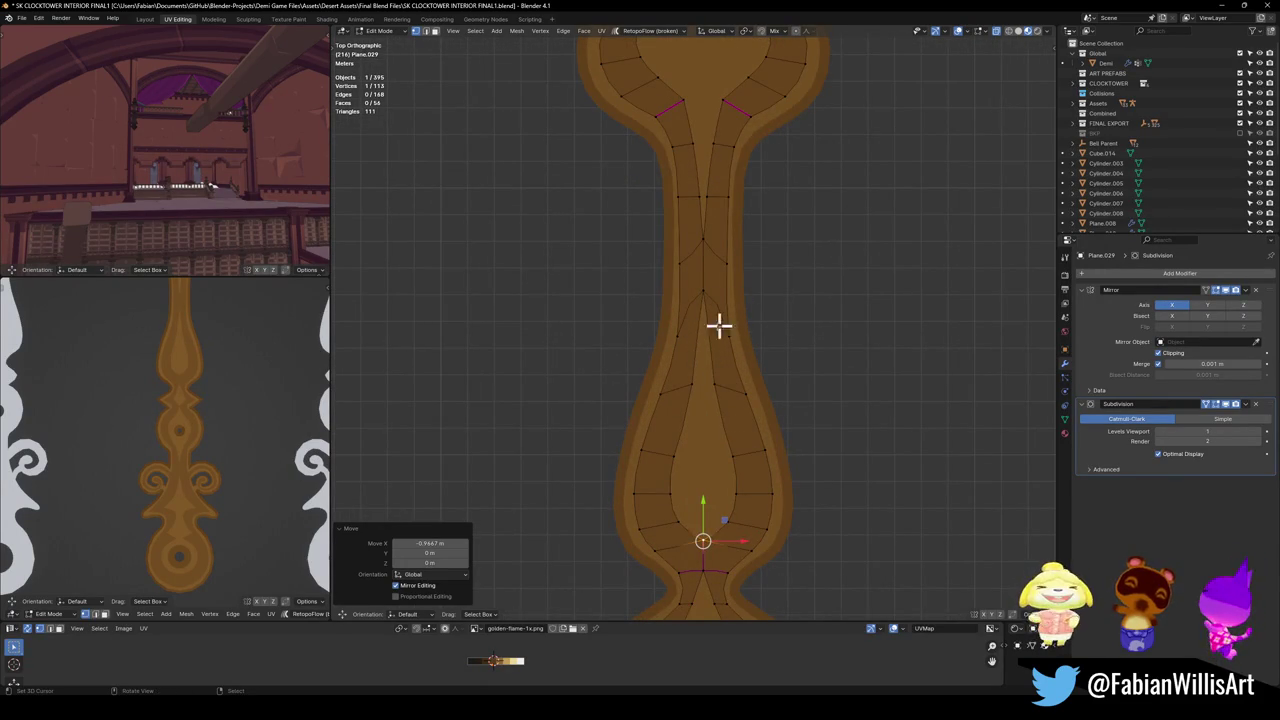
pyautogui.click(725, 340)
pyautogui.press('g')
pyautogui.rightClick(763, 311)
pyautogui.click(714, 428)
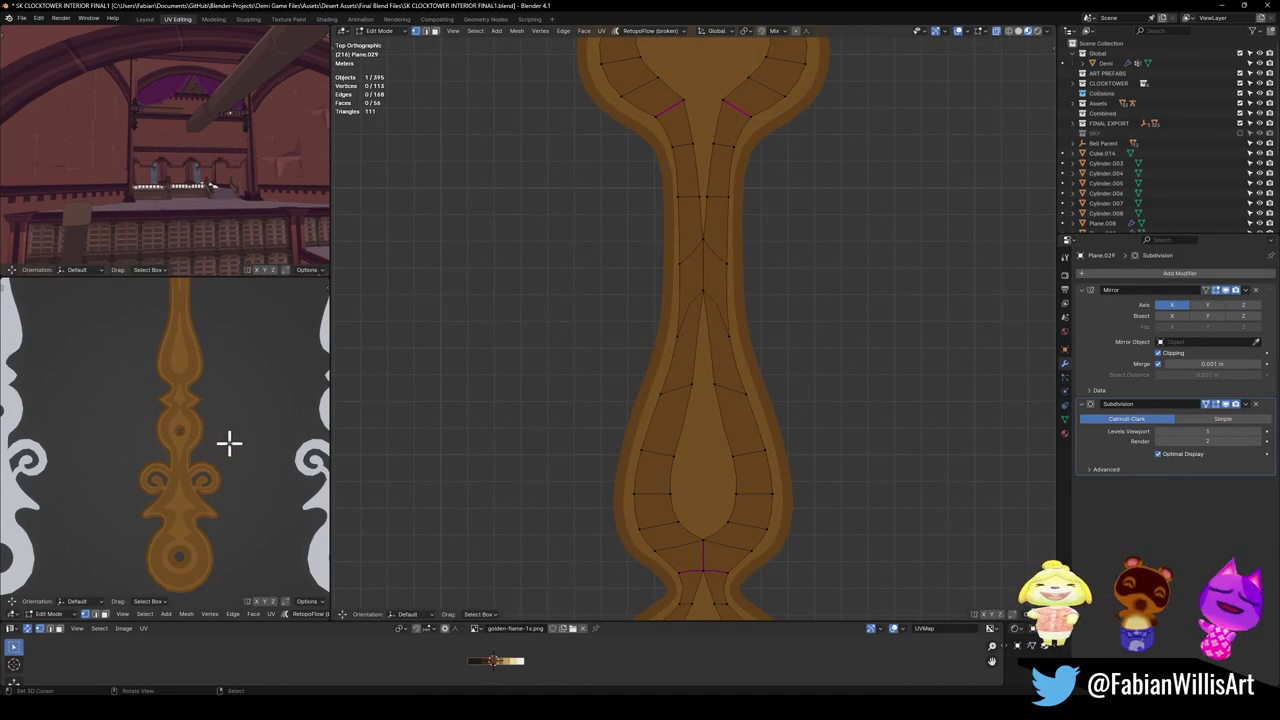
pyautogui.keyDown('shift'); pyautogui.scroll(-2, 686, 463); pyautogui.keyUp('shift')
pyautogui.keyDown('shift'); pyautogui.scroll(-2, 729, 523); pyautogui.keyUp('shift')
pyautogui.scroll(2, 726, 360)
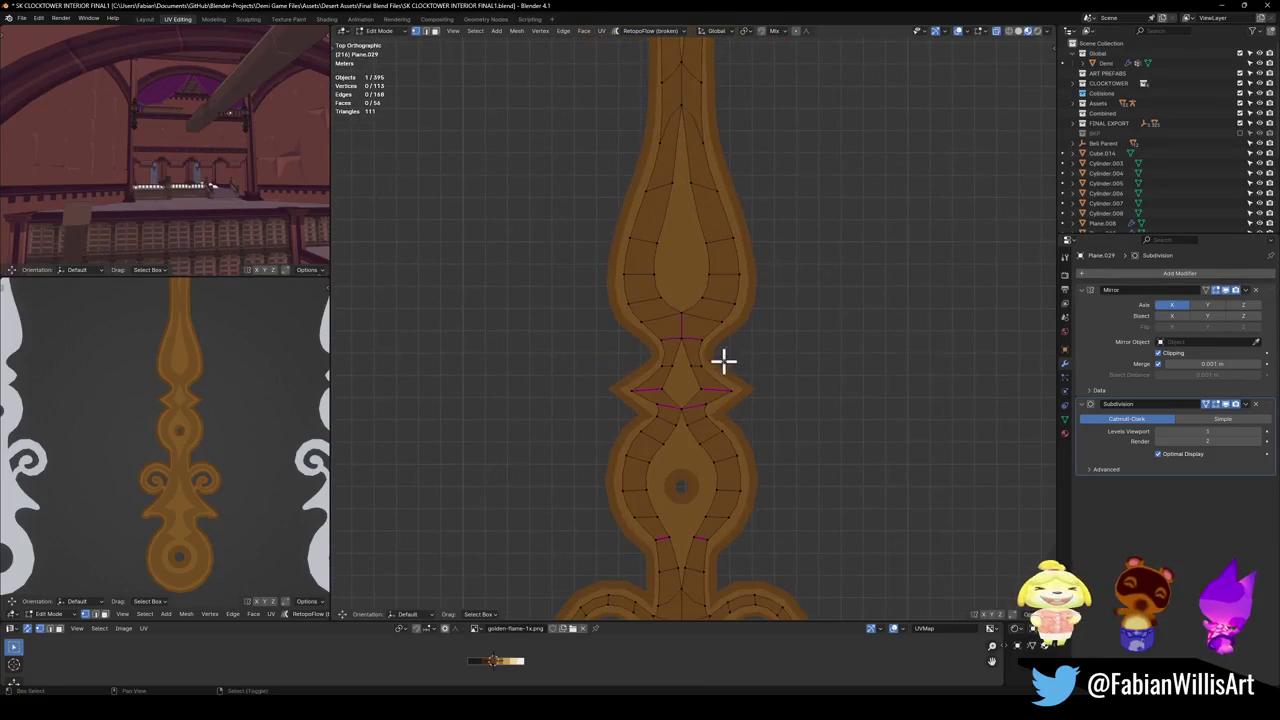
pyautogui.scroll(2, 697, 467)
pyautogui.keyDown('shift'); pyautogui.scroll(-1, 705, 480); pyautogui.keyUp('shift')
pyautogui.keyDown('shift'); pyautogui.scroll(-1, 717, 494); pyautogui.keyUp('shift')
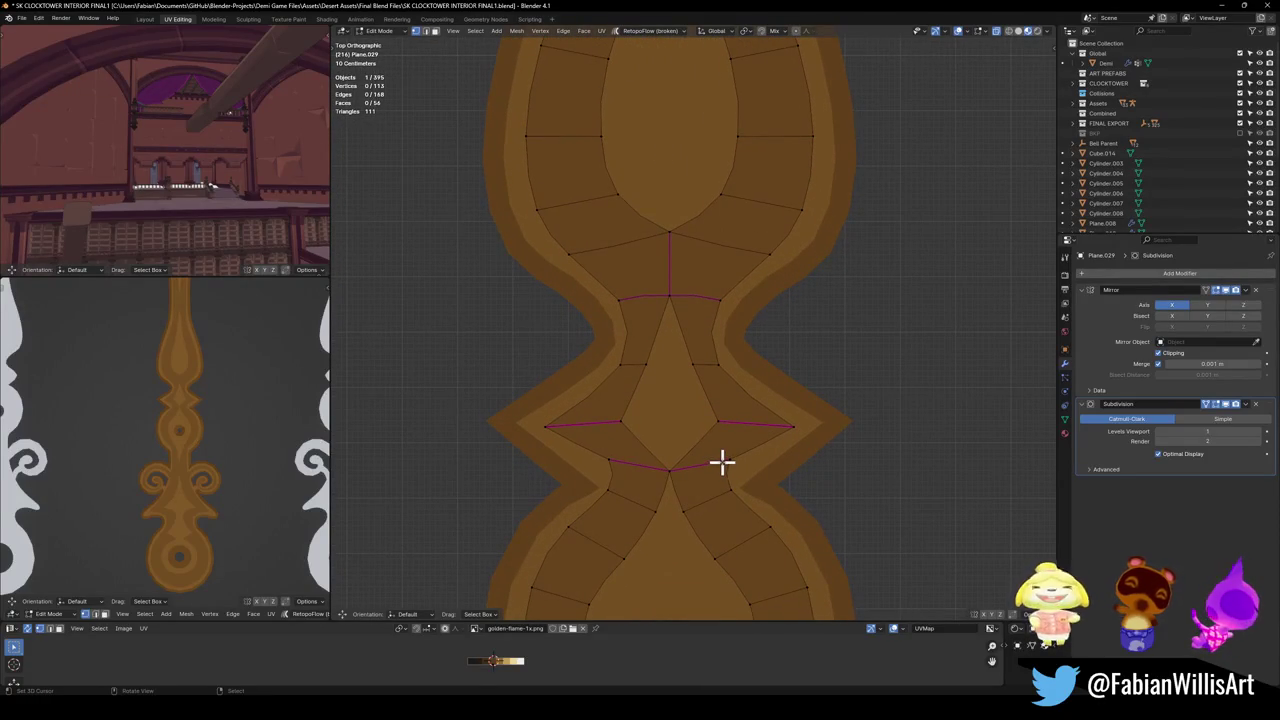
# Cut a new edge across the waist and shift its centre vertex to the right.
pyautogui.press('k')
pyautogui.click(703, 443)
pyautogui.press('Return')
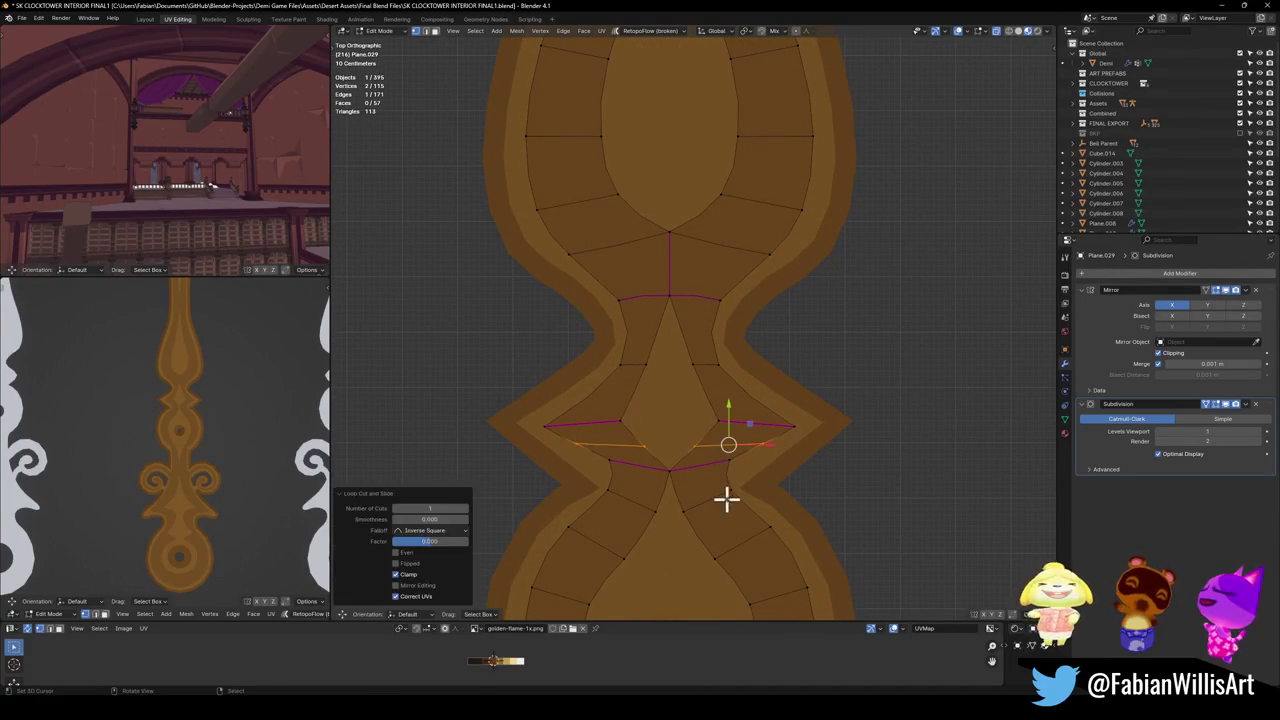
pyautogui.press('g')
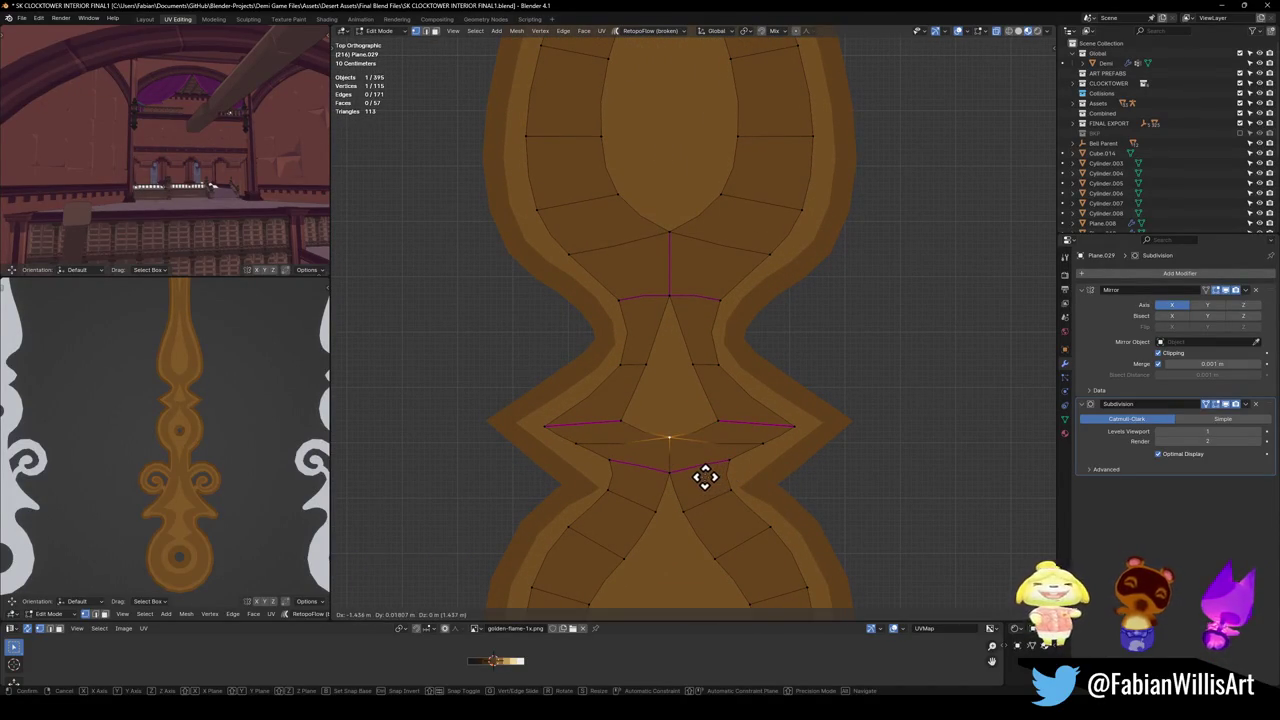
pyautogui.click(705, 477)
pyautogui.press('g')
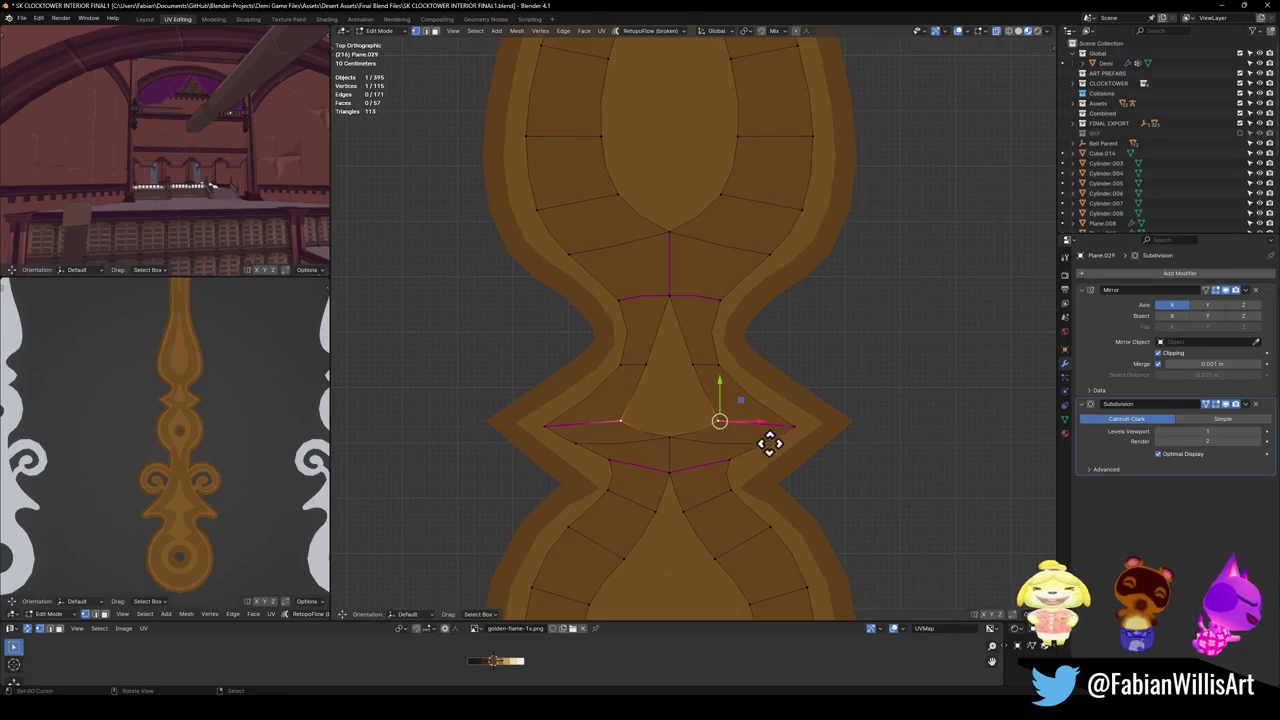
pyautogui.click(759, 424)
# Retry the vertex placement, then undo the cut to restore the original waist.
pyautogui.hotkey('ctrl', 'z')
pyautogui.press('g')
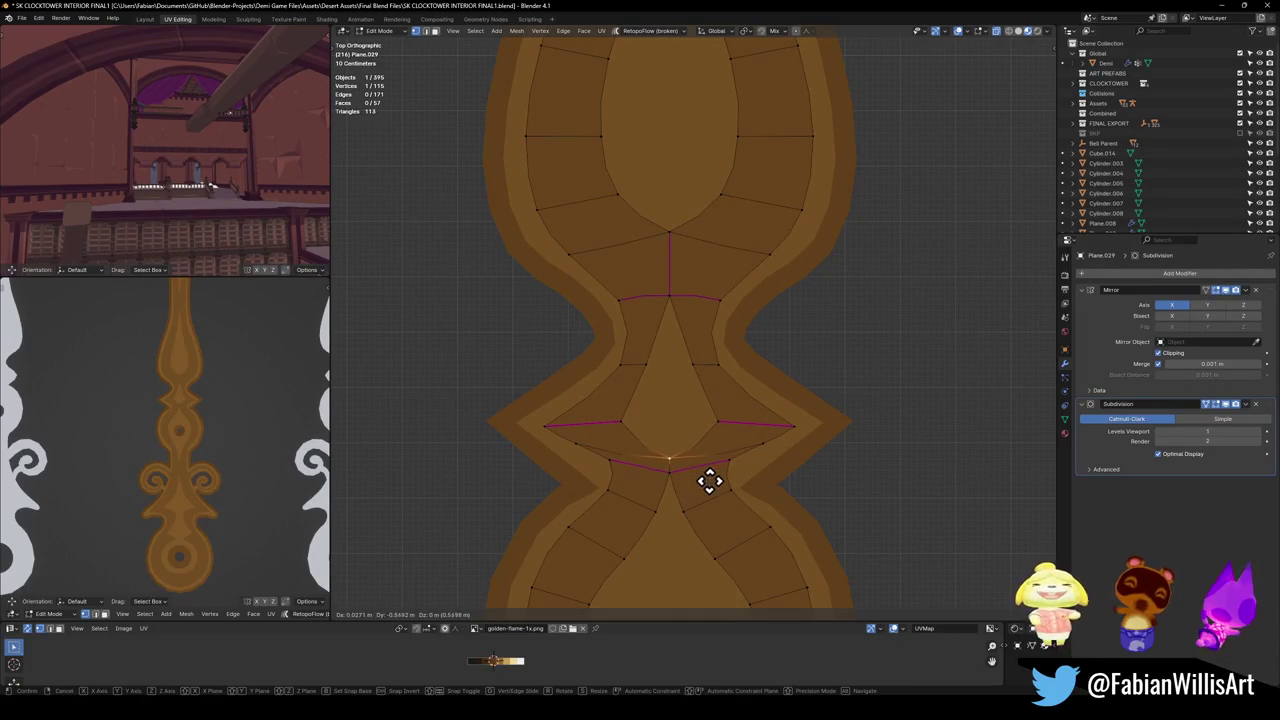
pyautogui.rightClick(713, 470)
pyautogui.press('g')
pyautogui.click(791, 469)
pyautogui.hotkey('ctrl', 'z')
pyautogui.hotkey('ctrl', 'z')
pyautogui.hotkey('ctrl', 'z')
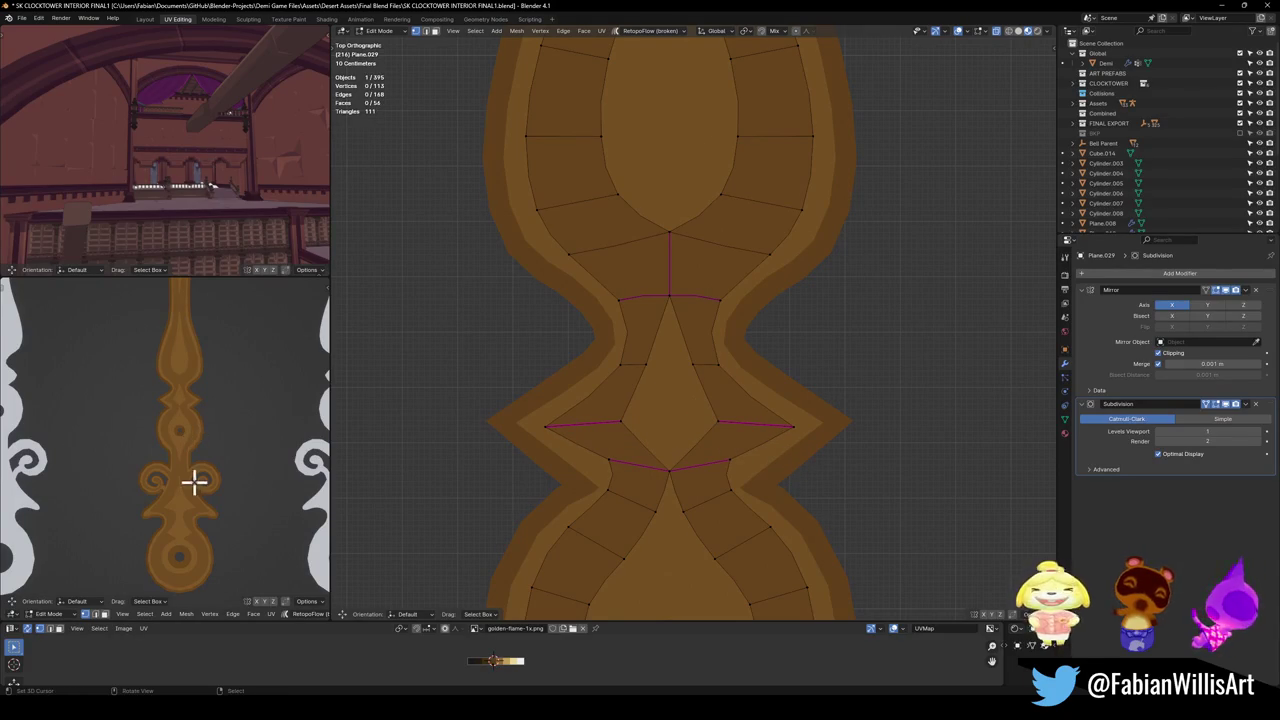
# Zoom the reference view in on the ornament and maximize it to fill the window.
pyautogui.keyDown('ctrl'); pyautogui.moveTo(197, 476); pyautogui.dragTo(218, 436, button='middle'); pyautogui.keyUp('ctrl')
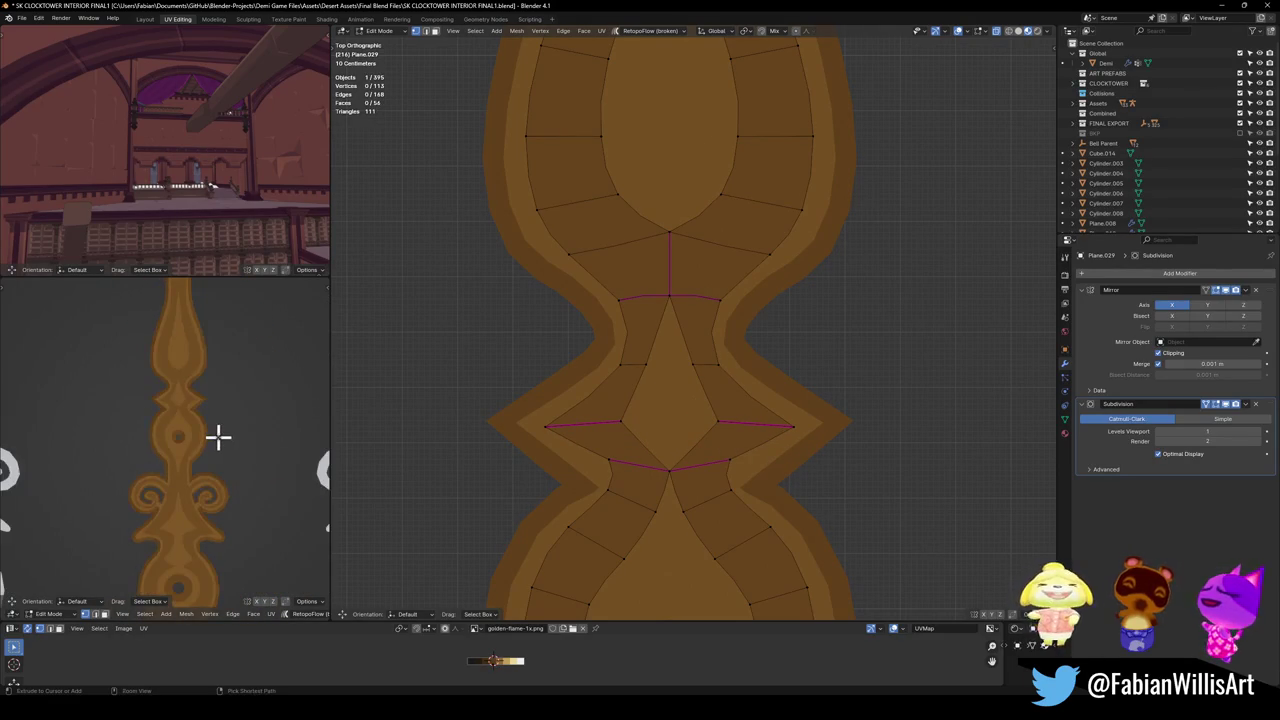
pyautogui.hotkey('ctrl', 'space')
pyautogui.scroll(-5, 677, 429)
pyautogui.scroll(-2, 683, 431)
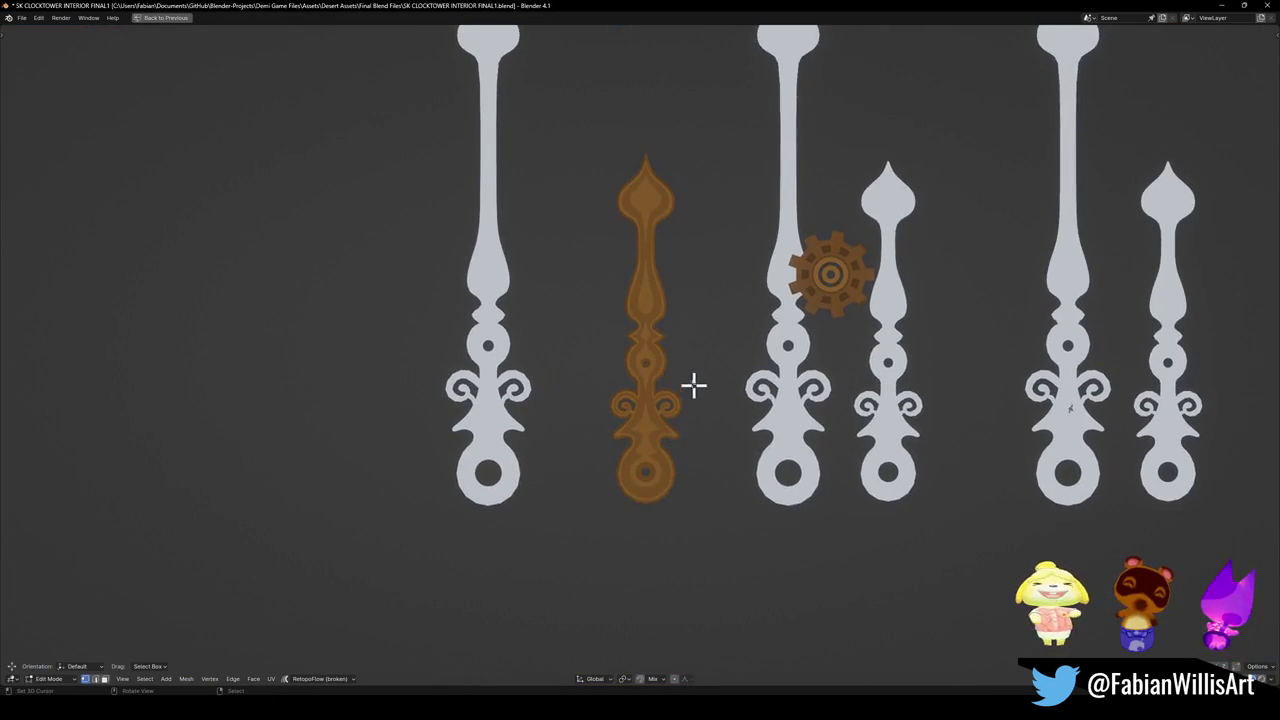
# Leave Edit Mode, save the file, and return to the full UV Editing layout.
pyautogui.scroll(3, 646, 380)
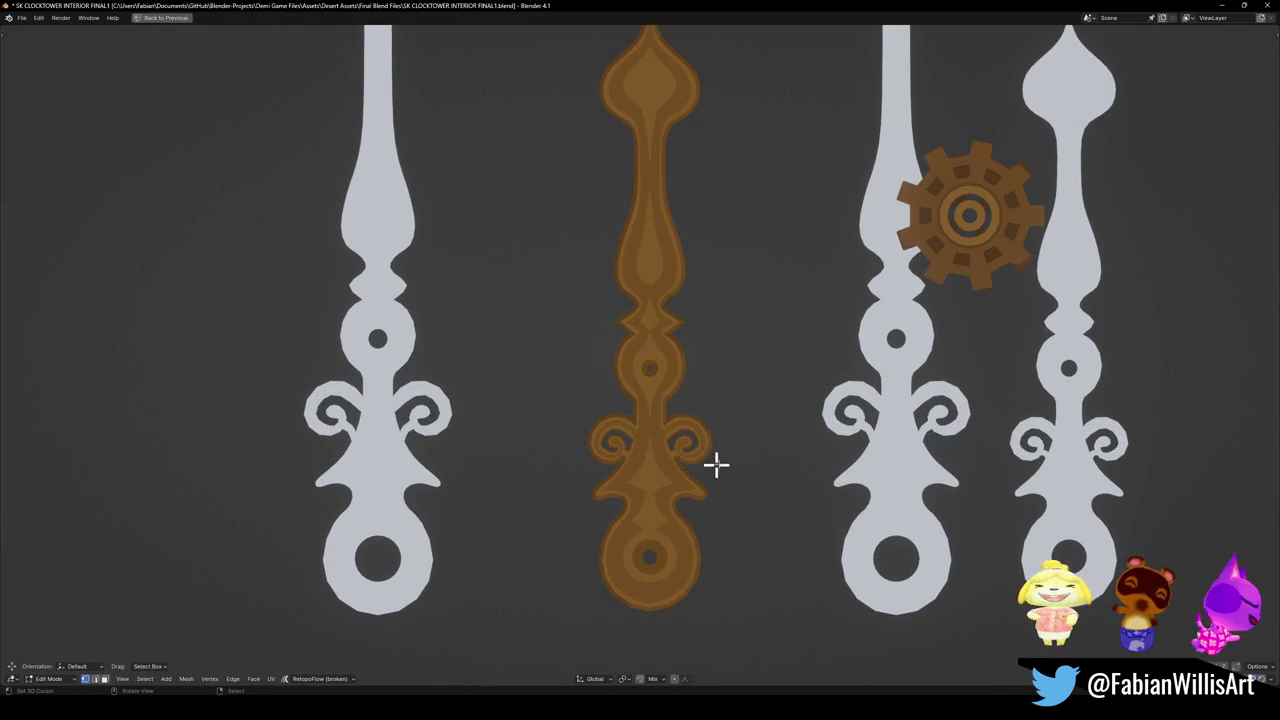
pyautogui.scroll(1, 708, 495)
pyautogui.scroll(3, 697, 494)
pyautogui.scroll(-1, 705, 494)
pyautogui.press('Tab')
pyautogui.hotkey('ctrl', 's')
pyautogui.scroll(-2, 705, 442)
pyautogui.scroll(3, 698, 440)
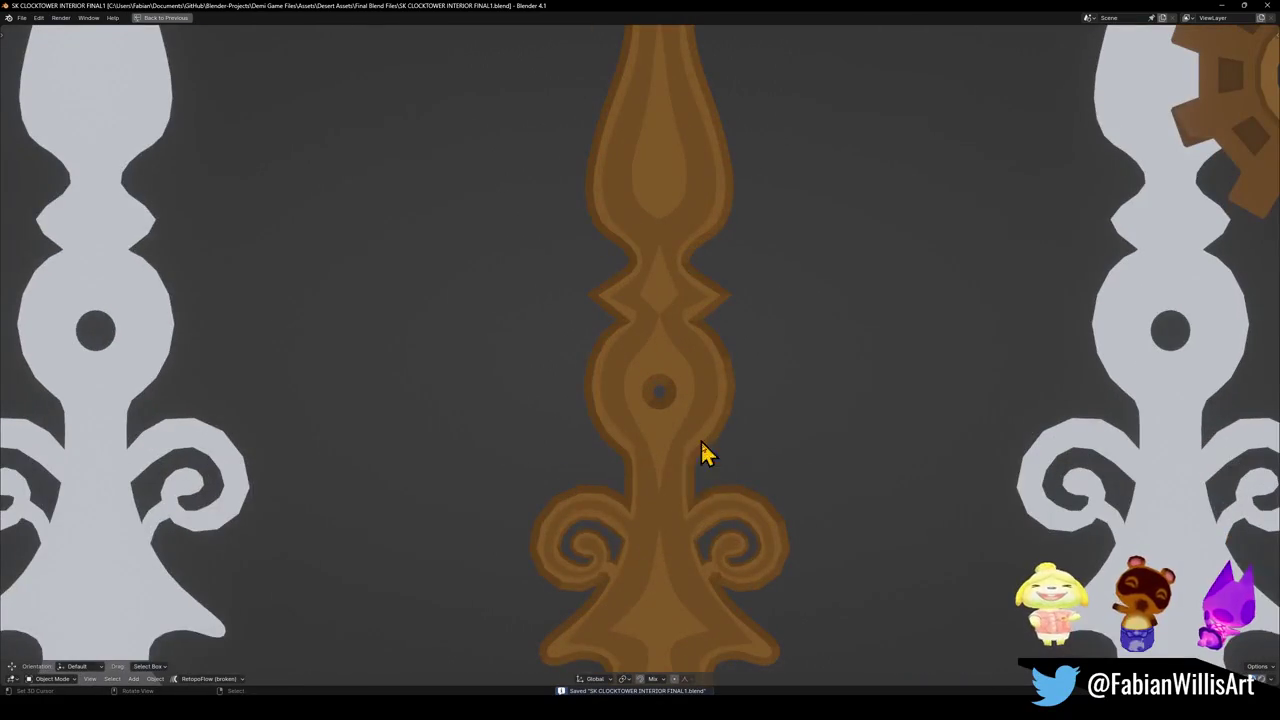
pyautogui.hotkey('ctrl', 'space')
# Reselect the clock-hand object and enter Edit Mode on its mesh.
pyautogui.hotkey('alt', 'a')
pyautogui.scroll(-2, 871, 451)
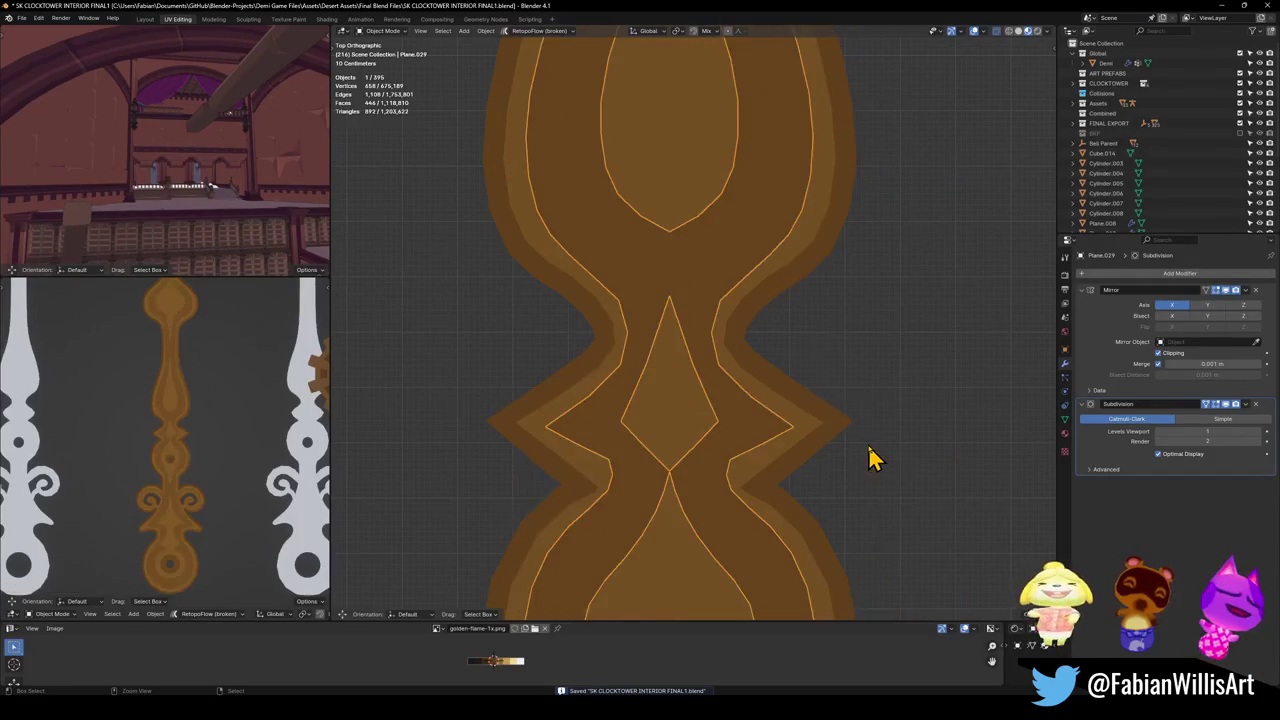
pyautogui.scroll(-2, 730, 420)
pyautogui.scroll(-1, 695, 410)
pyautogui.scroll(2, 695, 365)
pyautogui.click(720, 303)
pyautogui.press('Tab')
pyautogui.scroll(5, 712, 320)
# Move the neck vertices to reshape the narrow neck below the scrolled arms.
pyautogui.click(690, 325)
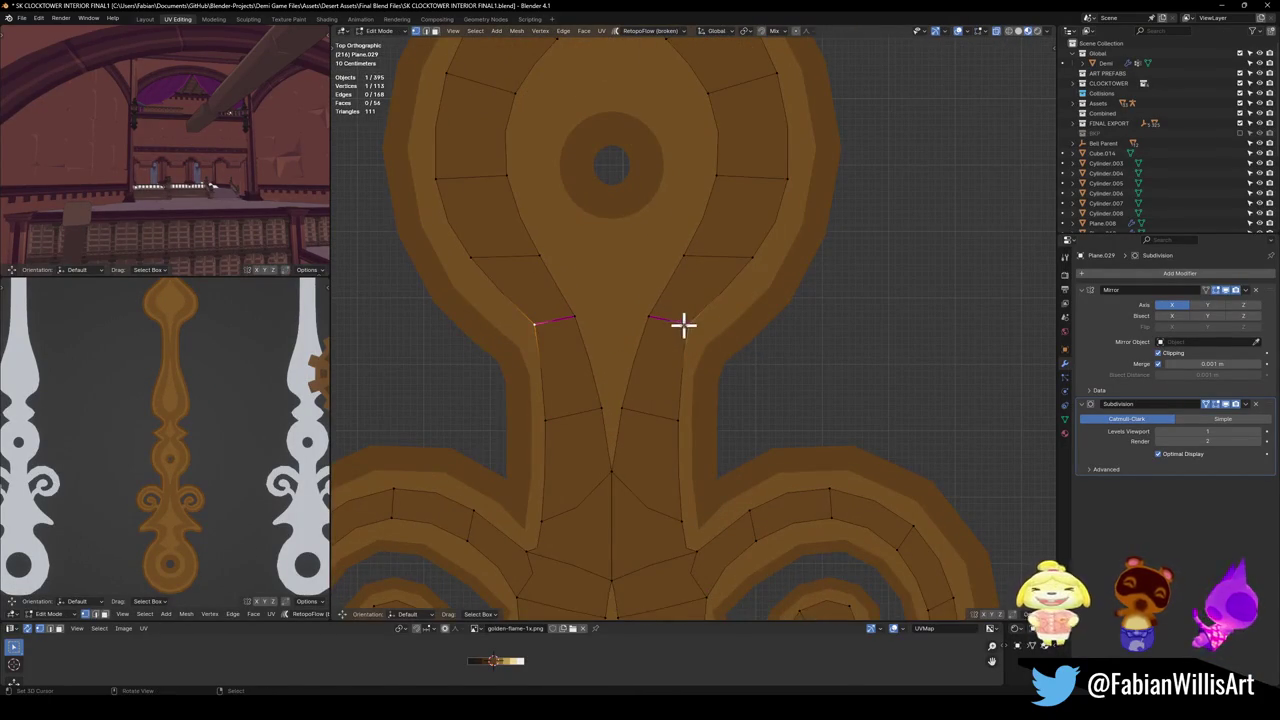
pyautogui.press('g')
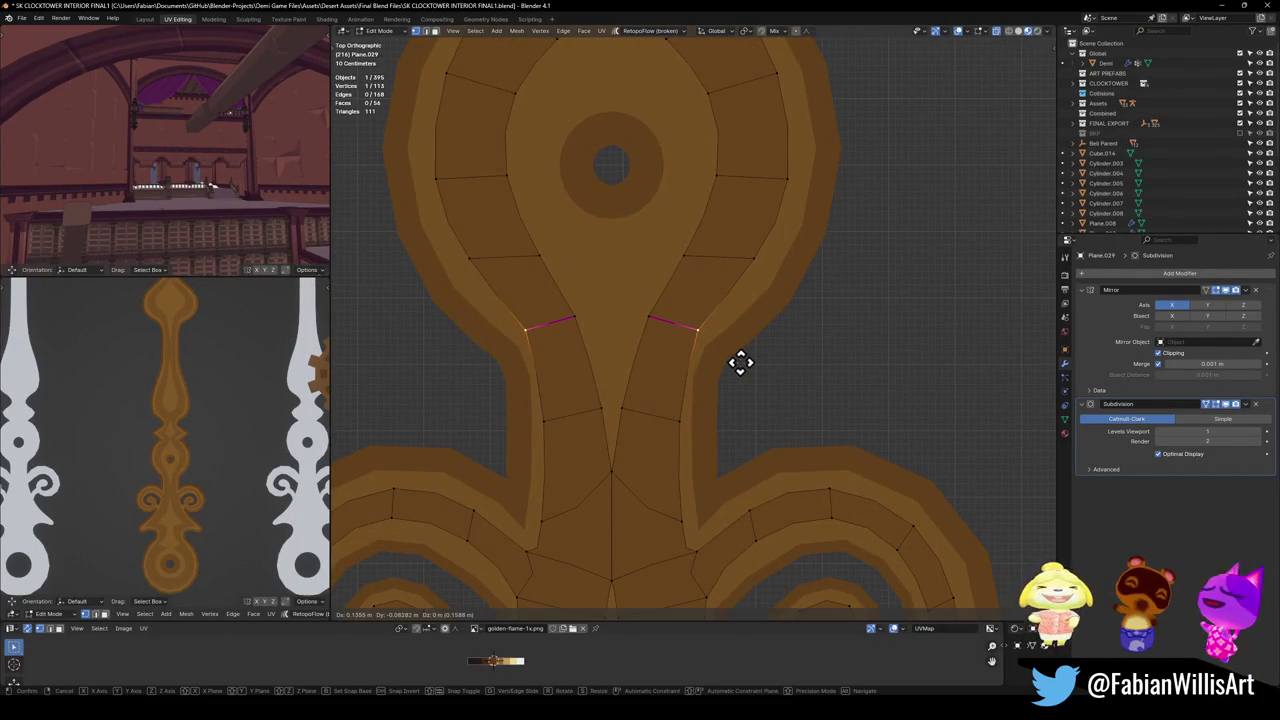
pyautogui.click(740, 363)
pyautogui.scroll(3, 143, 508)
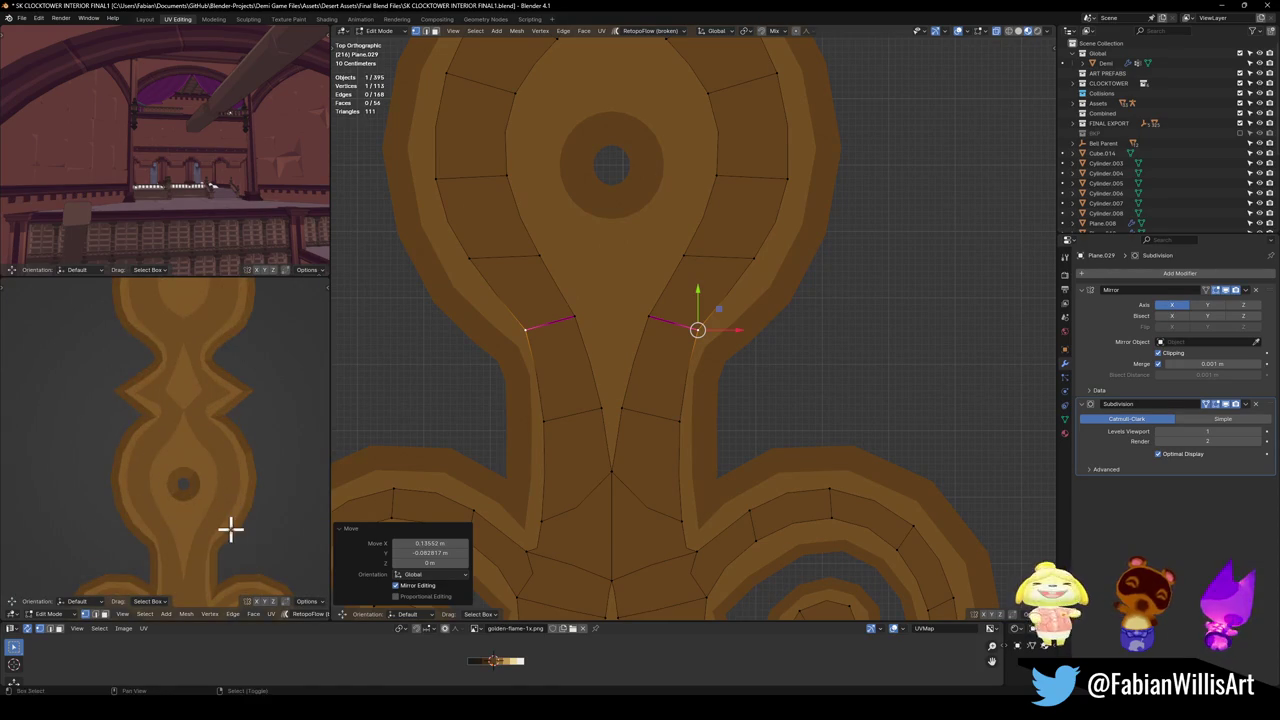
pyautogui.scroll(2, 229, 526)
pyautogui.press('g')
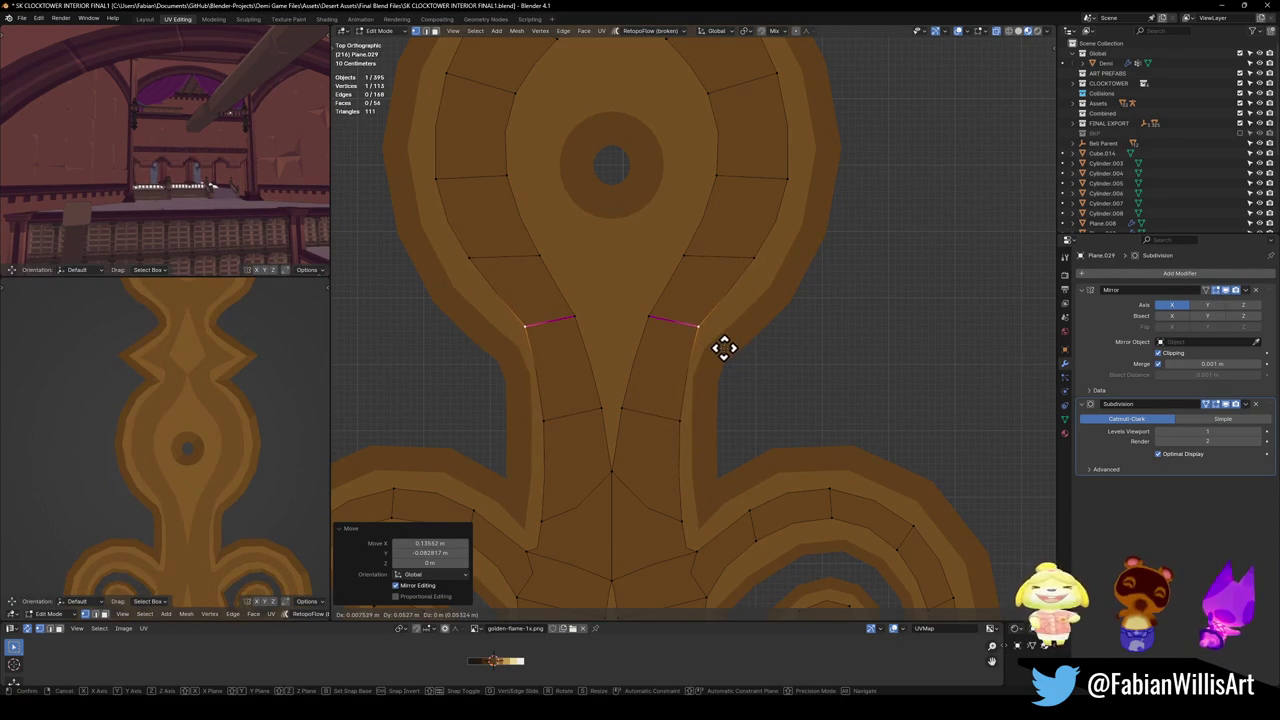
pyautogui.rightClick(723, 345)
pyautogui.click(757, 255)
pyautogui.press('g')
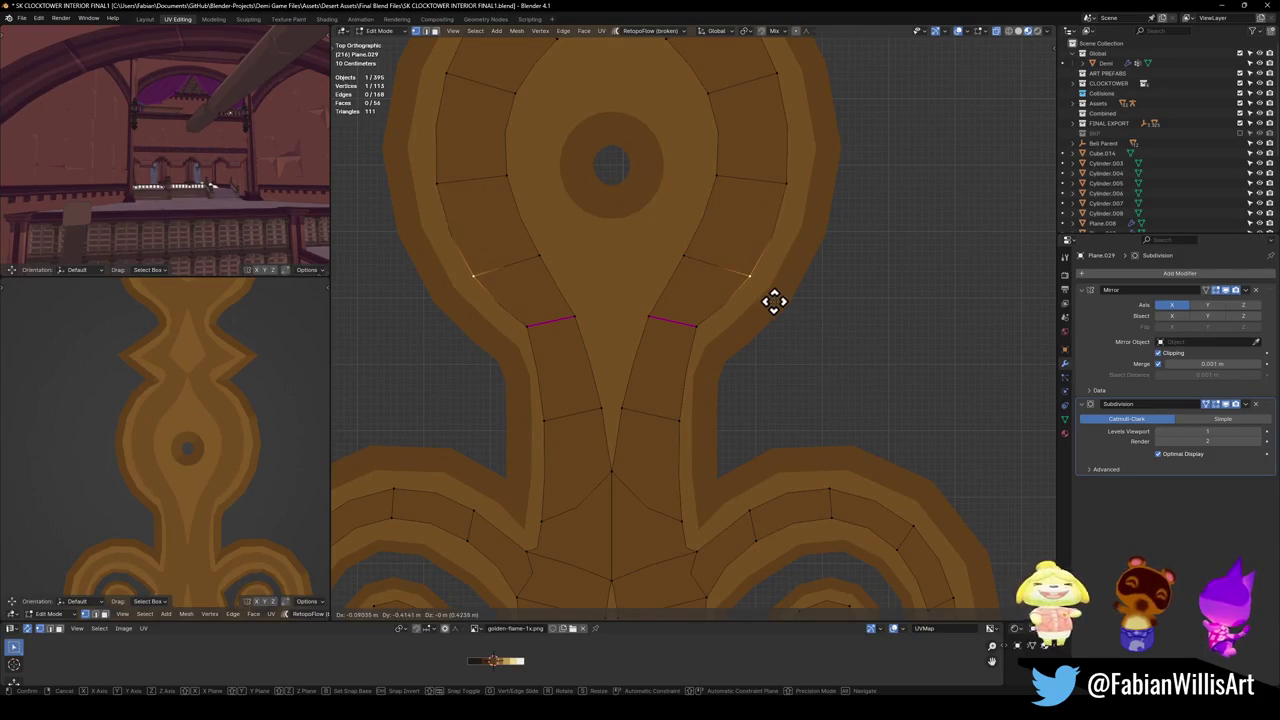
pyautogui.press('g')
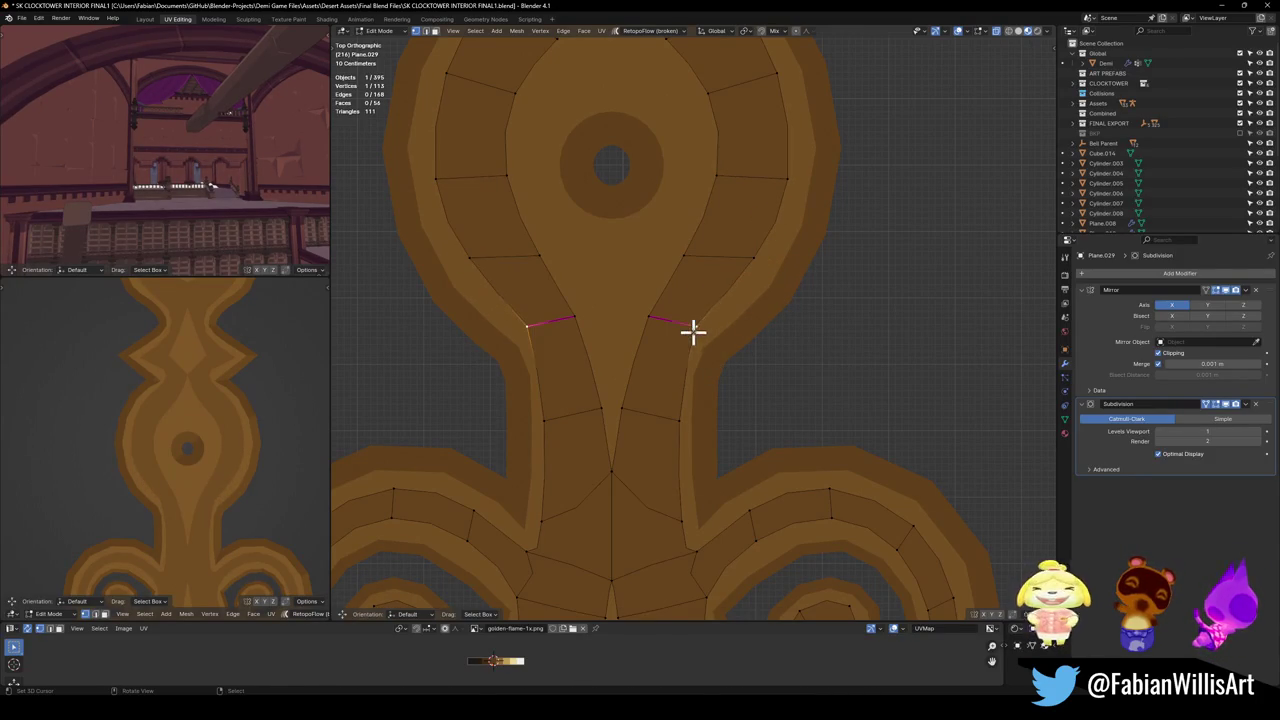
pyautogui.click(746, 334)
# Set the crease on the two neck edges to -1 and save SK CLOCKTOWER INTERIOR FINAL1.blend.
pyautogui.click(677, 329)
pyautogui.hotkey('shift', 'e')
pyautogui.click(712, 323)
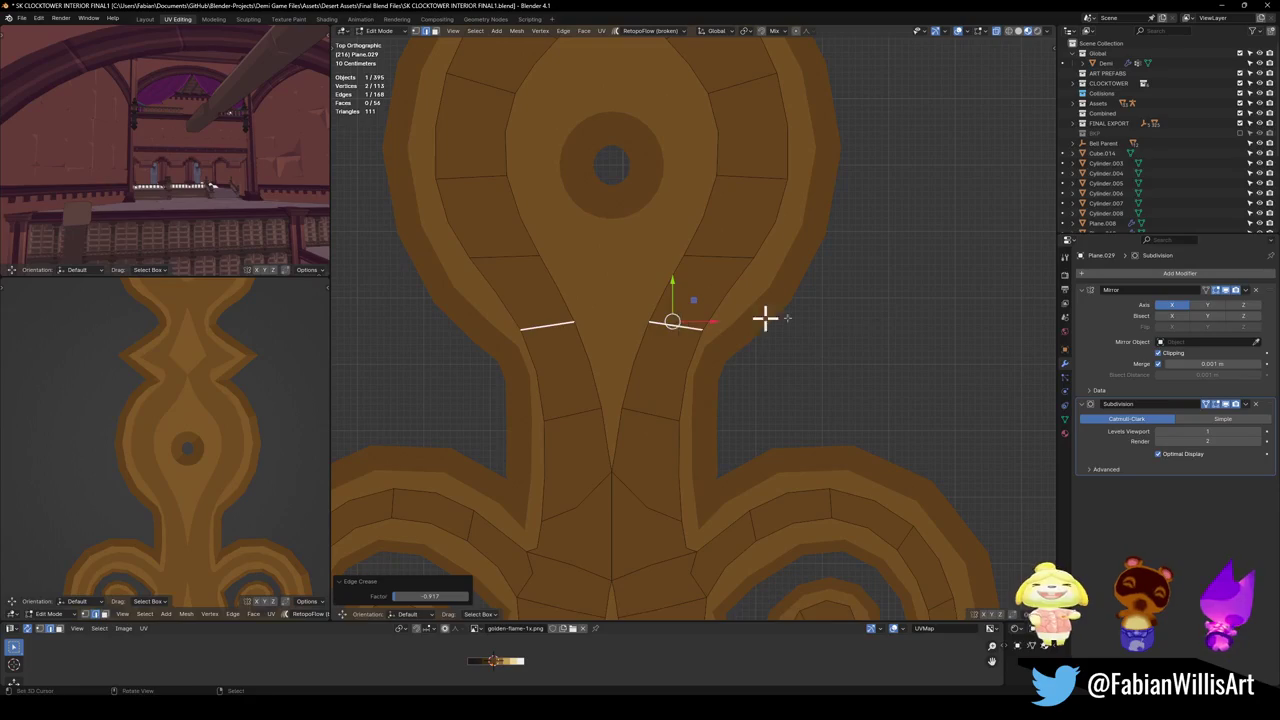
pyautogui.hotkey('alt', 'a')
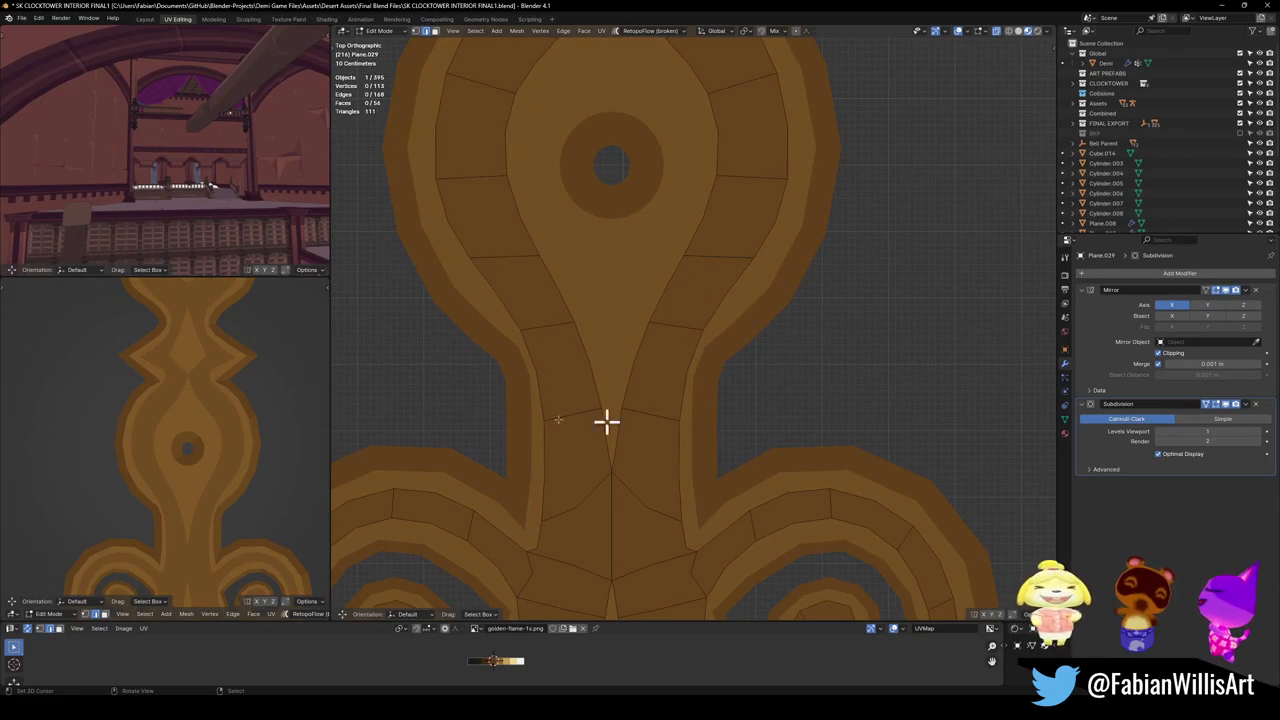
pyautogui.scroll(-3, 186, 463)
pyautogui.scroll(-3, 210, 463)
pyautogui.scroll(-2, 232, 465)
pyautogui.hotkey('ctrl', 's')
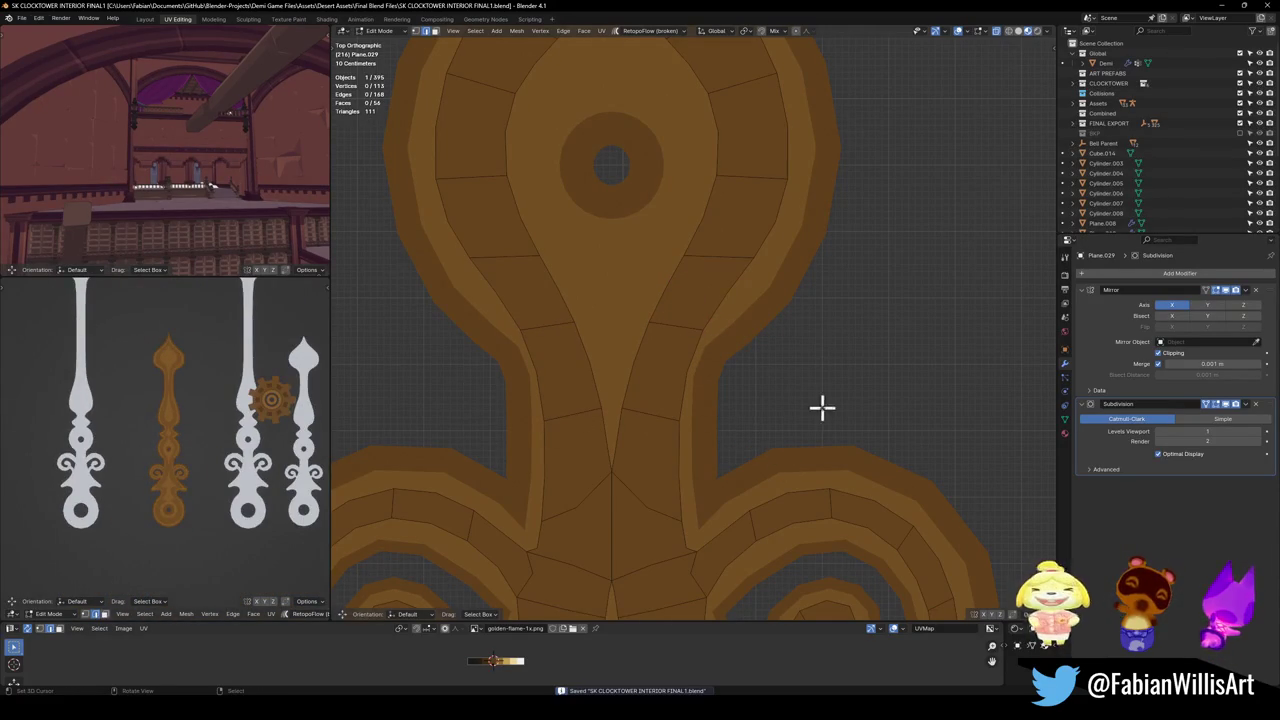
# Return to Object Mode and set the Plane.029 hand's origin to the 3D cursor via Quick Favorites.
pyautogui.scroll(-5, 783, 410)
pyautogui.scroll(-5, 775, 404)
pyautogui.scroll(2, 700, 398)
pyautogui.press('Tab')
pyautogui.scroll(3, 686, 398)
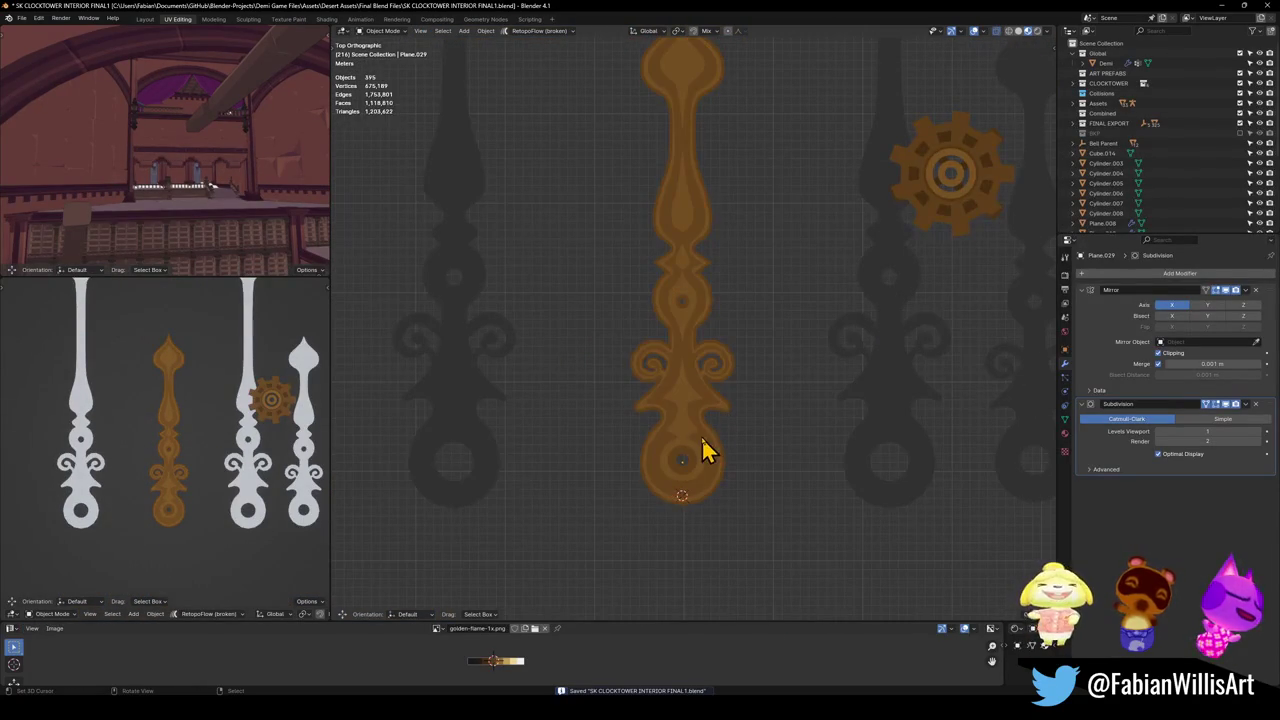
pyautogui.click(690, 452)
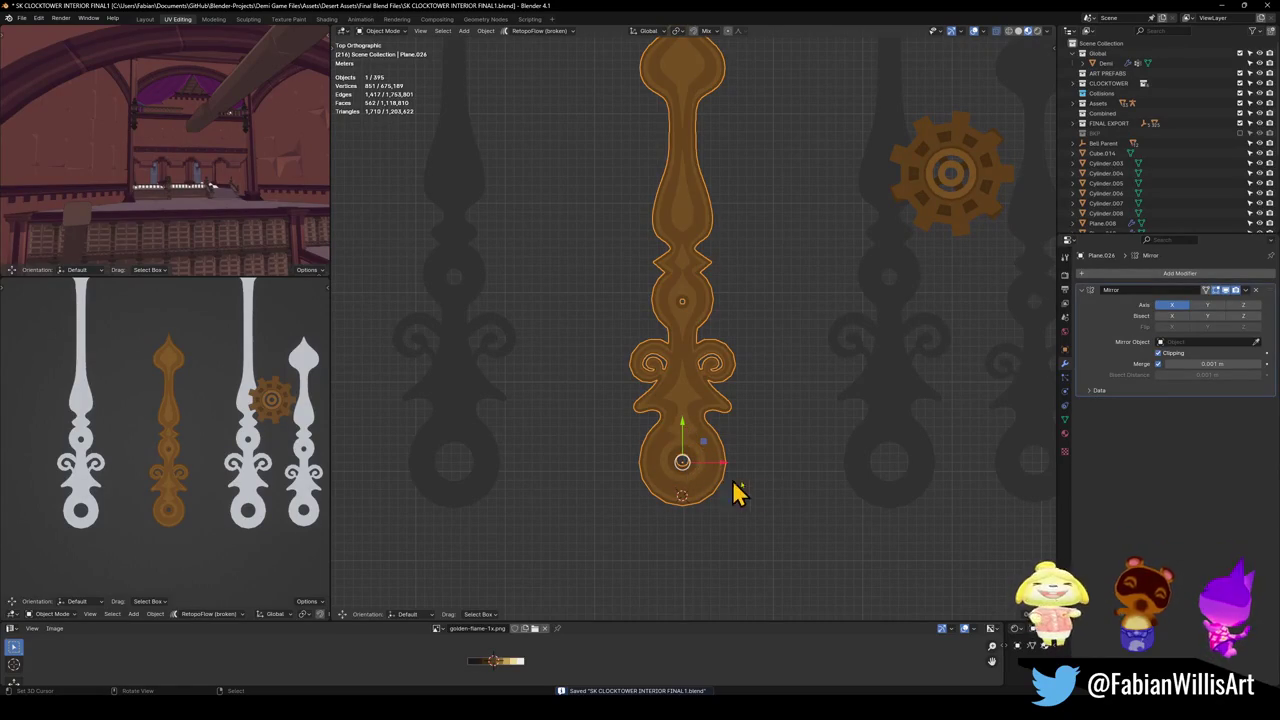
pyautogui.click(692, 448)
pyautogui.press('q')
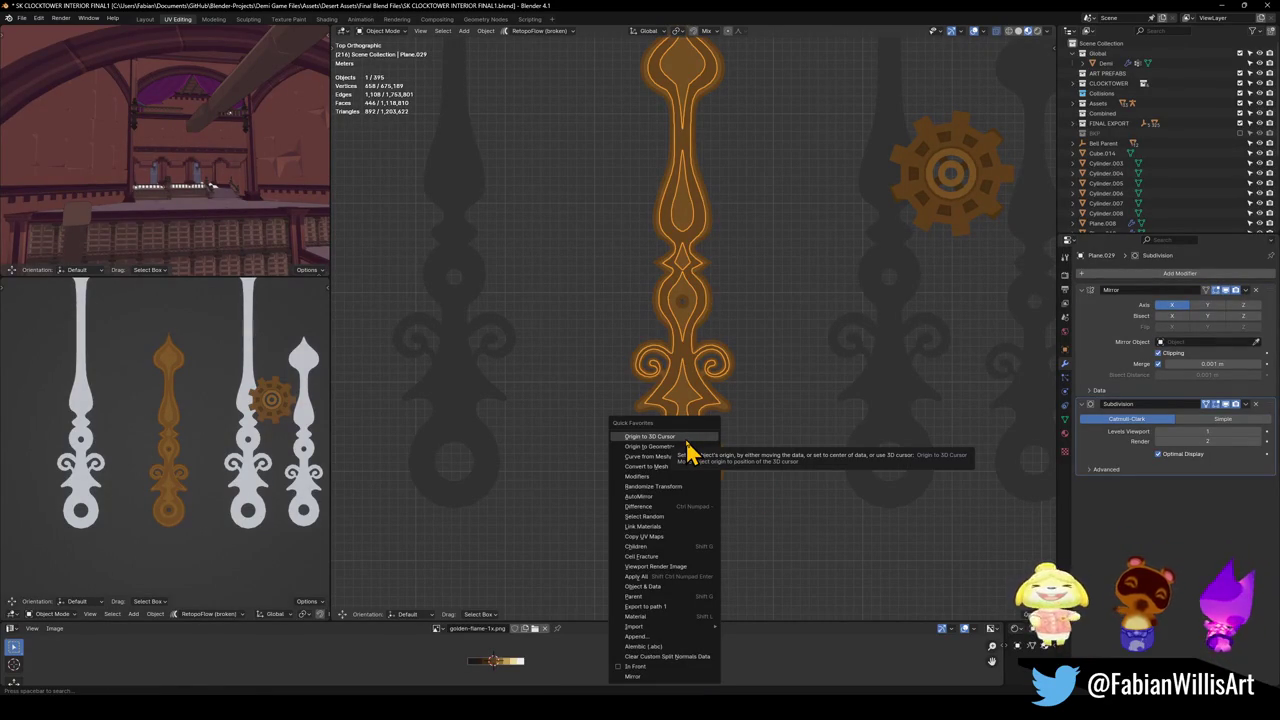
pyautogui.click(686, 438)
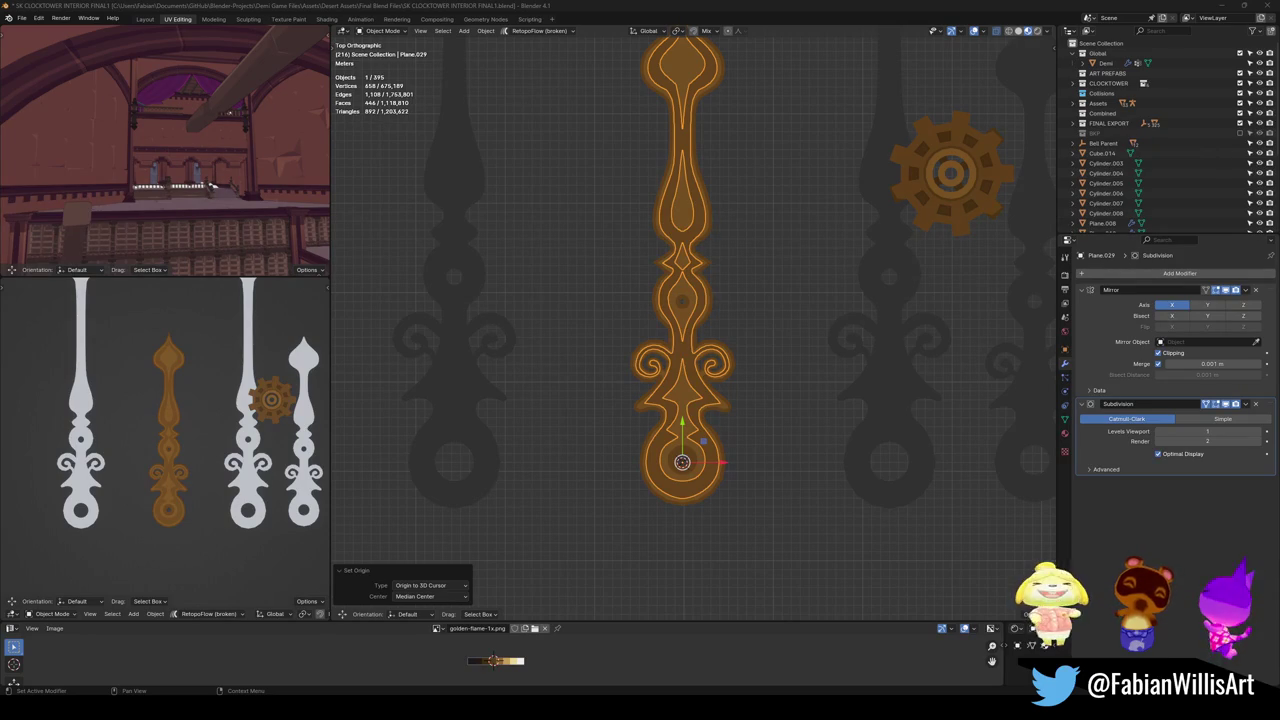
# Add Plane.026 to the selection and set both pieces' origins to the 3D cursor.
pyautogui.scroll(4, 760, 470)
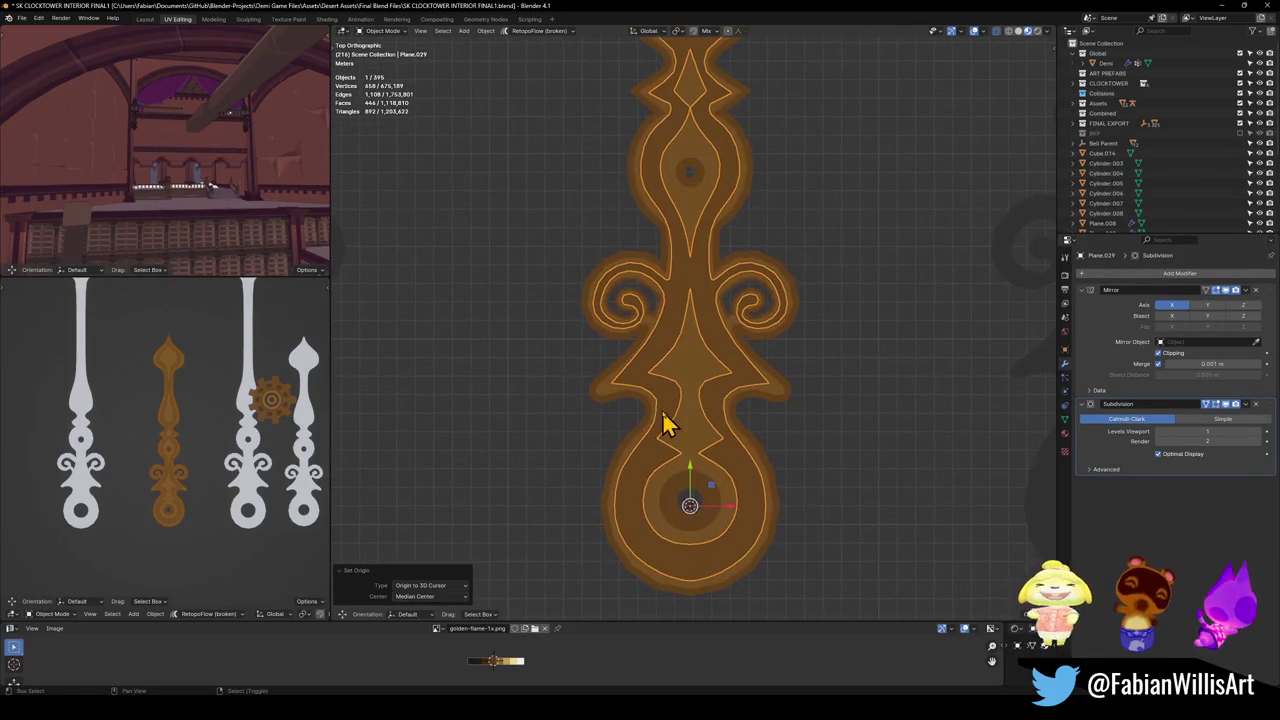
pyautogui.keyDown('shift'); pyautogui.click(704, 398); pyautogui.keyUp('shift')
pyautogui.press('q')
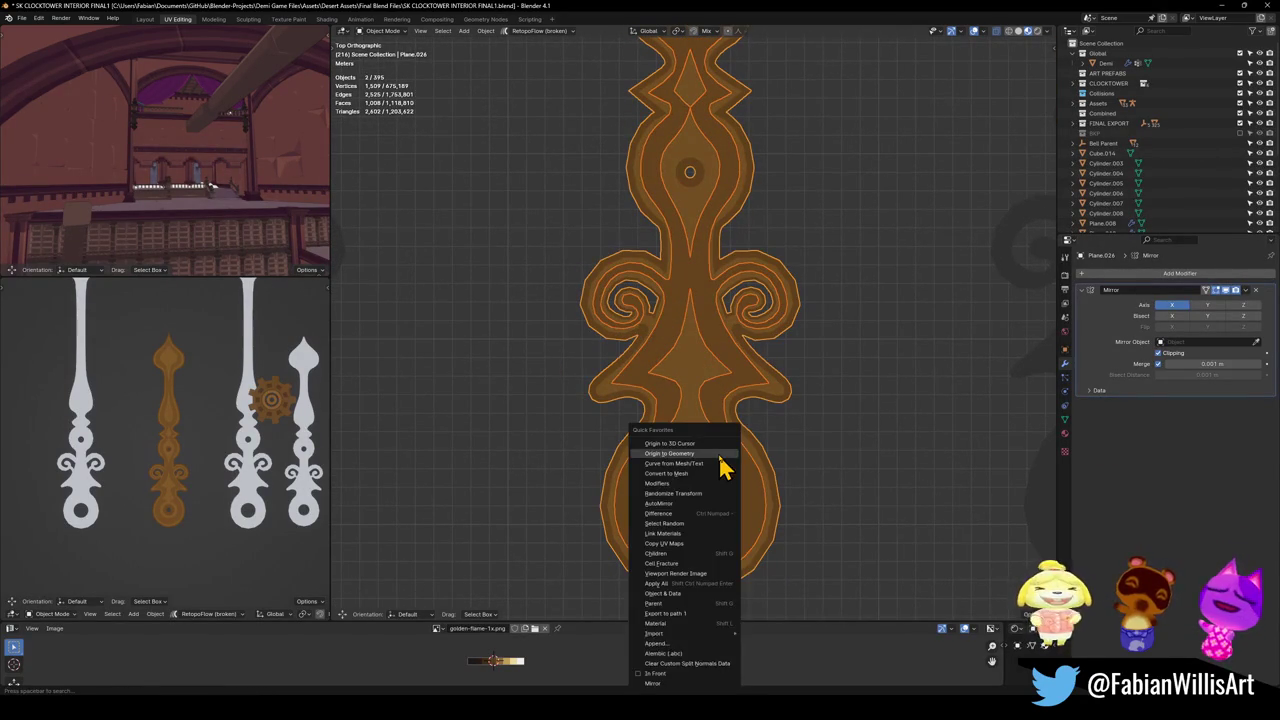
pyautogui.click(714, 443)
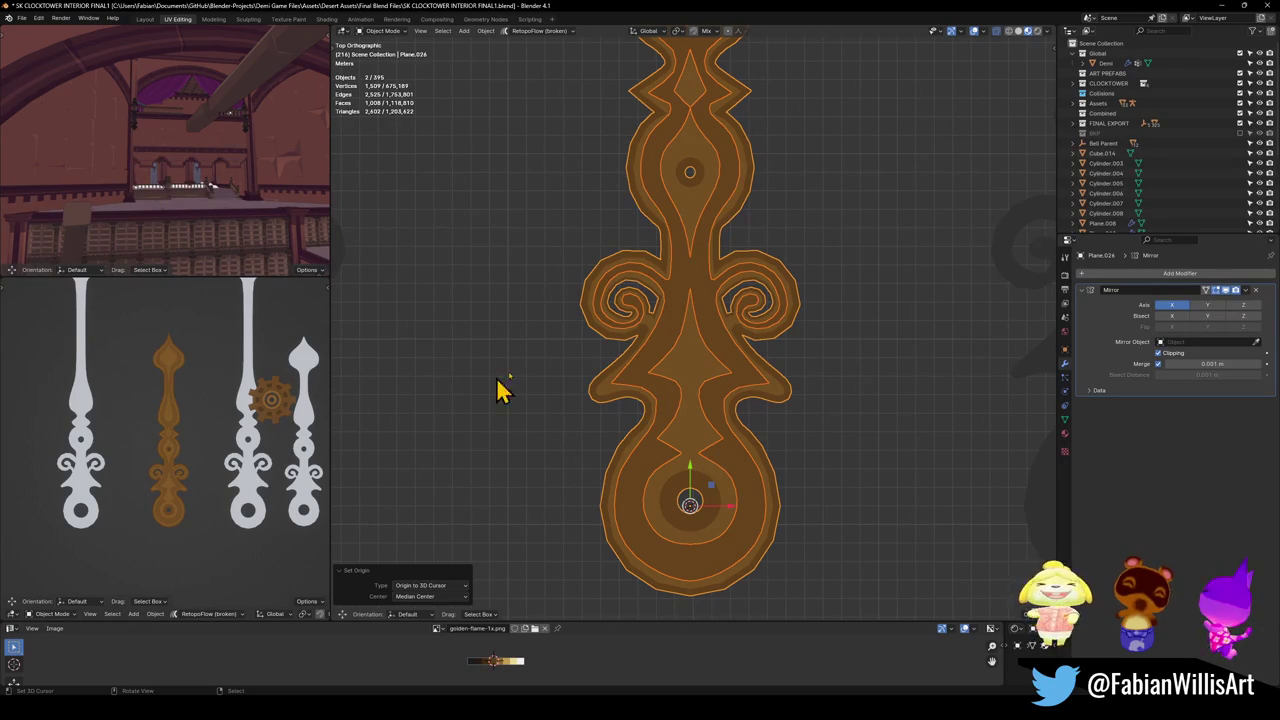
# Duplicate the clock hand and move the copy left along X by about 25.819 m.
pyautogui.scroll(-4, 743, 286)
pyautogui.keyDown('shift'); pyautogui.moveTo(743, 286); pyautogui.dragTo(714, 337, button='middle'); pyautogui.keyUp('shift')
pyautogui.hotkey('shift', 'd')
pyautogui.press('x')
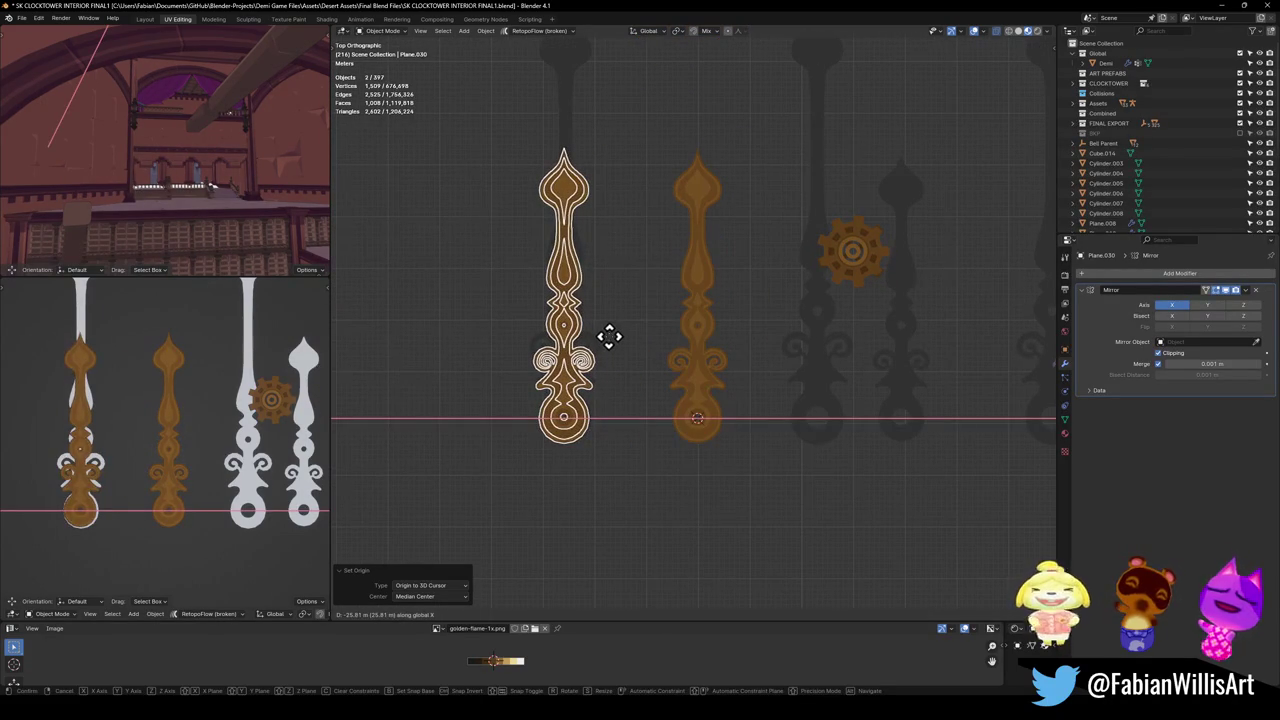
pyautogui.click(610, 338)
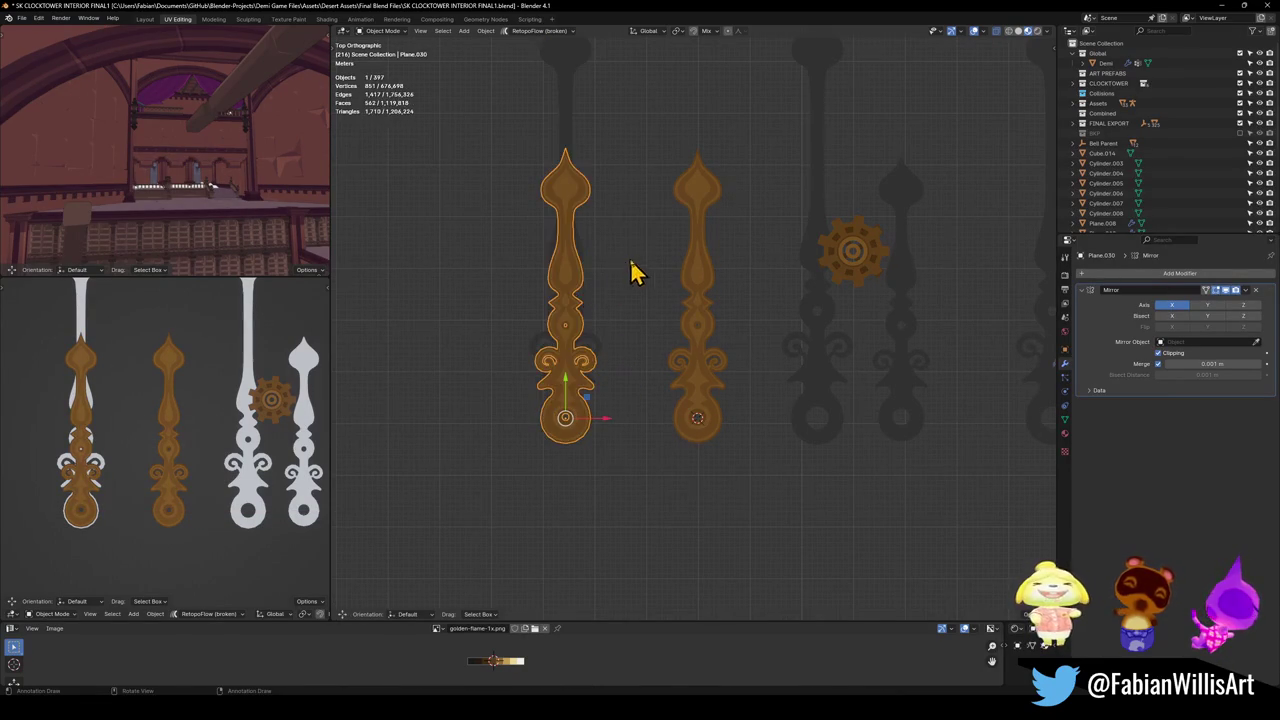
# Select the copy's Plane.031 piece, add a level-1 Subdivision, and enter Edit Mode.
pyautogui.press('Tab')
pyautogui.scroll(3, 611, 274)
pyautogui.keyDown('shift'); pyautogui.moveTo(611, 274); pyautogui.dragTo(706, 440, button='middle'); pyautogui.keyUp('shift')
pyautogui.press('Tab')
pyautogui.keyDown('shift'); pyautogui.click(588, 334); pyautogui.keyUp('shift')
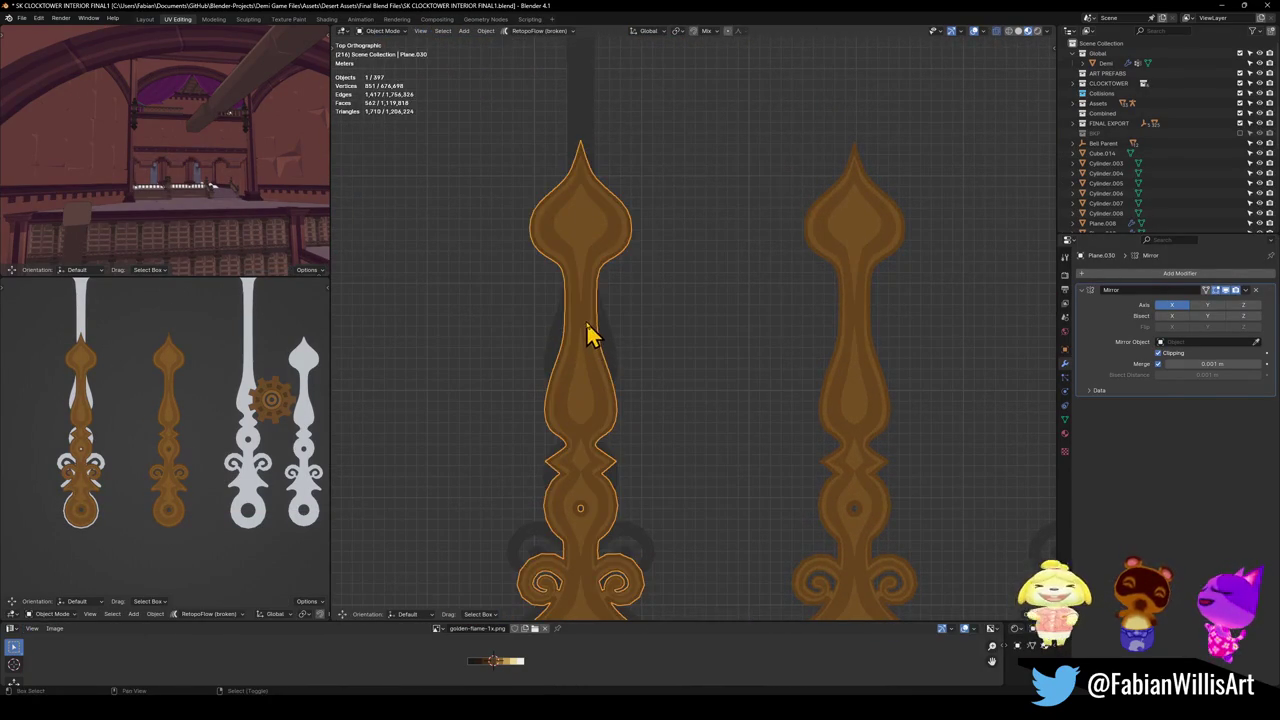
pyautogui.hotkey('ctrl', '1')
pyautogui.press('Tab')
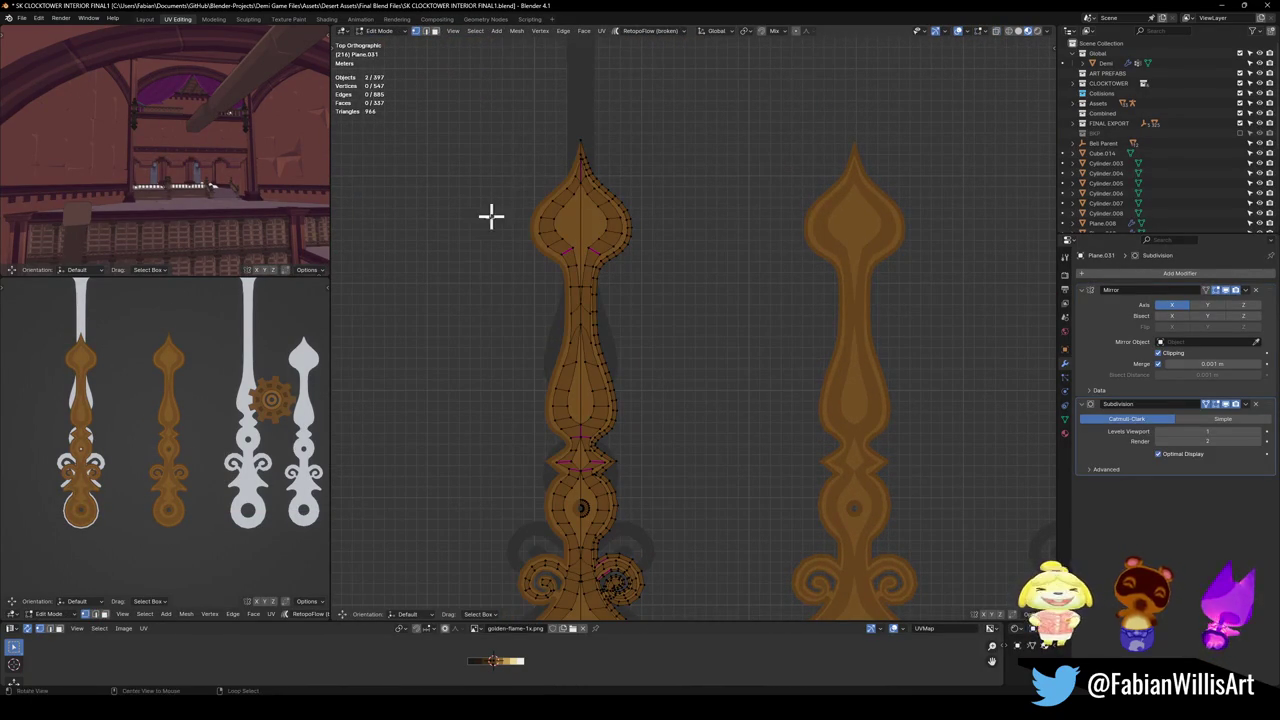
# Box-select the hand's upper faces and move them up along Y.
pyautogui.scroll(3, 588, 286)
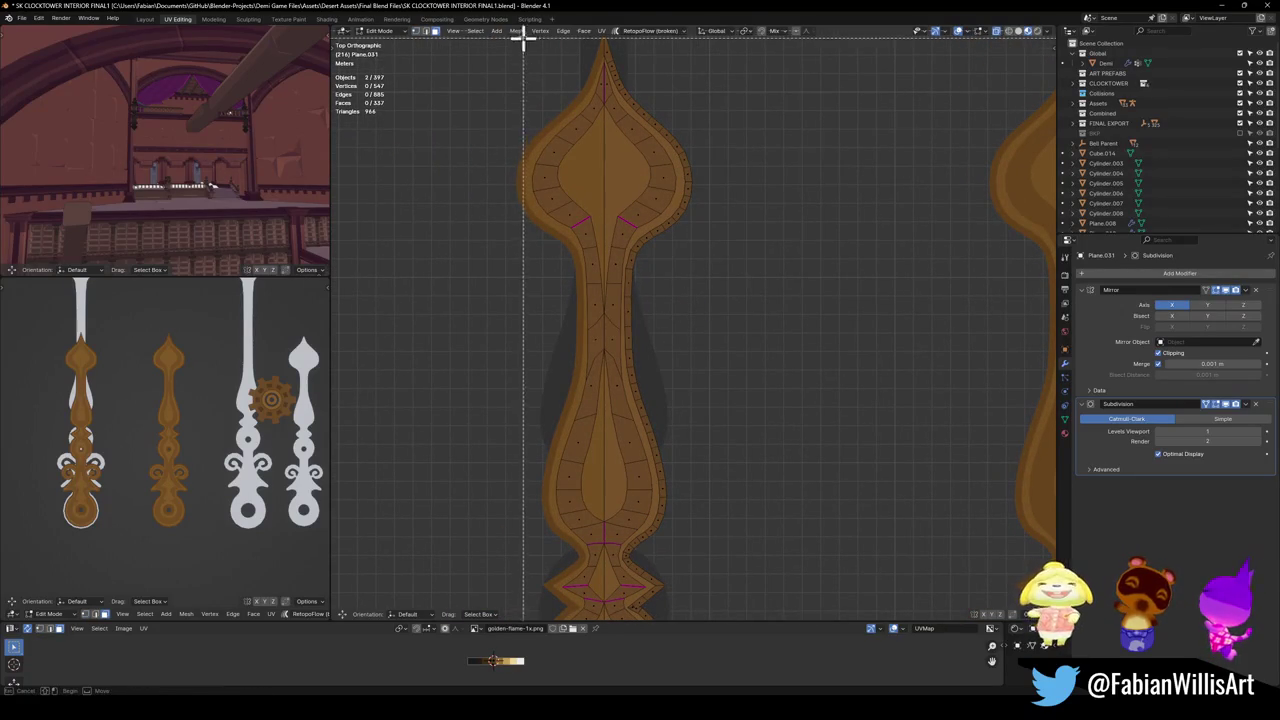
pyautogui.scroll(-3, 523, 123)
pyautogui.press('b')
pyautogui.moveTo(531, 69); pyautogui.dragTo(763, 343)
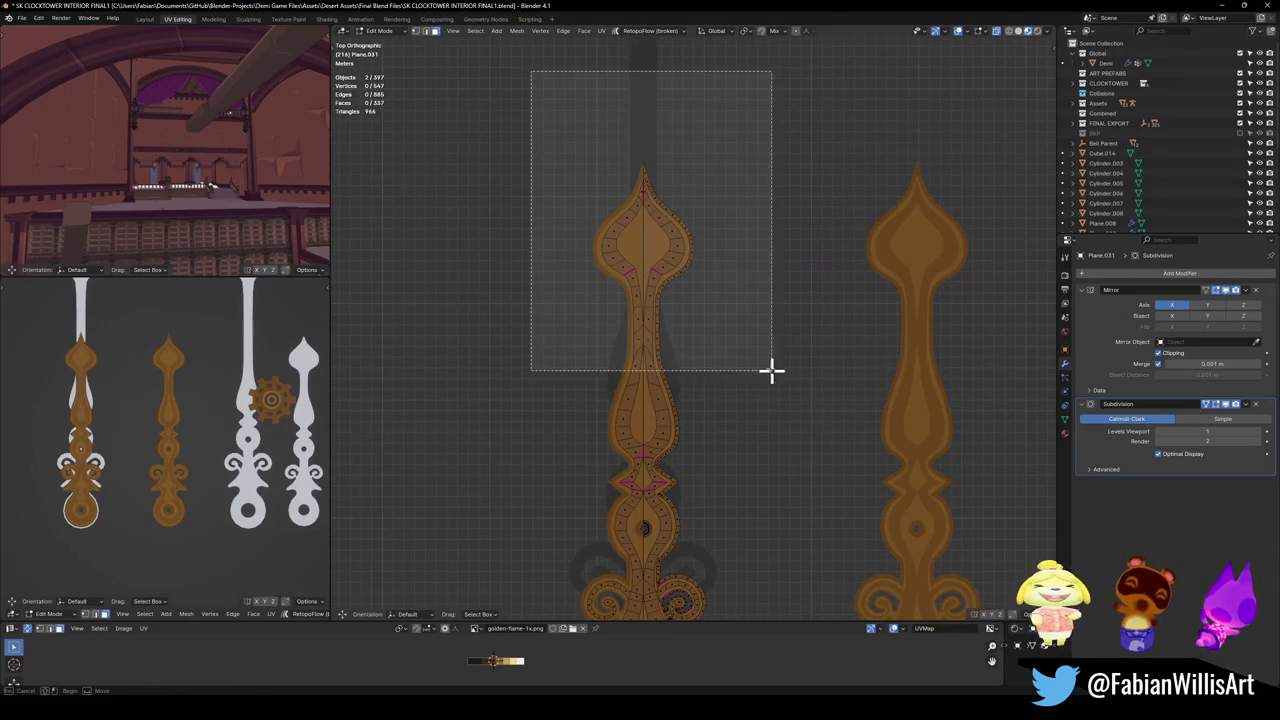
pyautogui.scroll(4, 628, 388)
pyautogui.press('g')
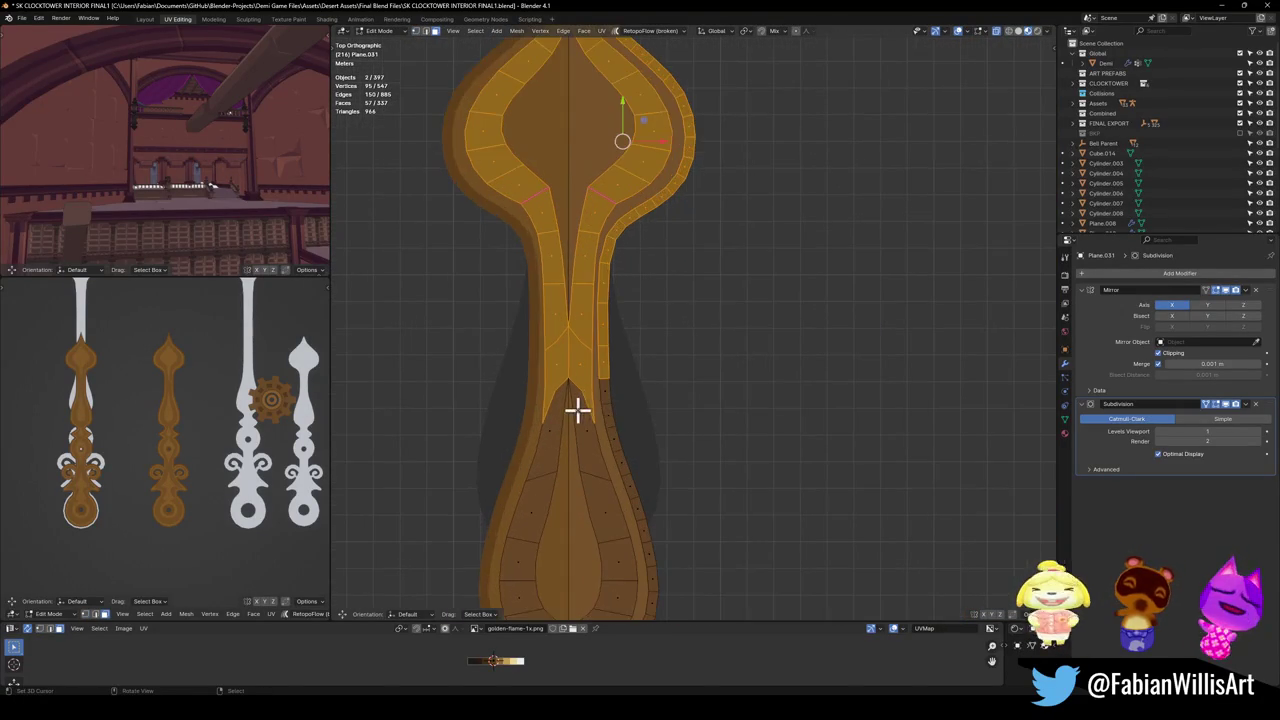
pyautogui.press('y')
pyautogui.click(648, 321)
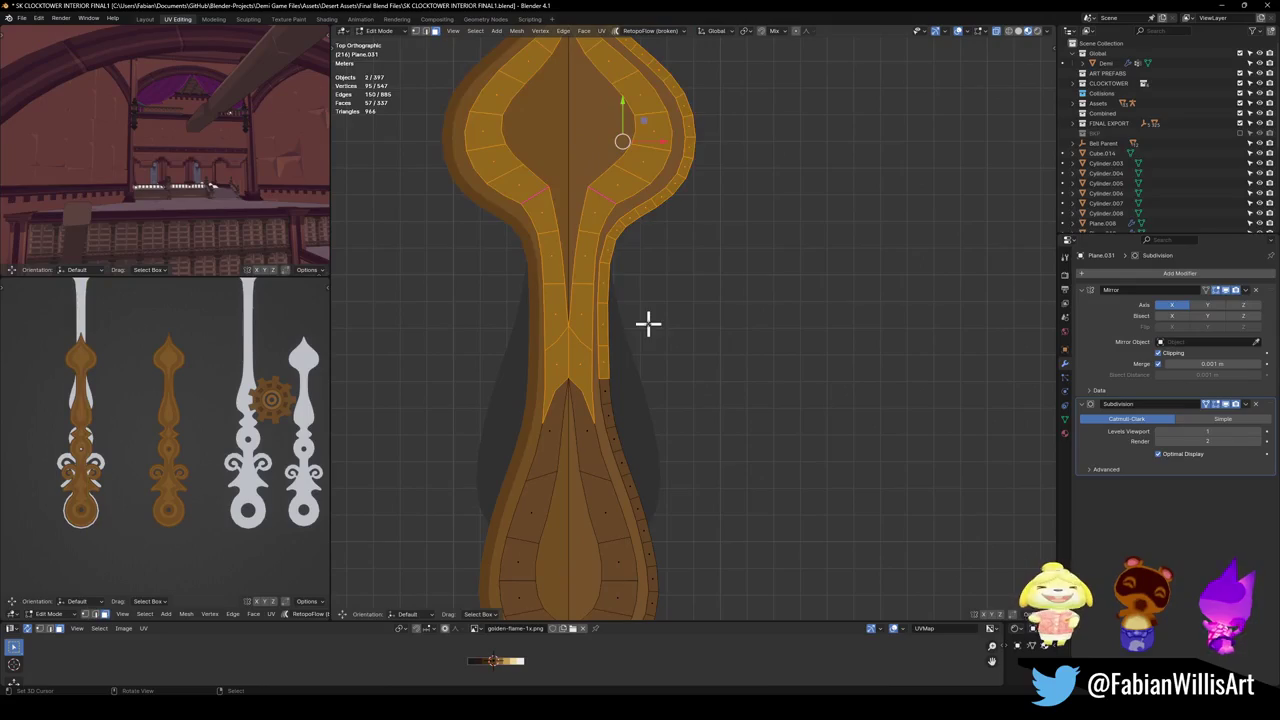
# Move the upper faces up along Y again, then undo that move.
pyautogui.scroll(-2, 620, 363)
pyautogui.scroll(-2, 720, 366)
pyautogui.press('g')
pyautogui.press('y')
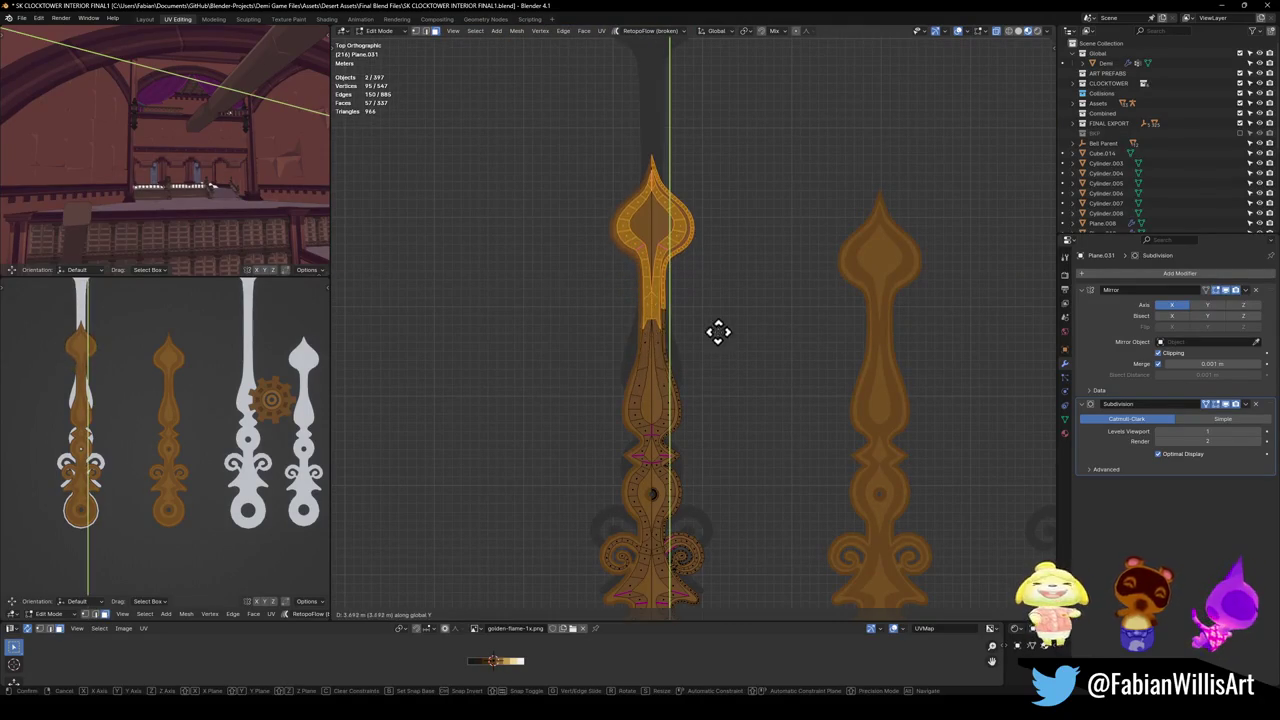
pyautogui.click(706, 275)
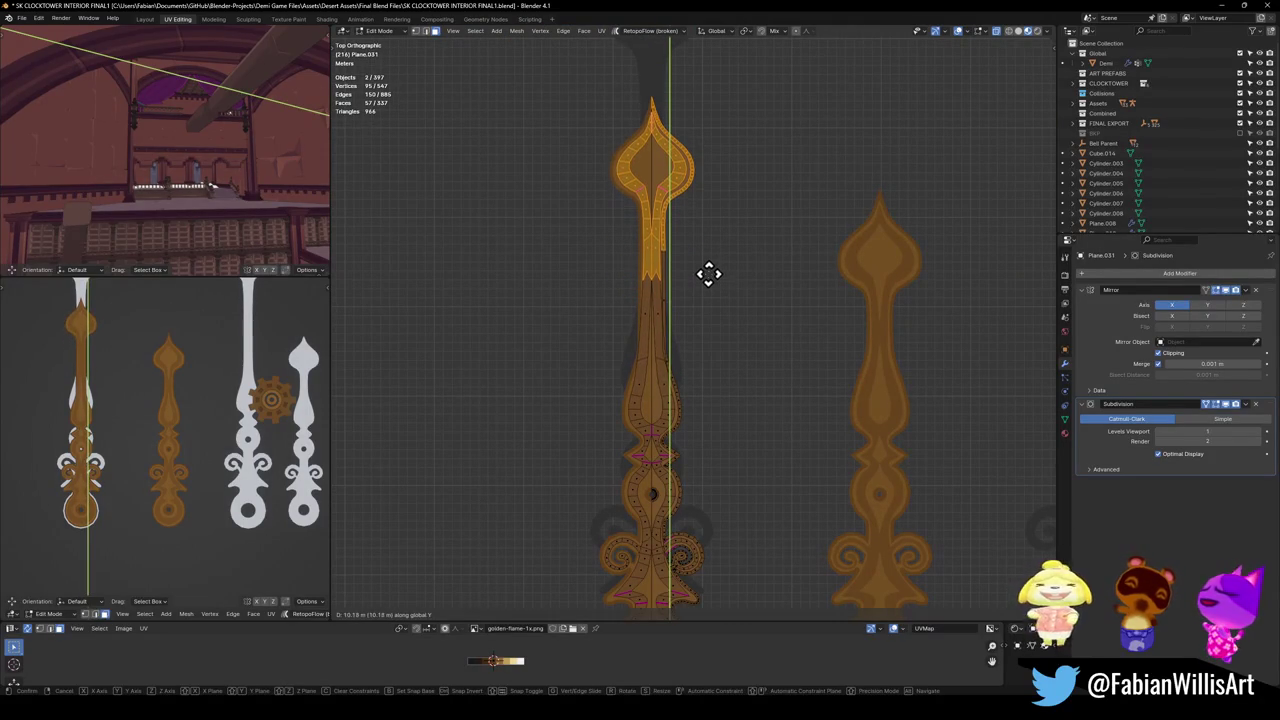
pyautogui.hotkey('ctrl', 'z')
# Back in Object Mode, try shifting the whole hand along X, then undo it.
pyautogui.press('Tab')
pyautogui.scroll(-1, 690, 360)
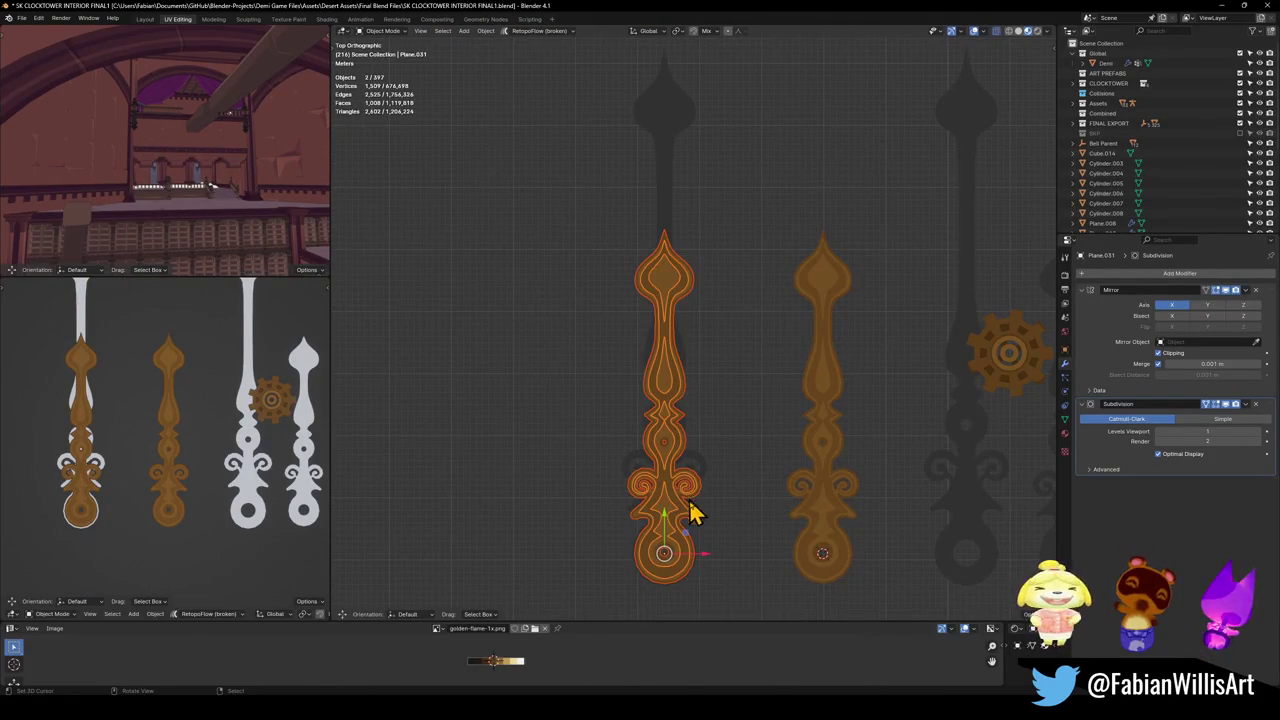
pyautogui.press('g')
pyautogui.press('x')
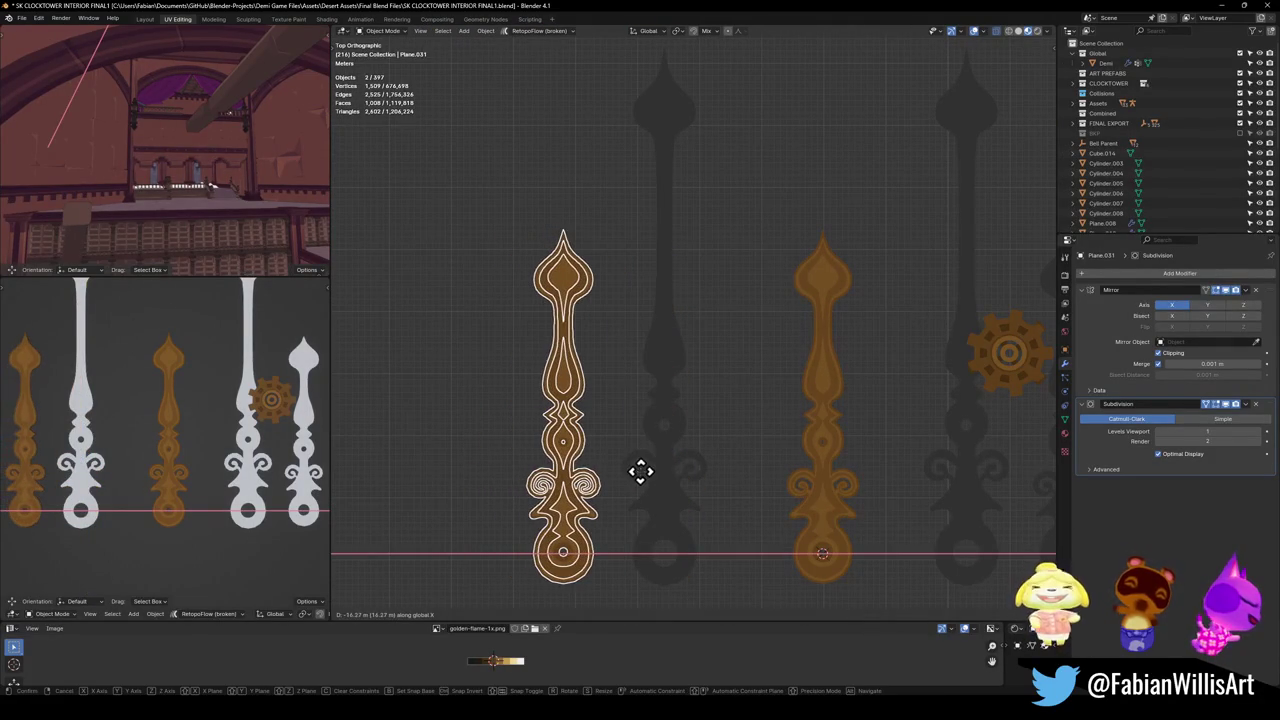
pyautogui.click(634, 478)
pyautogui.hotkey('ctrl', 'z')
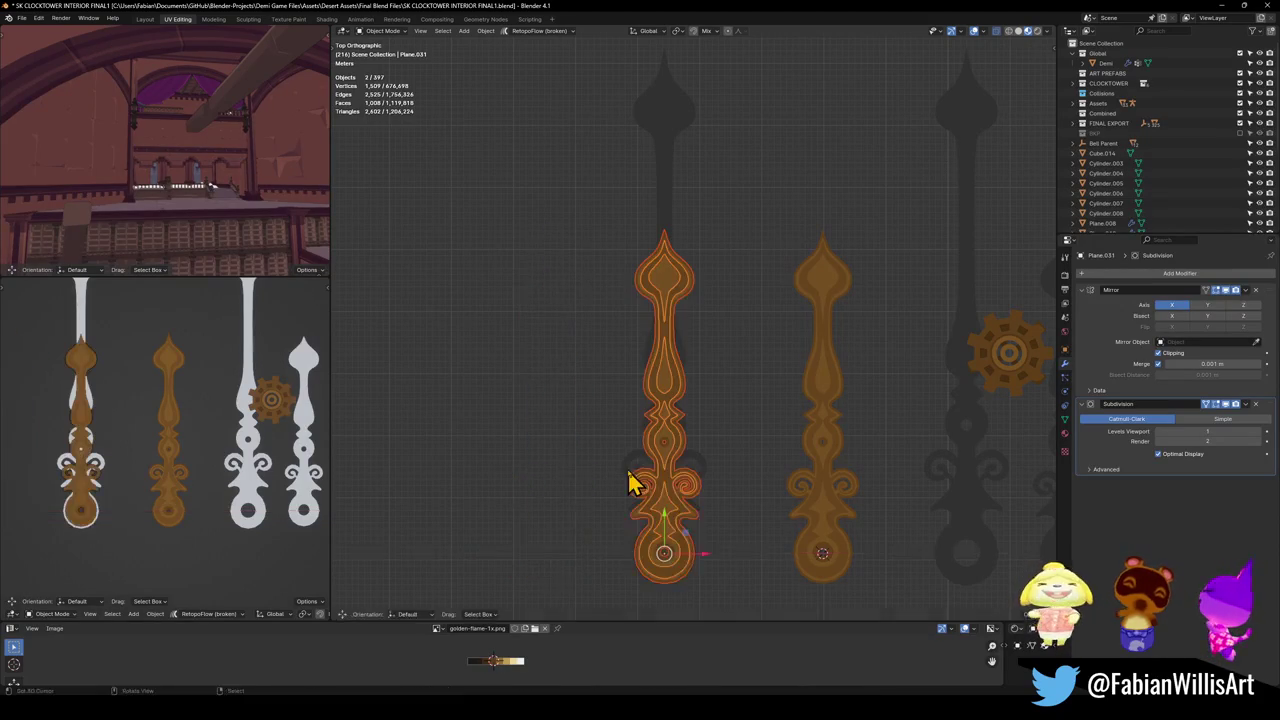
# Hide the ornate hand Plane.031 and select the plainer hand Plane.030.
pyautogui.scroll(5, 604, 410)
pyautogui.press('h')
pyautogui.click(634, 409)
pyautogui.scroll(-2, 663, 409)
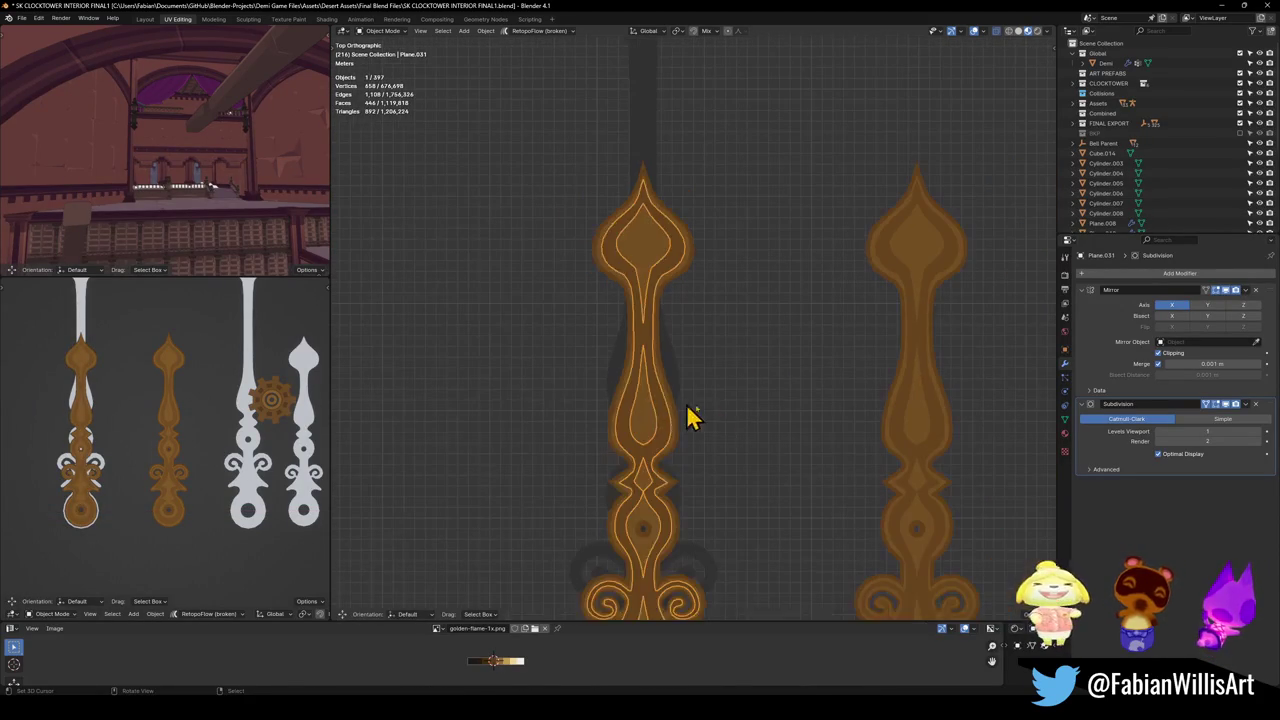
pyautogui.press('g')
pyautogui.press('Escape')
# Move Plane.030 sideways and set it down over the dark silhouette.
pyautogui.press('Tab')
pyautogui.scroll(-3, 740, 377)
pyautogui.scroll(3, 746, 386)
pyautogui.press('Tab')
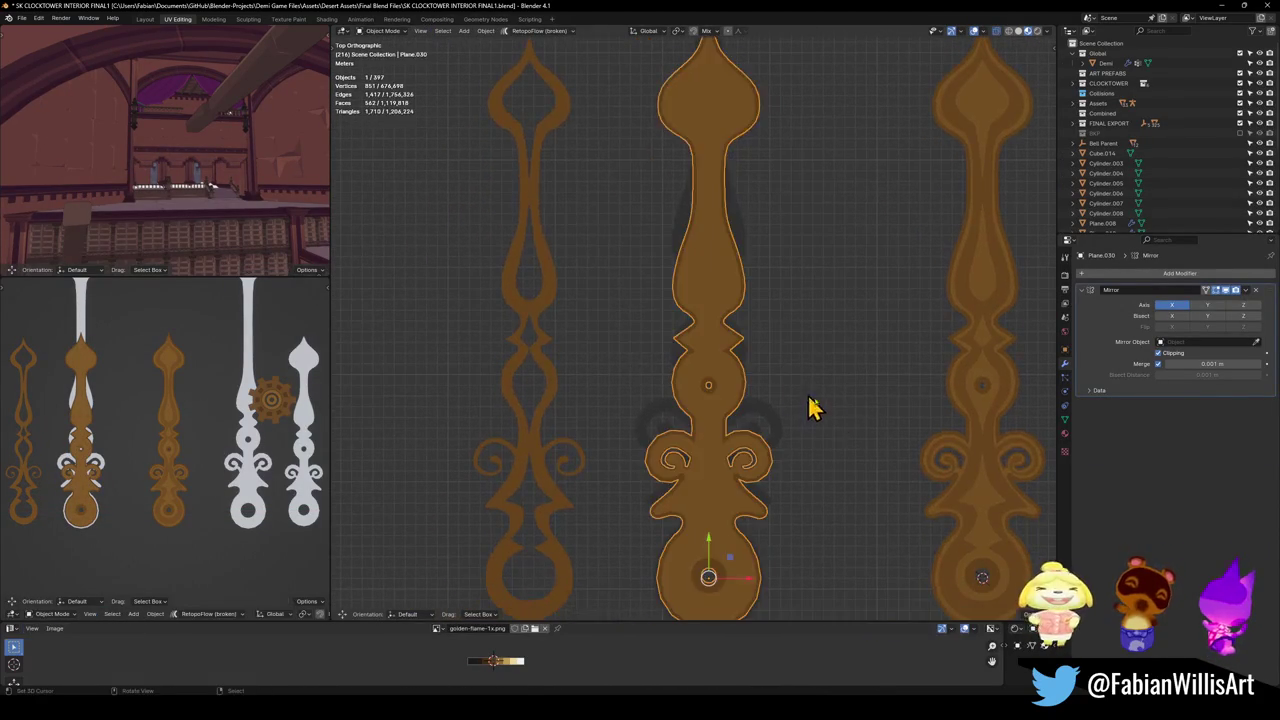
pyautogui.press('g')
pyautogui.click(784, 414)
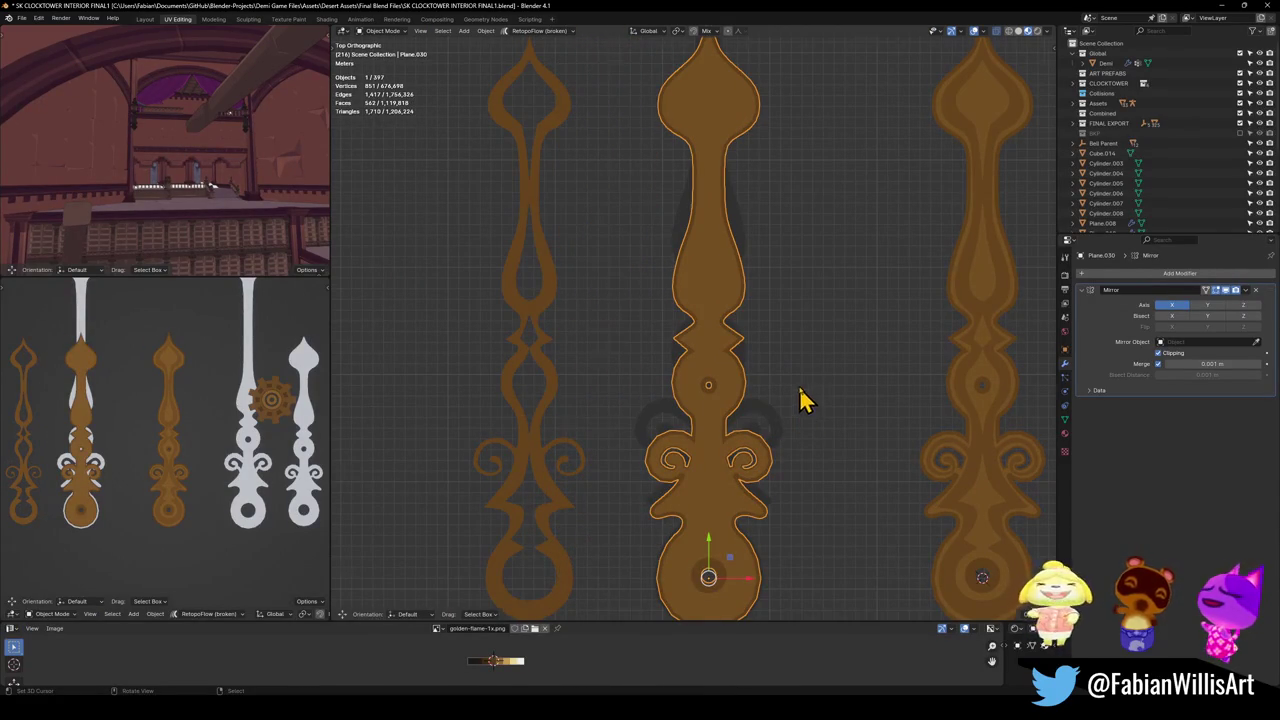
pyautogui.scroll(-5, 800, 418)
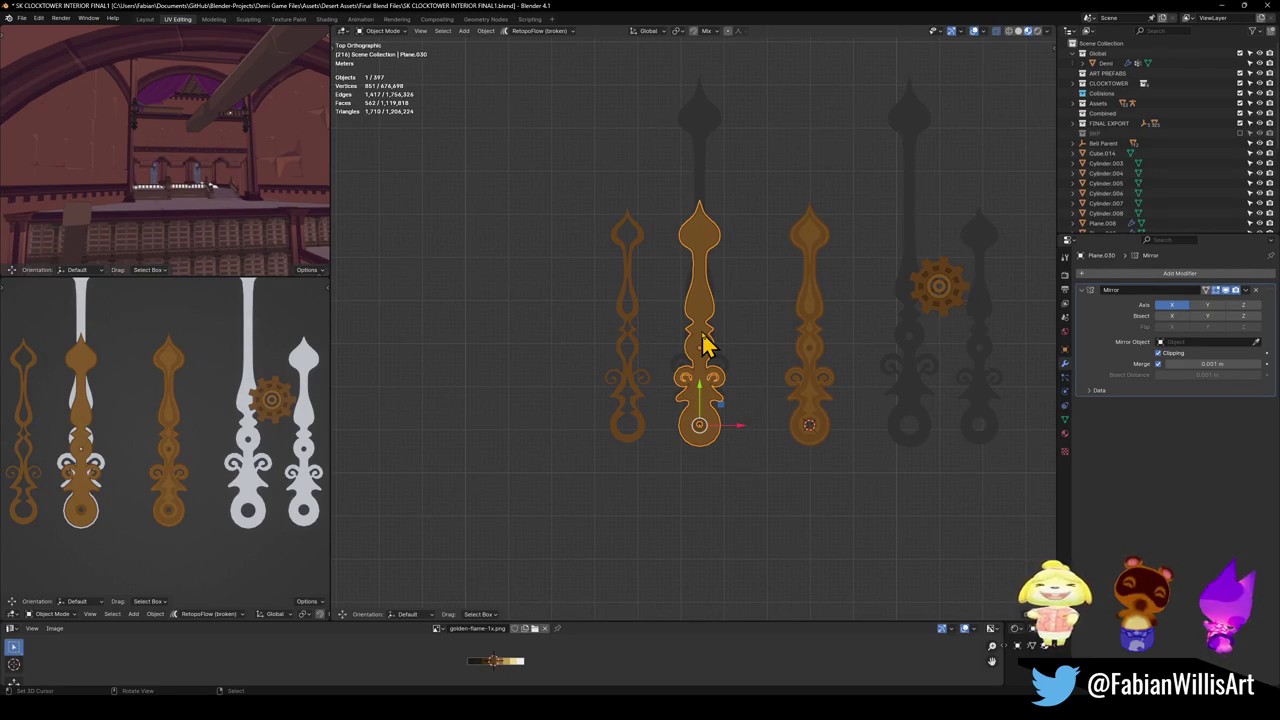
# Move the plainer hand further left and select the dark hand Plane.028.
pyautogui.press('KP_Decimal')
pyautogui.scroll(-2, 740, 332)
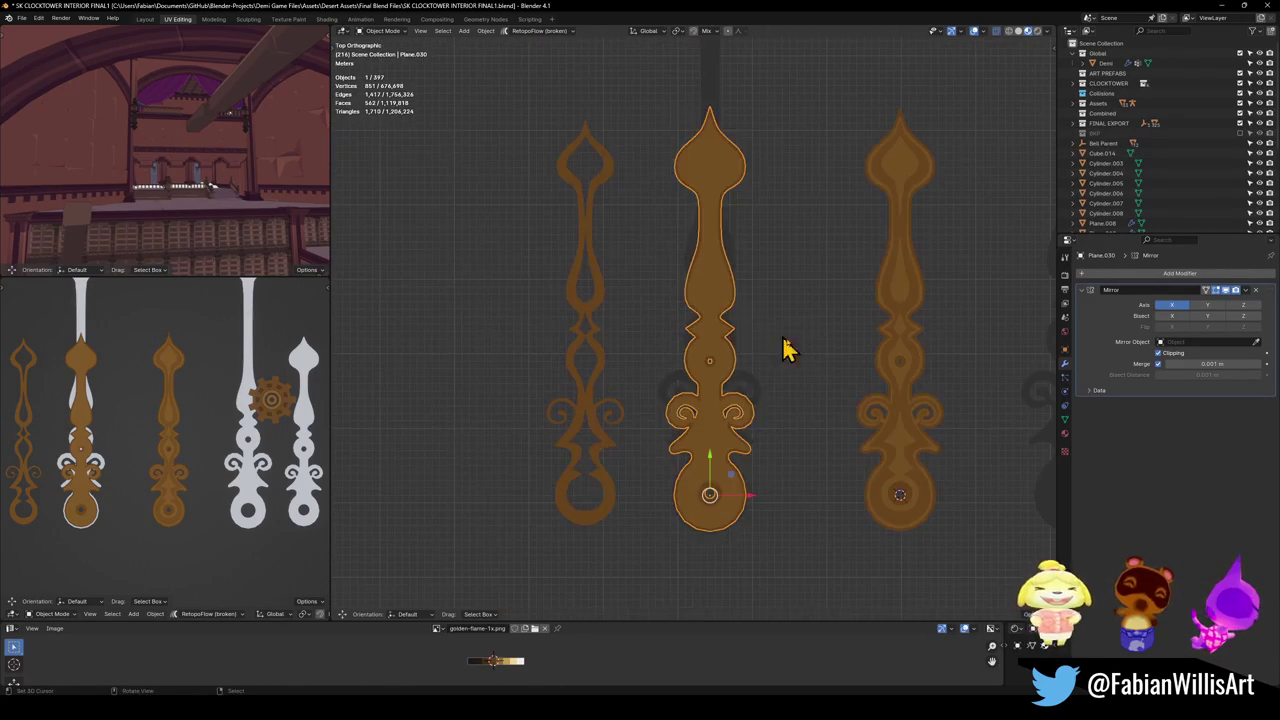
pyautogui.press('g')
pyautogui.click(555, 340)
pyautogui.click(728, 424)
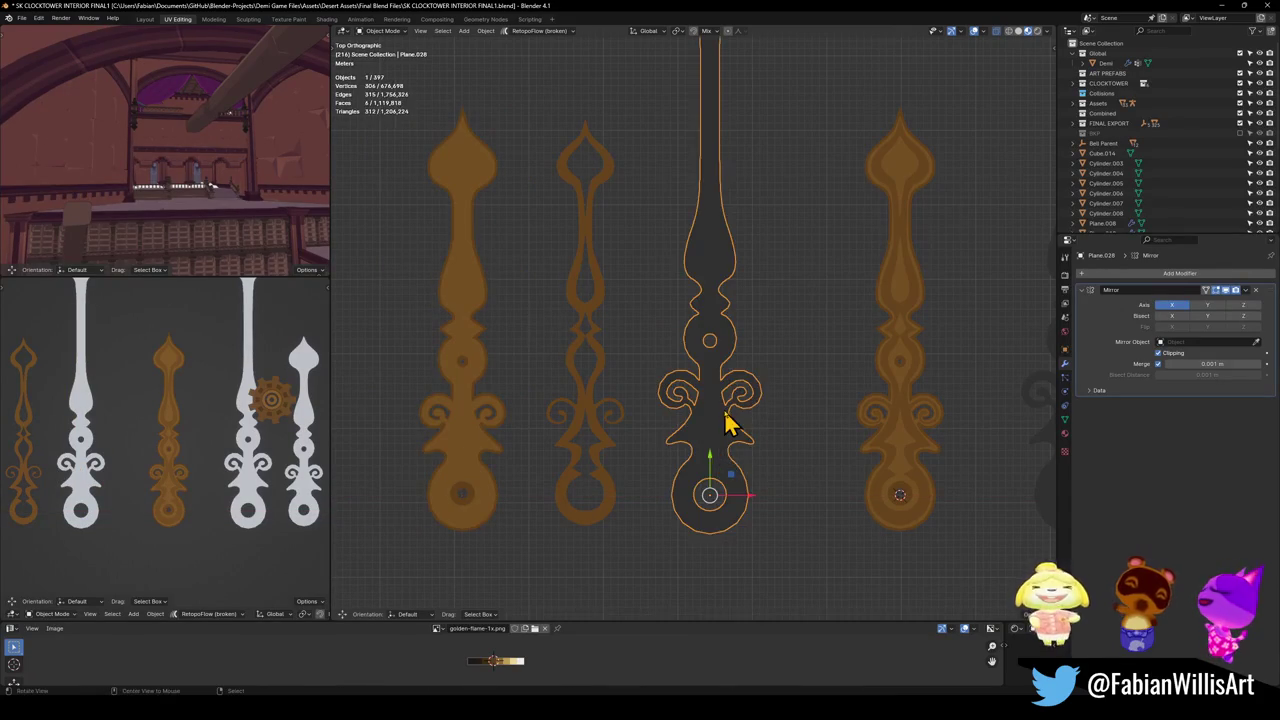
# In Edit Mode, extrude all of Plane.028's geometry to give the hand thickness.
pyautogui.press('Tab')
pyautogui.scroll(2, 729, 389)
pyautogui.scroll(2, 769, 394)
pyautogui.moveTo(769, 394)
pyautogui.mouseDown(button='middle')
pyautogui.moveTo(751, 309)
pyautogui.moveTo(806, 313)
pyautogui.moveTo(777, 323)
pyautogui.moveTo(734, 374)
pyautogui.moveTo(741, 362)
pyautogui.mouseUp(button='middle')
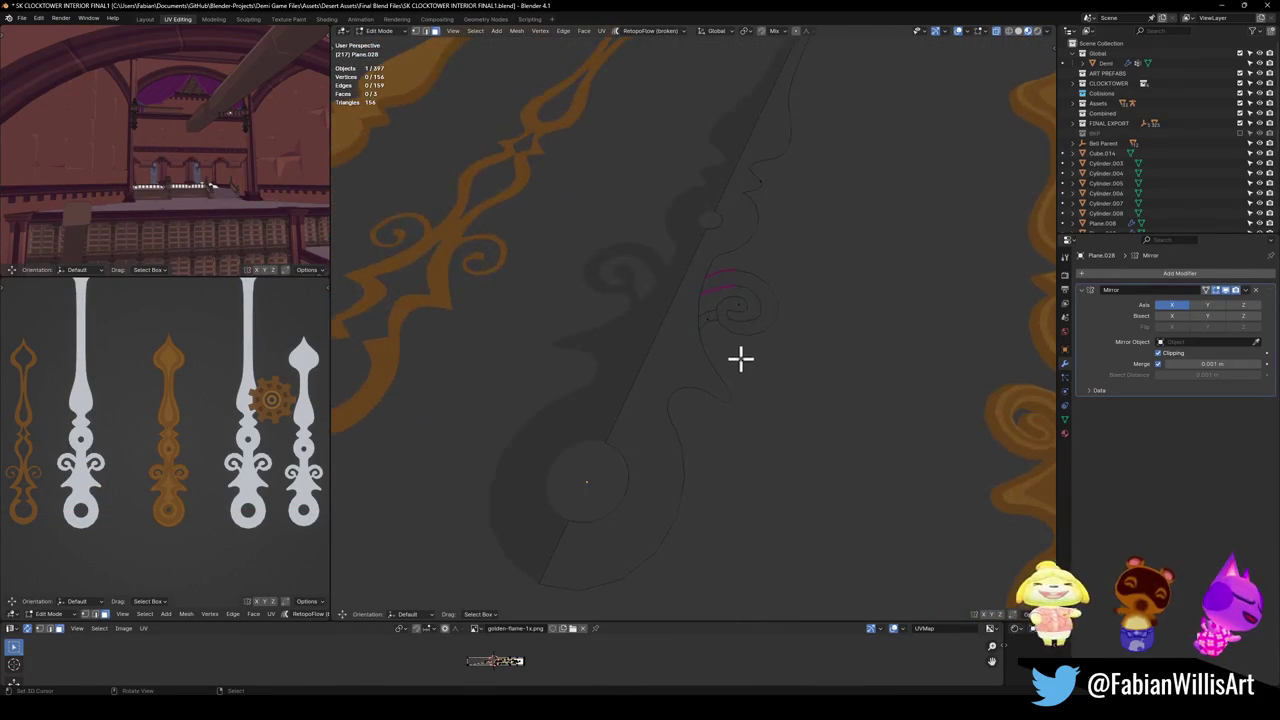
pyautogui.scroll(-4, 741, 362)
pyautogui.scroll(3, 740, 354)
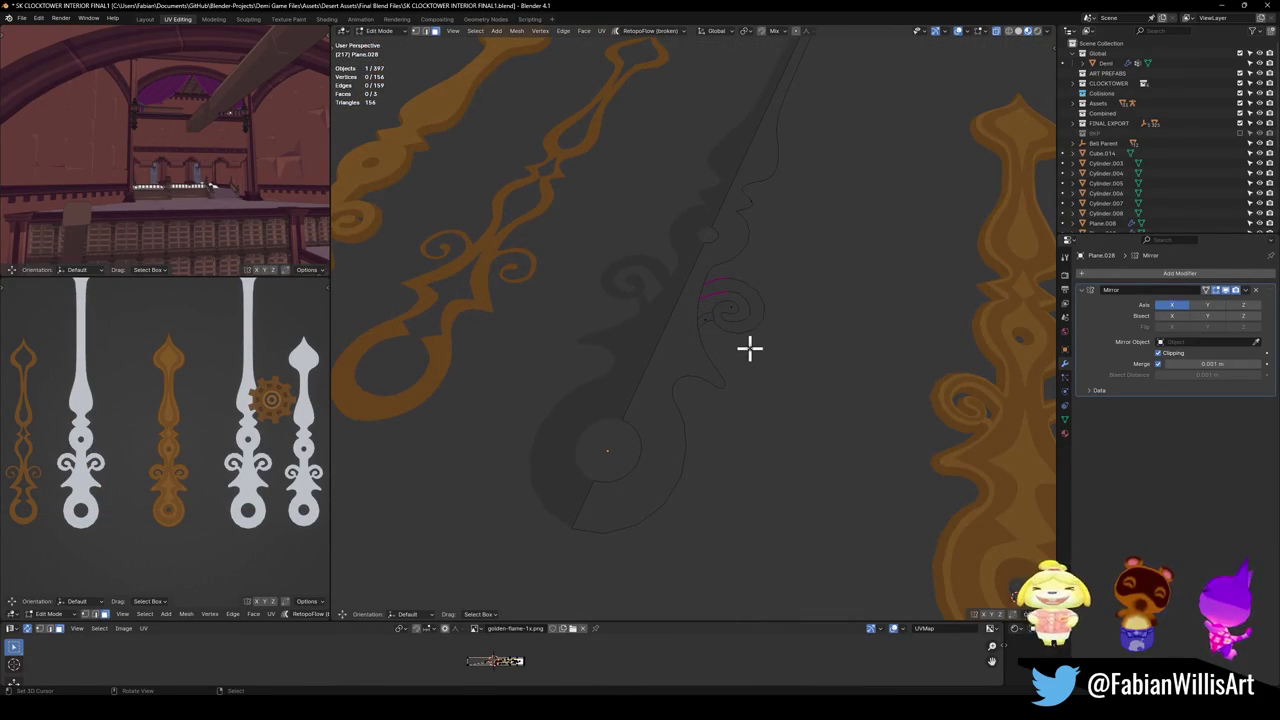
pyautogui.scroll(3, 746, 351)
pyautogui.press('a')
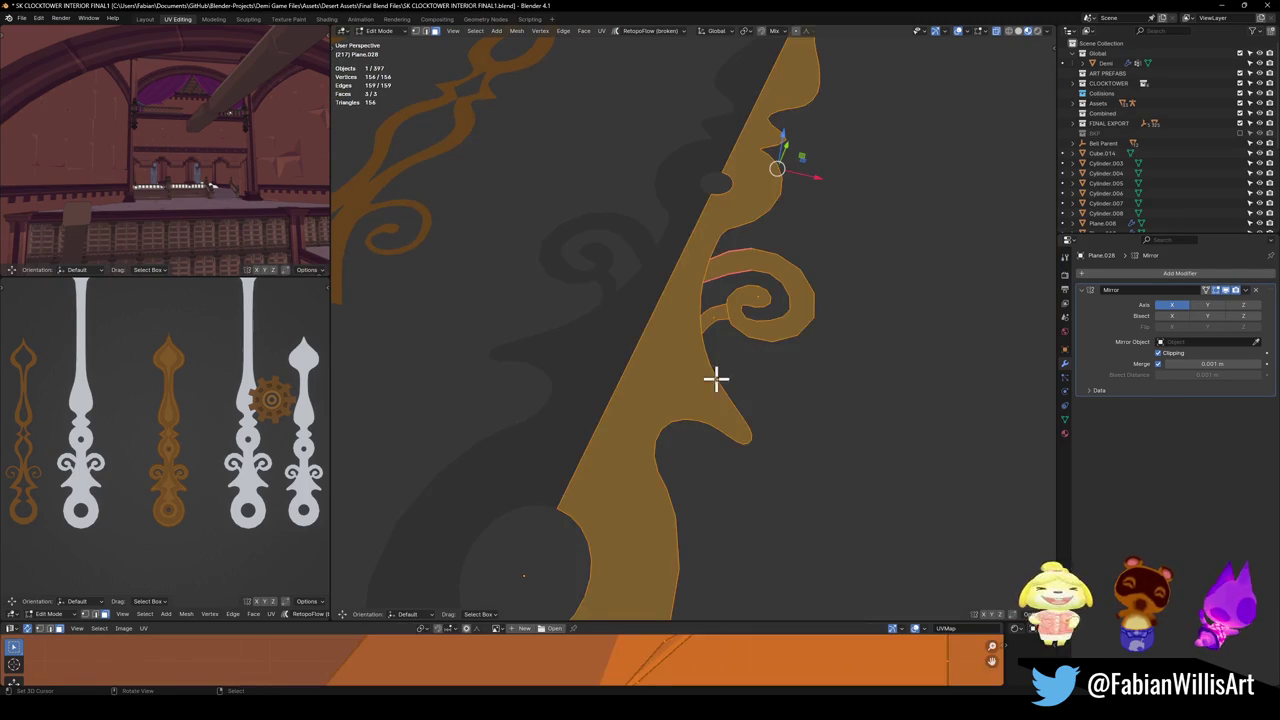
pyautogui.moveTo(724, 373); pyautogui.dragTo(709, 360, button='middle')
pyautogui.press('e')
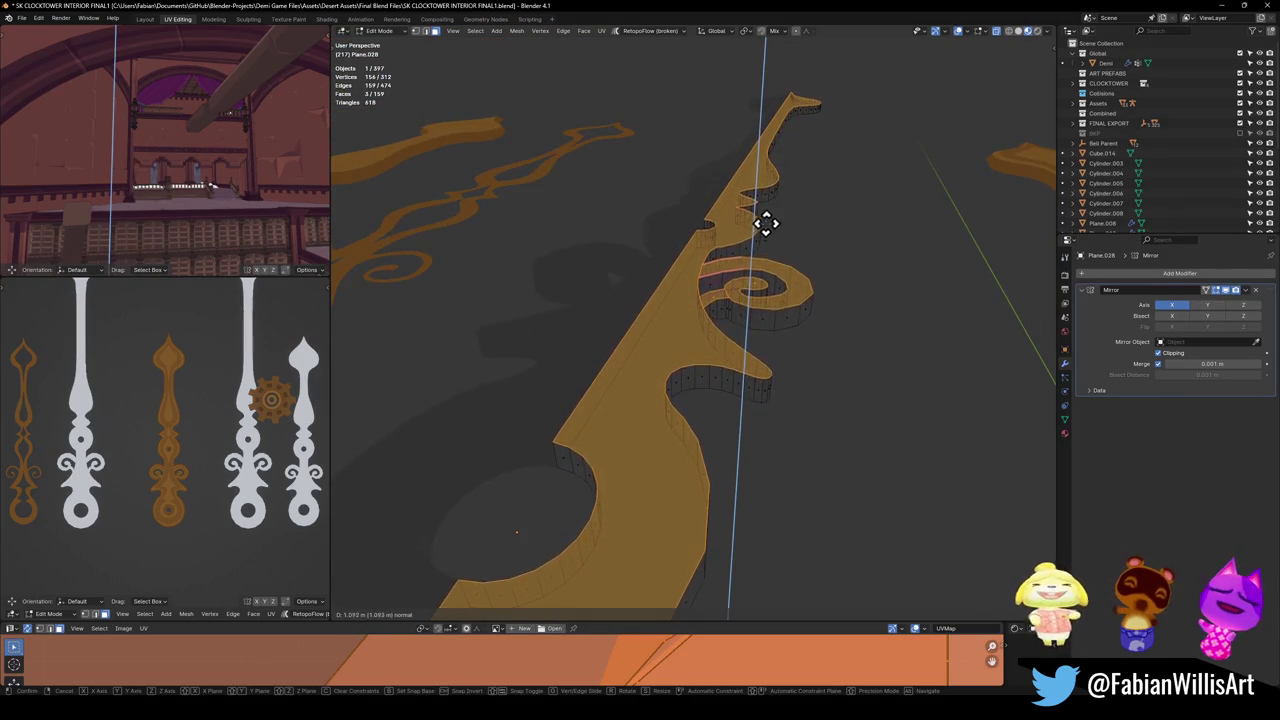
pyautogui.click(780, 246)
# Add centred edge loops around the extruded wall and around the curl.
pyautogui.moveTo(780, 246); pyautogui.dragTo(774, 251, button='middle')
pyautogui.scroll(1, 709, 320)
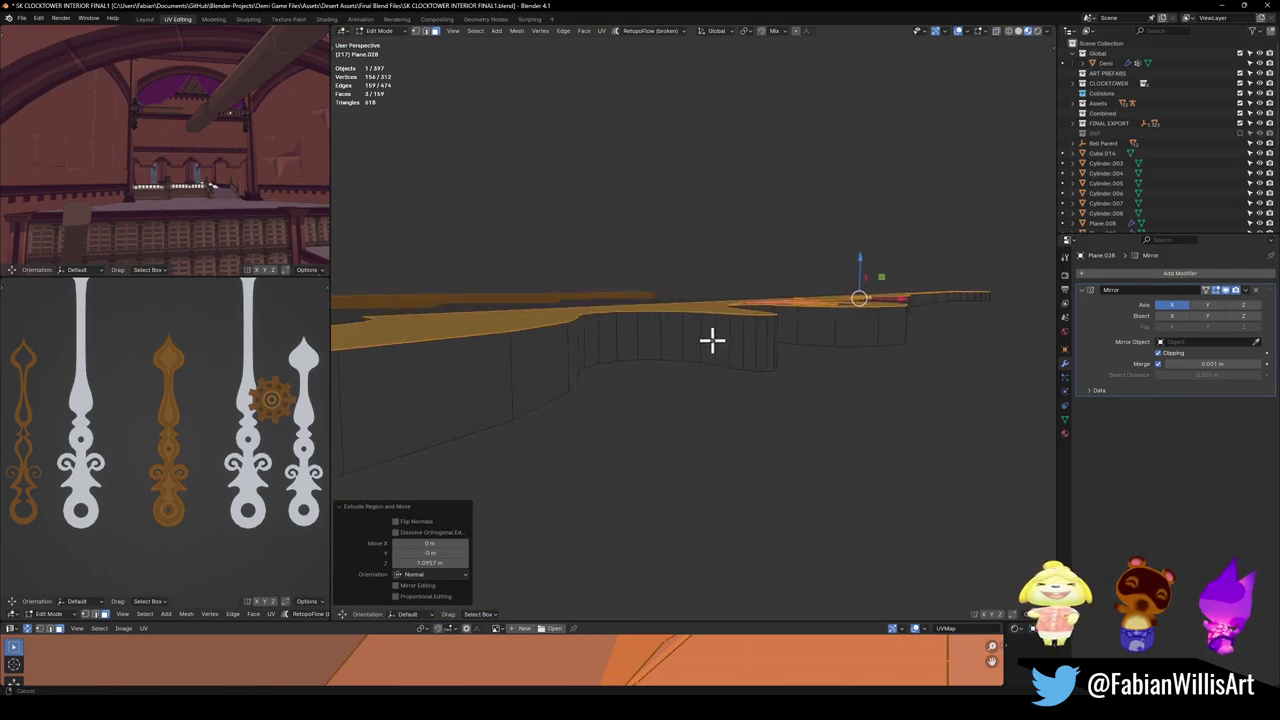
pyautogui.hotkey('ctrl', 'r')
pyautogui.click(766, 340)
pyautogui.rightClick(766, 340)
pyautogui.moveTo(766, 335)
pyautogui.mouseDown(button='middle')
pyautogui.moveTo(760, 426)
pyautogui.moveTo(794, 449)
pyautogui.mouseUp(button='middle')
pyautogui.scroll(2, 814, 280)
pyautogui.hotkey('alt', 'a')
pyautogui.hotkey('ctrl', 'r')
pyautogui.click(828, 222)
pyautogui.rightClick(831, 234)
pyautogui.moveTo(831, 234)
pyautogui.mouseDown(button='middle')
pyautogui.moveTo(829, 263)
pyautogui.moveTo(745, 272)
pyautogui.moveTo(723, 214)
pyautogui.mouseUp(button='middle')
pyautogui.moveTo(771, 306); pyautogui.dragTo(783, 320, button='middle')
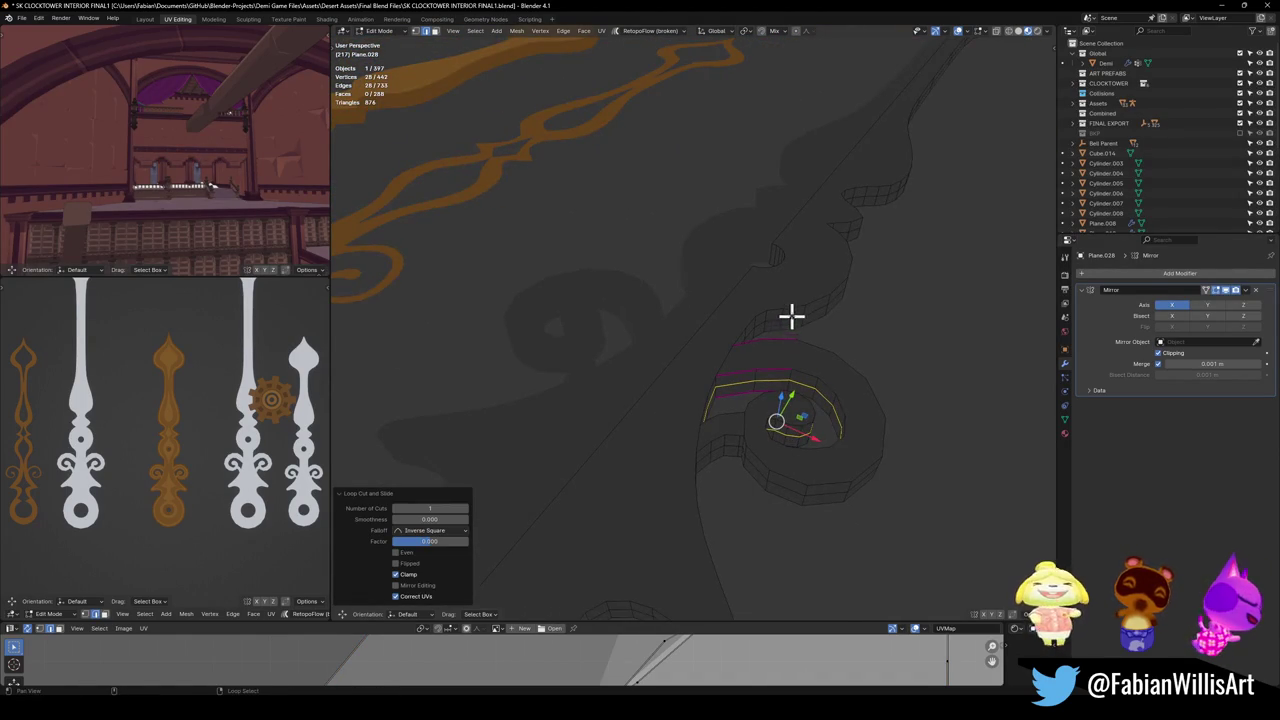
# Select the outer boundary loop and fatten it by 0.0452 m.
pyautogui.keyDown('alt'); pyautogui.click(790, 318); pyautogui.keyUp('alt')
pyautogui.press('KP_Decimal')
pyautogui.hotkey('alt', 's')
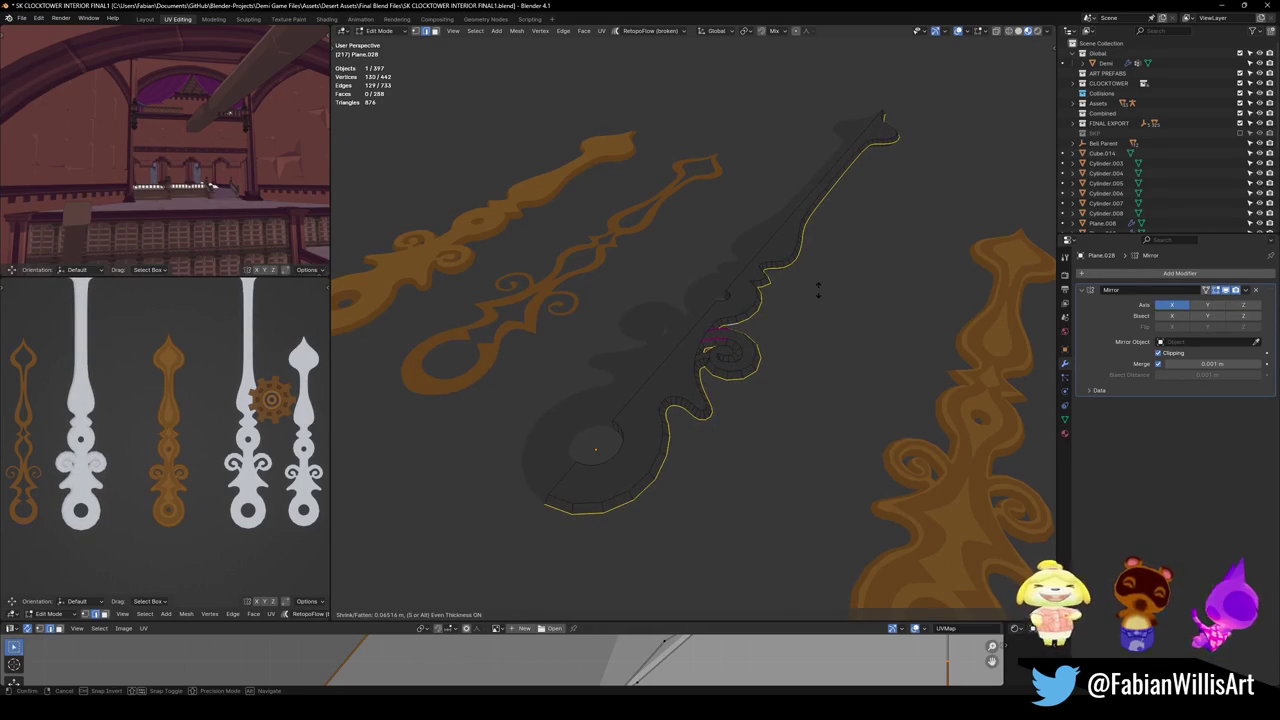
pyautogui.click(816, 288)
pyautogui.scroll(3, 70, 477)
pyautogui.scroll(3, 150, 470)
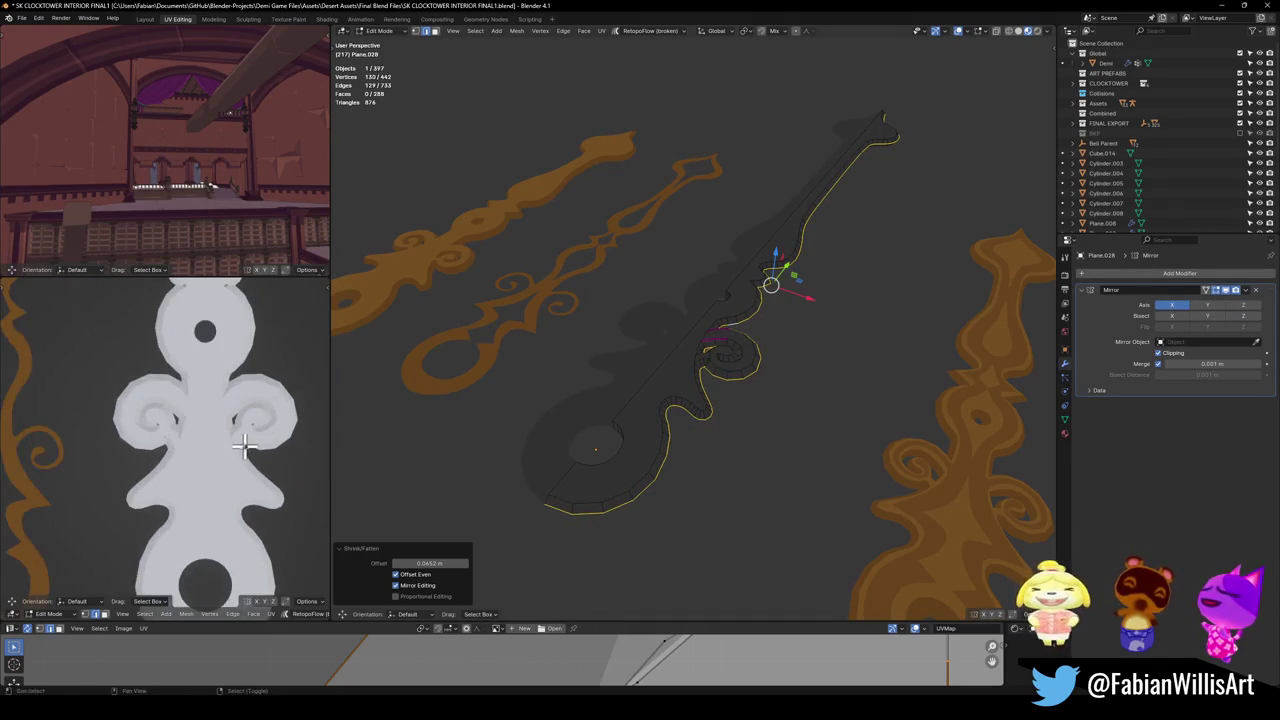
pyautogui.scroll(1, 237, 457)
pyautogui.scroll(4, 244, 471)
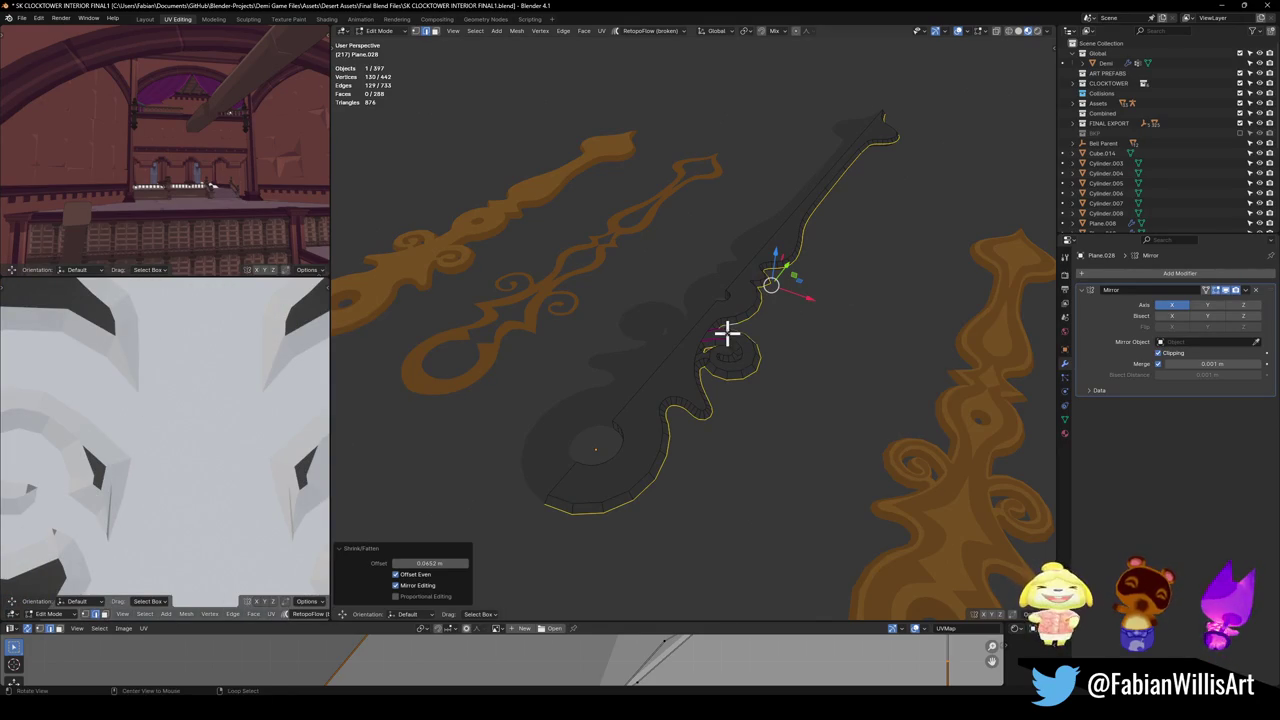
pyautogui.moveTo(729, 331); pyautogui.dragTo(734, 343, button='middle')
pyautogui.scroll(5, 735, 360)
# Redo the outline Shrink/Fatten, settling on an even 0.0448 m offset, then zoom on the spiral.
pyautogui.press('KP_7')
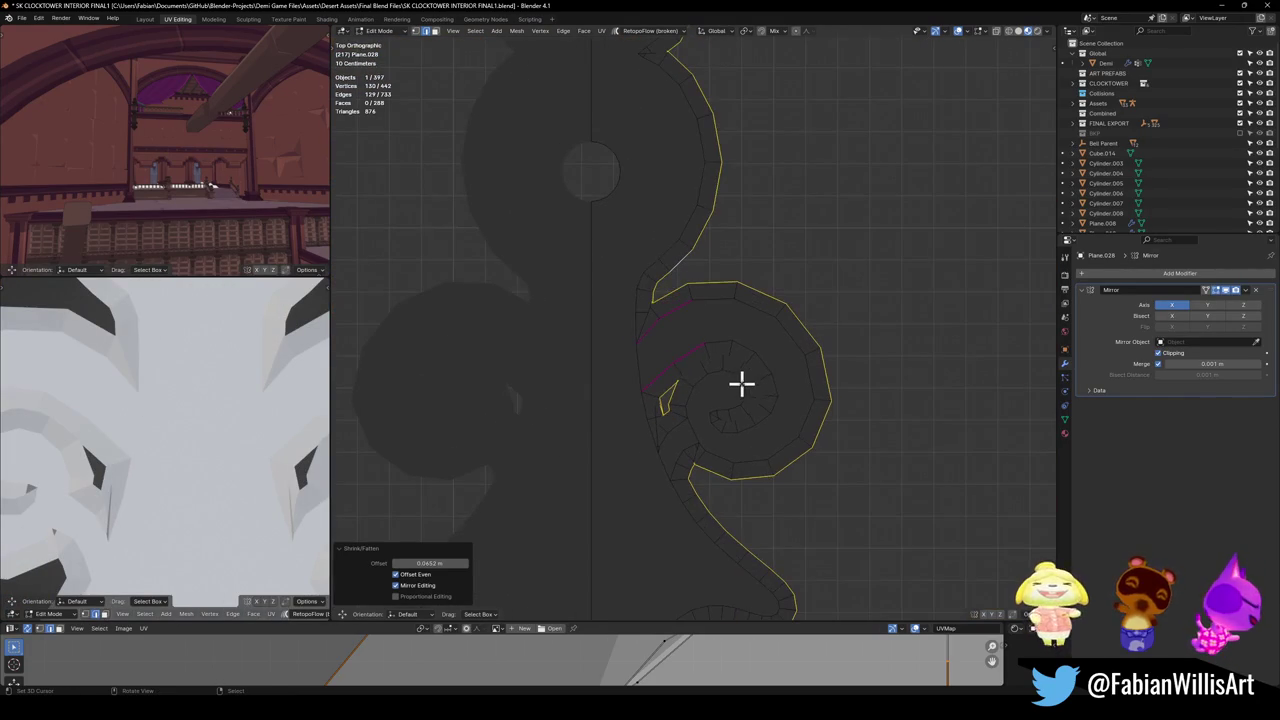
pyautogui.hotkey('ctrl', 'z')
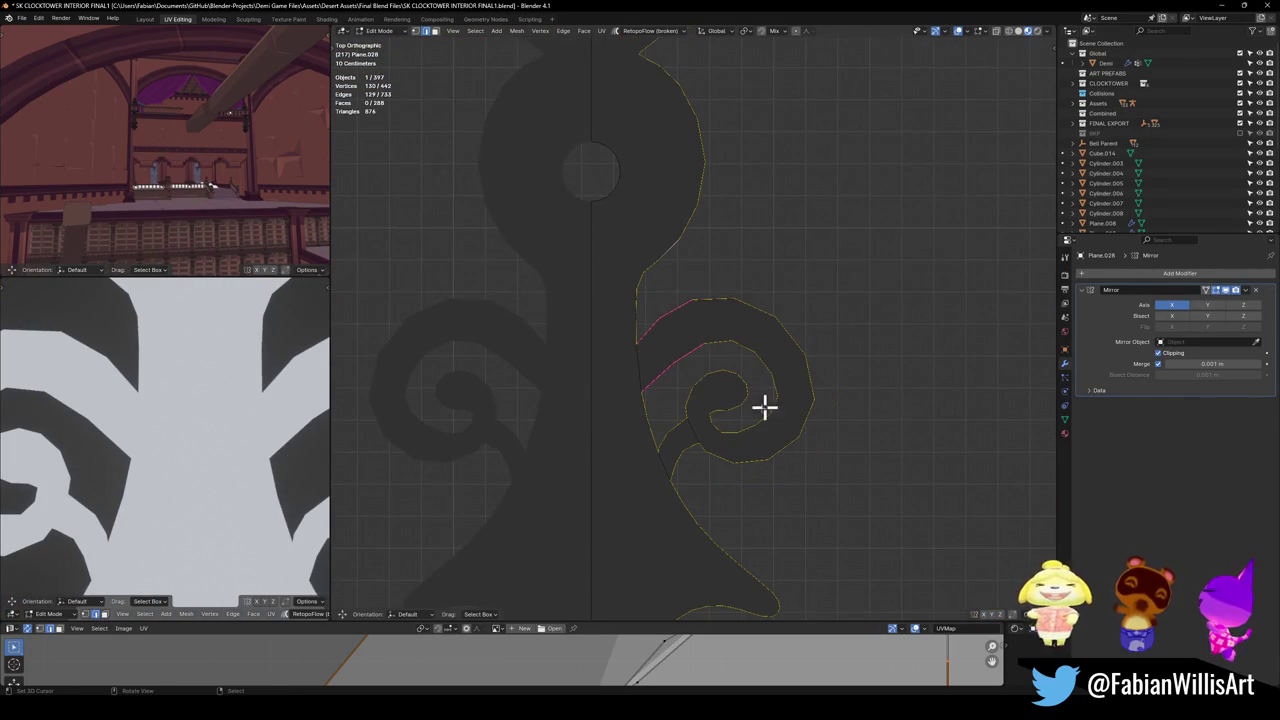
pyautogui.hotkey('alt', 's')
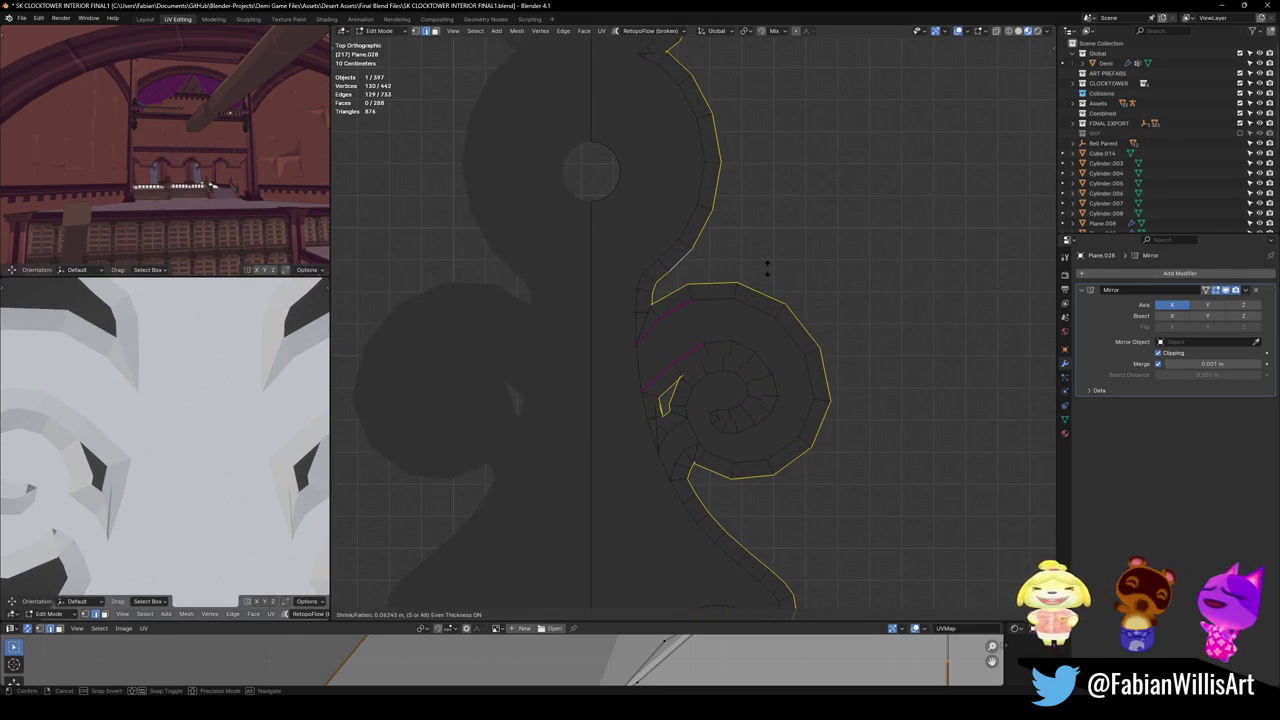
pyautogui.click(767, 268)
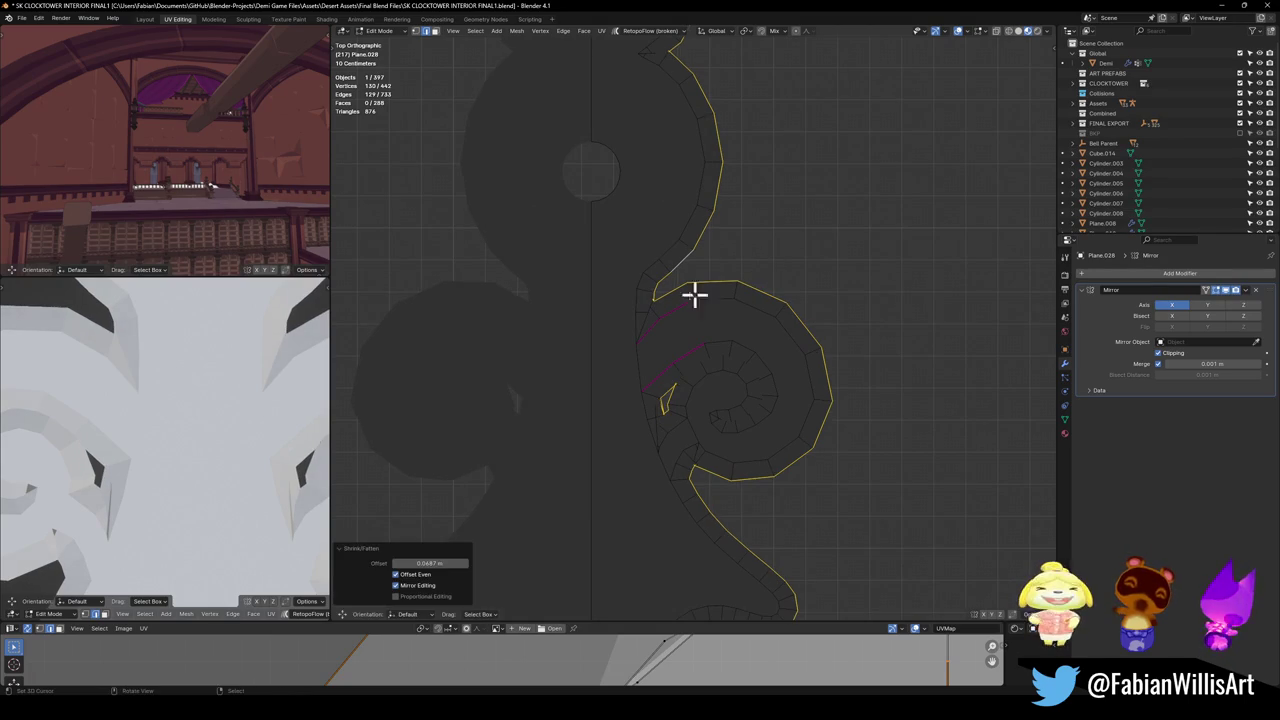
pyautogui.hotkey('ctrl', 'z')
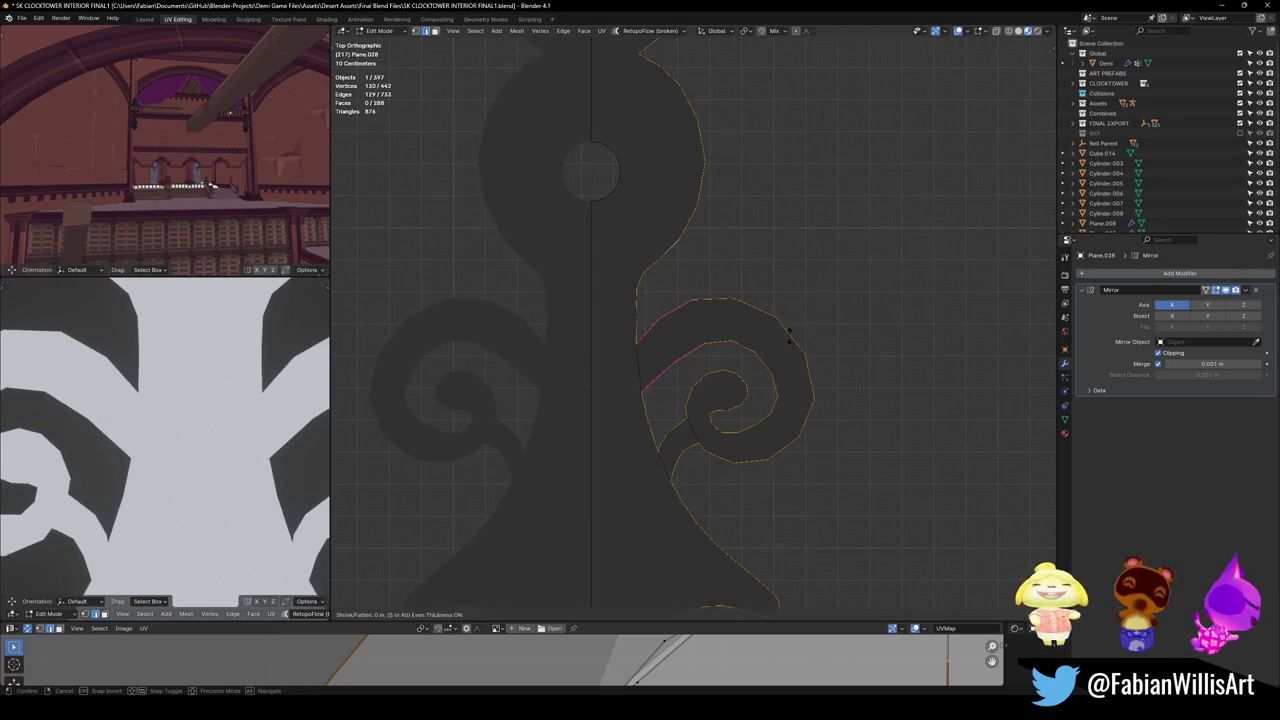
pyautogui.hotkey('alt', 's')
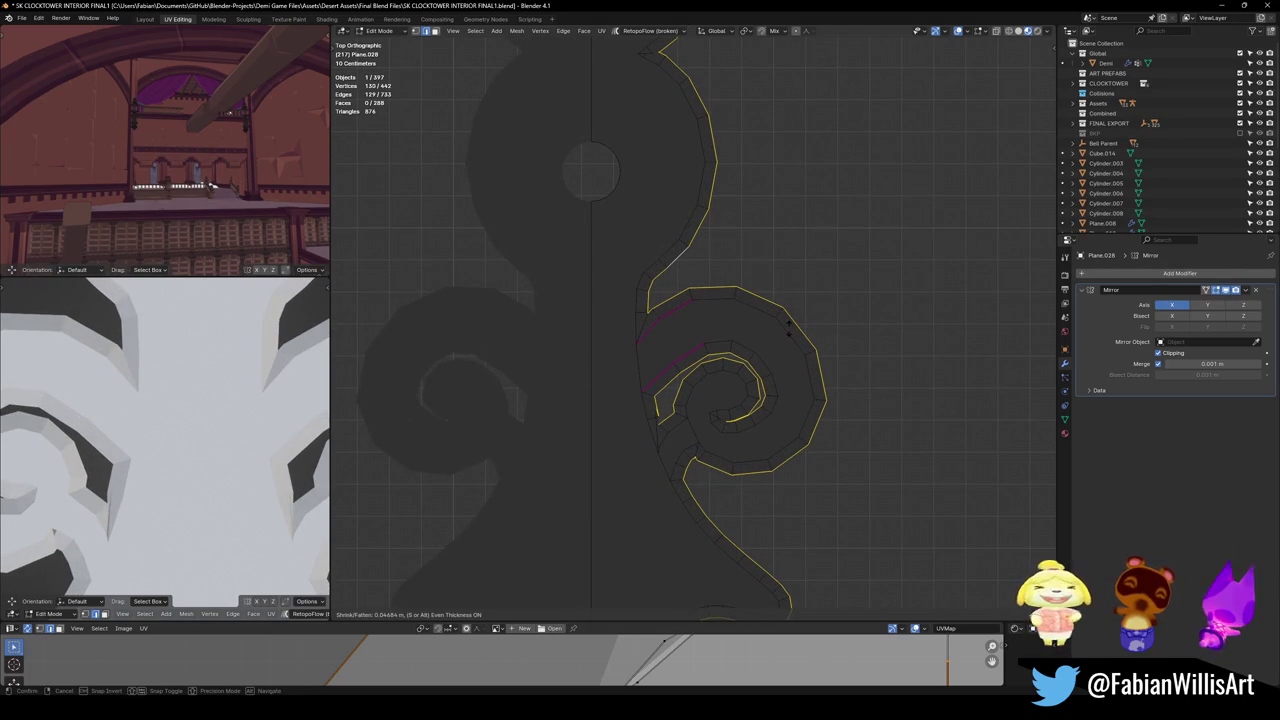
pyautogui.click(788, 327)
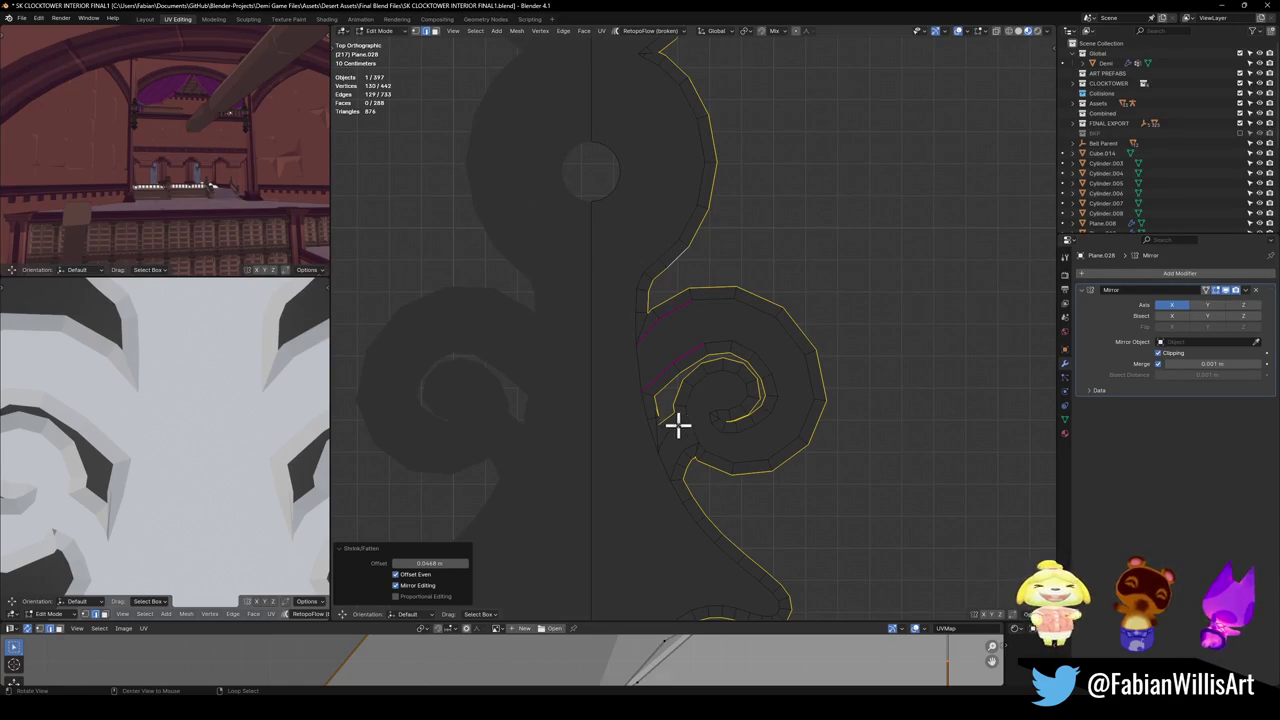
pyautogui.moveTo(743, 414)
pyautogui.mouseDown(button='middle')
pyautogui.moveTo(706, 380)
pyautogui.moveTo(594, 340)
pyautogui.moveTo(650, 367)
pyautogui.mouseUp(button='middle')
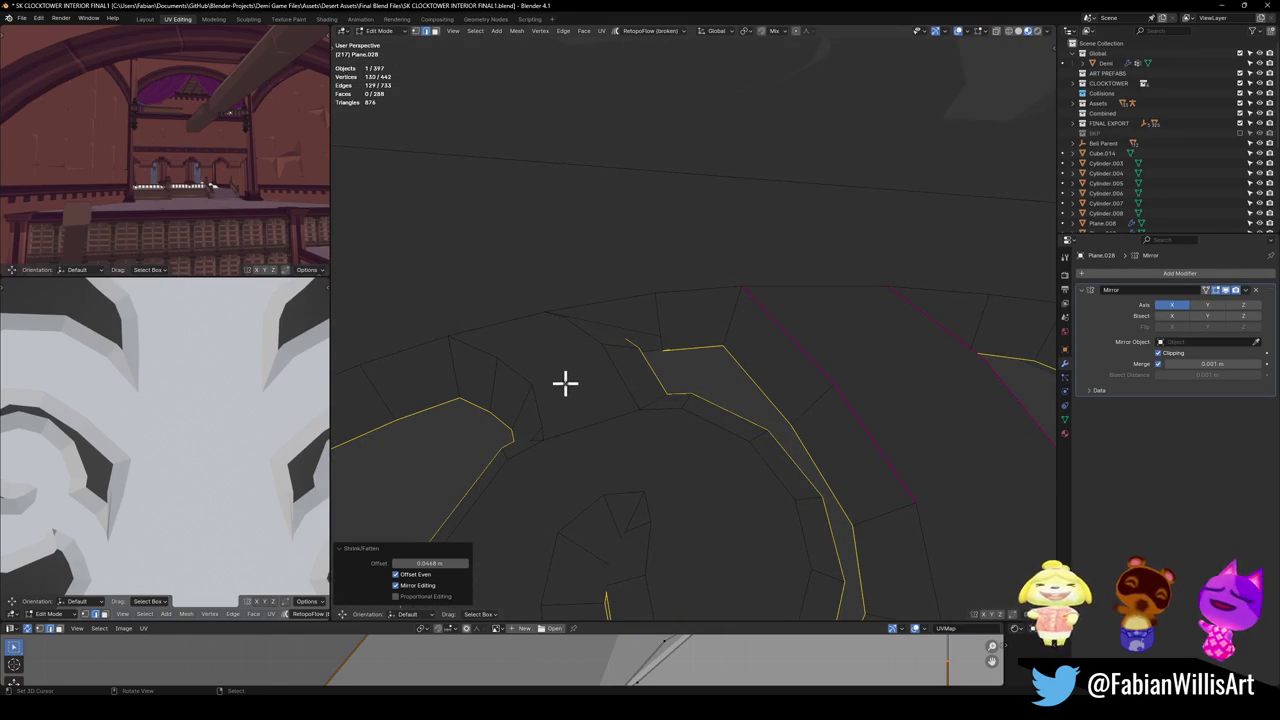
pyautogui.moveTo(588, 319)
pyautogui.mouseDown(button='middle')
pyautogui.moveTo(729, 380)
pyautogui.moveTo(740, 427)
pyautogui.mouseUp(button='middle')
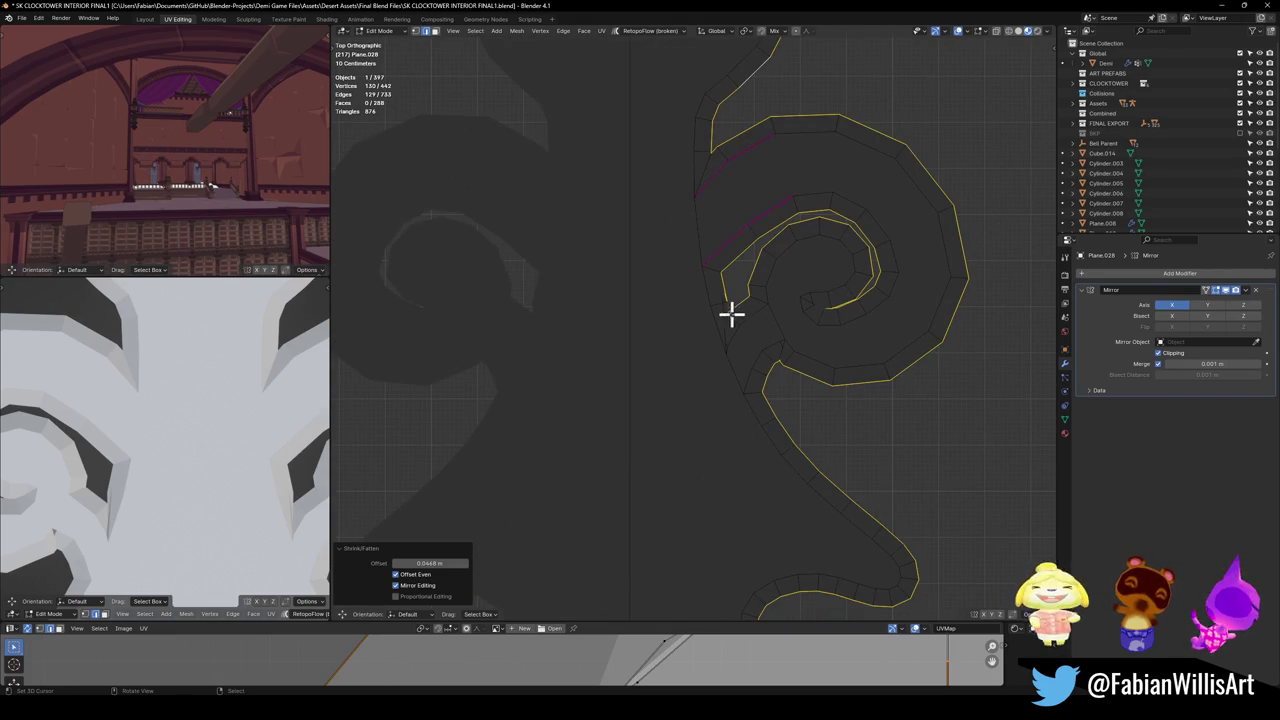
pyautogui.keyDown('ctrl'); pyautogui.moveTo(738, 313); pyautogui.dragTo(731, 406, button='middle'); pyautogui.keyUp('ctrl')
# Reposition the first few vertices where the spiral's edge meets the hand's outline.
pyautogui.scroll(2, 700, 430)
pyautogui.click(656, 443)
pyautogui.press('g')
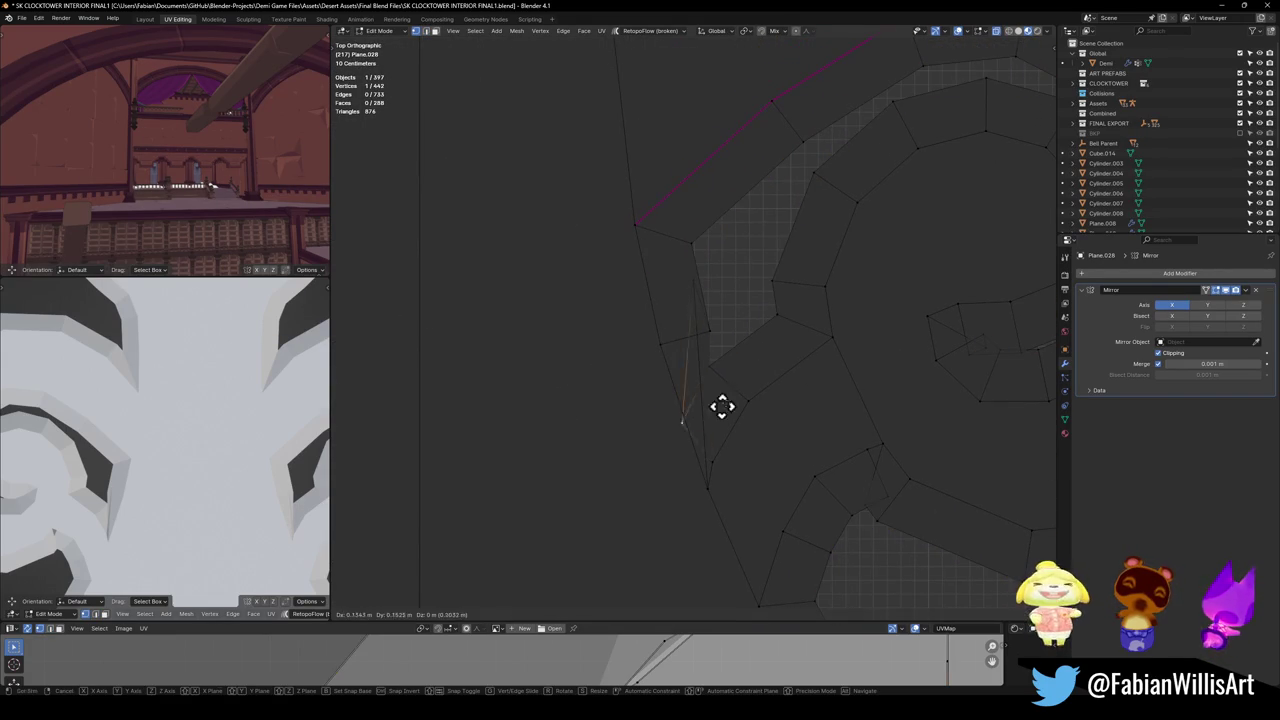
pyautogui.click(724, 355)
pyautogui.click(713, 393)
pyautogui.click(702, 355)
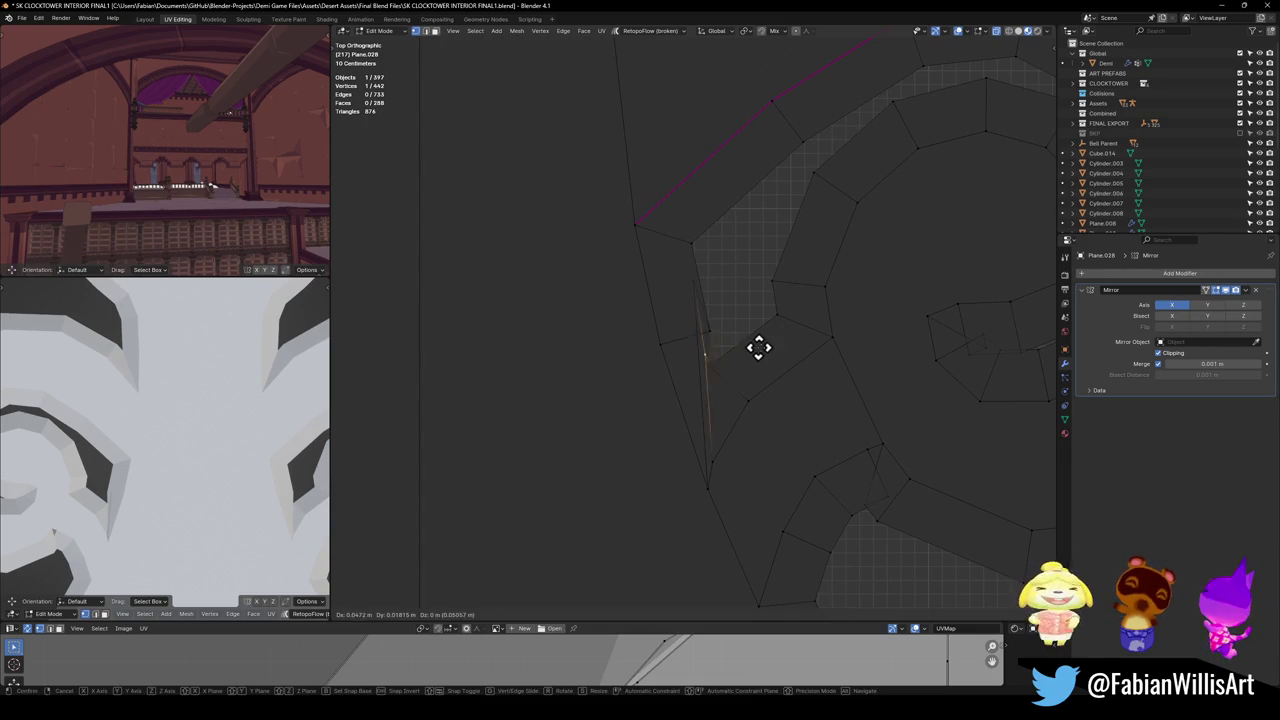
pyautogui.press('g')
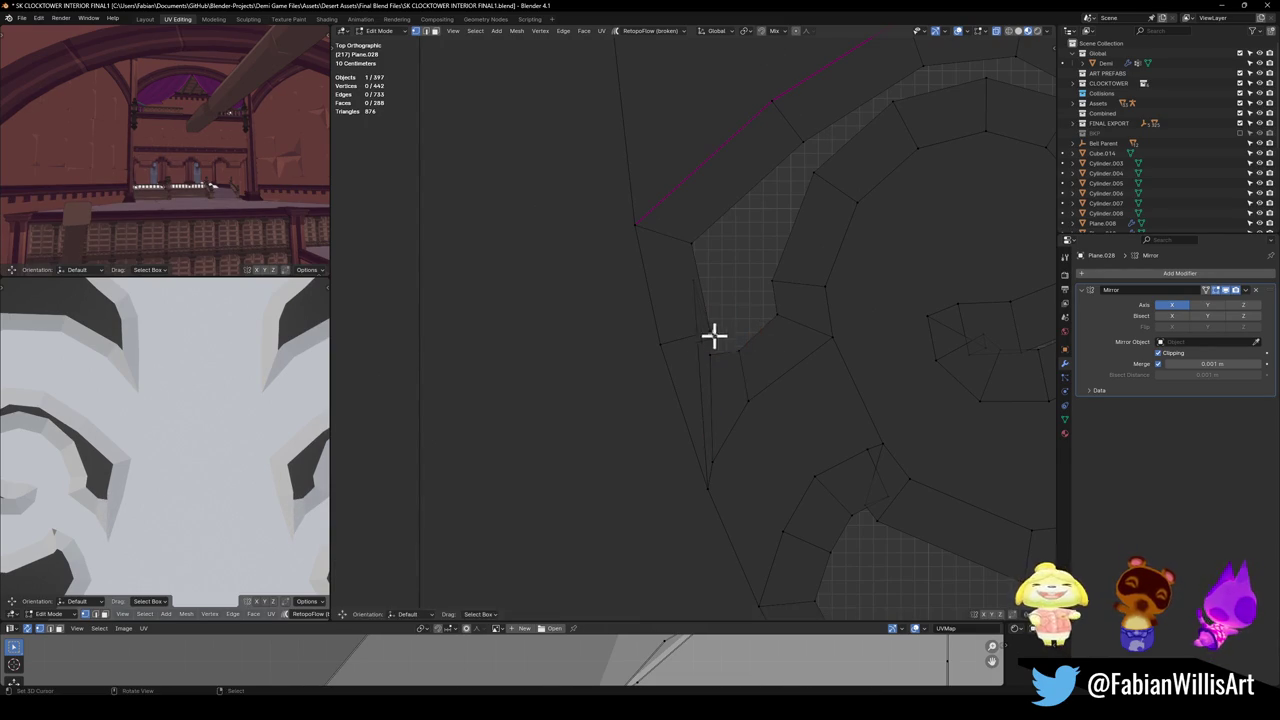
pyautogui.click(734, 308)
pyautogui.click(700, 277)
pyautogui.press('g')
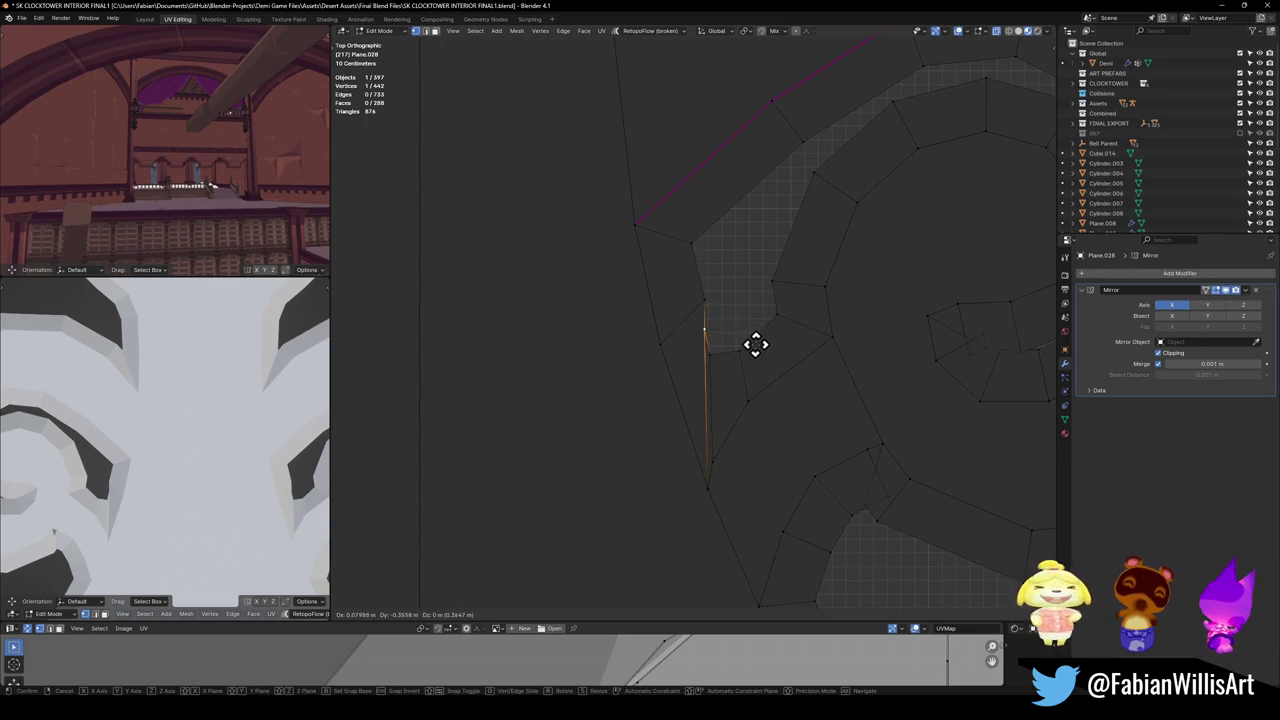
pyautogui.click(757, 347)
pyautogui.press('g')
pyautogui.click(751, 386)
# Drag the remaining vertices on the spiral's inner edge into smoother positions.
pyautogui.click(712, 305)
pyautogui.press('g')
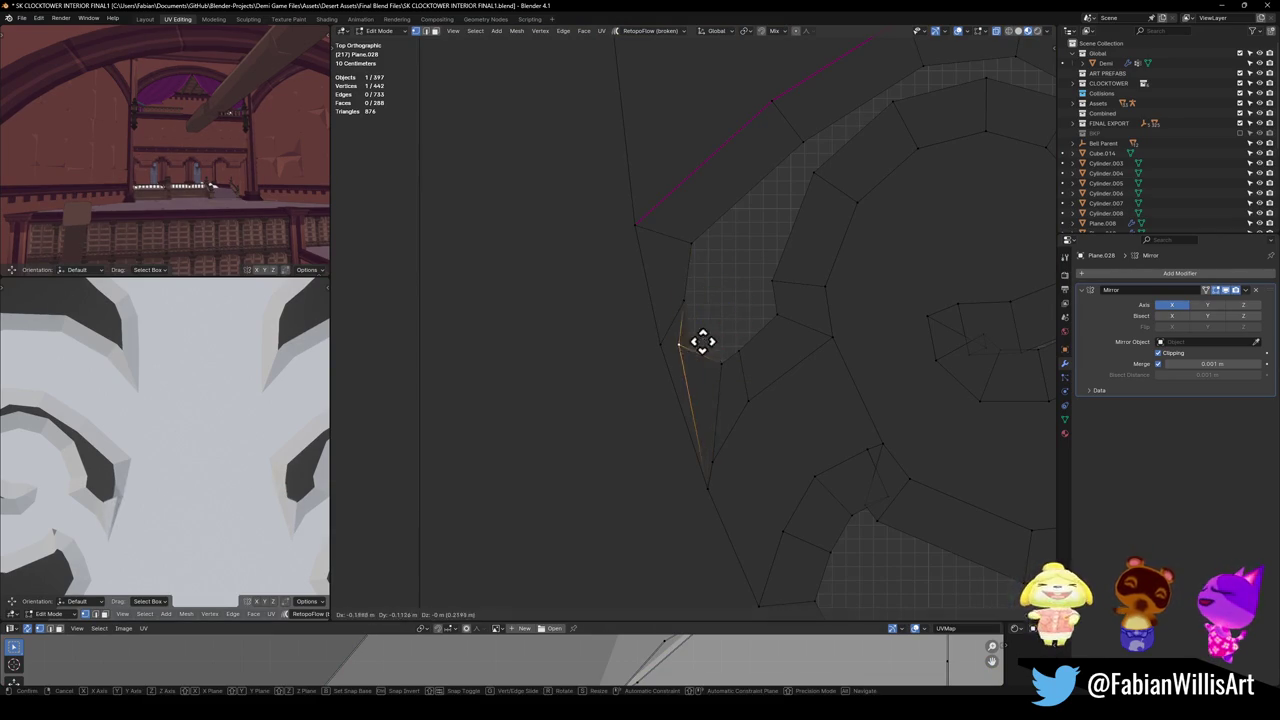
pyautogui.click(720, 340)
pyautogui.press('g')
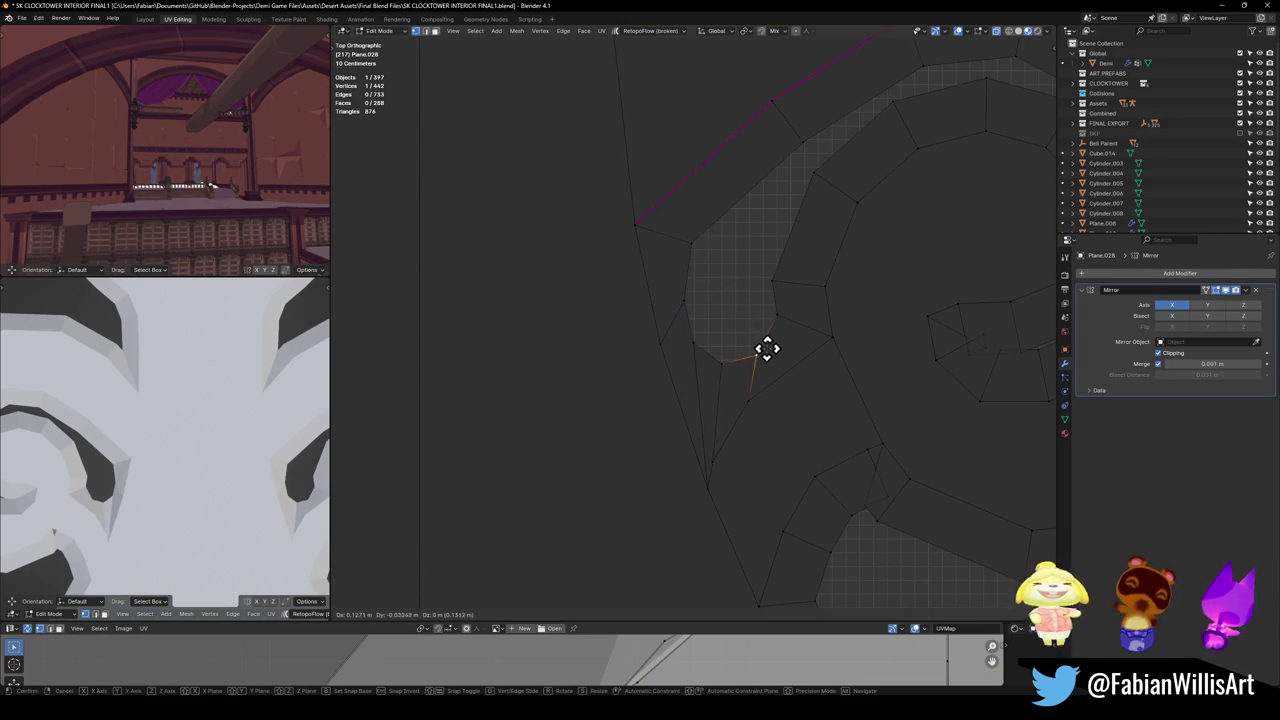
pyautogui.click(771, 277)
pyautogui.press('g')
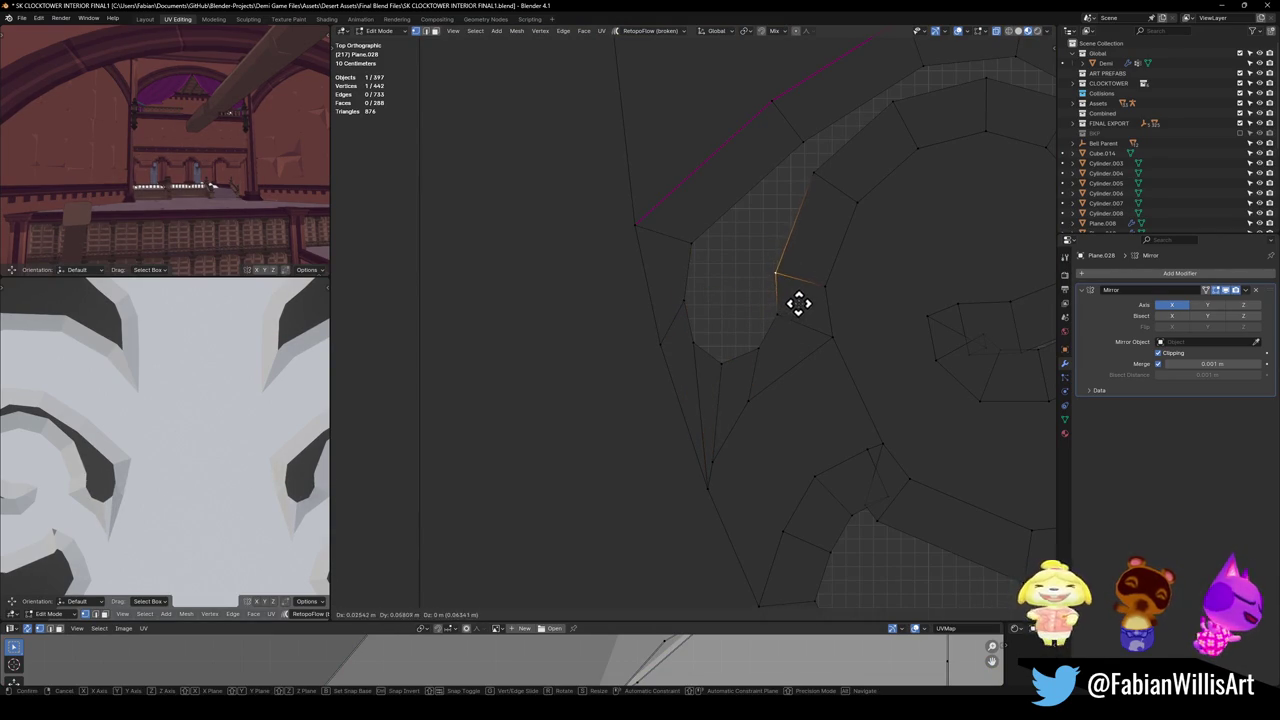
pyautogui.click(797, 301)
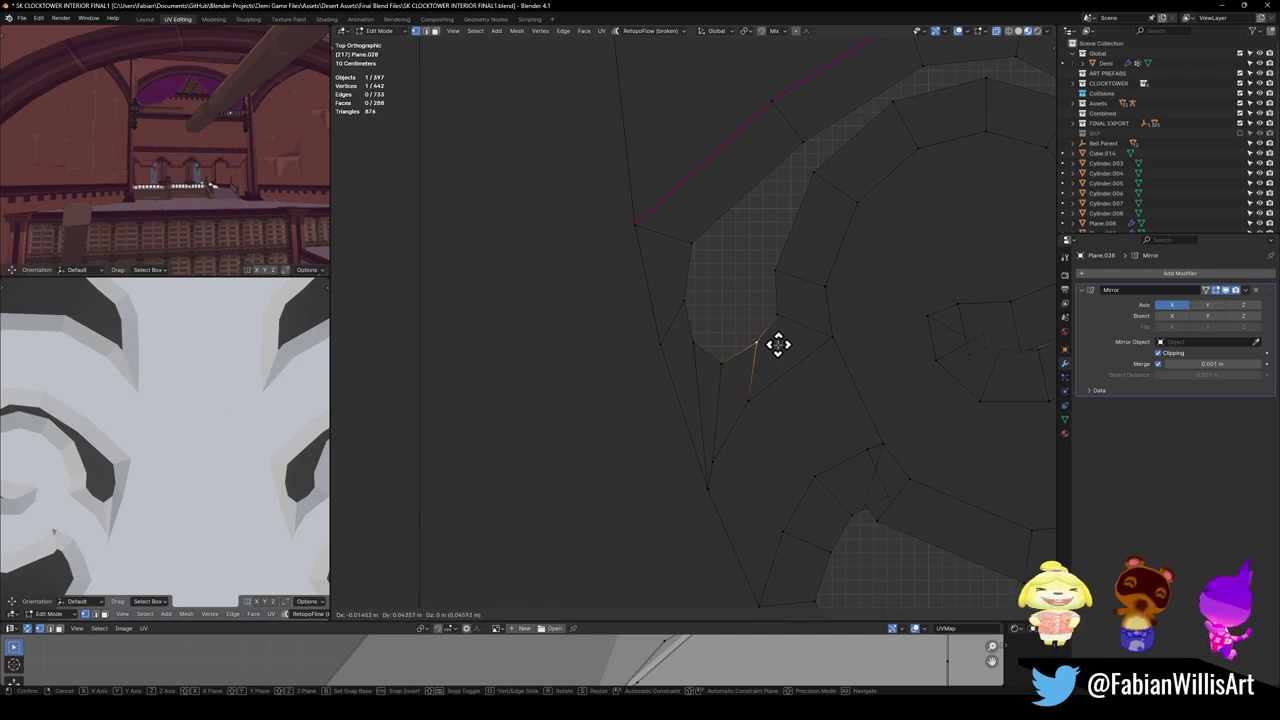
pyautogui.click(701, 348)
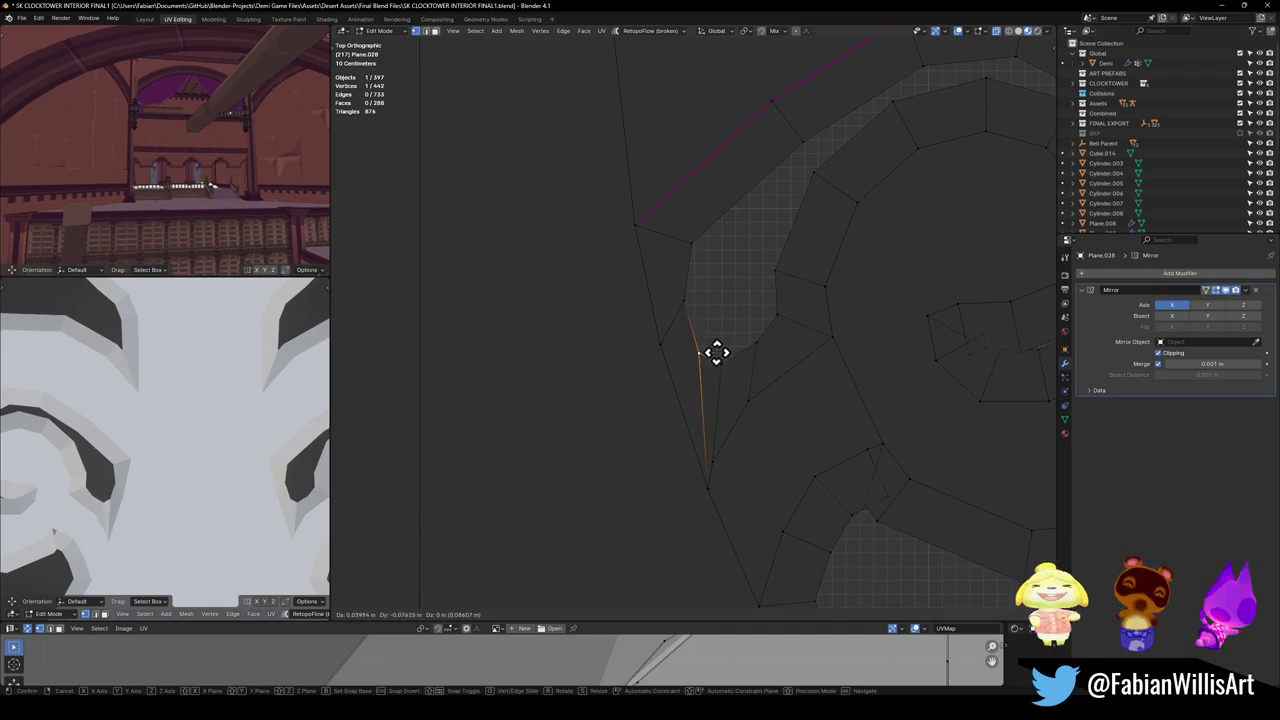
pyautogui.click(716, 348)
pyautogui.moveTo(716, 347); pyautogui.dragTo(690, 302)
pyautogui.press('g')
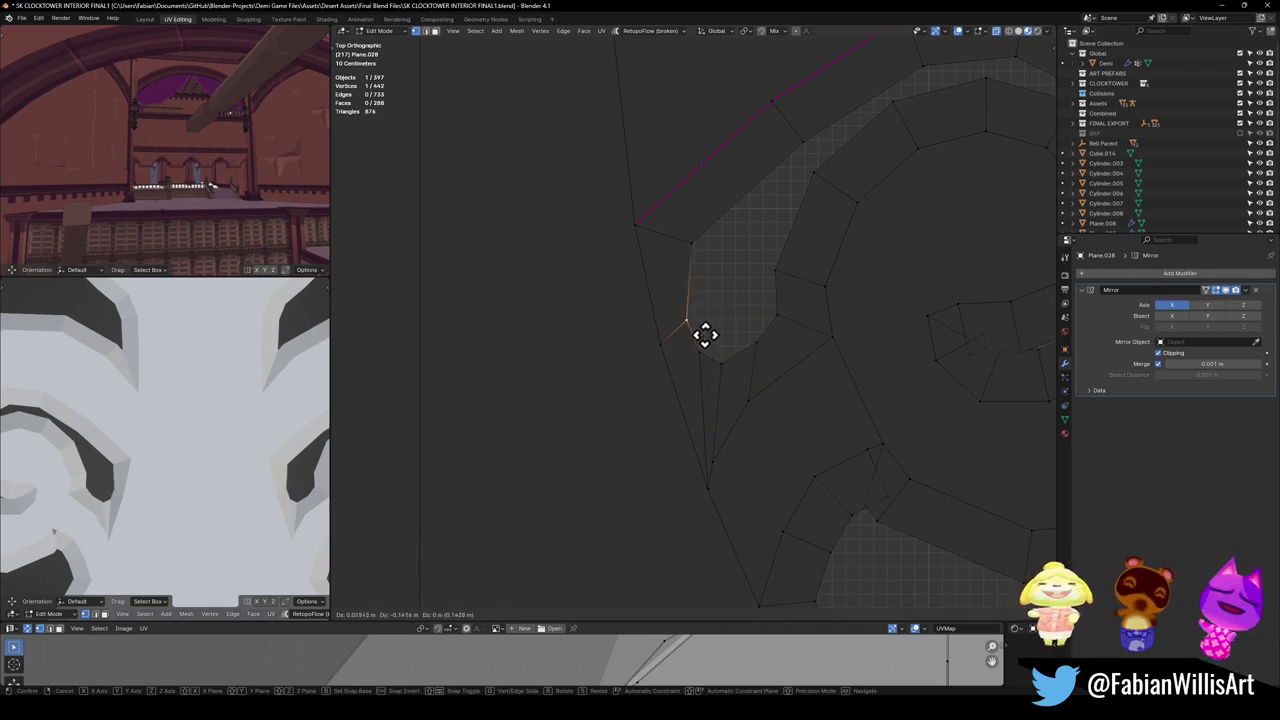
pyautogui.click(720, 271)
pyautogui.click(758, 345)
pyautogui.press('g')
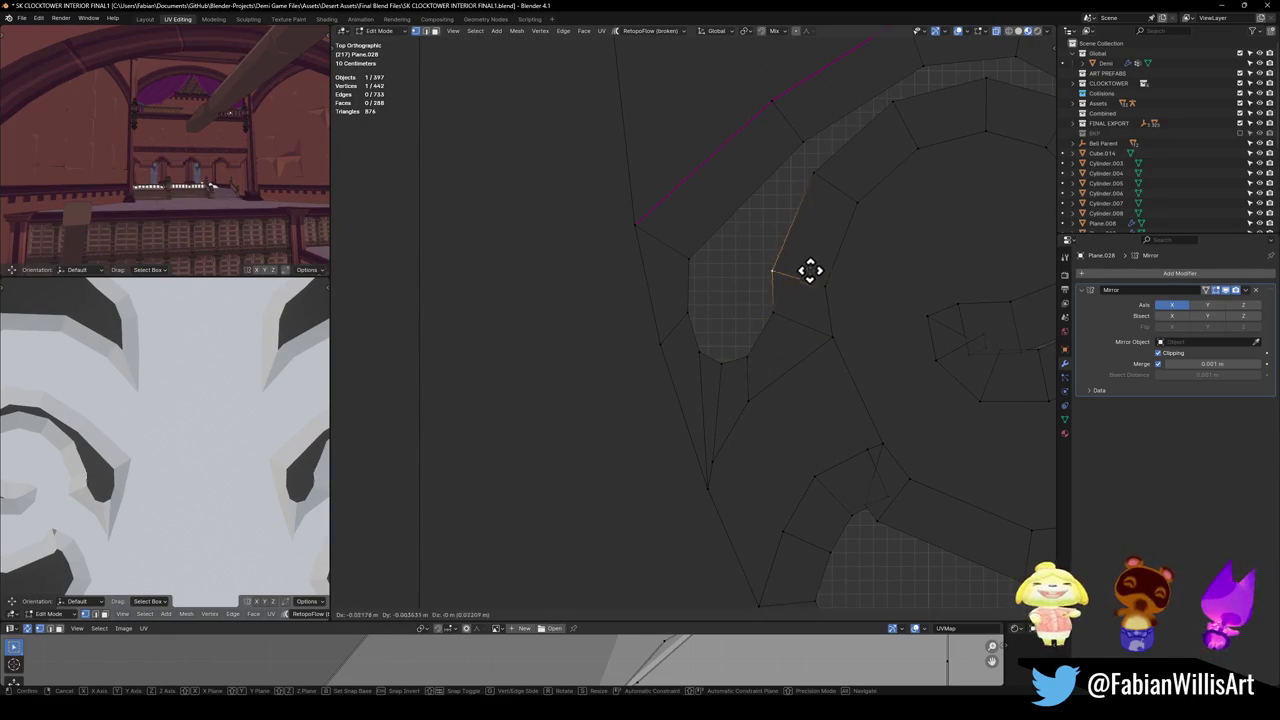
pyautogui.click(823, 263)
pyautogui.scroll(-2, 766, 283)
pyautogui.scroll(-2, 720, 394)
# Undo the last vertex tweaks and slide one spiral-base vertex toward the lower left.
pyautogui.press('Escape')
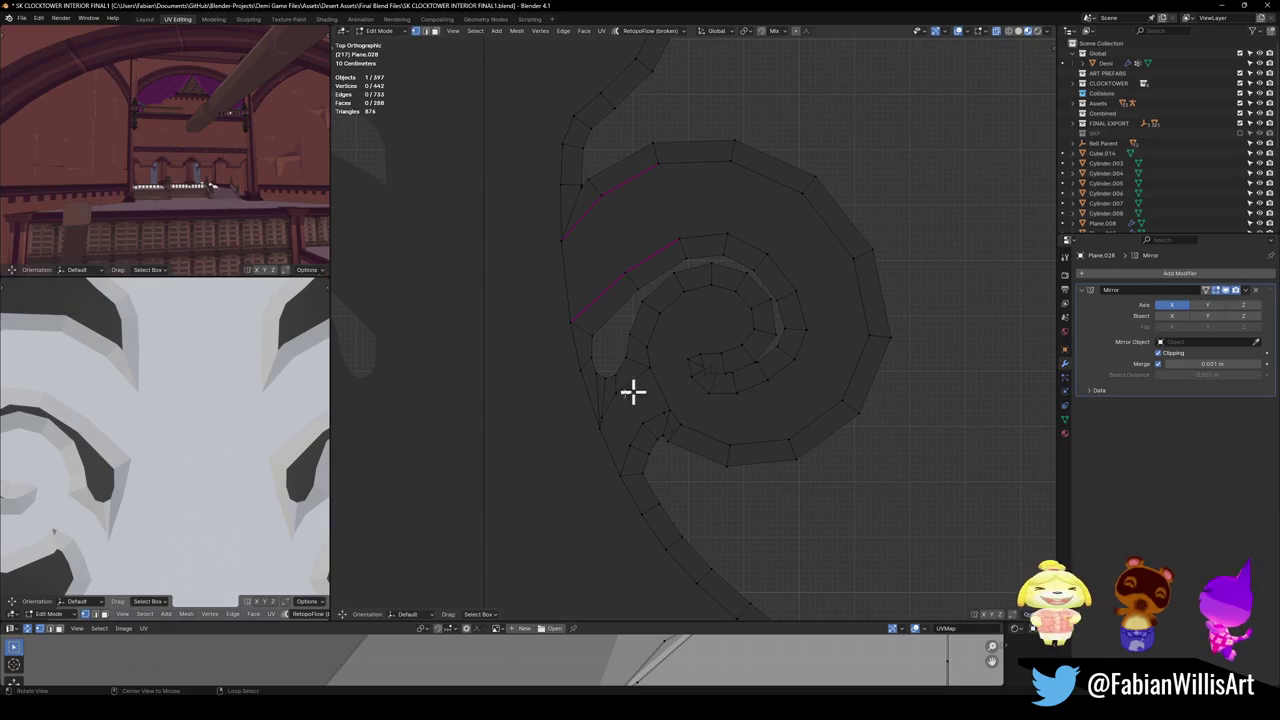
pyautogui.scroll(3, 679, 465)
pyautogui.scroll(3, 743, 423)
pyautogui.scroll(2, 743, 369)
pyautogui.press('2')
pyautogui.click(681, 368)
pyautogui.press('1')
pyautogui.click(708, 324)
pyautogui.moveTo(755, 325); pyautogui.dragTo(706, 349)
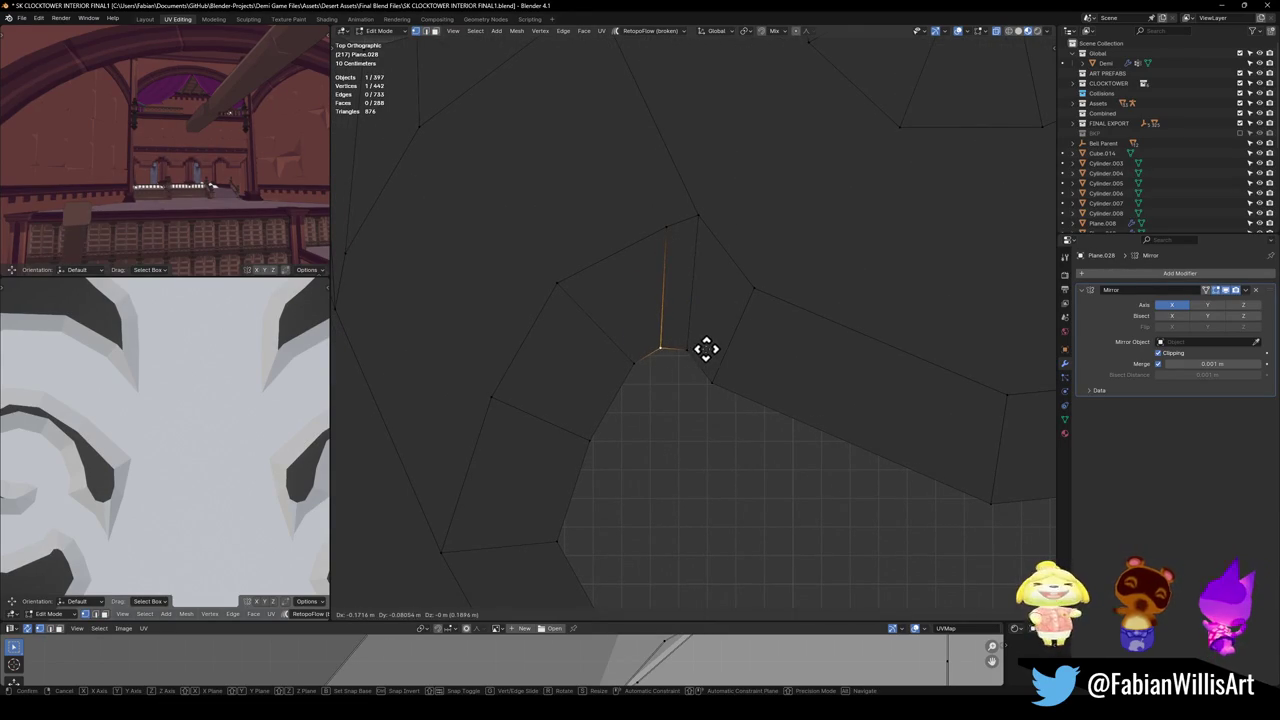
# Reposition a second vertex at the spiral base, cancelling one bad move before placing it.
pyautogui.scroll(-3, 671, 362)
pyautogui.moveTo(671, 340); pyautogui.dragTo(728, 383)
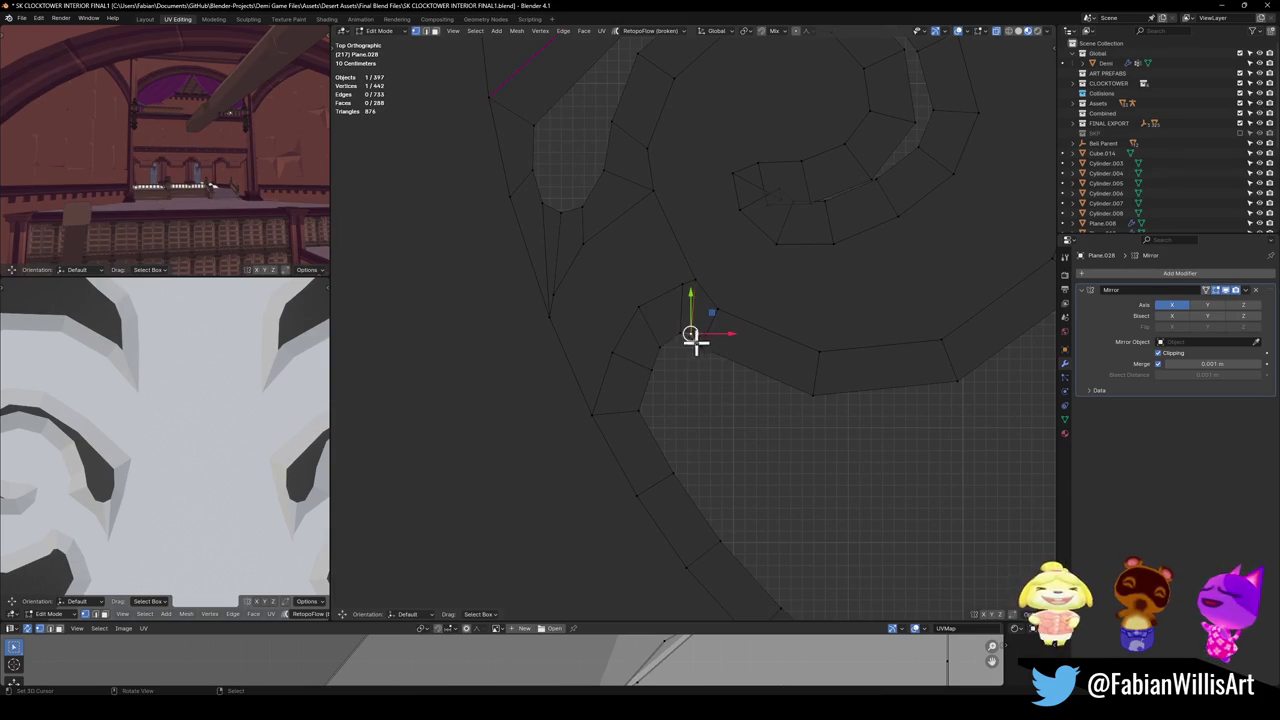
pyautogui.moveTo(698, 341); pyautogui.dragTo(746, 379)
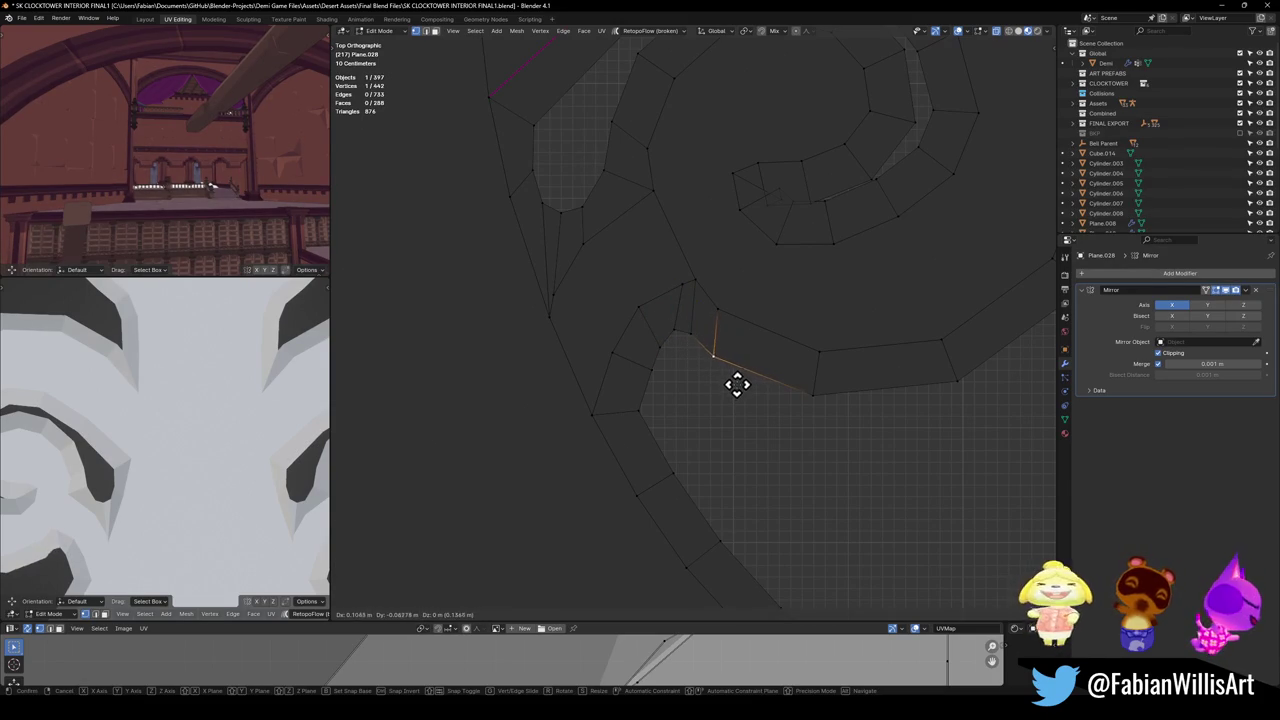
pyautogui.rightClick(737, 383)
pyautogui.moveTo(691, 331); pyautogui.dragTo(706, 329)
pyautogui.scroll(-2, 692, 347)
pyautogui.click(692, 347)
pyautogui.scroll(2, 677, 393)
pyautogui.keyDown('shift'); pyautogui.moveTo(666, 403); pyautogui.dragTo(620, 483, button='middle'); pyautogui.keyUp('shift')
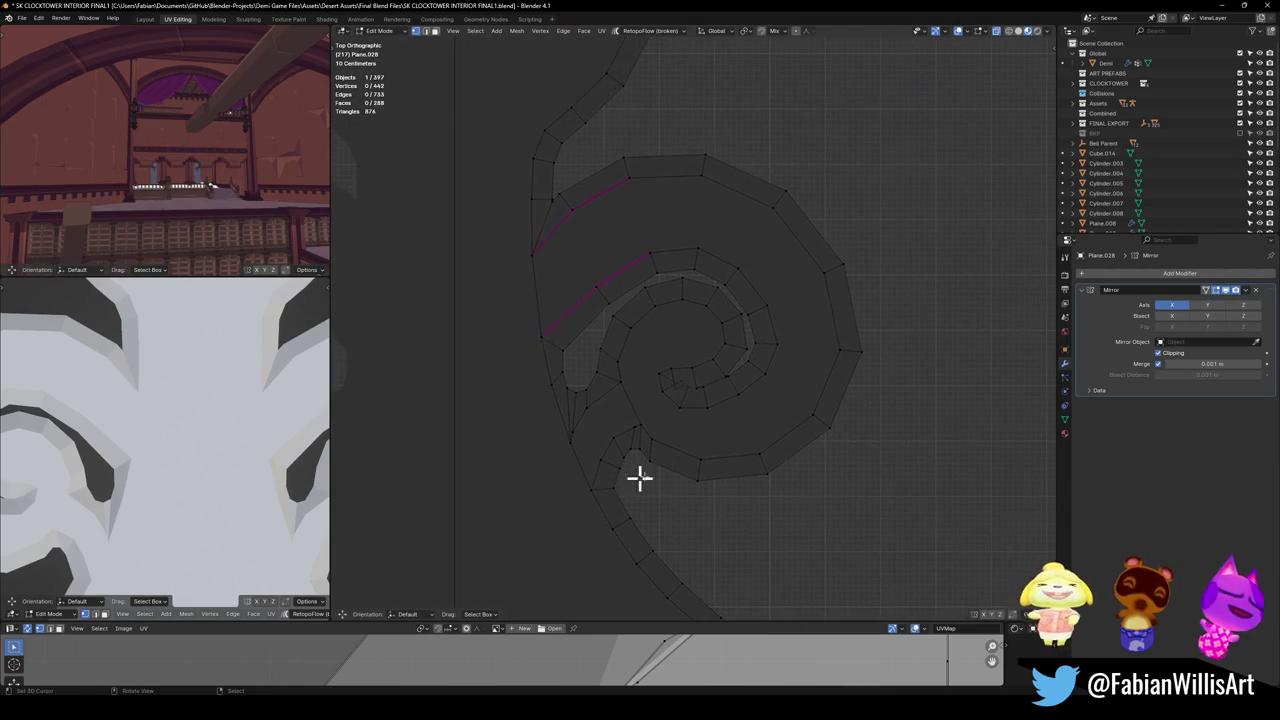
pyautogui.scroll(1, 720, 382)
pyautogui.scroll(2, 720, 382)
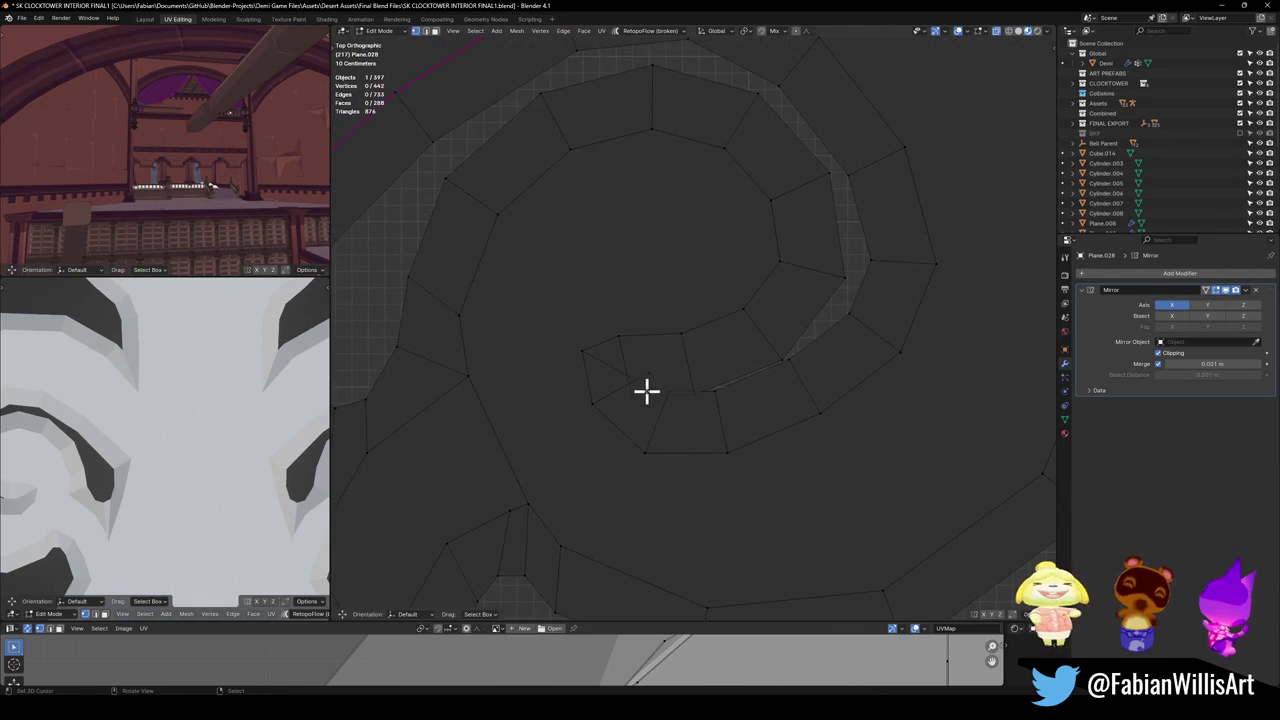
# Scale the two spiral-tip vertices closer together.
pyautogui.hotkey('alt', 'a')
pyautogui.click(674, 386)
pyautogui.moveTo(651, 389); pyautogui.dragTo(632, 397)
pyautogui.keyDown('shift'); pyautogui.click(645, 378); pyautogui.keyUp('shift')
pyautogui.press('s')
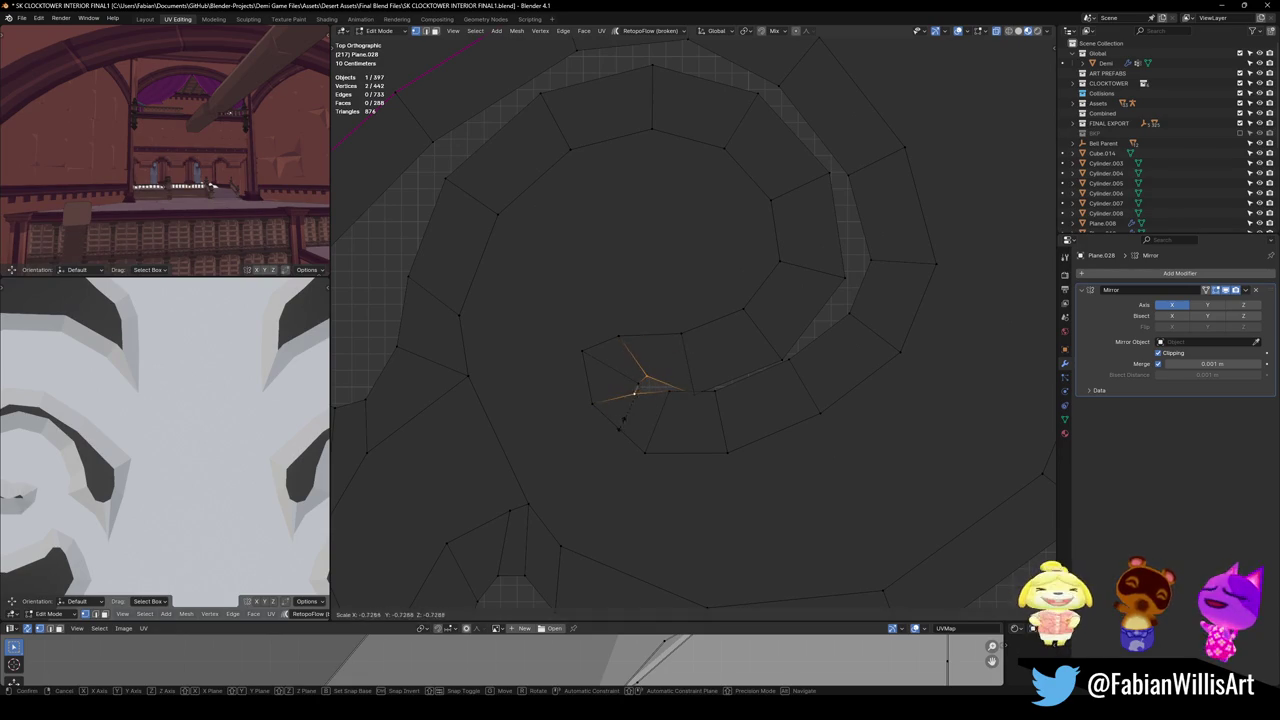
pyautogui.click(631, 424)
# Move individual vertices at the spiral's inner tip into tidier positions.
pyautogui.click(636, 390)
pyautogui.press('g')
pyautogui.click(704, 391)
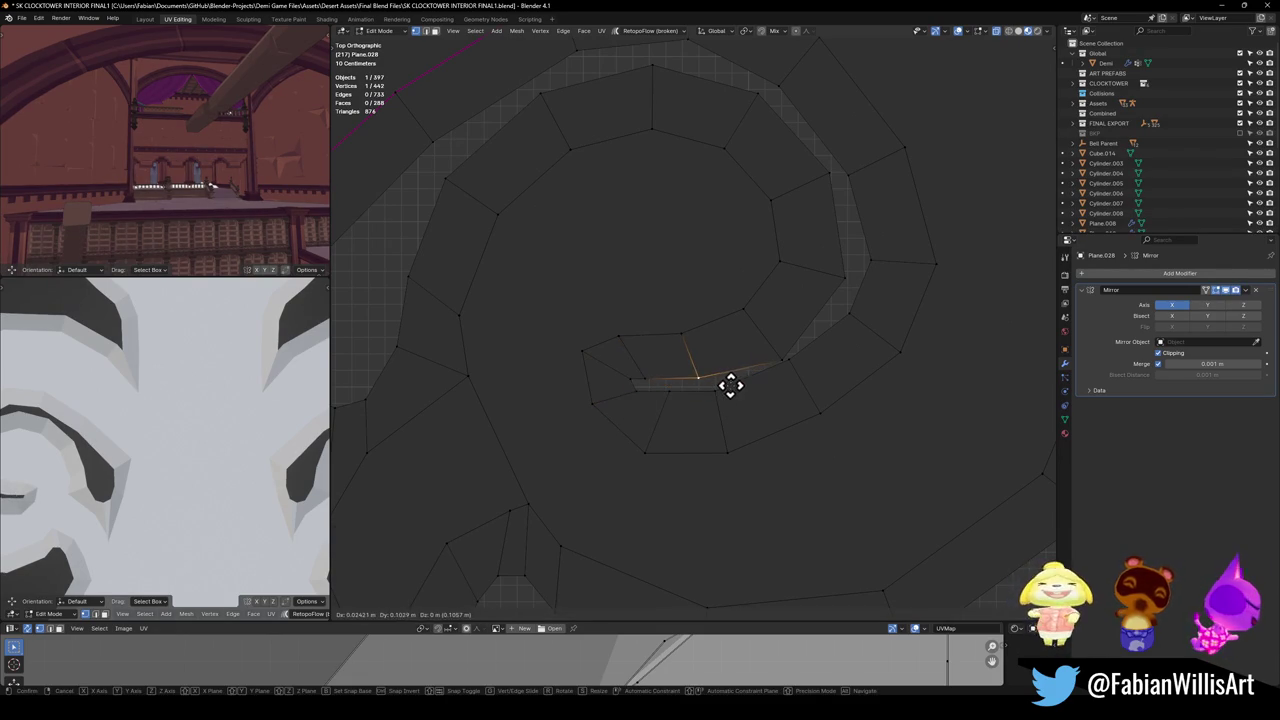
pyautogui.click(717, 398)
pyautogui.moveTo(655, 378)
pyautogui.mouseDown()
pyautogui.moveTo(678, 371)
pyautogui.moveTo(686, 386)
pyautogui.moveTo(753, 398)
pyautogui.moveTo(803, 346)
pyautogui.moveTo(812, 367)
pyautogui.moveTo(774, 354)
pyautogui.moveTo(813, 362)
pyautogui.moveTo(694, 374)
pyautogui.moveTo(751, 397)
pyautogui.moveTo(737, 403)
pyautogui.moveTo(706, 386)
pyautogui.moveTo(719, 390)
pyautogui.moveTo(690, 395)
pyautogui.moveTo(710, 383)
pyautogui.mouseUp()
pyautogui.click(643, 400)
pyautogui.click(637, 381)
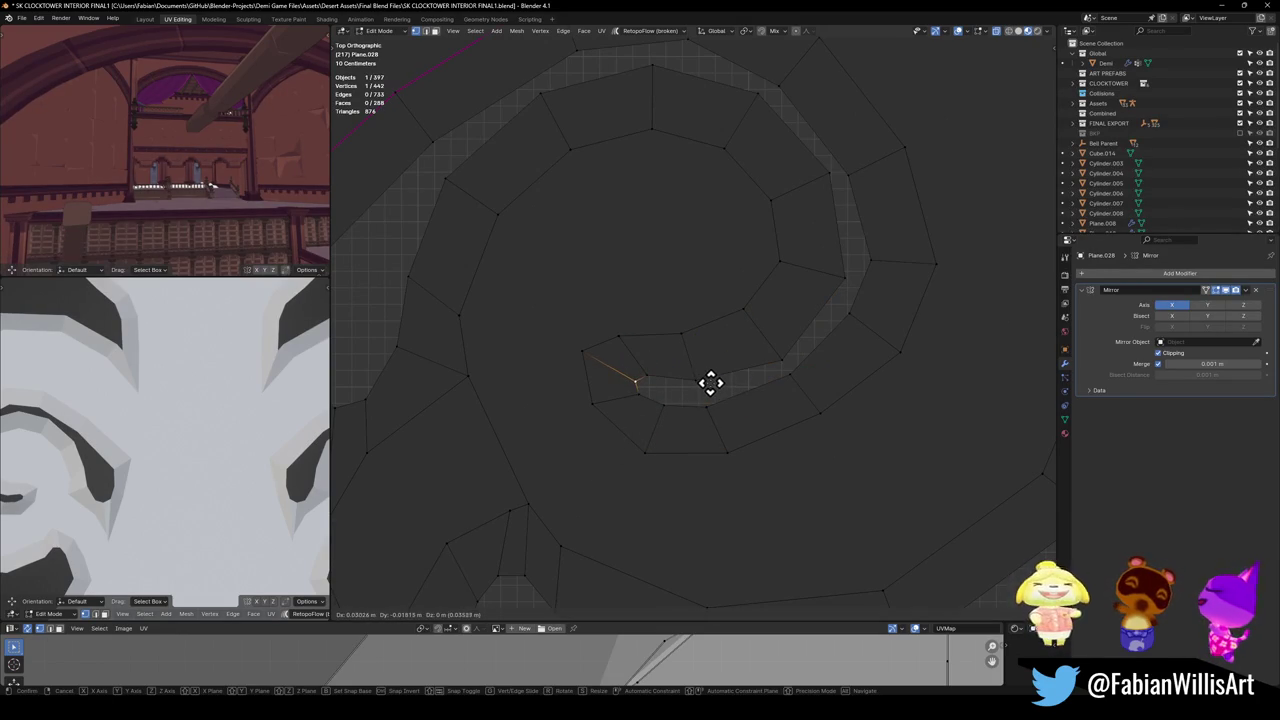
pyautogui.click(711, 383)
pyautogui.click(691, 403)
# Move the vertex where the stem meets the spiral's lower band into place.
pyautogui.scroll(-3, 680, 395)
pyautogui.keyDown('shift'); pyautogui.moveTo(666, 386); pyautogui.dragTo(739, 416, button='middle'); pyautogui.keyUp('shift')
pyautogui.scroll(-4, 705, 391)
pyautogui.keyDown('shift'); pyautogui.scroll(2, 711, 391); pyautogui.keyUp('shift')
pyautogui.keyDown('shift'); pyautogui.scroll(2, 708, 400); pyautogui.keyUp('shift')
pyautogui.scroll(4, 704, 403)
pyautogui.keyDown('shift'); pyautogui.scroll(-2, 704, 403); pyautogui.keyUp('shift')
pyautogui.scroll(3, 694, 406)
pyautogui.click(660, 435)
pyautogui.moveTo(663, 437)
pyautogui.mouseDown()
pyautogui.moveTo(732, 432)
pyautogui.moveTo(712, 425)
pyautogui.mouseUp()
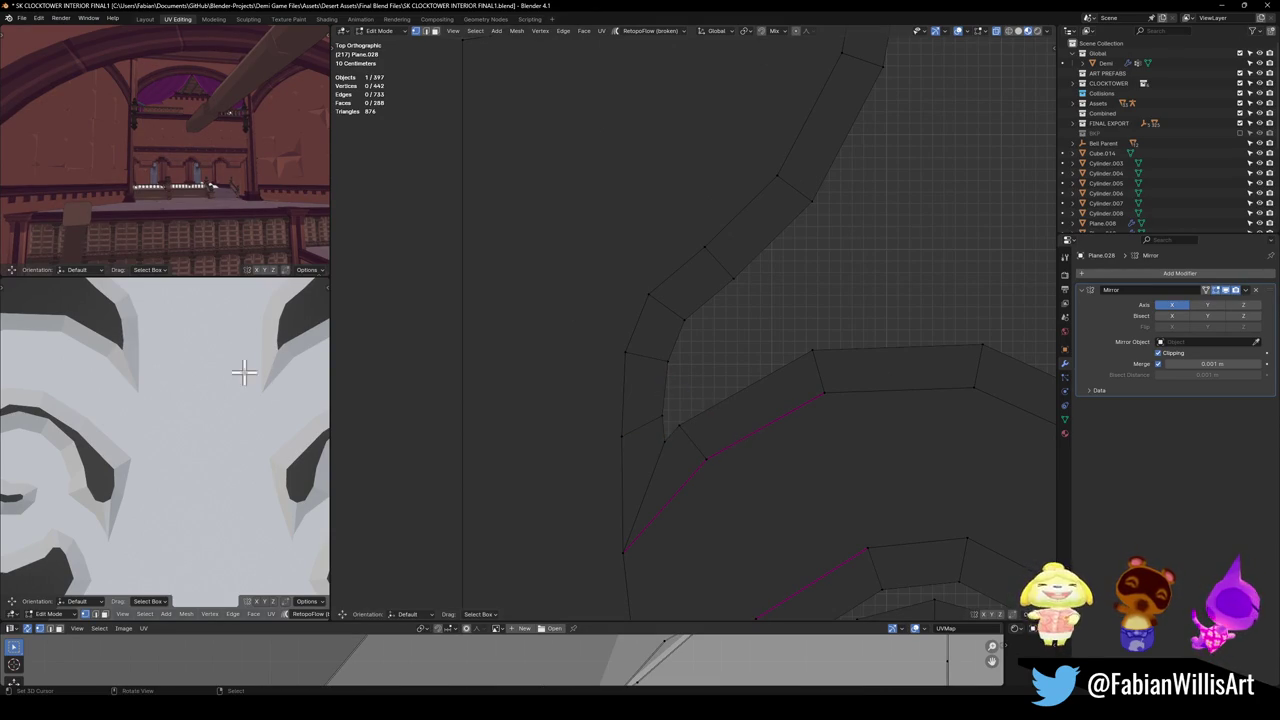
# Add a centred edge loop around the ring of the lower pivot hole and begin fattening it.
pyautogui.scroll(-2, 254, 374)
pyautogui.scroll(-2, 234, 394)
pyautogui.scroll(-2, 234, 440)
pyautogui.scroll(-2, 802, 487)
pyautogui.scroll(-1, 802, 487)
pyautogui.scroll(-2, 803, 434)
pyautogui.scroll(-2, 789, 434)
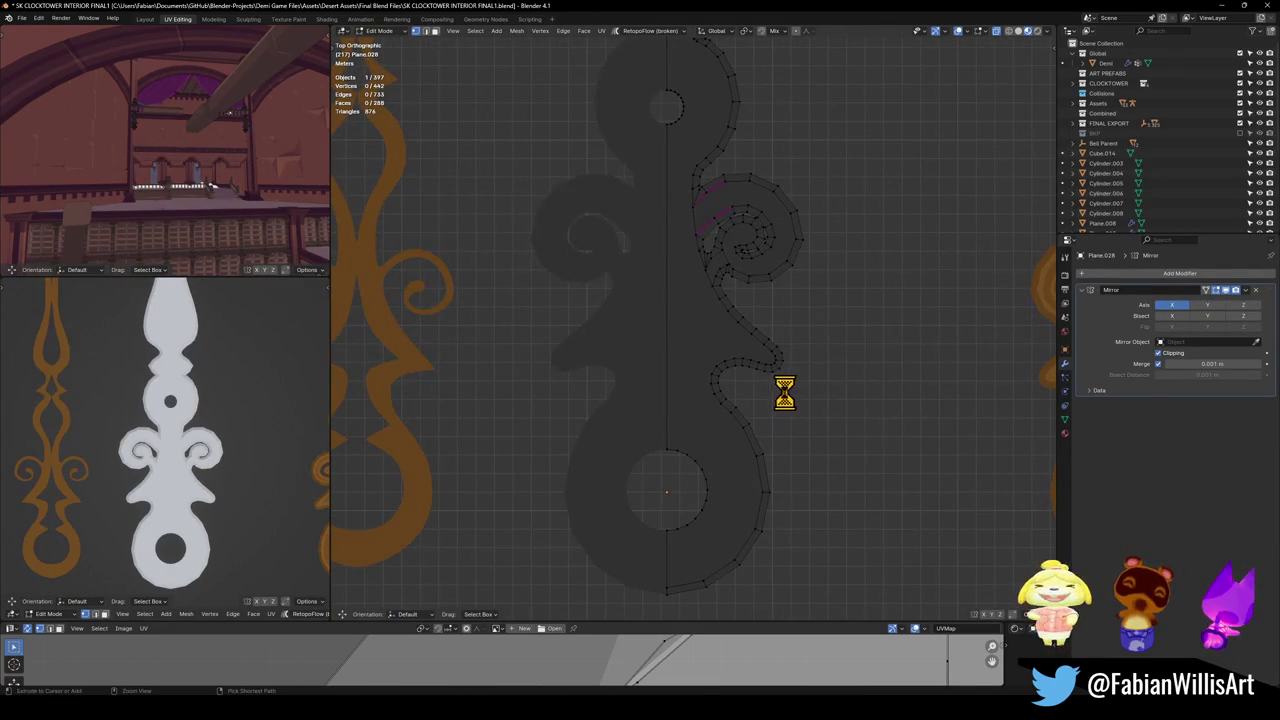
pyautogui.scroll(2, 780, 372)
pyautogui.scroll(2, 720, 395)
pyautogui.scroll(-4, 667, 437)
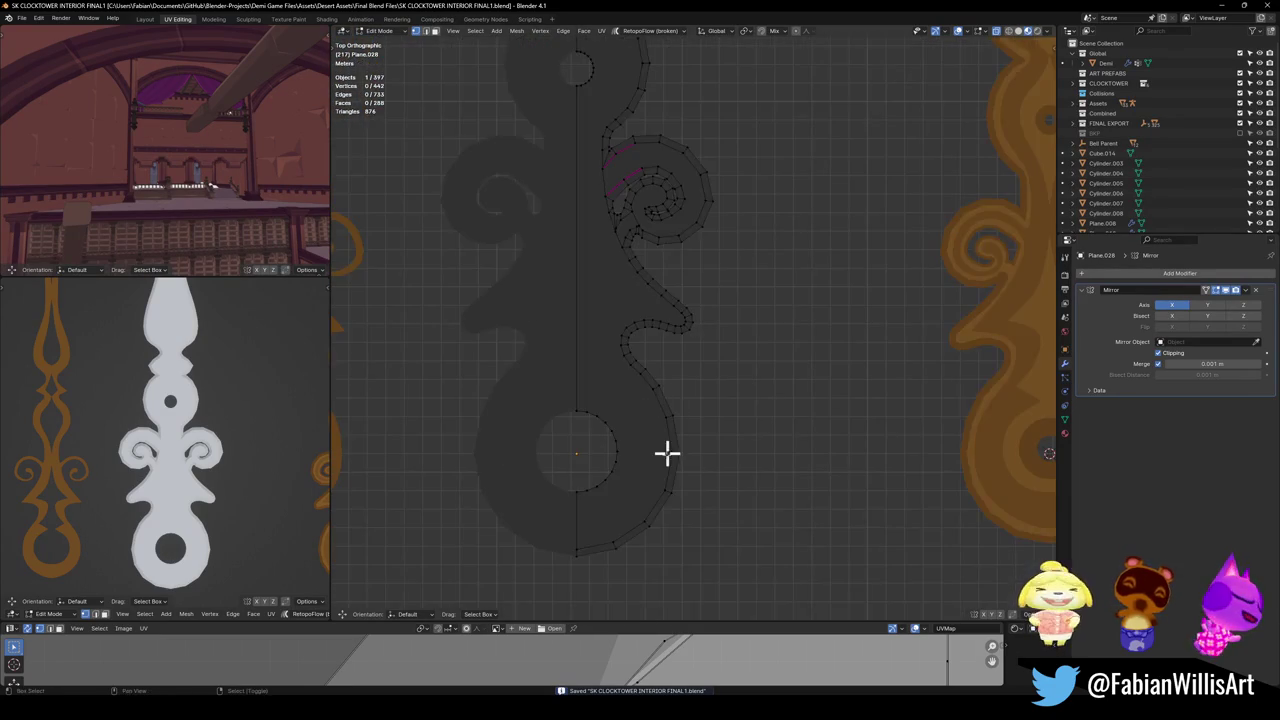
pyautogui.scroll(2, 667, 437)
pyautogui.scroll(-2, 705, 408)
pyautogui.moveTo(668, 403); pyautogui.dragTo(677, 360, button='middle')
pyautogui.hotkey('ctrl', 'r')
pyautogui.click(676, 358)
pyautogui.rightClick(676, 358)
pyautogui.hotkey('alt', 's')
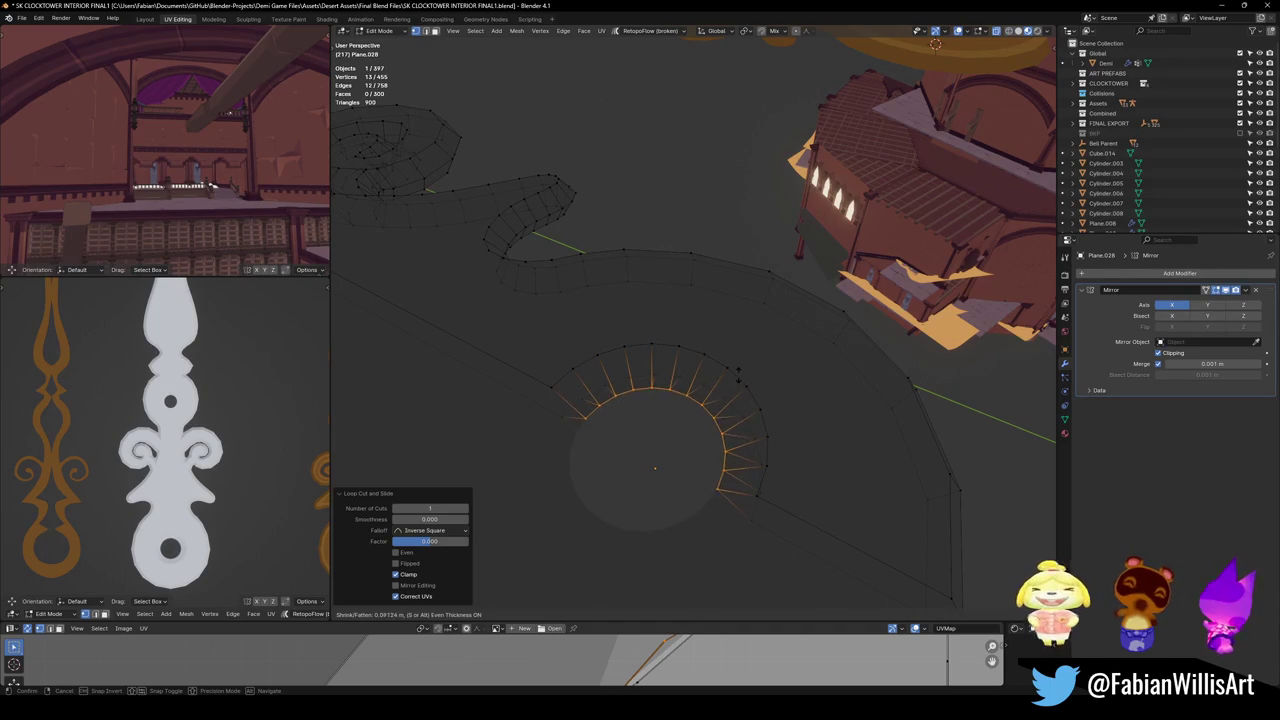
# Confirm the first offset, then add another centred loop cut around the lower hole and offset it.
pyautogui.click(740, 368)
pyautogui.moveTo(740, 371)
pyautogui.mouseDown(button='middle')
pyautogui.moveTo(630, 352)
pyautogui.moveTo(686, 391)
pyautogui.mouseUp(button='middle')
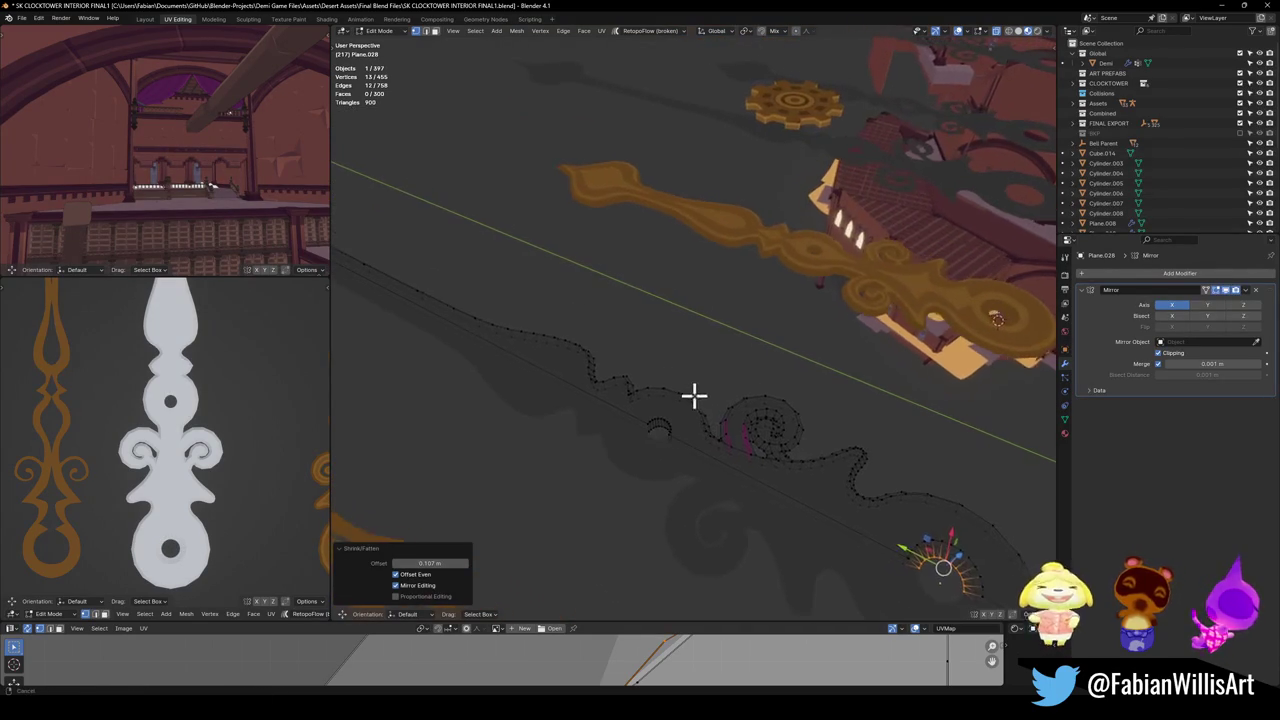
pyautogui.scroll(3, 671, 417)
pyautogui.hotkey('alt', 'a')
pyautogui.hotkey('ctrl', 'r')
pyautogui.click(680, 370)
pyautogui.rightClick(680, 370)
pyautogui.hotkey('alt', 's')
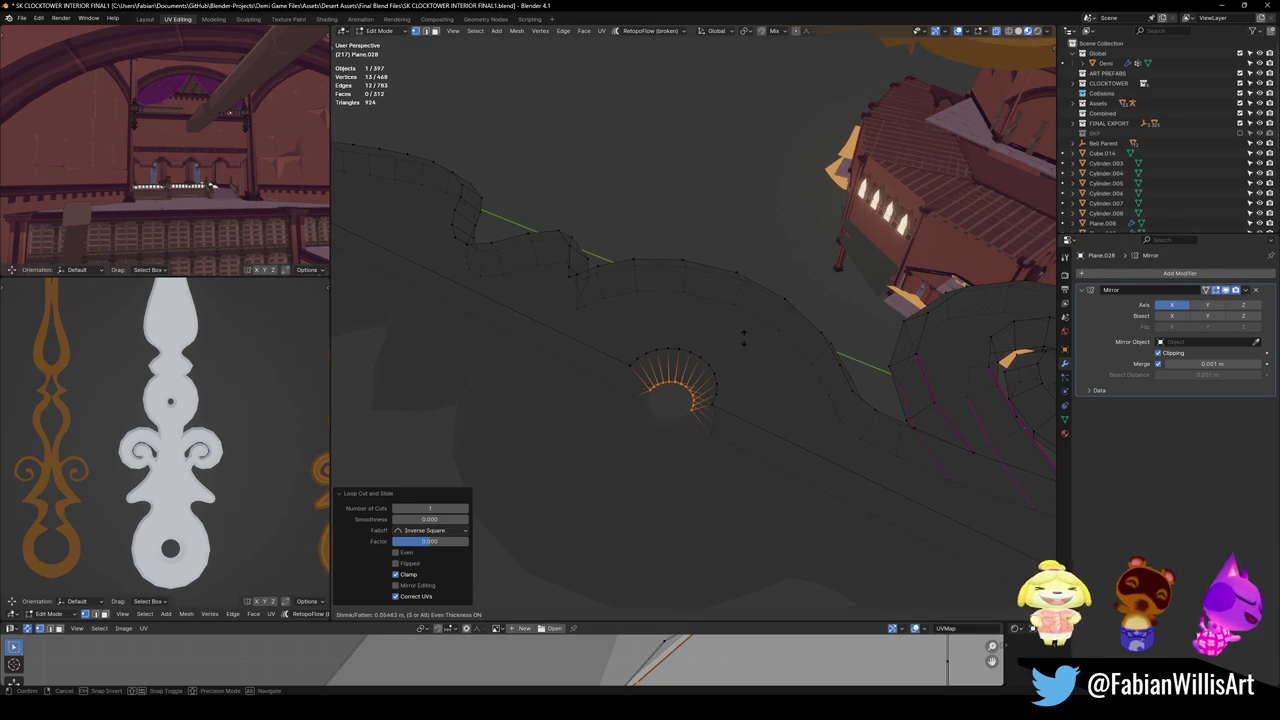
pyautogui.click(743, 340)
# Fatten the hole loop by 0.0254 m with Offset Even.
pyautogui.moveTo(737, 380); pyautogui.dragTo(640, 403, button='middle')
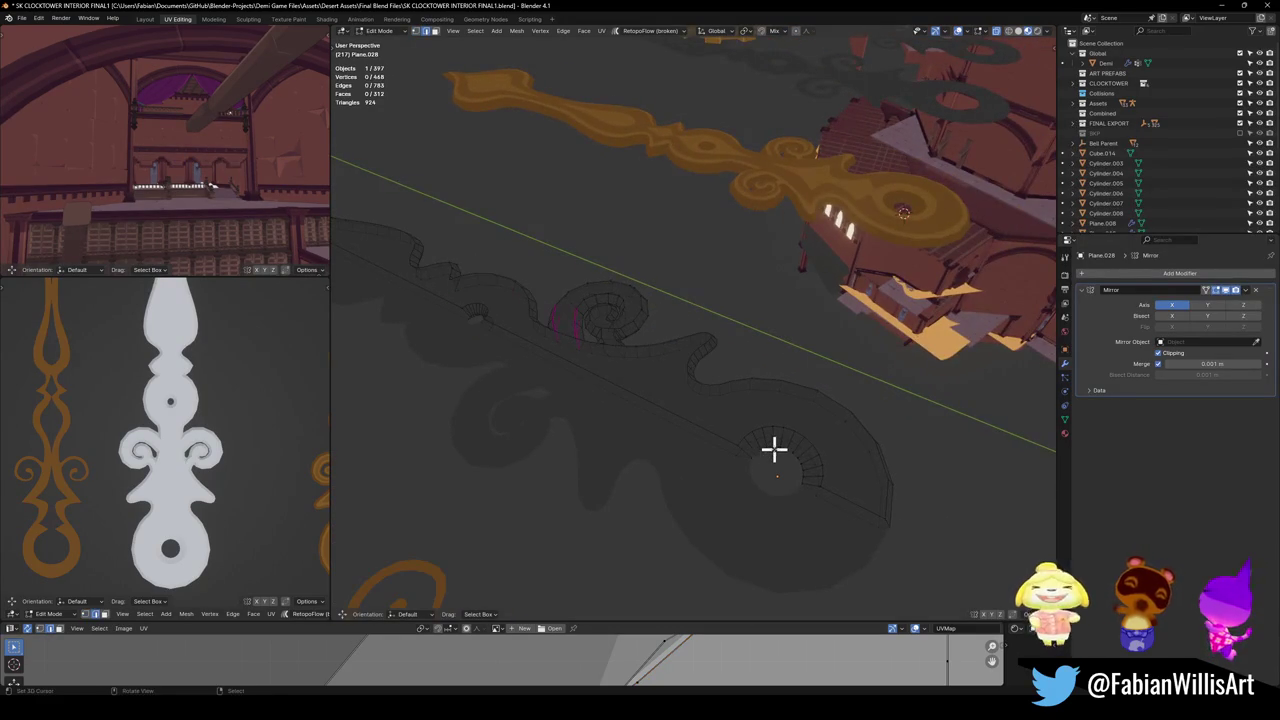
pyautogui.hotkey('alt', 's')
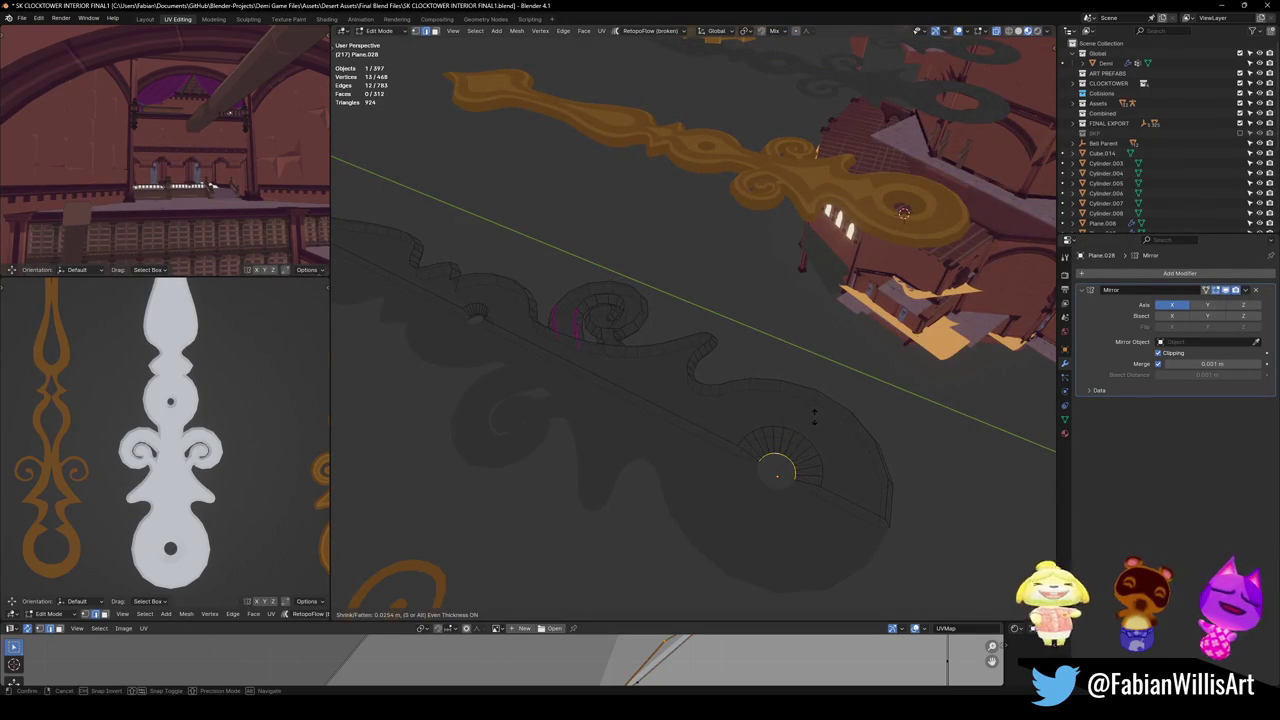
pyautogui.click(814, 414)
pyautogui.moveTo(673, 410)
pyautogui.mouseDown(button='middle')
pyautogui.moveTo(600, 414)
pyautogui.moveTo(629, 417)
pyautogui.moveTo(634, 390)
pyautogui.mouseUp(button='middle')
pyautogui.scroll(5, 634, 390)
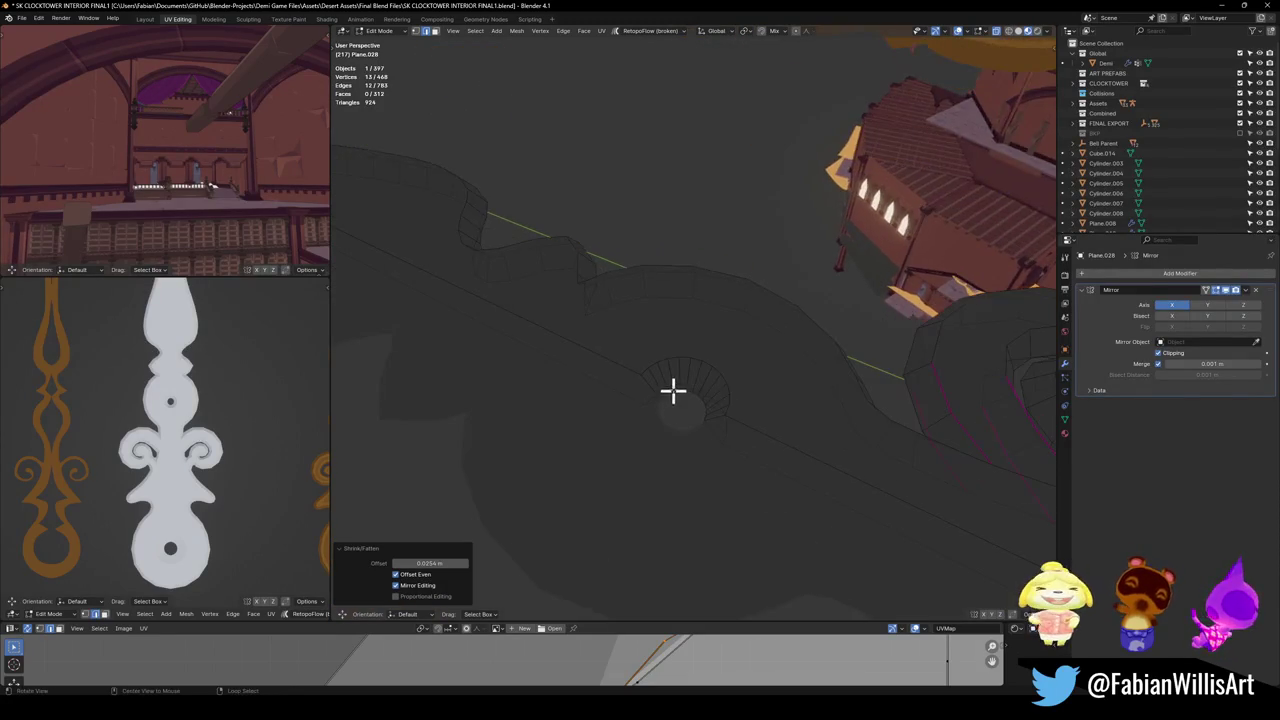
pyautogui.scroll(2, 651, 400)
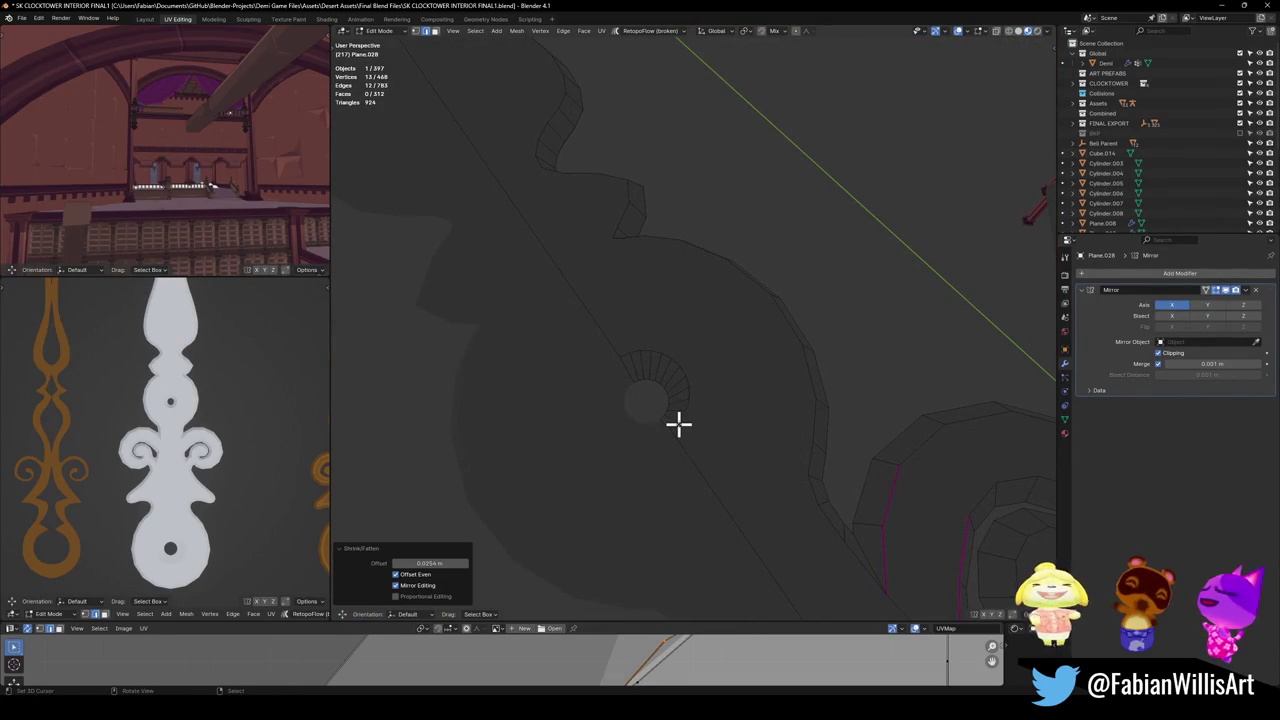
# View the hand in Top Orthographic and return to Object Mode.
pyautogui.press('KP_7')
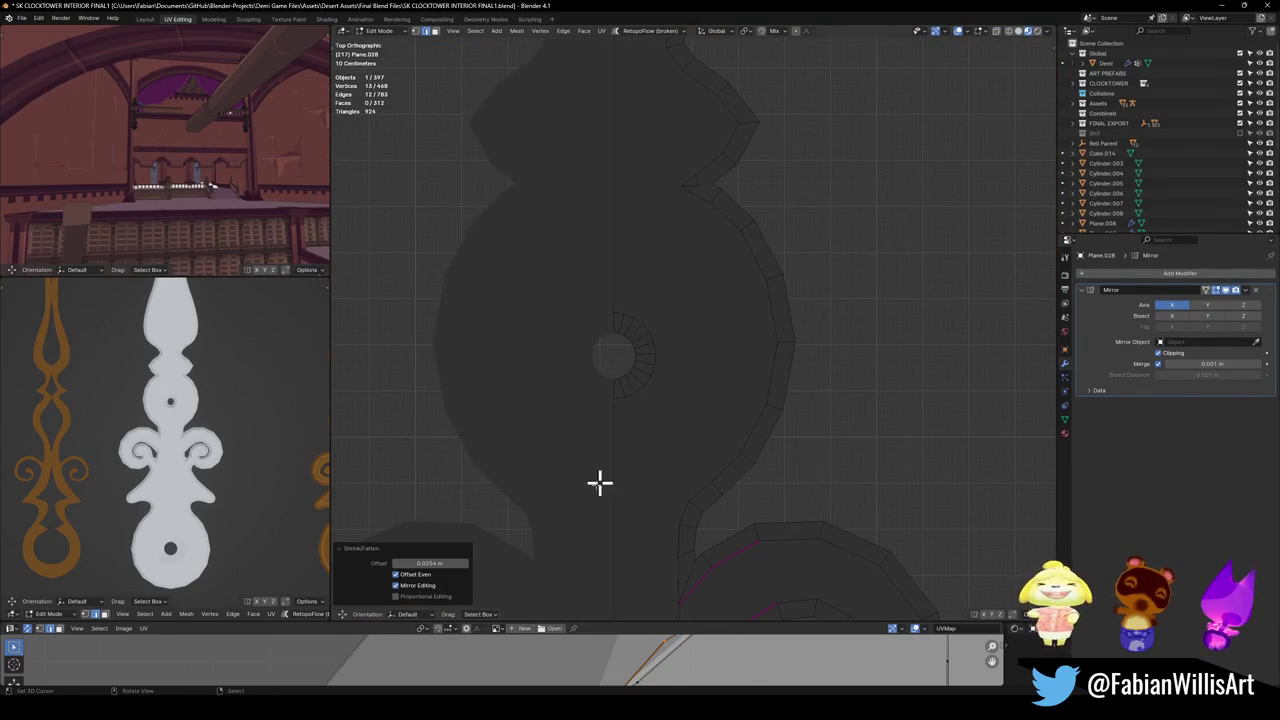
pyautogui.scroll(-5, 654, 405)
pyautogui.scroll(-1, 646, 420)
pyautogui.scroll(-5, 629, 457)
pyautogui.scroll(5, 629, 455)
pyautogui.scroll(2, 655, 440)
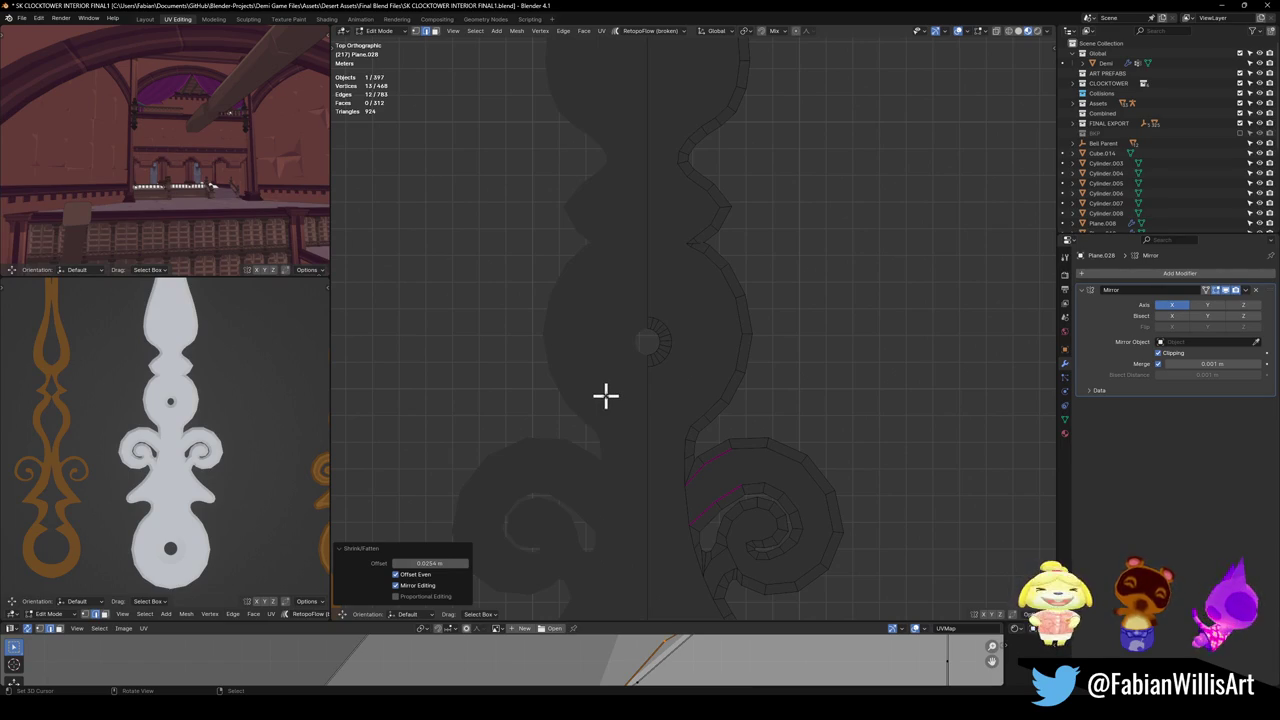
pyautogui.press('Tab')
pyautogui.scroll(-5, 640, 405)
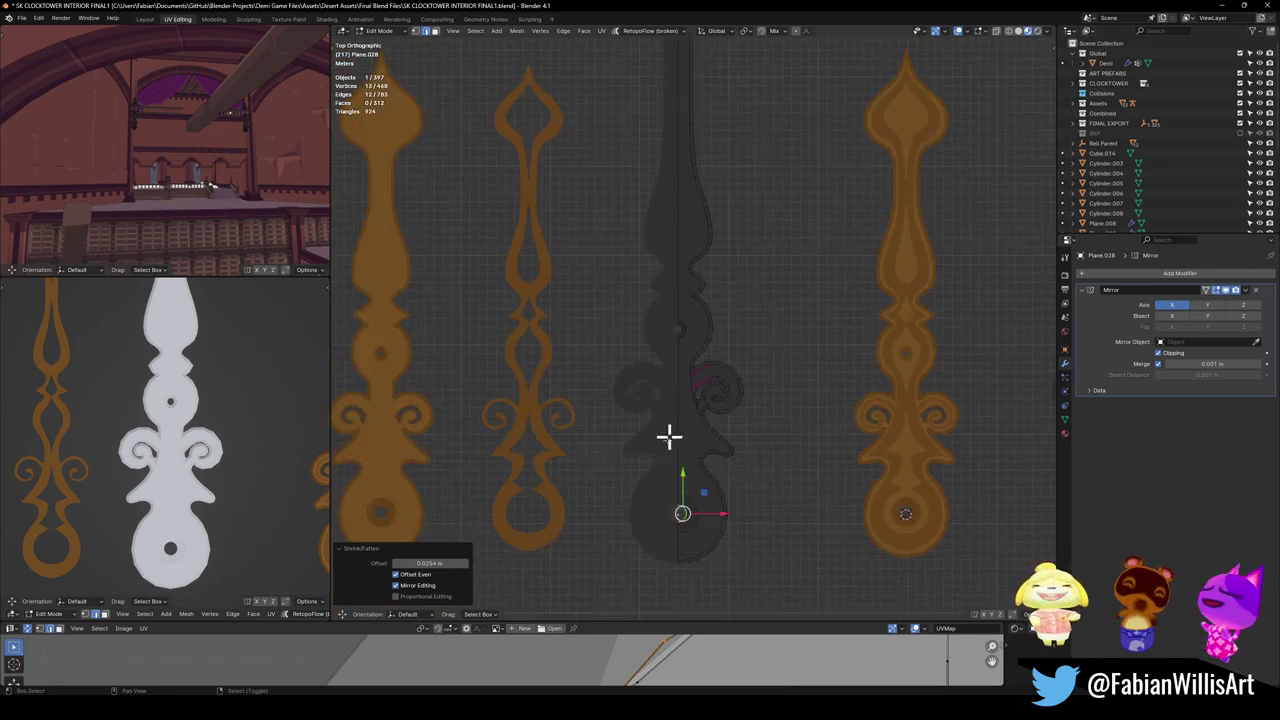
# Deselect, save the file, then select the dark middle hand with the right orange hand active.
pyautogui.click(595, 387)
pyautogui.hotkey('ctrl', 's')
pyautogui.click(560, 441)
pyautogui.click(643, 466)
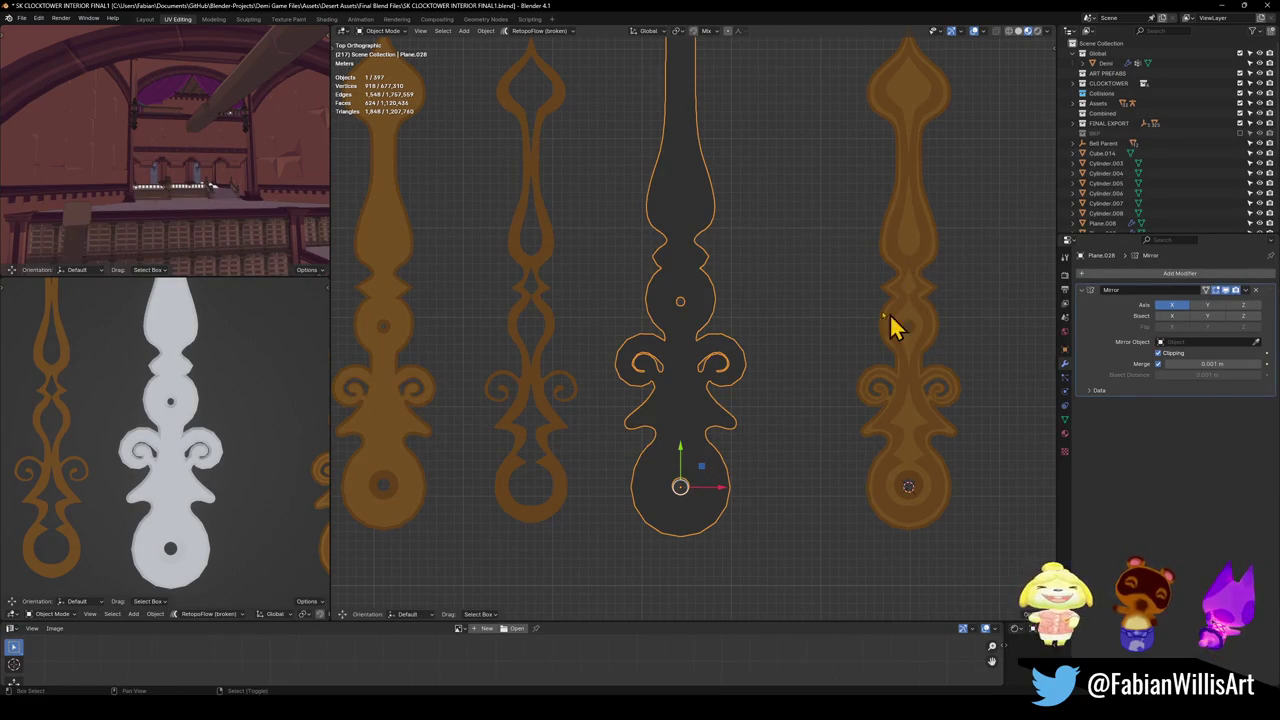
pyautogui.scroll(-4, 692, 290)
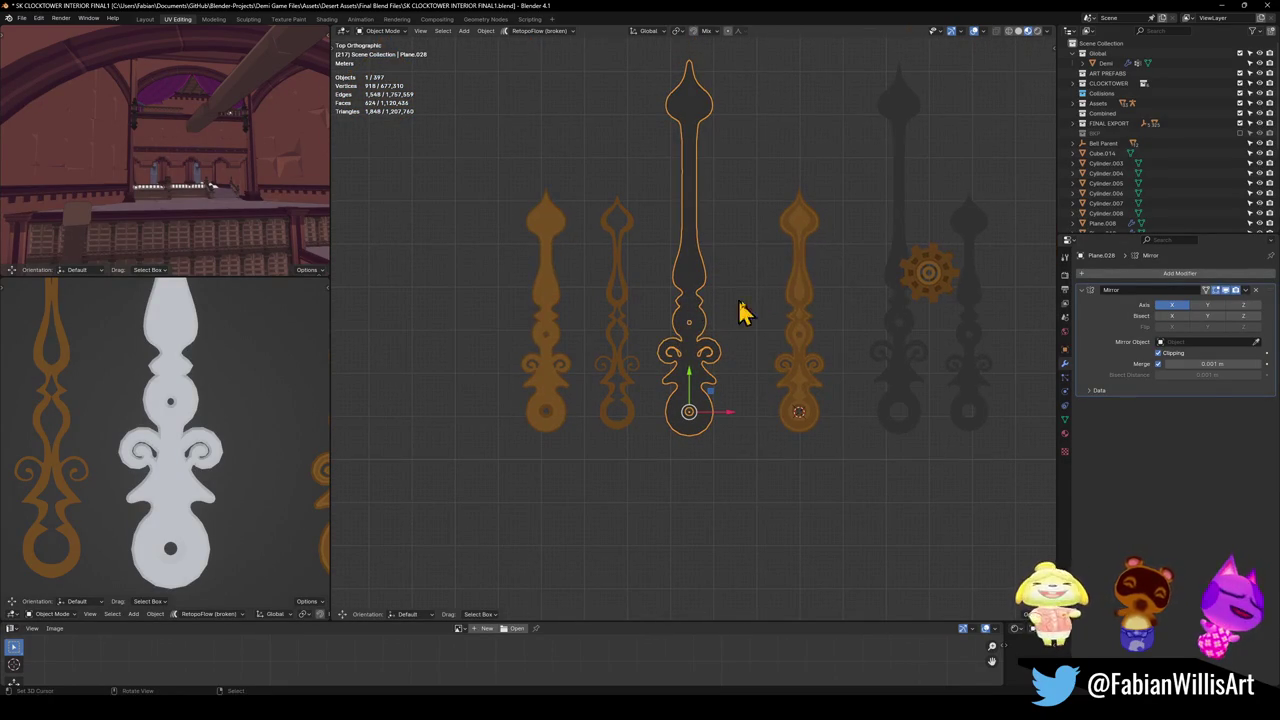
pyautogui.keyDown('shift'); pyautogui.click(803, 292); pyautogui.keyUp('shift')
# Link the orange hand's golden material onto the dark middle hand, then reselect Plane.028.
pyautogui.press('q')
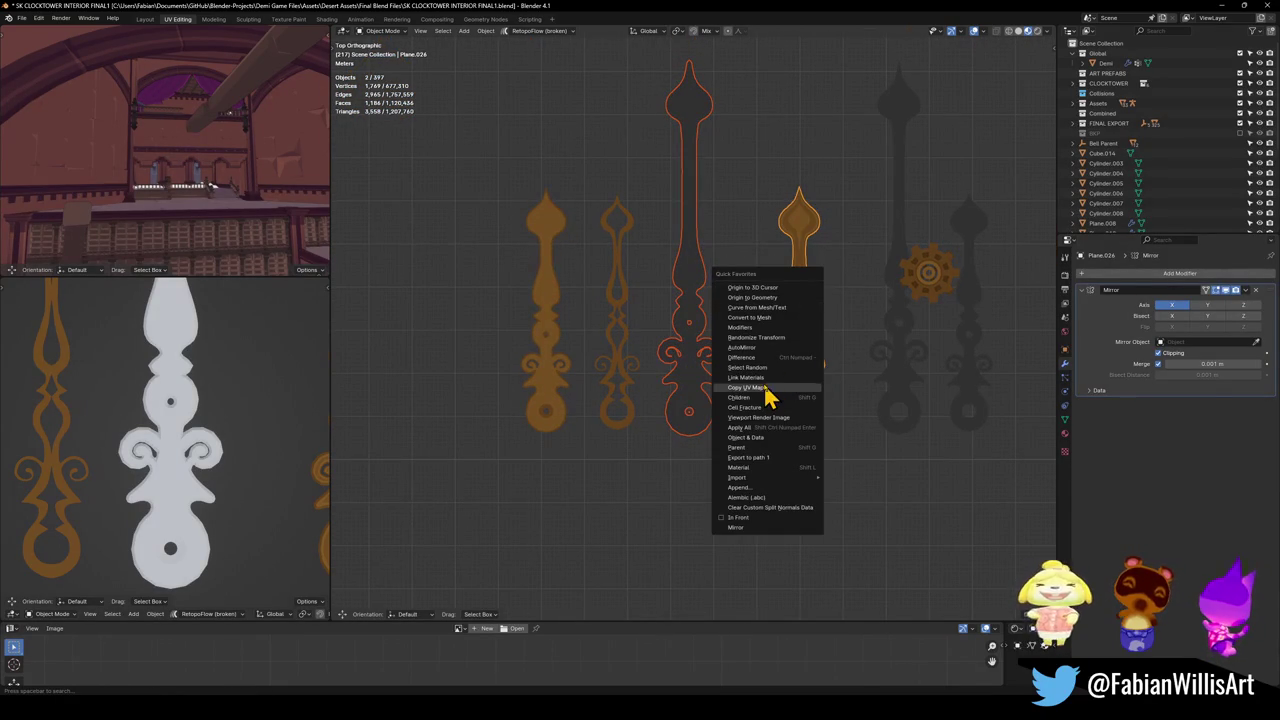
pyautogui.click(769, 380)
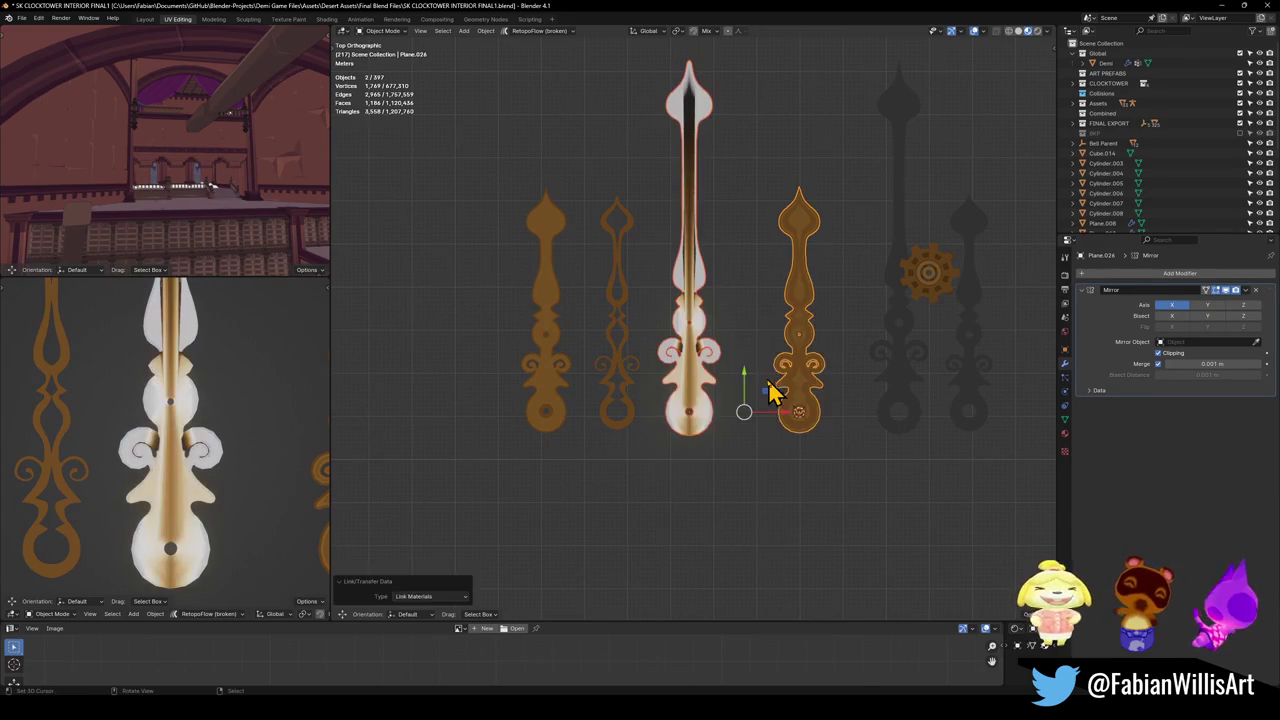
pyautogui.hotkey('alt', 'a')
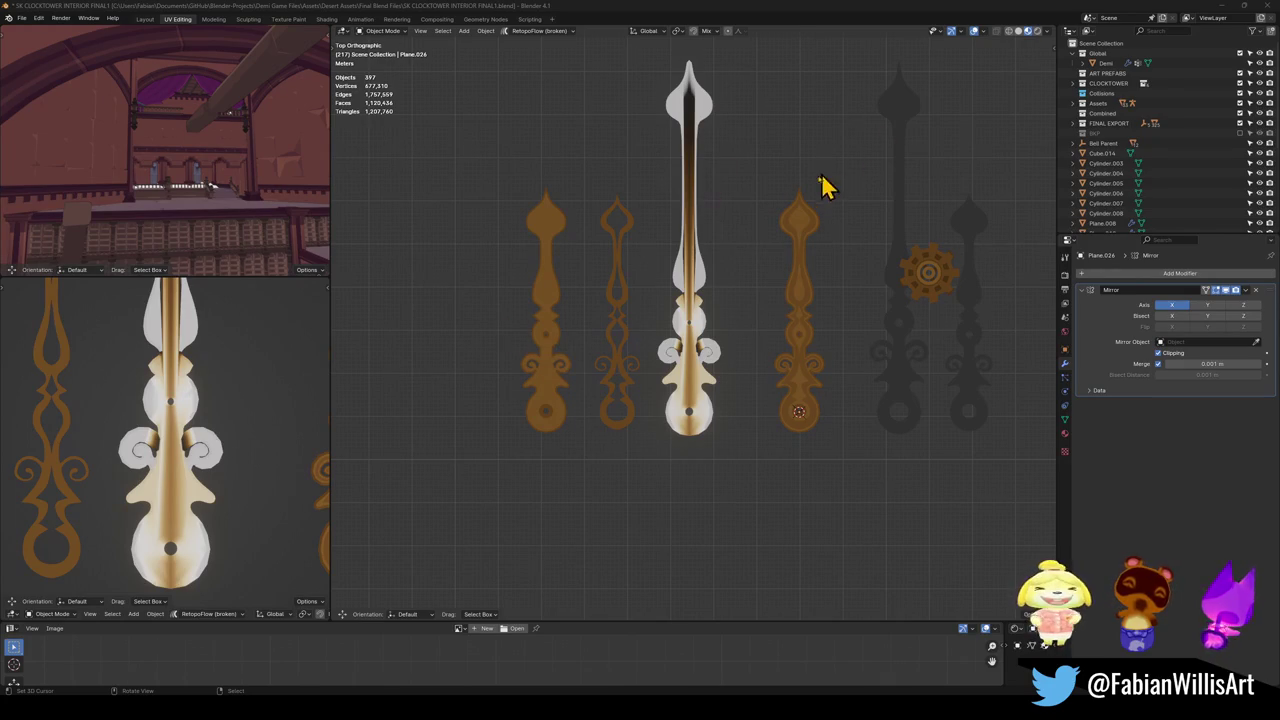
pyautogui.scroll(3, 645, 305)
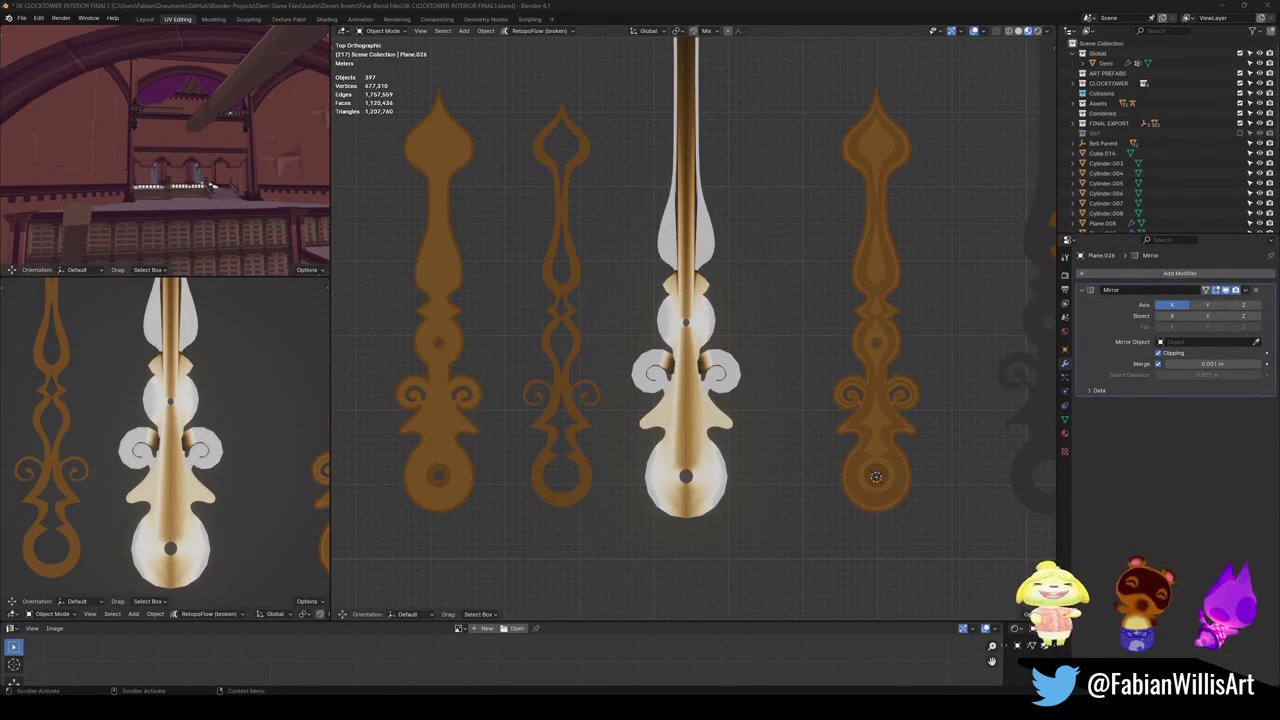
pyautogui.scroll(1, 600, 337)
pyautogui.click(677, 366)
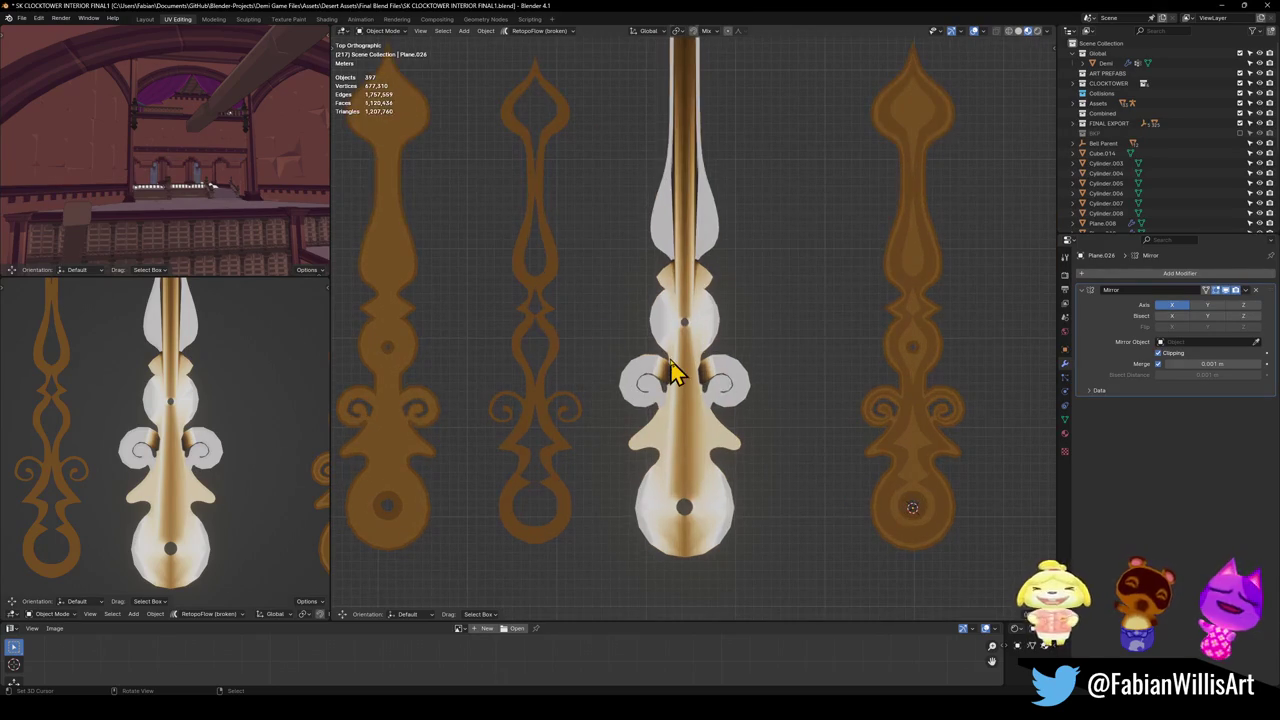
# In Edit Mode, snap the side and top band face loops' UVs to the cursor for flat orange.
pyautogui.press('Tab')
pyautogui.press('a')
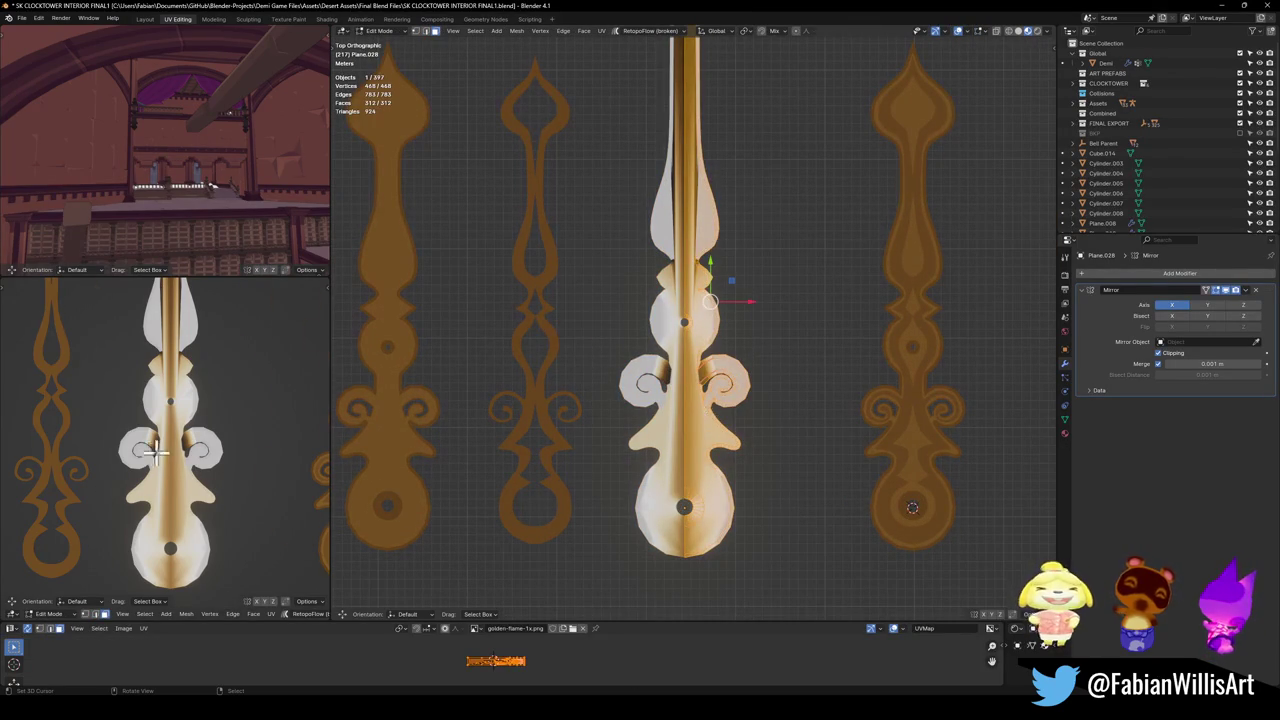
pyautogui.scroll(1, 176, 444)
pyautogui.moveTo(176, 444)
pyautogui.mouseDown(button='middle')
pyautogui.moveTo(183, 391)
pyautogui.moveTo(171, 491)
pyautogui.moveTo(168, 468)
pyautogui.mouseUp(button='middle')
pyautogui.scroll(2, 168, 468)
pyautogui.moveTo(703, 486)
pyautogui.mouseDown(button='middle')
pyautogui.moveTo(657, 443)
pyautogui.moveTo(655, 390)
pyautogui.mouseUp(button='middle')
pyautogui.scroll(5, 655, 390)
pyautogui.moveTo(680, 449); pyautogui.dragTo(663, 434, button='middle')
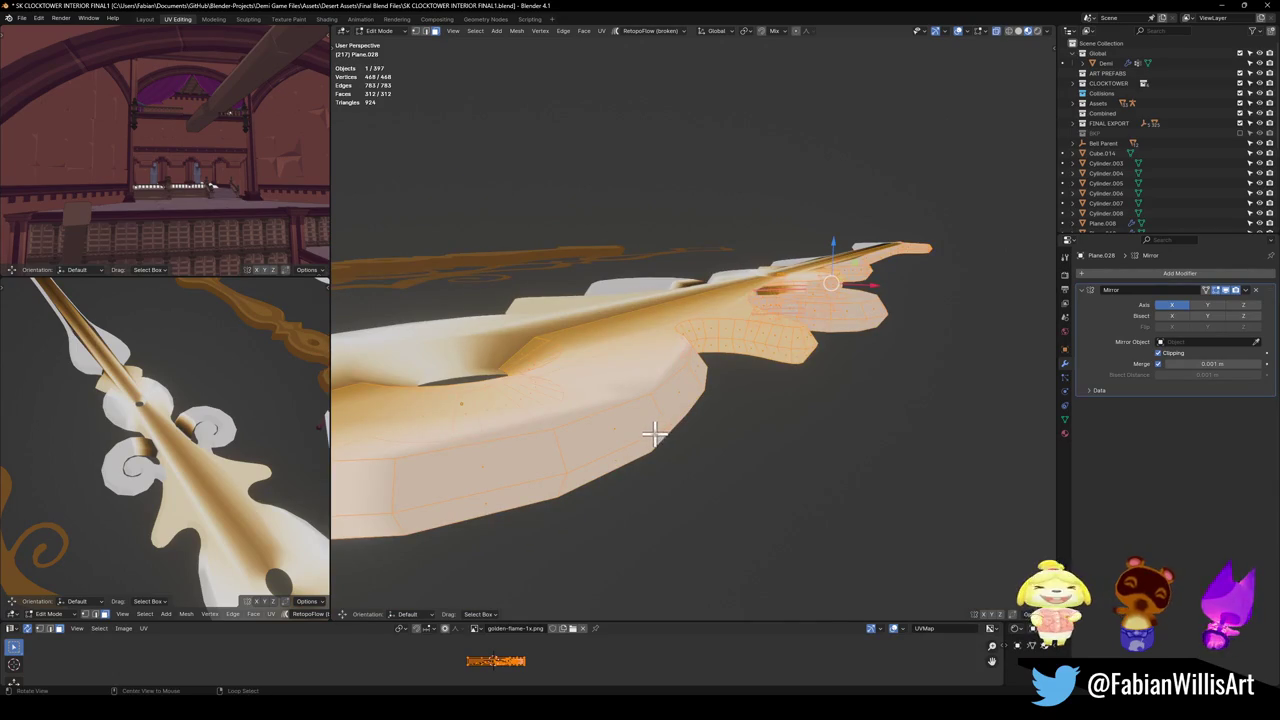
pyautogui.hotkey('alt', 'a')
pyautogui.keyDown('alt'); pyautogui.click(661, 411); pyautogui.keyUp('alt')
pyautogui.moveTo(661, 411)
pyautogui.mouseDown(button='middle')
pyautogui.moveTo(660, 454)
pyautogui.moveTo(656, 432)
pyautogui.mouseUp(button='middle')
pyautogui.keyDown('alt'); pyautogui.keyDown('shift'); pyautogui.click(588, 282); pyautogui.keyUp('shift'); pyautogui.keyUp('alt')
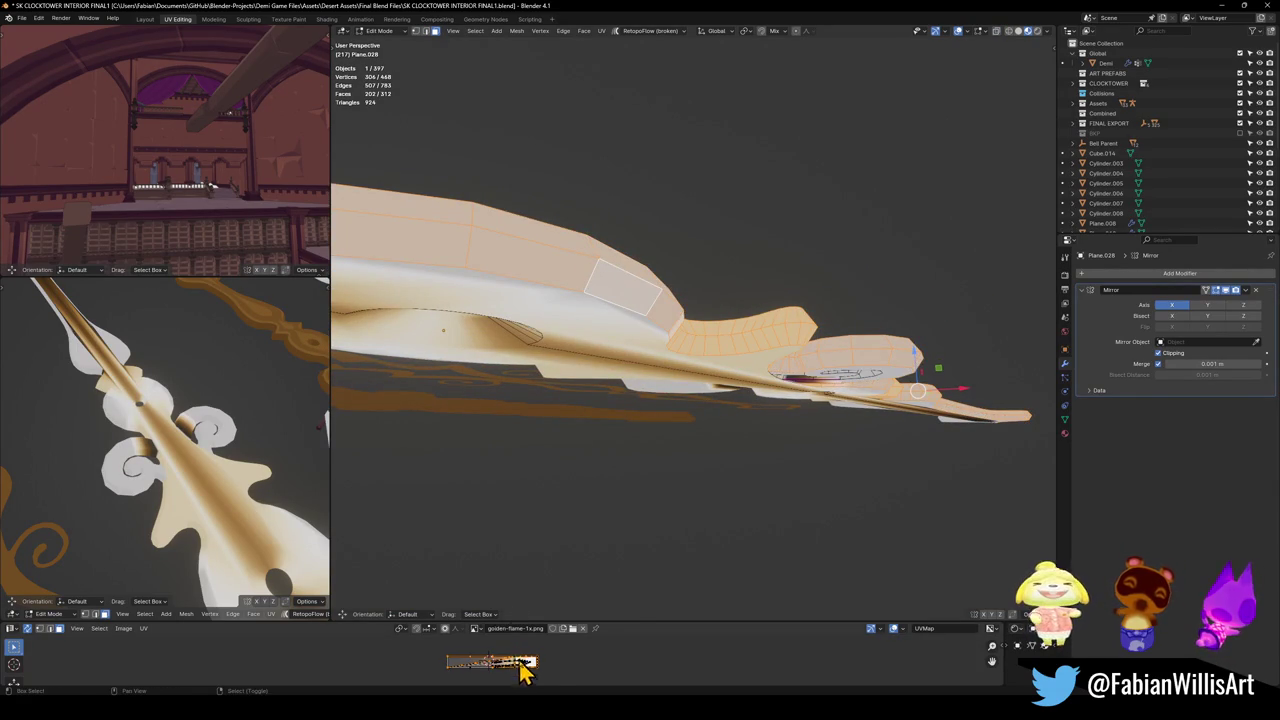
pyautogui.hotkey('shift', 's')
pyautogui.click(513, 567)
# Snap the UVs of the centre hole's rim and inner wall loops to the cursor.
pyautogui.moveTo(205, 468); pyautogui.dragTo(224, 482, button='middle')
pyautogui.moveTo(291, 510); pyautogui.dragTo(275, 505, button='middle')
pyautogui.moveTo(683, 240)
pyautogui.mouseDown(button='middle')
pyautogui.moveTo(660, 346)
pyautogui.moveTo(694, 435)
pyautogui.mouseUp(button='middle')
pyautogui.hotkey('alt', 'a')
pyautogui.keyDown('alt'); pyautogui.click(705, 500); pyautogui.keyUp('alt')
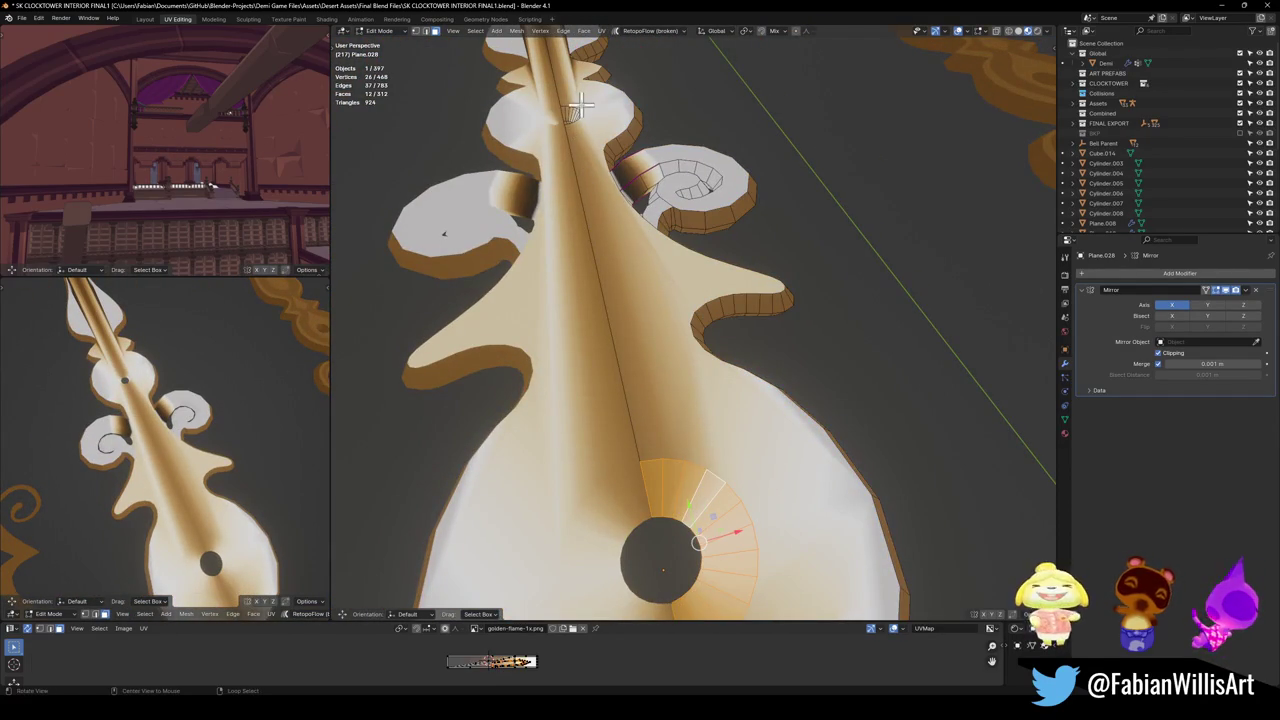
pyautogui.moveTo(578, 112); pyautogui.dragTo(588, 163, button='middle')
pyautogui.press('KP_Decimal')
pyautogui.keyDown('alt'); pyautogui.keyDown('shift'); pyautogui.click(660, 355); pyautogui.keyUp('shift'); pyautogui.keyUp('alt')
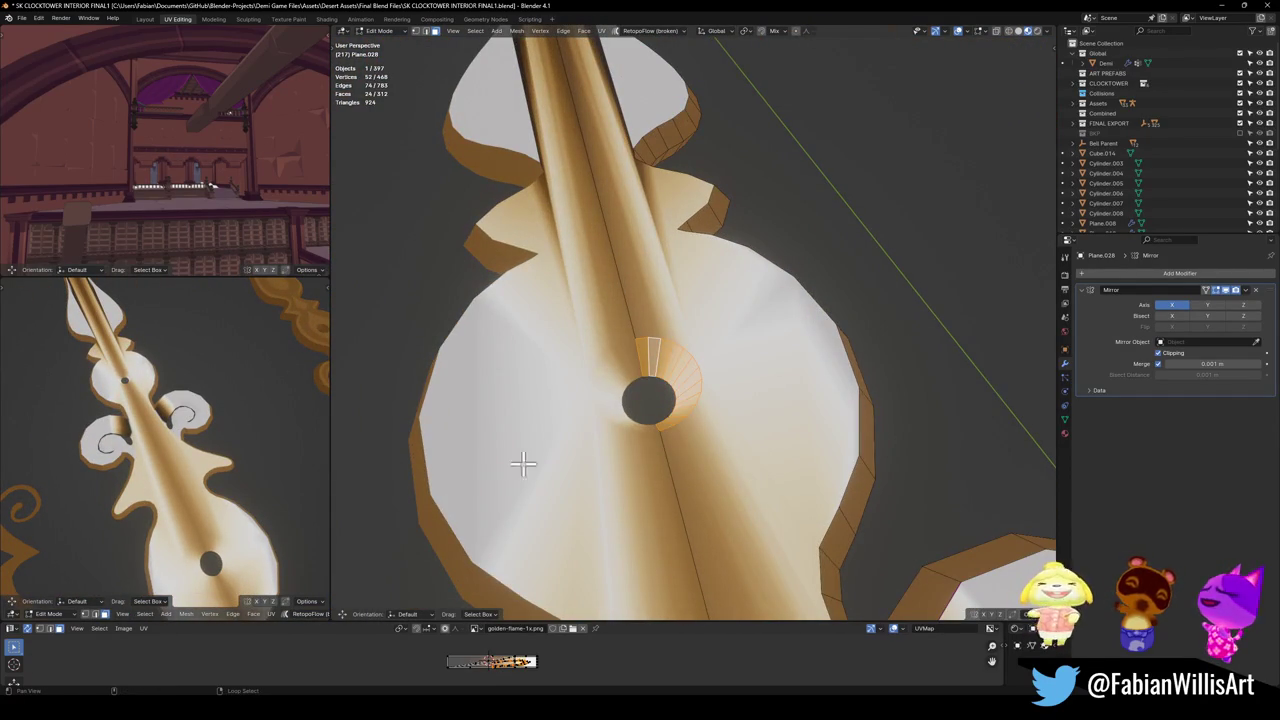
pyautogui.hotkey('shift', 's')
pyautogui.click(452, 591)
pyautogui.scroll(-3, 165, 475)
pyautogui.moveTo(195, 452)
pyautogui.mouseDown(button='middle')
pyautogui.moveTo(214, 466)
pyautogui.moveTo(120, 458)
pyautogui.moveTo(196, 493)
pyautogui.moveTo(175, 490)
pyautogui.mouseUp(button='middle')
pyautogui.scroll(3, 214, 480)
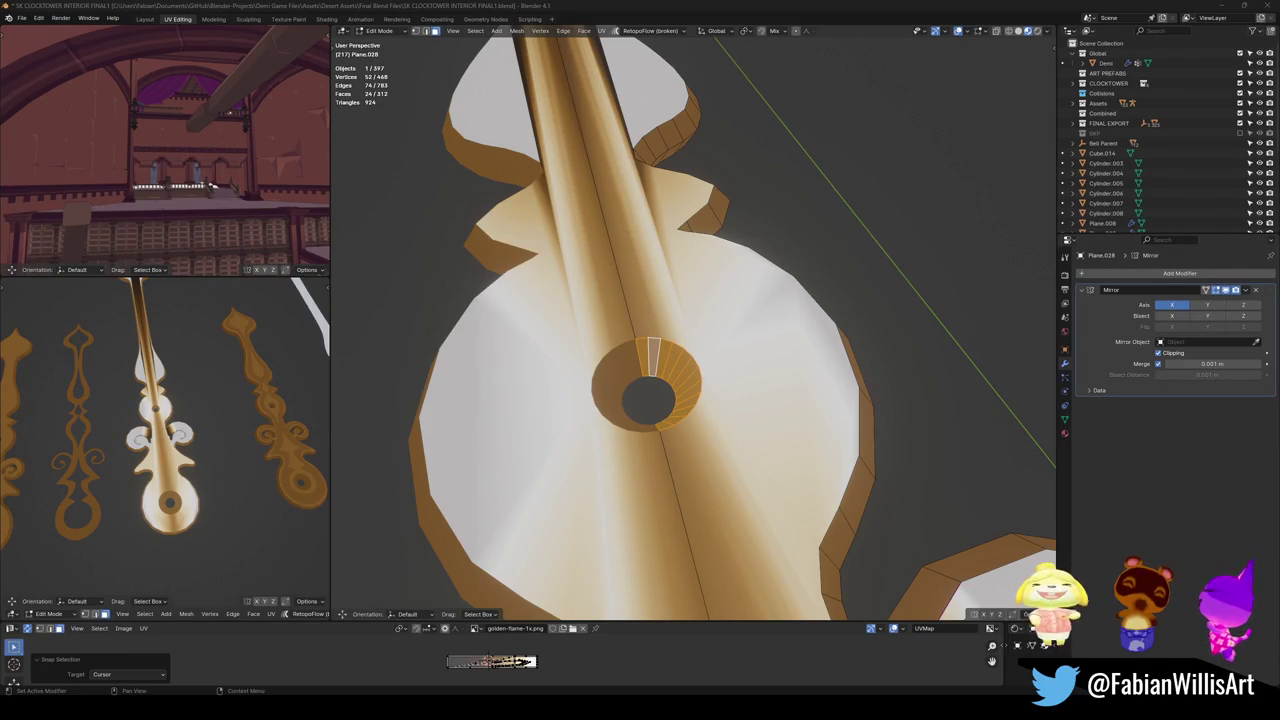
pyautogui.scroll(-5, 826, 374)
# Snap the whole hand's UVs to the orange cursor, after undoing a spiral-only snap.
pyautogui.moveTo(826, 374)
pyautogui.mouseDown(button='middle')
pyautogui.moveTo(792, 391)
pyautogui.moveTo(706, 368)
pyautogui.mouseUp(button='middle')
pyautogui.keyDown('alt'); pyautogui.click(706, 368); pyautogui.keyUp('alt')
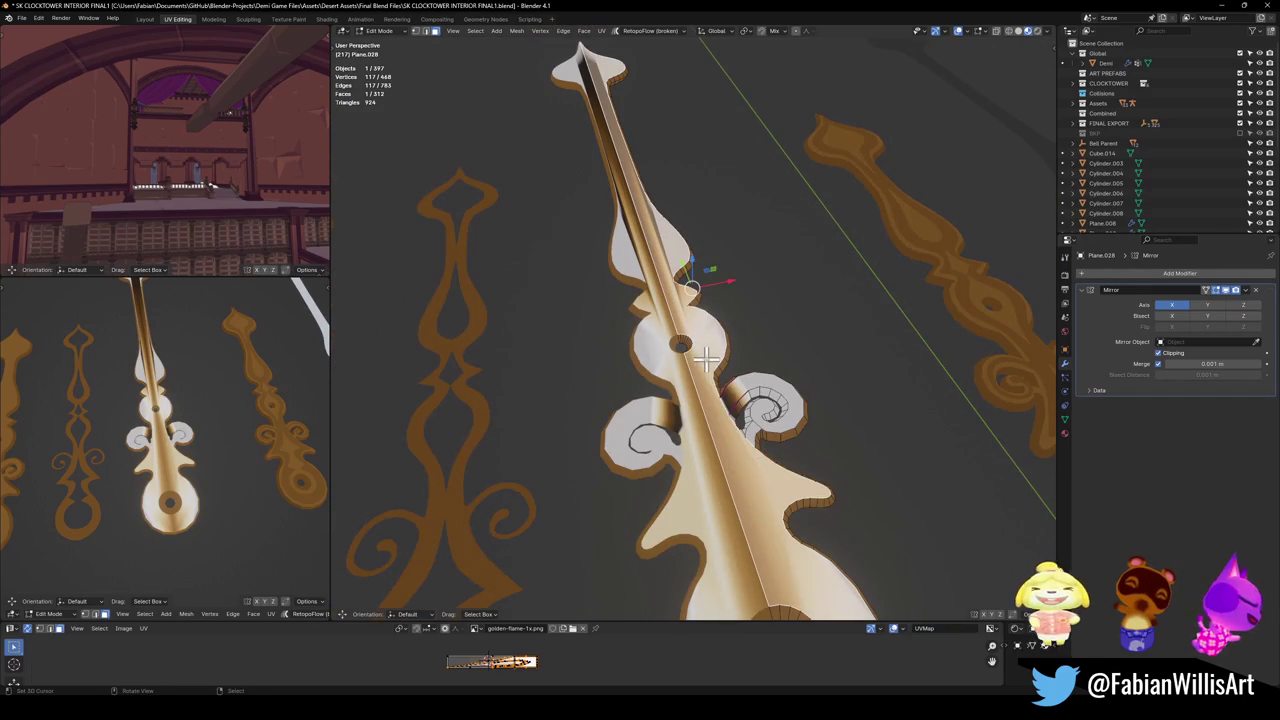
pyautogui.keyDown('alt'); pyautogui.keyDown('shift'); pyautogui.click(752, 427); pyautogui.keyUp('shift'); pyautogui.keyUp('alt')
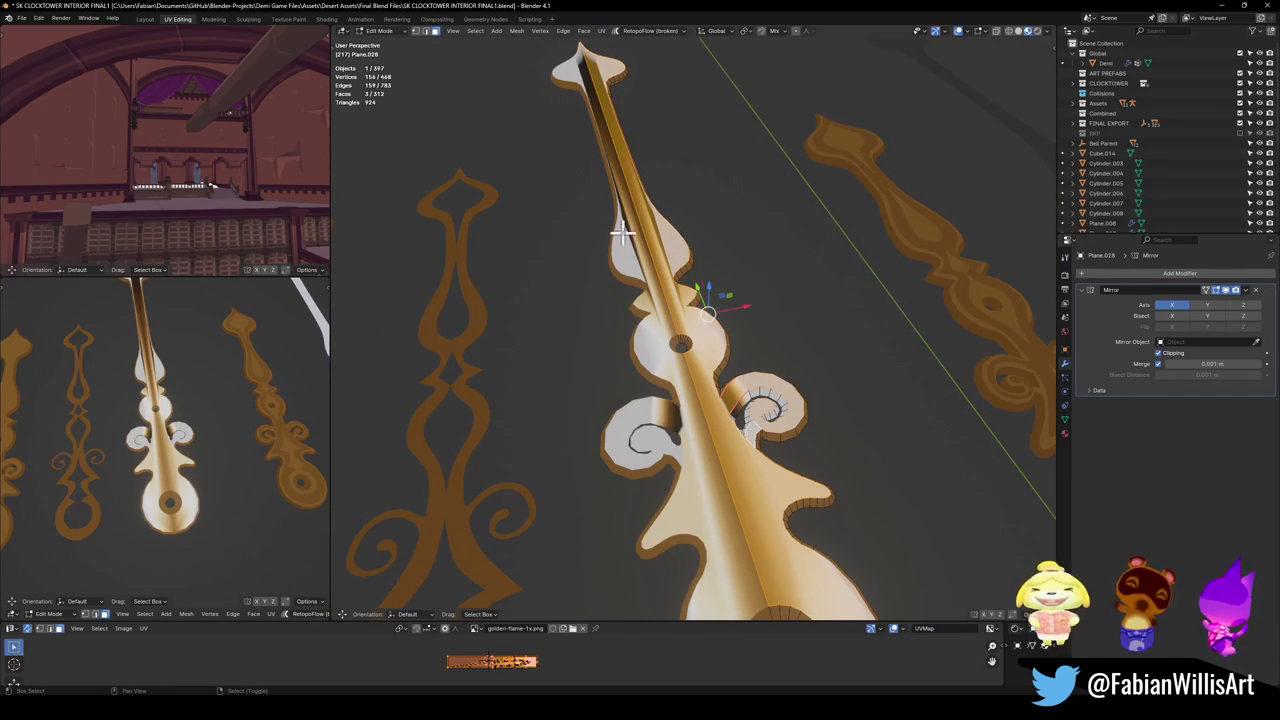
pyautogui.moveTo(743, 443); pyautogui.dragTo(694, 310, button='middle')
pyautogui.hotkey('shift', 's')
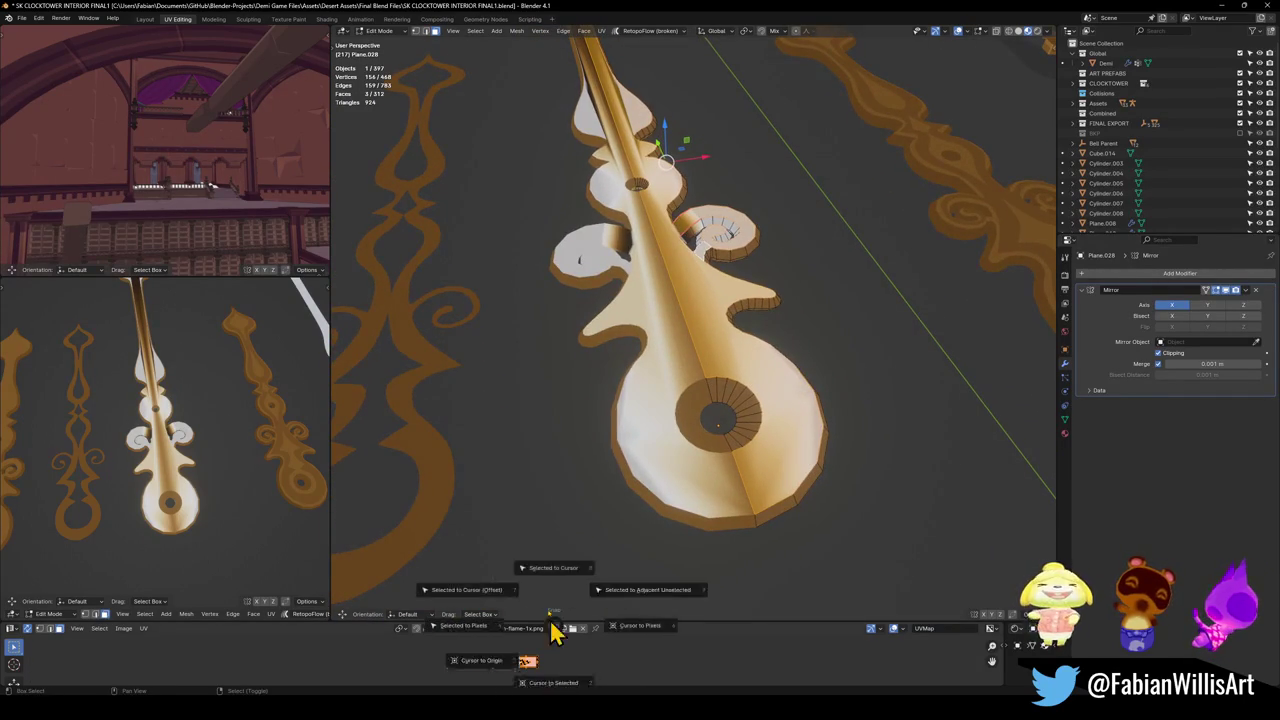
pyautogui.click(531, 668)
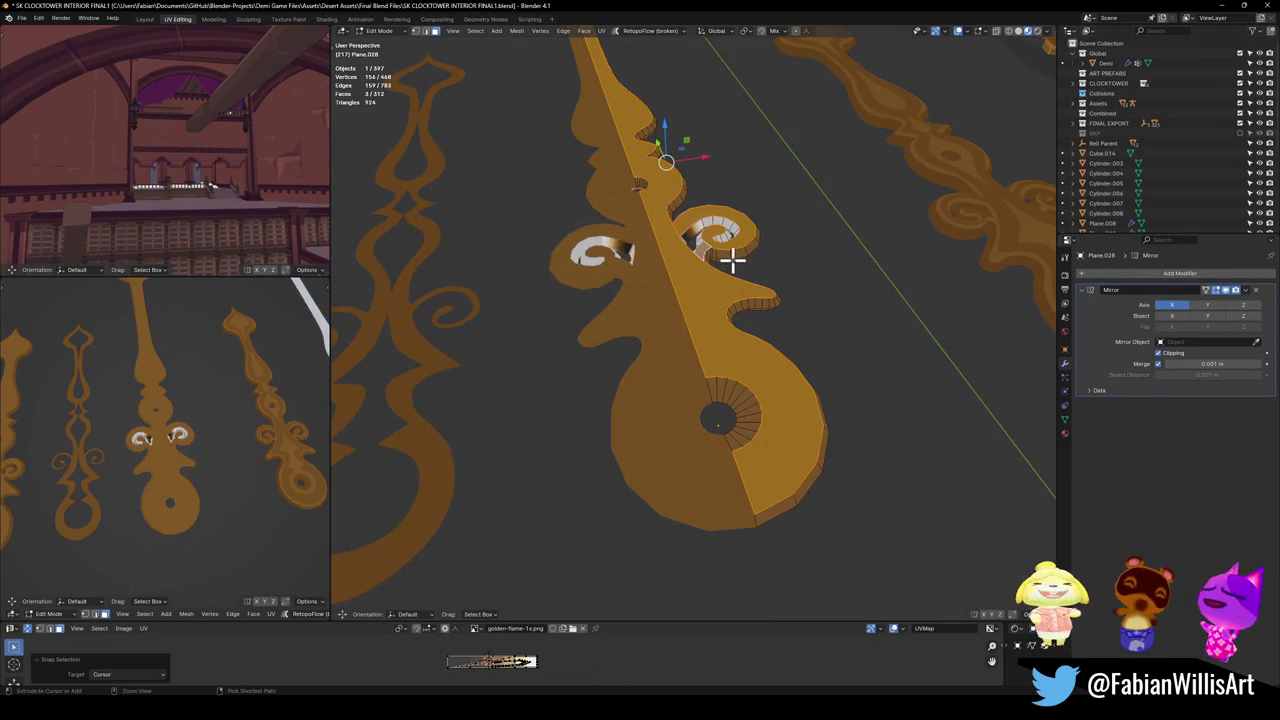
pyautogui.hotkey('ctrl', 'z')
pyautogui.press('a')
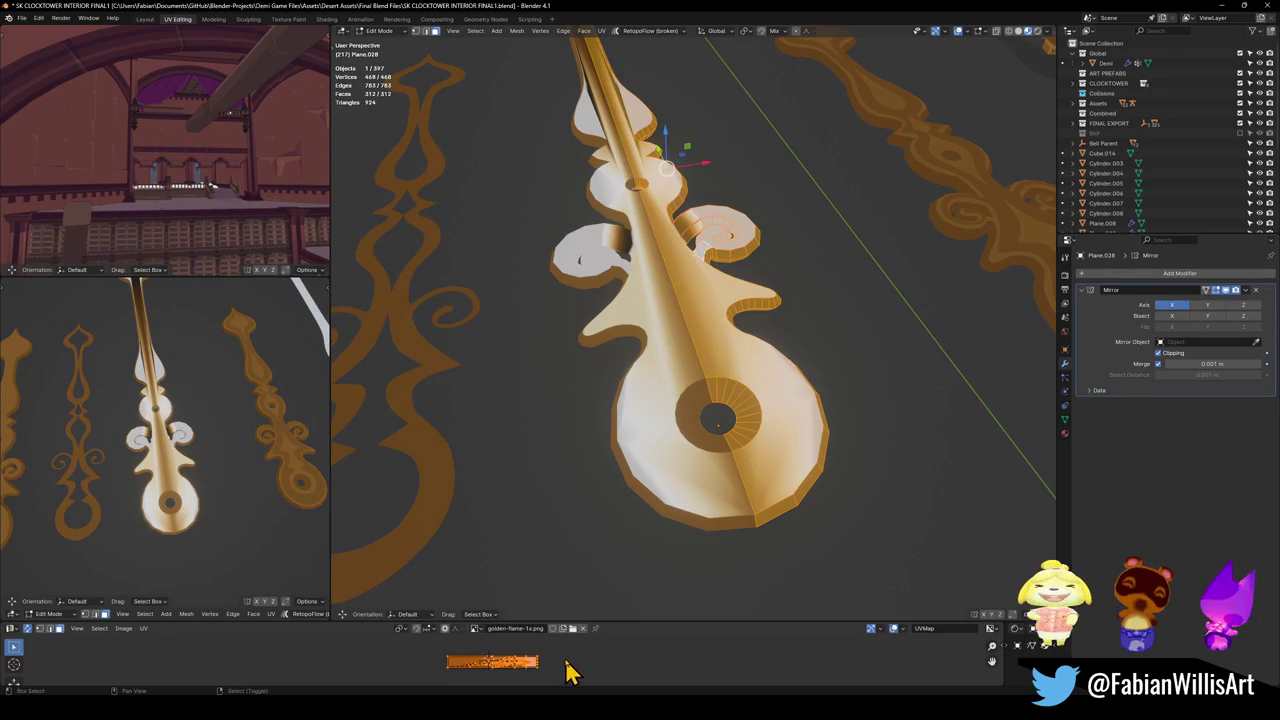
pyautogui.hotkey('shift', 's')
pyautogui.click(558, 645)
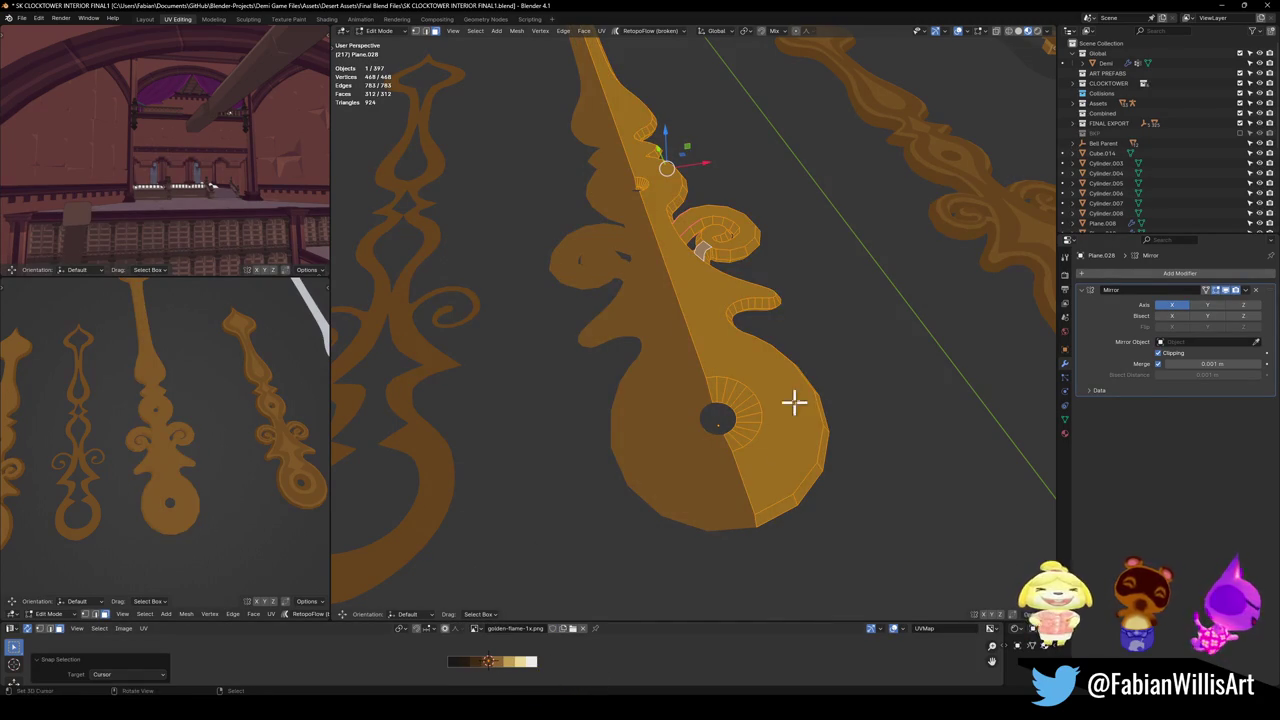
# Select the linked side band faces and a face on the top band.
pyautogui.moveTo(787, 394)
pyautogui.mouseDown(button='middle')
pyautogui.moveTo(794, 420)
pyautogui.moveTo(757, 374)
pyautogui.moveTo(761, 392)
pyautogui.moveTo(726, 389)
pyautogui.moveTo(763, 434)
pyautogui.moveTo(749, 400)
pyautogui.mouseUp(button='middle')
pyautogui.click(749, 400)
pyautogui.press('l')
pyautogui.keyDown('shift'); pyautogui.click(680, 445); pyautogui.keyUp('shift')
# Add the linked top band and shift its UVs along X on the gold palette.
pyautogui.press('l')
pyautogui.press('g')
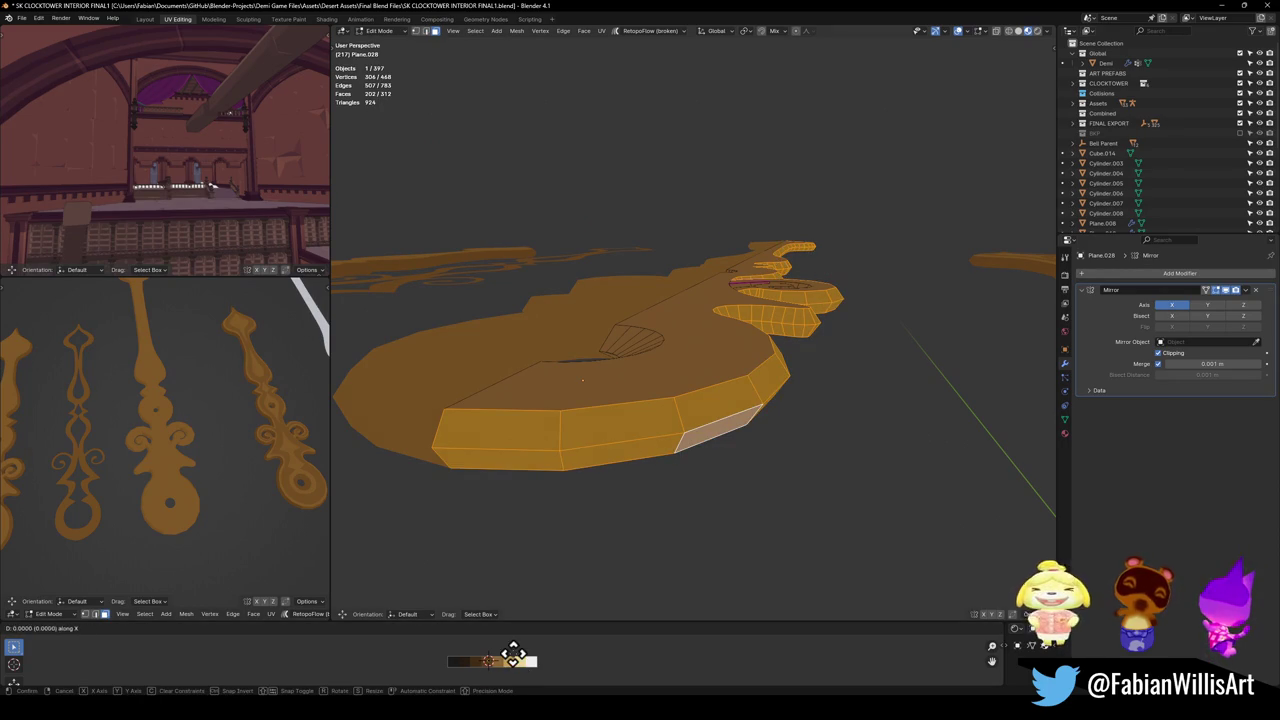
pyautogui.click(493, 652)
# Add the swirl's inner face ring and outer face loop to the selection.
pyautogui.scroll(5, 240, 480)
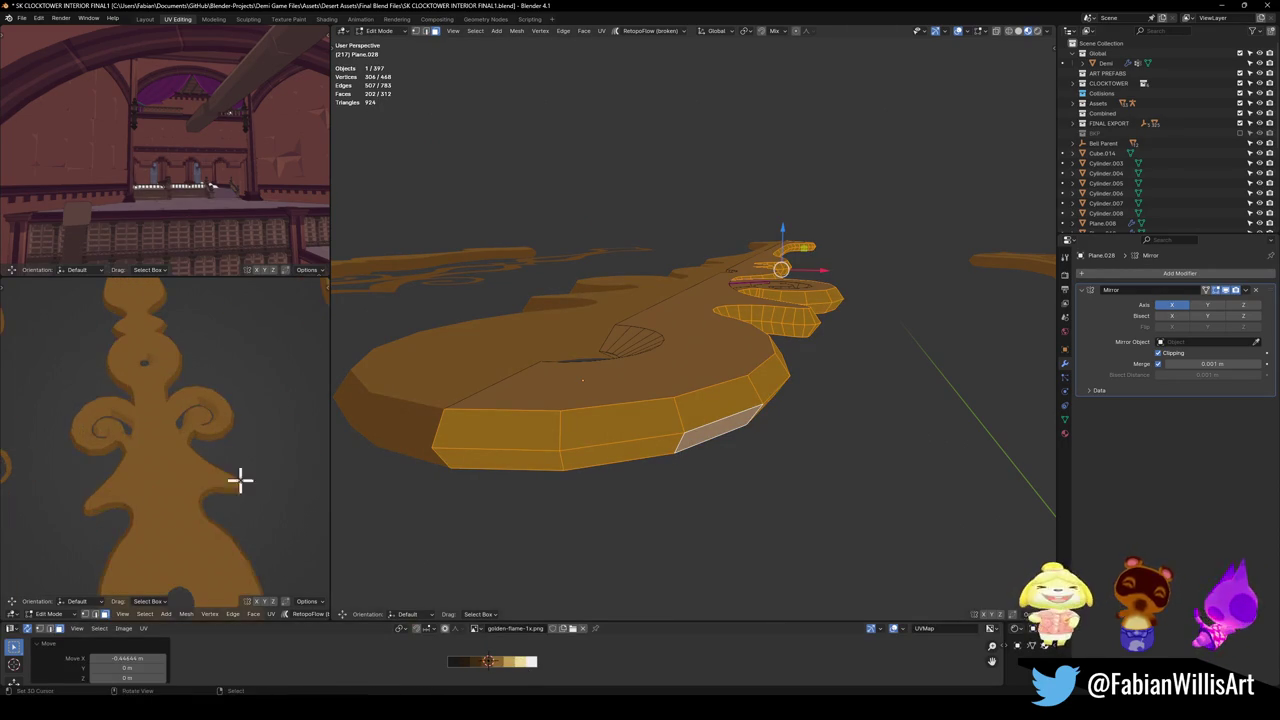
pyautogui.scroll(-1, 249, 449)
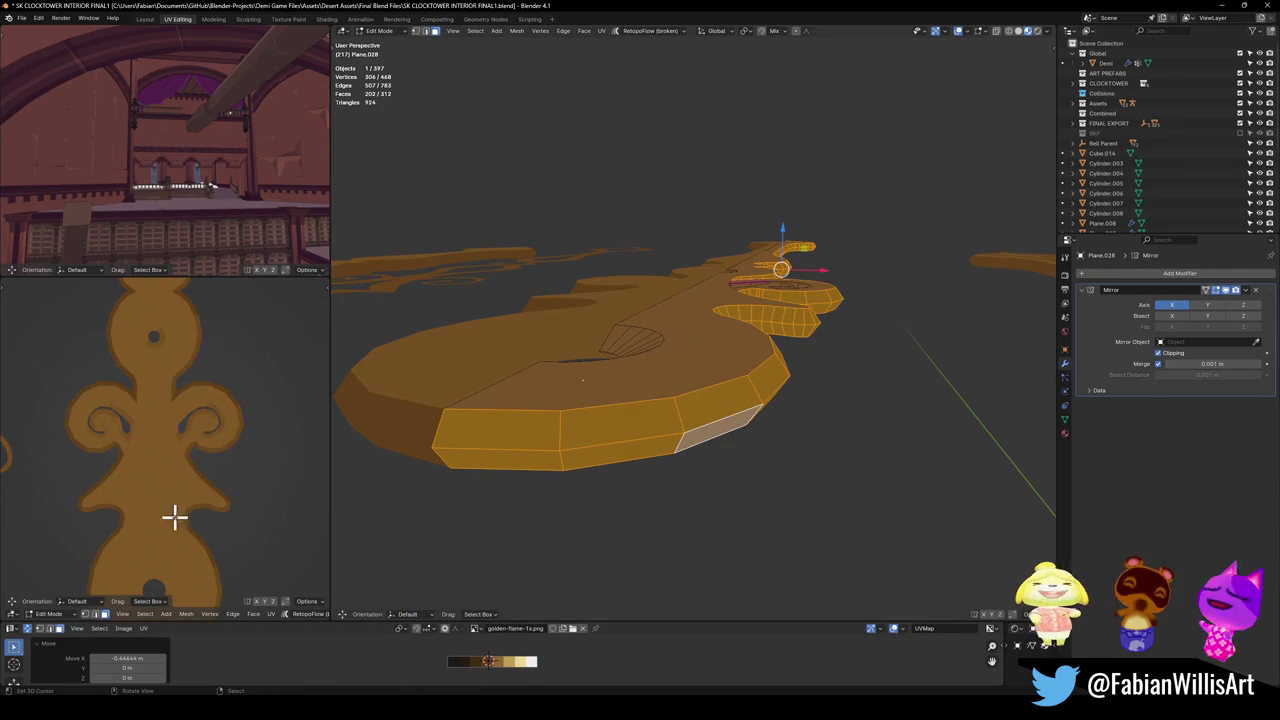
pyautogui.scroll(-3, 183, 443)
pyautogui.scroll(3, 189, 437)
pyautogui.scroll(1, 189, 437)
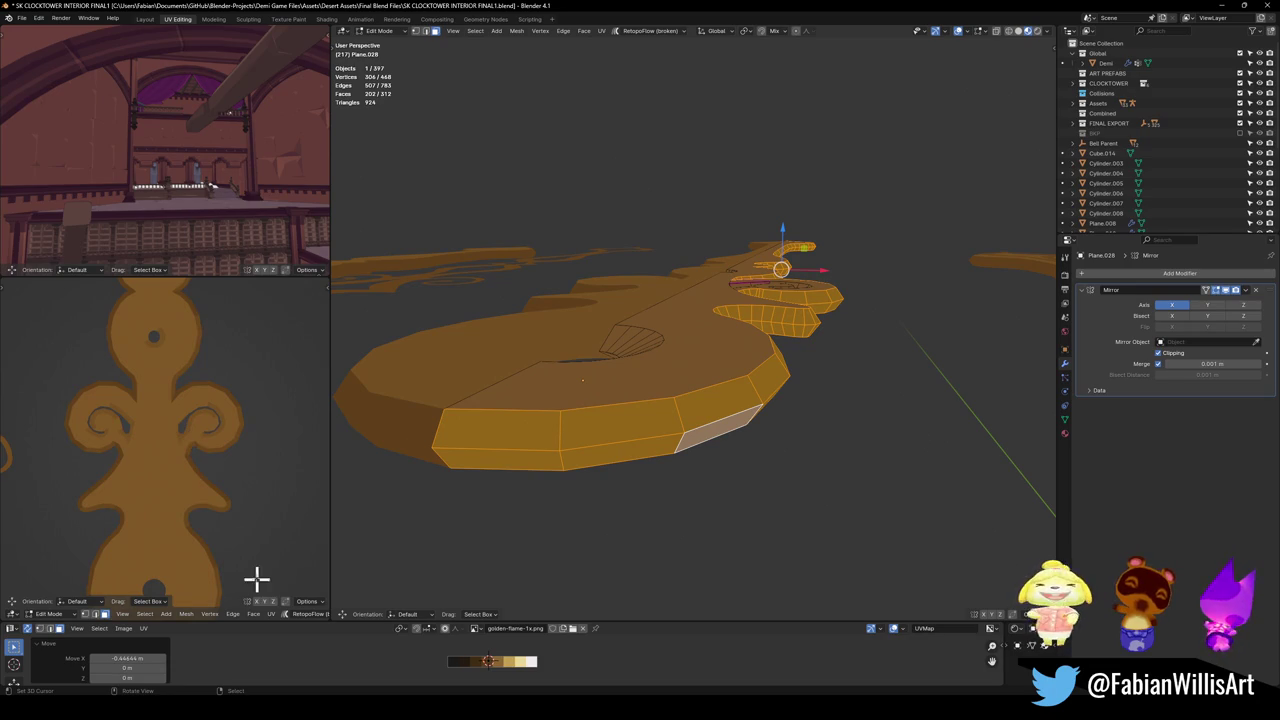
pyautogui.moveTo(815, 290); pyautogui.dragTo(723, 509, button='middle')
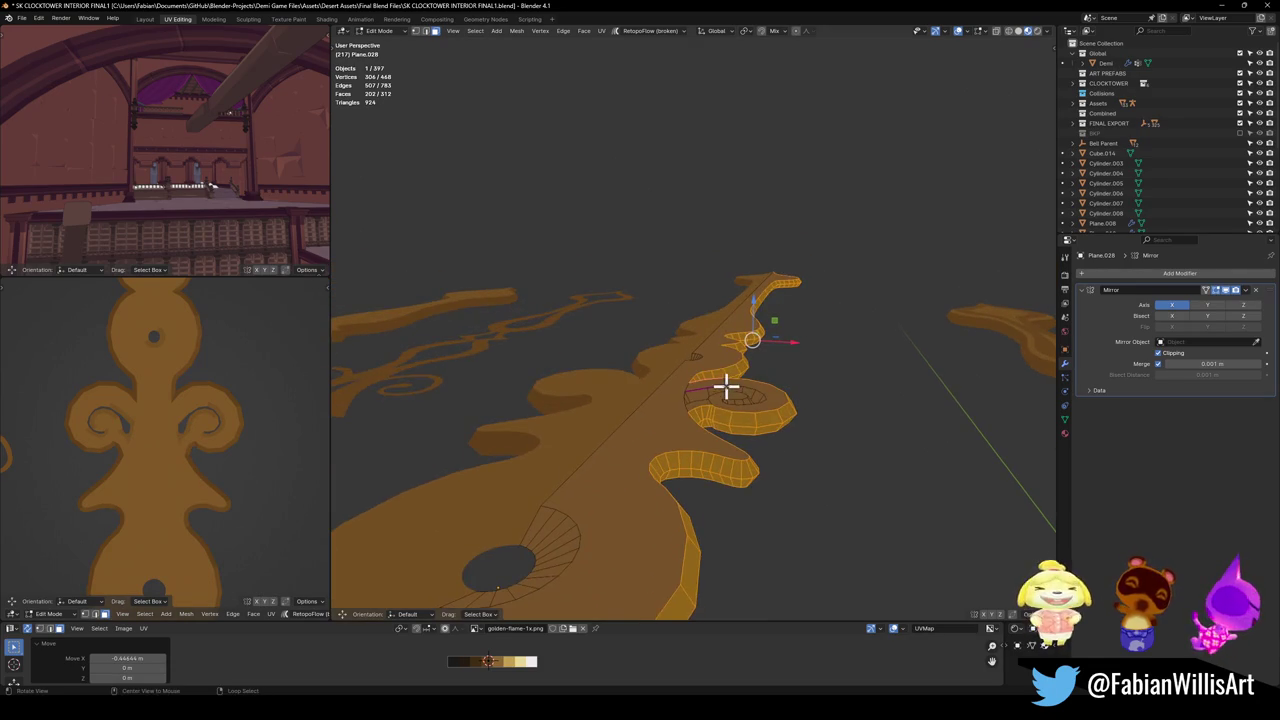
pyautogui.scroll(2, 723, 392)
pyautogui.scroll(2, 726, 418)
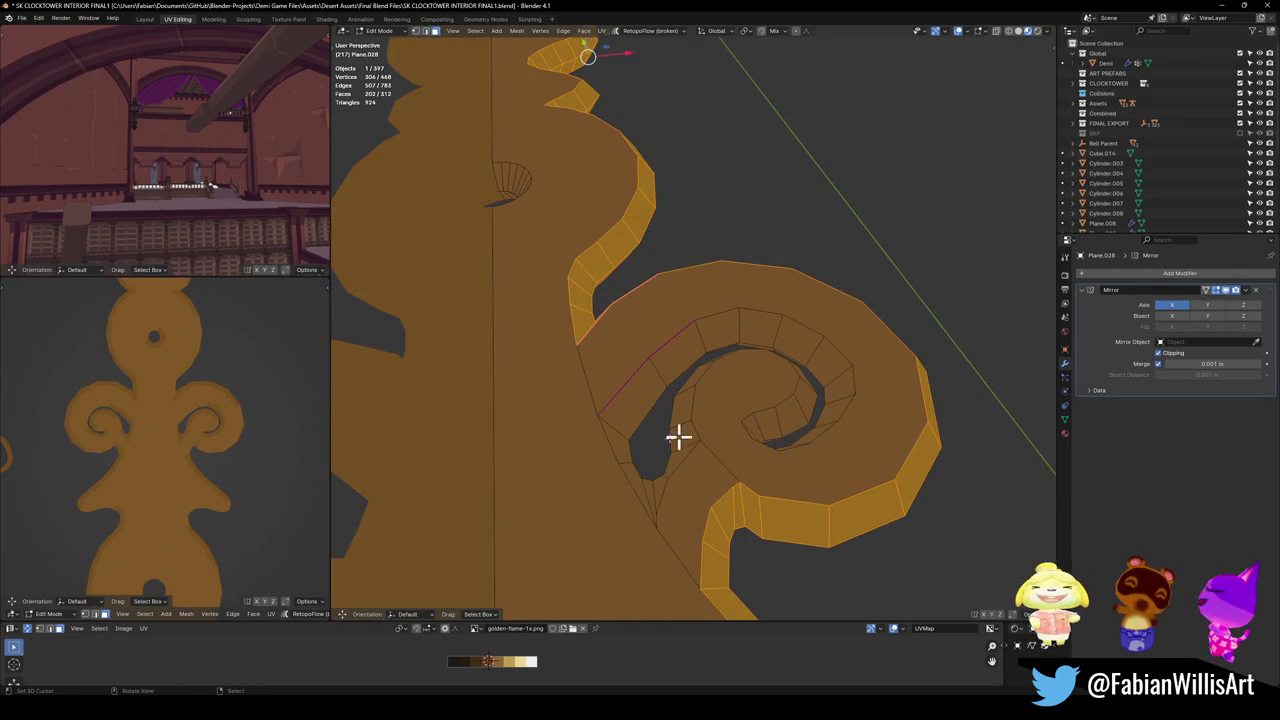
pyautogui.scroll(-1, 697, 402)
pyautogui.scroll(2, 697, 402)
pyautogui.keyDown('ctrl'); pyautogui.click(640, 425); pyautogui.keyUp('ctrl')
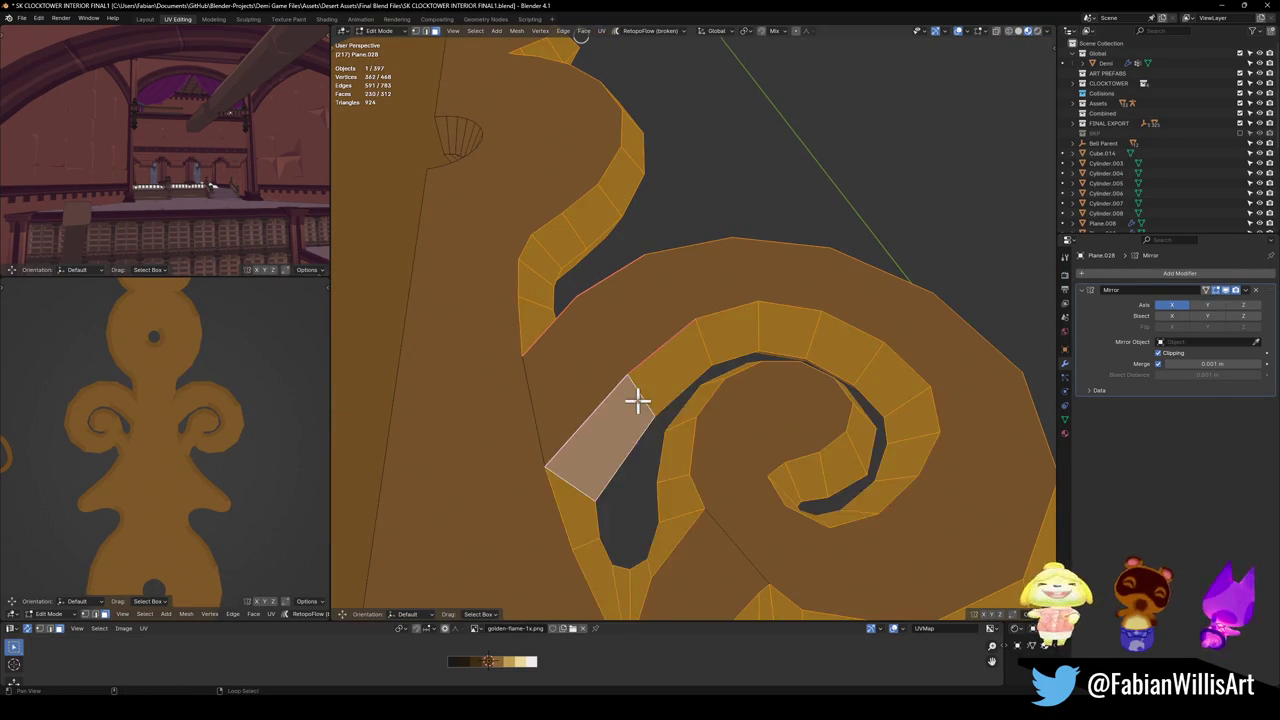
pyautogui.moveTo(666, 431)
pyautogui.mouseDown(button='middle')
pyautogui.moveTo(612, 348)
pyautogui.moveTo(531, 351)
pyautogui.moveTo(545, 450)
pyautogui.mouseUp(button='middle')
pyautogui.keyDown('alt'); pyautogui.keyDown('shift'); pyautogui.click(486, 363); pyautogui.keyUp('shift'); pyautogui.keyUp('alt')
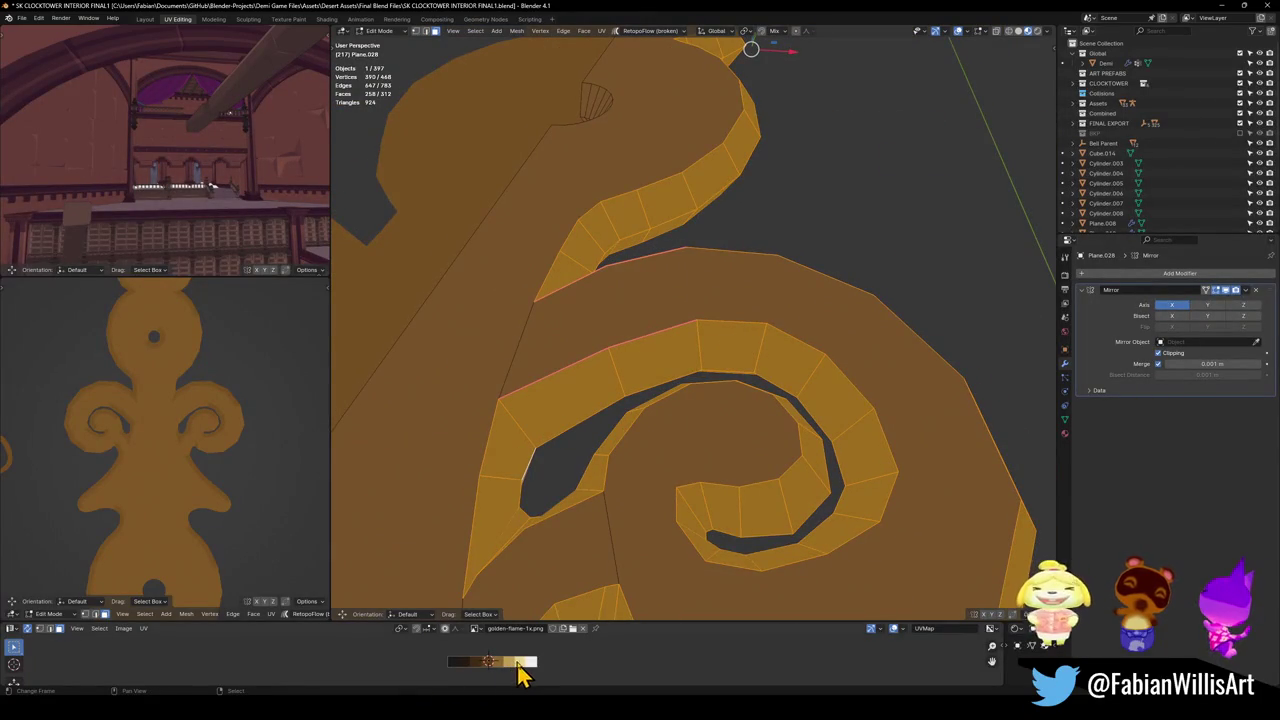
# Slide the swirl loops' UVs along X to a different shade of golden-flame-1x.png.
pyautogui.hotkey('shift', 's')
pyautogui.press('g')
pyautogui.press('x')
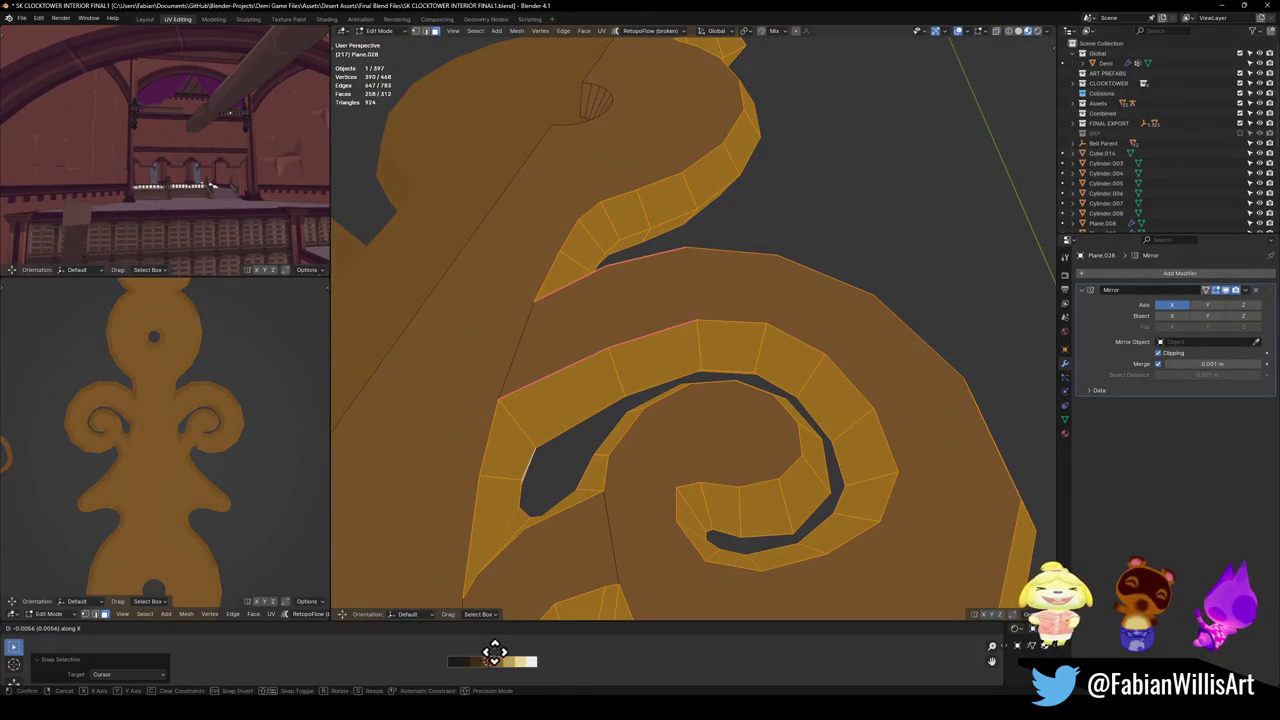
pyautogui.click(461, 647)
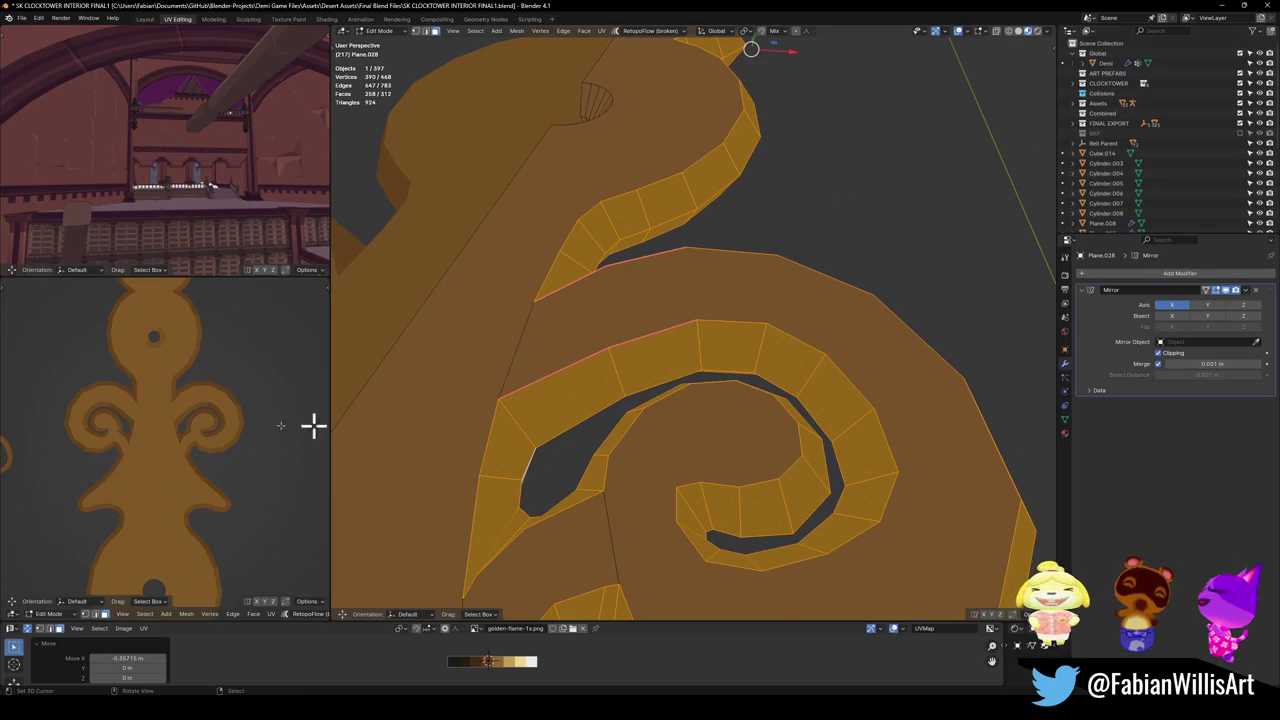
# Select the half ring of faces around the lower hole.
pyautogui.scroll(-4, 150, 476)
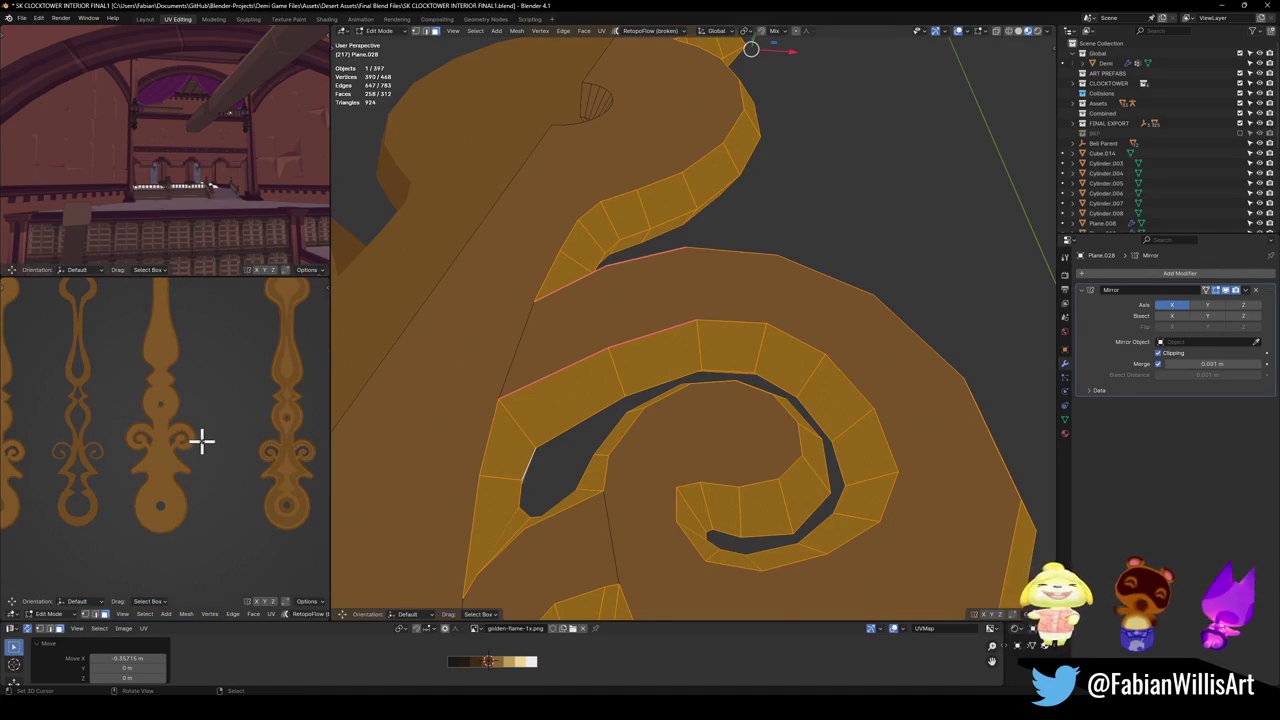
pyautogui.scroll(-6, 600, 415)
pyautogui.moveTo(623, 411)
pyautogui.mouseDown(button='middle')
pyautogui.moveTo(626, 431)
pyautogui.moveTo(703, 403)
pyautogui.moveTo(690, 378)
pyautogui.moveTo(743, 94)
pyautogui.mouseUp(button='middle')
pyautogui.scroll(-5, 674, 497)
pyautogui.keyDown('alt'); pyautogui.keyDown('shift'); pyautogui.click(739, 158); pyautogui.keyUp('shift'); pyautogui.keyUp('alt')
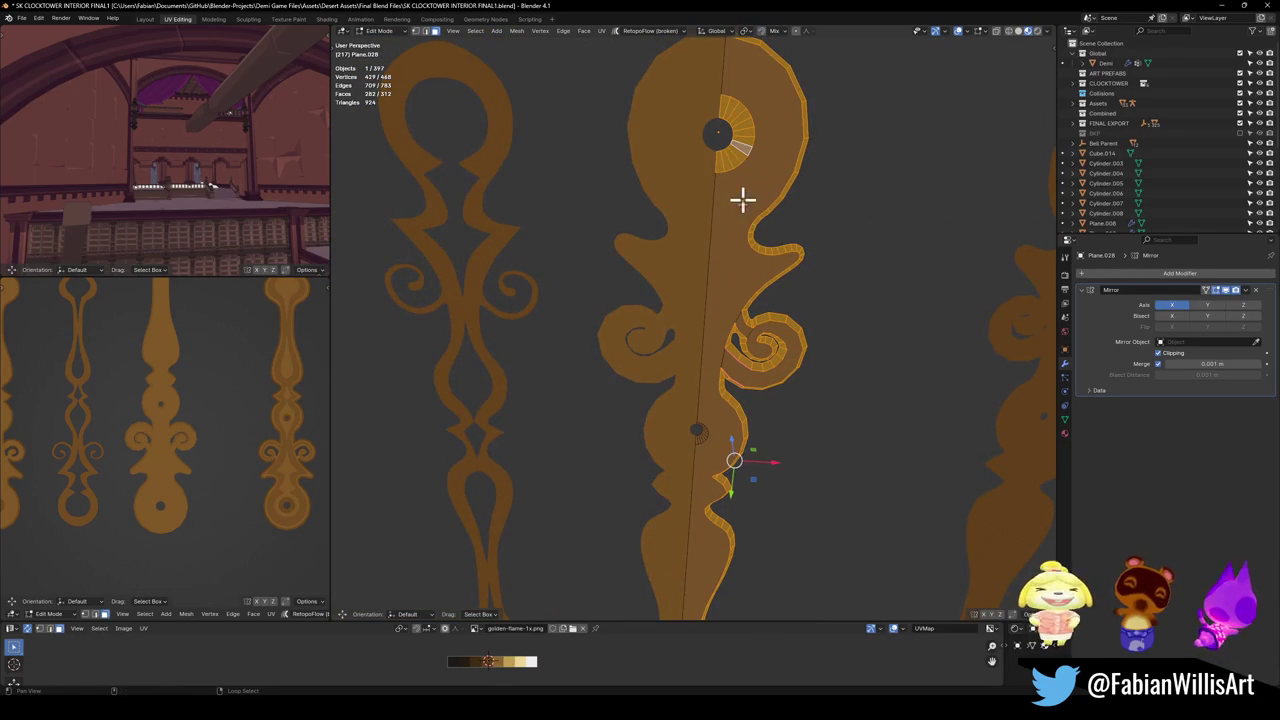
pyautogui.keyDown('shift'); pyautogui.moveTo(698, 451); pyautogui.dragTo(740, 374, button='middle'); pyautogui.keyUp('shift')
pyautogui.scroll(5, 700, 311)
pyautogui.keyDown('alt'); pyautogui.keyDown('shift'); pyautogui.click(700, 311); pyautogui.keyUp('shift'); pyautogui.keyUp('alt')
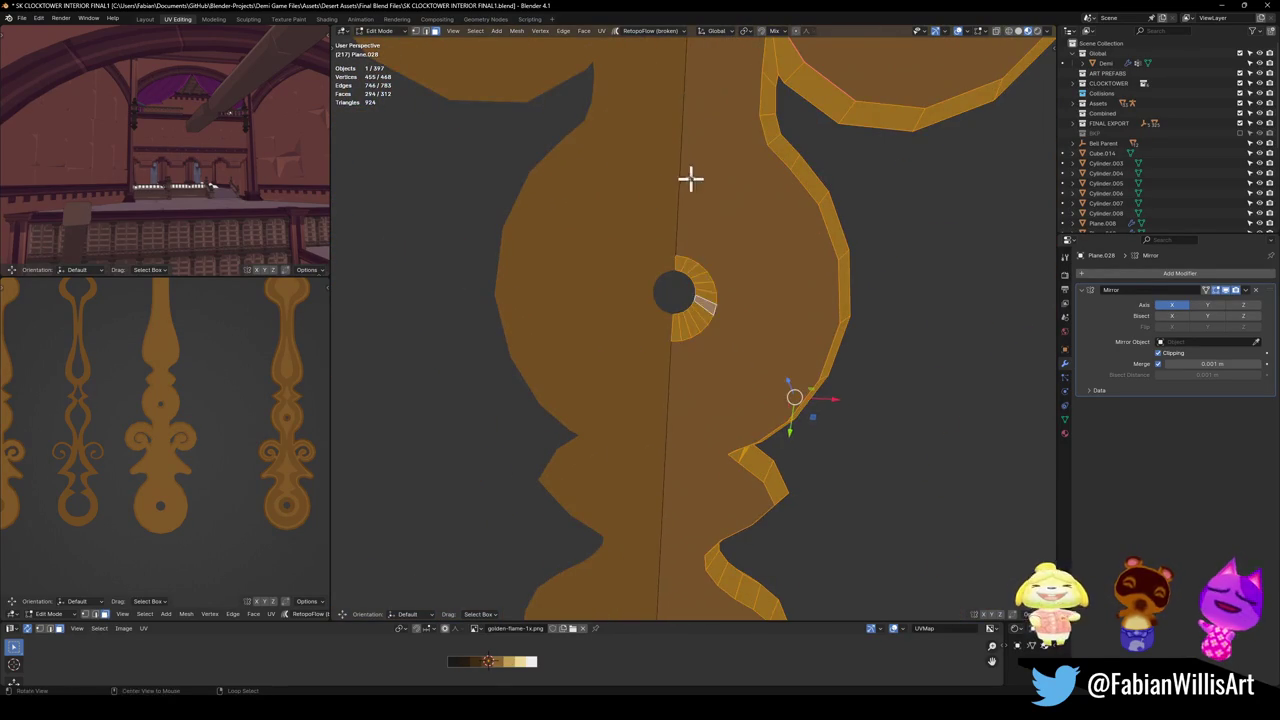
pyautogui.moveTo(697, 209); pyautogui.dragTo(673, 370, button='middle')
pyautogui.keyDown('alt'); pyautogui.keyDown('shift'); pyautogui.click(706, 349); pyautogui.keyUp('shift'); pyautogui.keyUp('alt')
# Slide the hole ring's UVs along X to a darker shade, then deselect all.
pyautogui.press('g')
pyautogui.press('x')
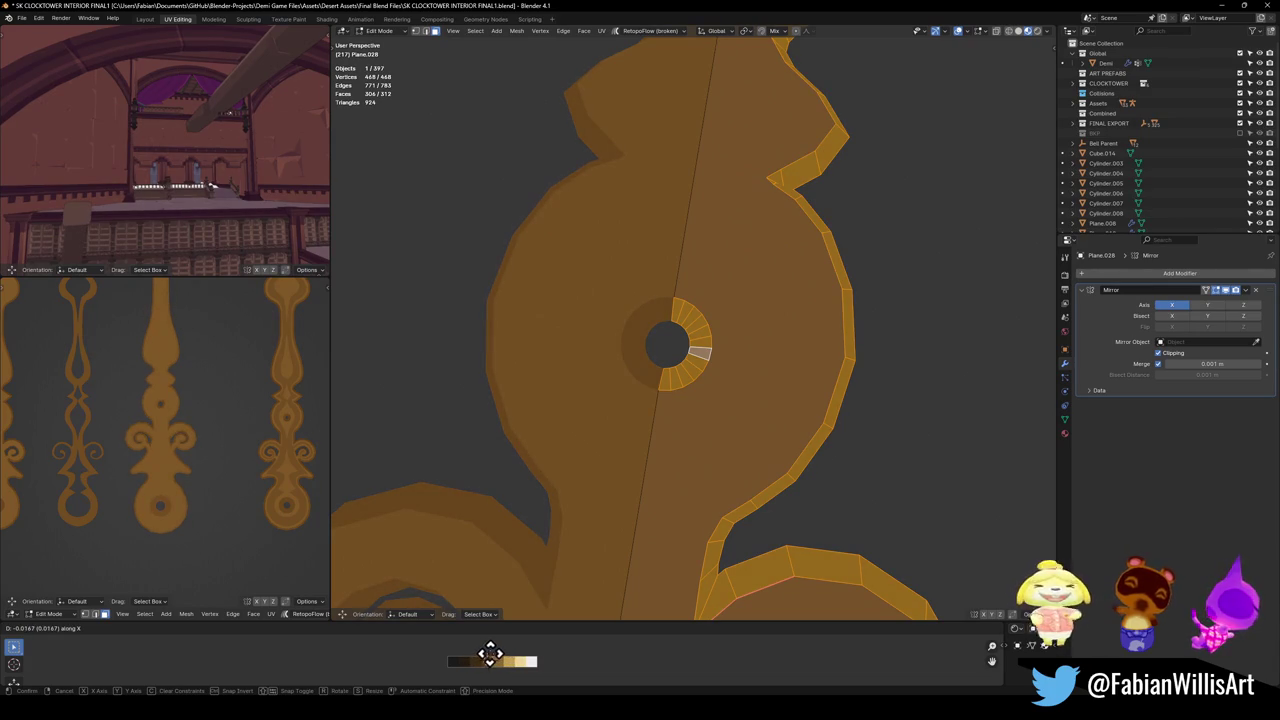
pyautogui.click(490, 655)
pyautogui.hotkey('alt', 'a')
pyautogui.scroll(3, 194, 469)
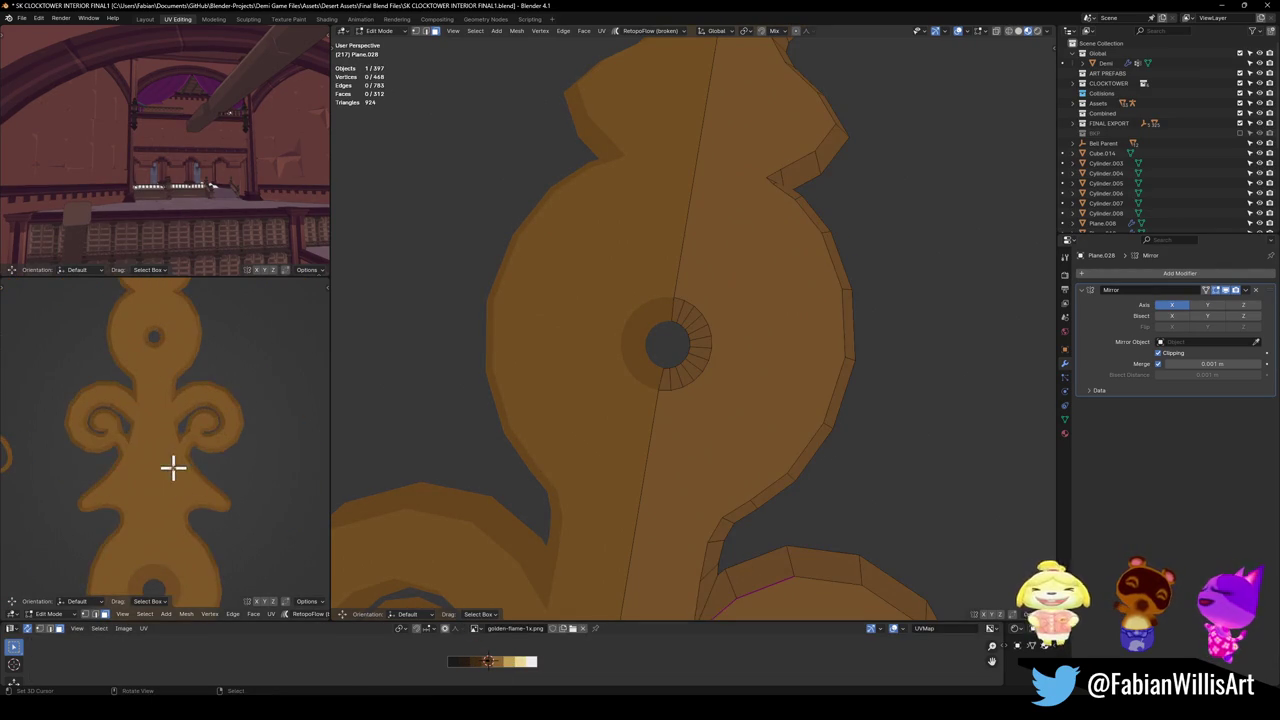
pyautogui.scroll(3, 171, 463)
pyautogui.scroll(-5, 700, 357)
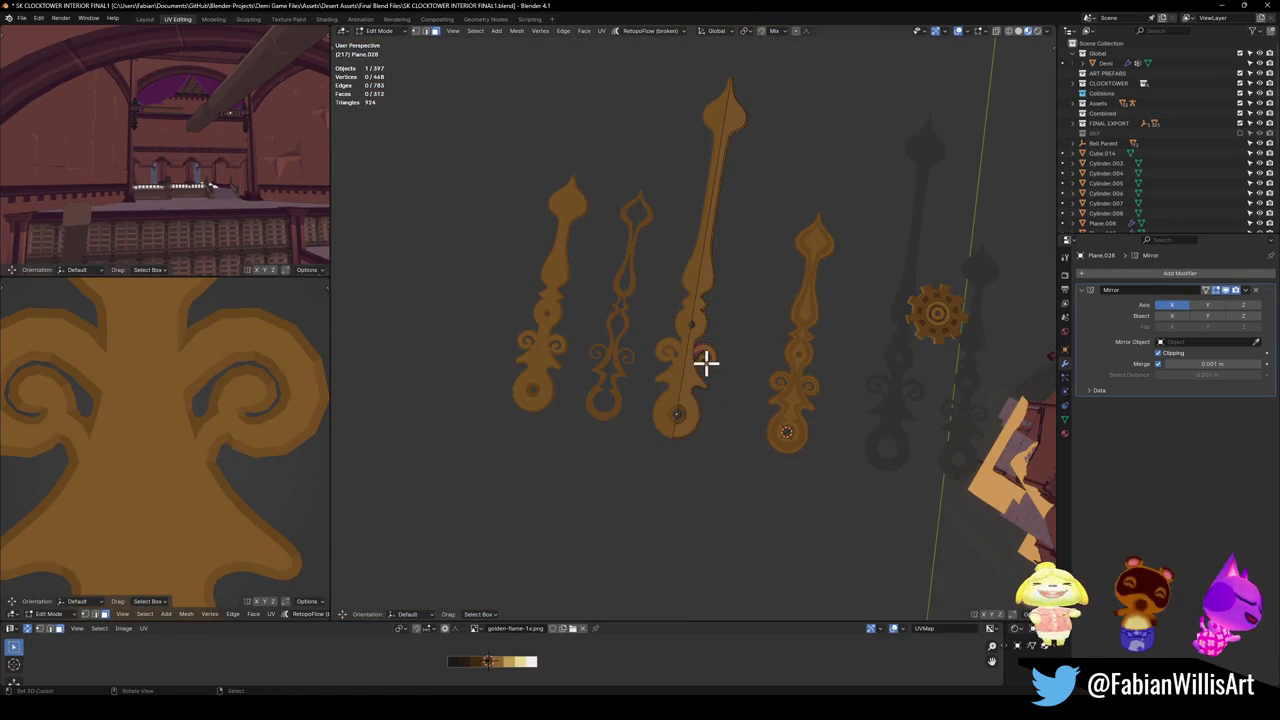
# Switch to Top Orthographic view and zoom in on the clock hands.
pyautogui.press('KP_7')
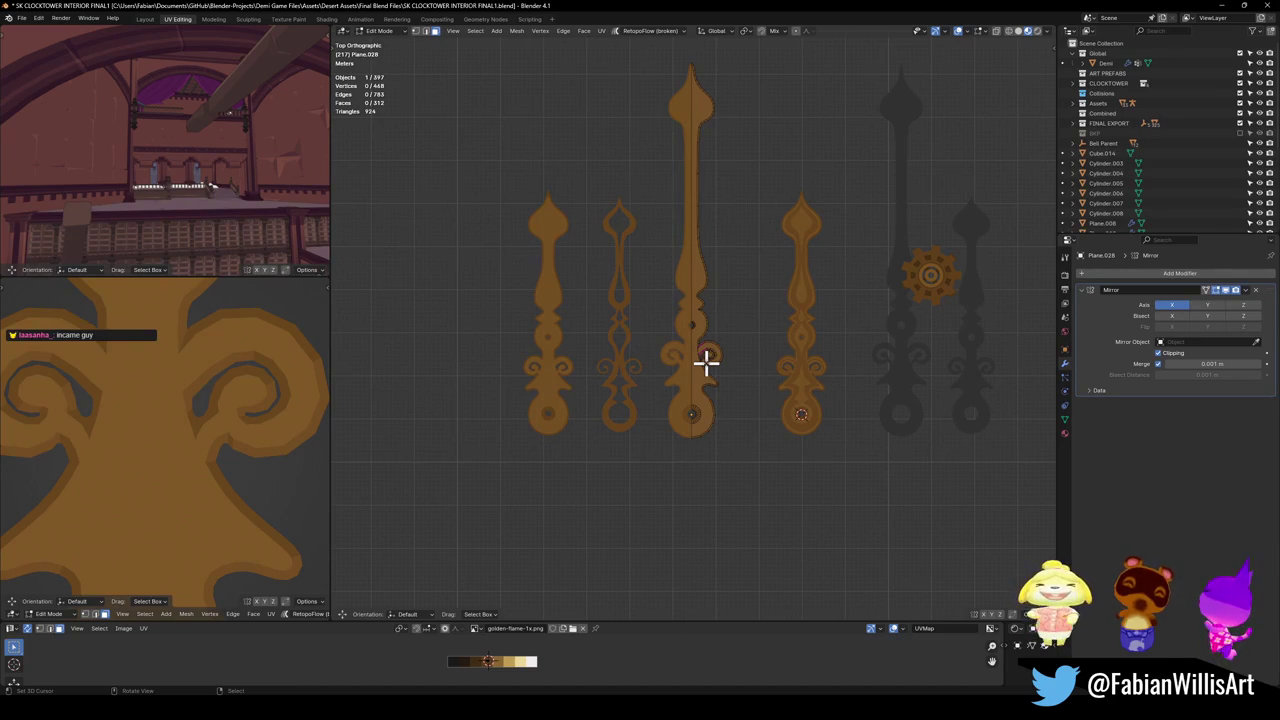
pyautogui.scroll(4, 766, 332)
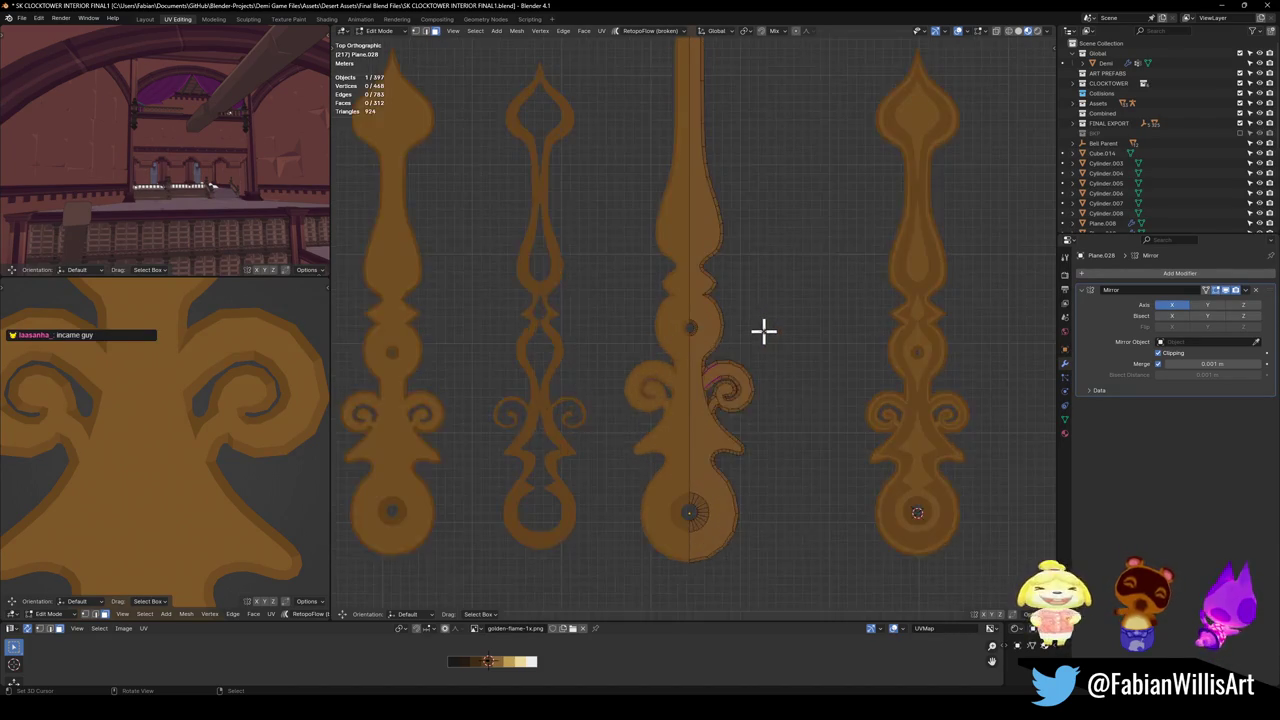
pyautogui.scroll(1, 760, 331)
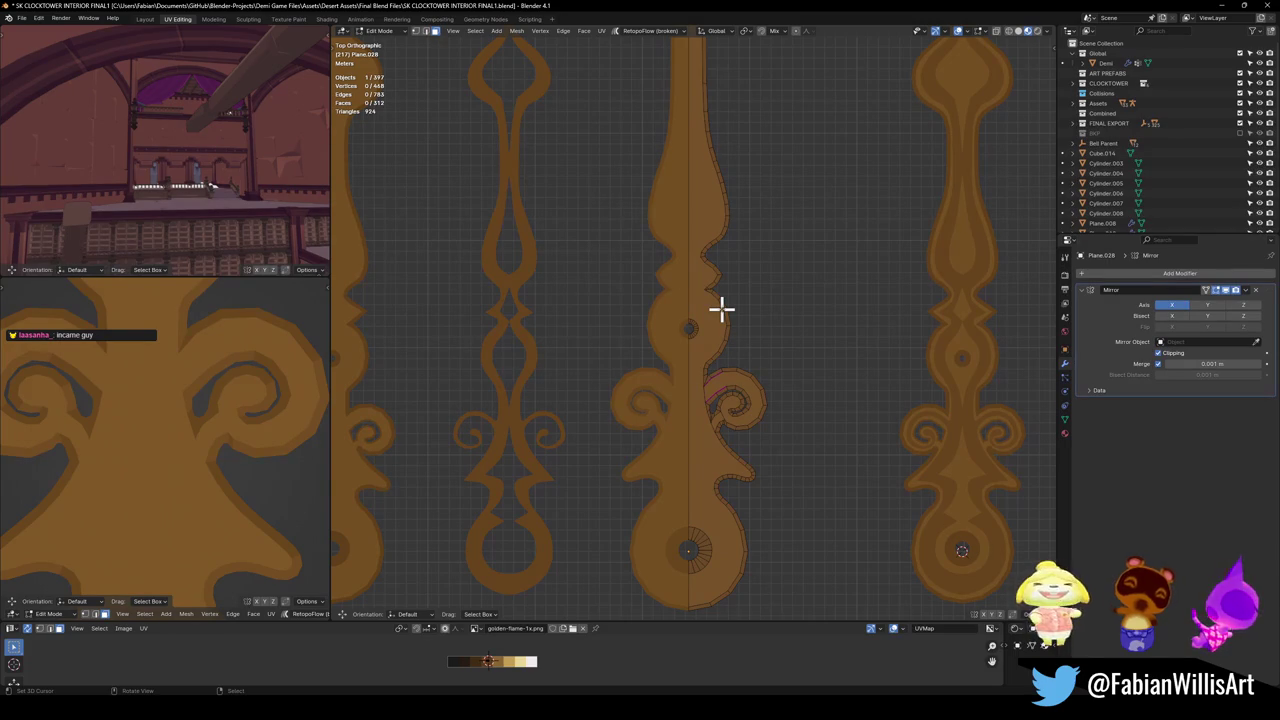
# In Object Mode, snap Plane.031 to the 3D cursor, then enter its Edit Mode.
pyautogui.press('Tab')
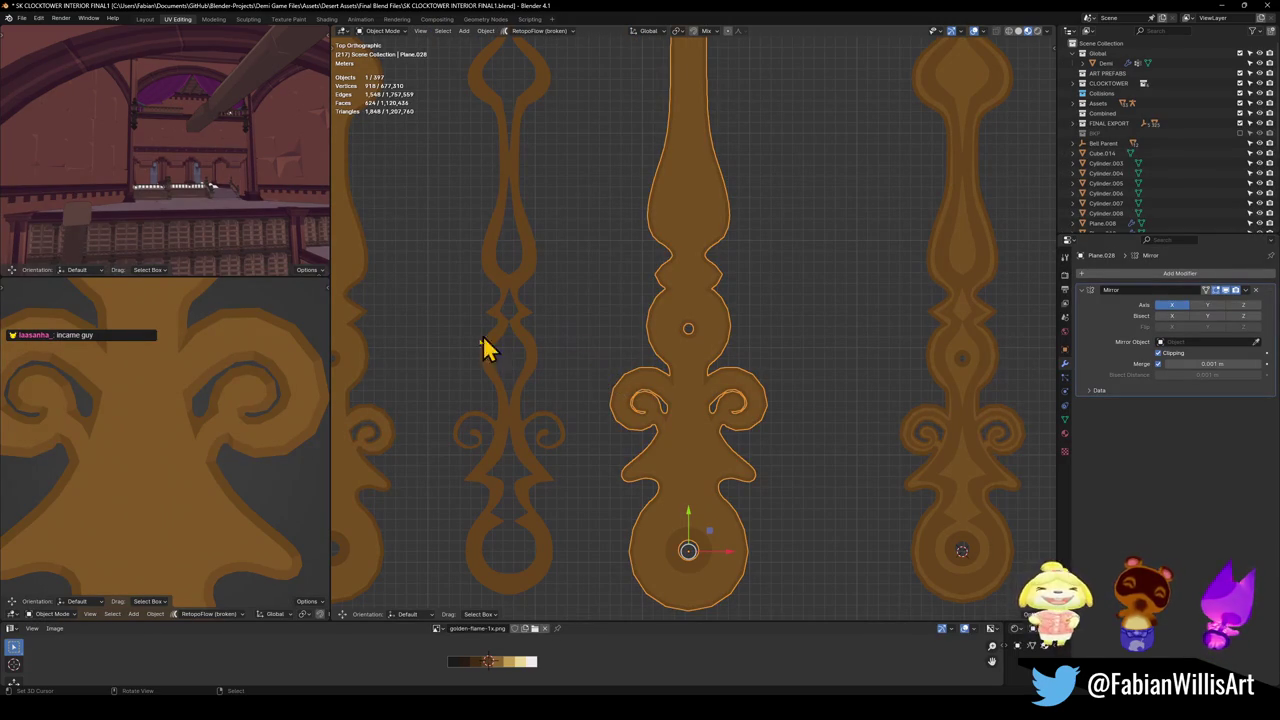
pyautogui.click(548, 485)
pyautogui.click(685, 525)
pyautogui.click(537, 495)
pyautogui.hotkey('shift', 's')
pyautogui.click(608, 428)
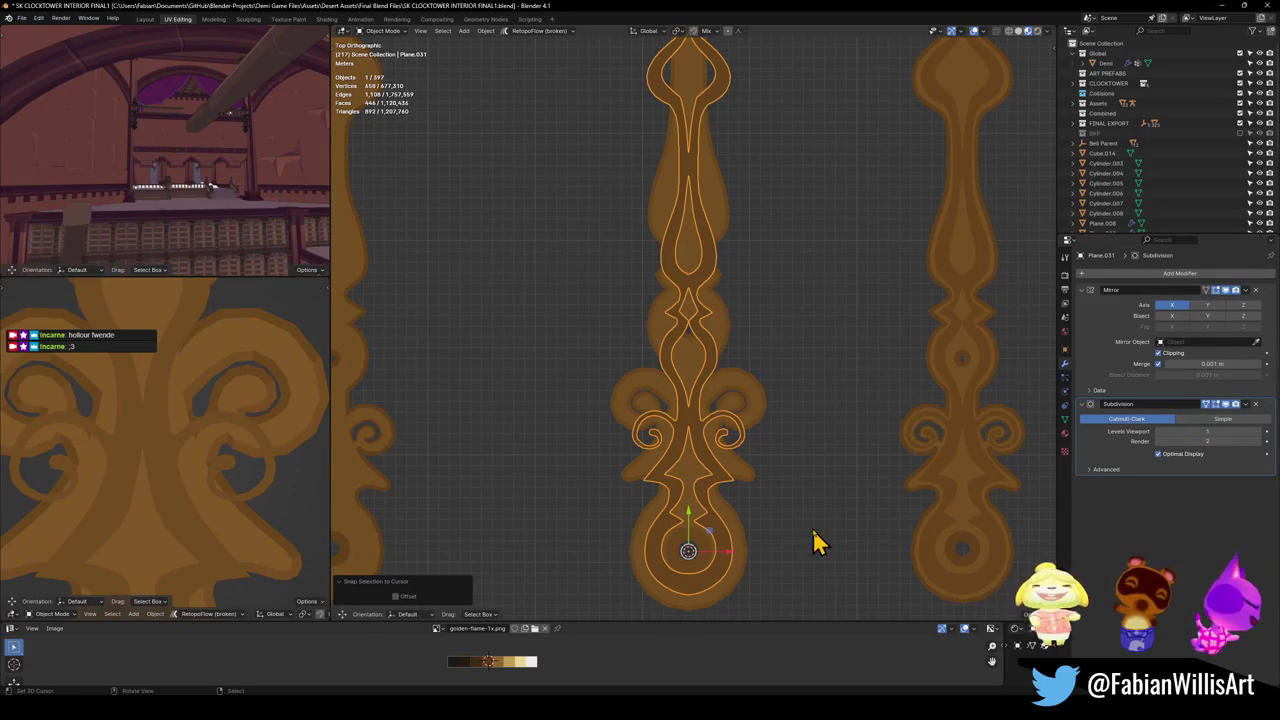
pyautogui.press('Tab')
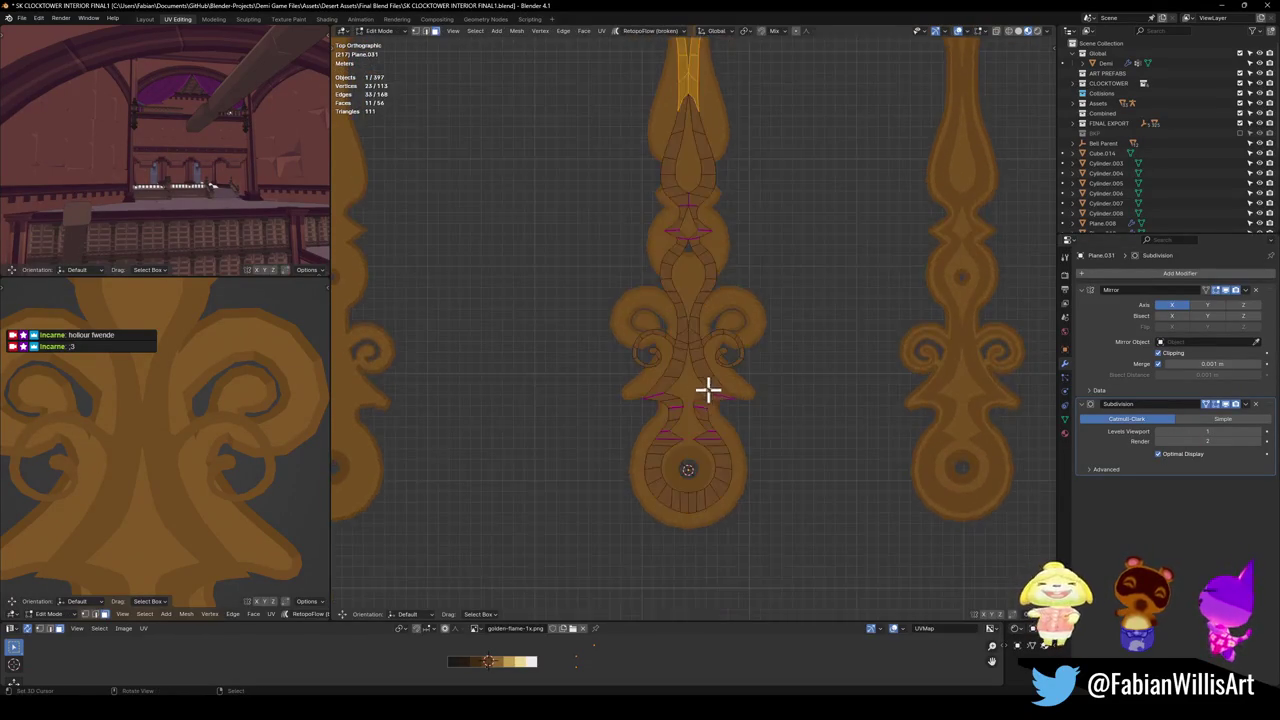
# Deselect everything and box-select the upper faces of the hand in face mode.
pyautogui.scroll(3, 708, 387)
pyautogui.click(818, 402)
pyautogui.scroll(-4, 750, 390)
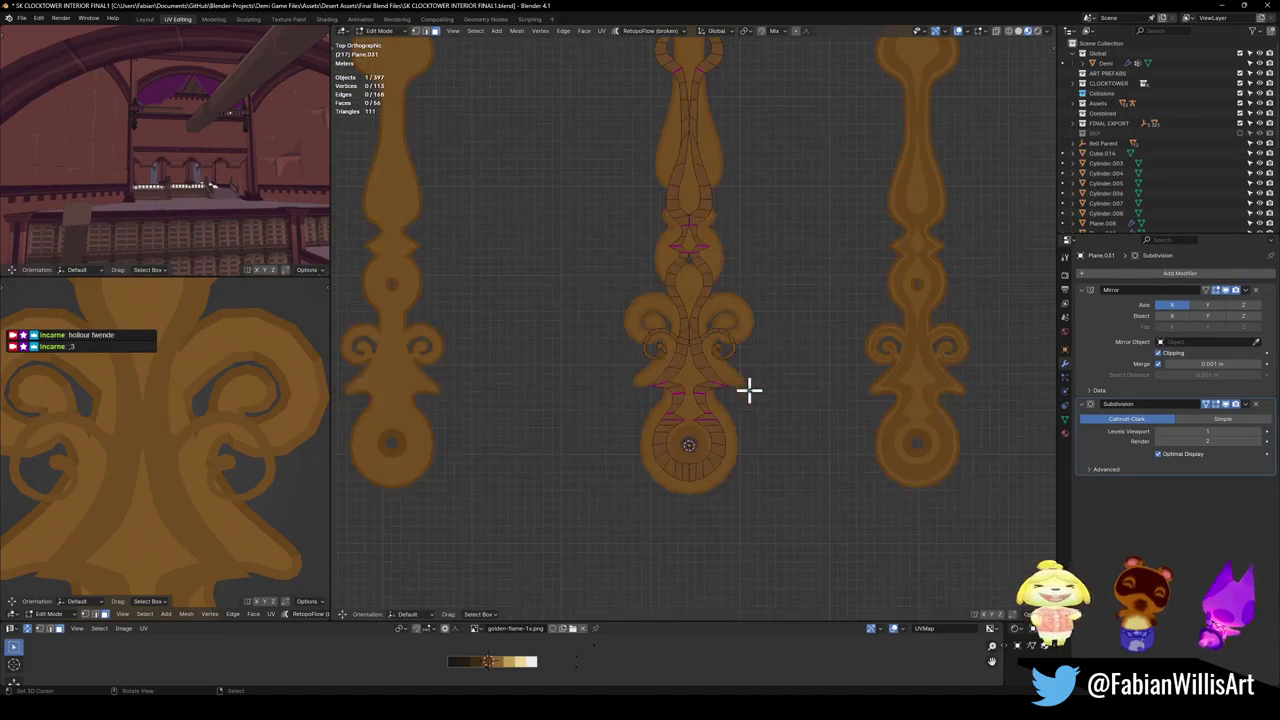
pyautogui.scroll(-2, 706, 428)
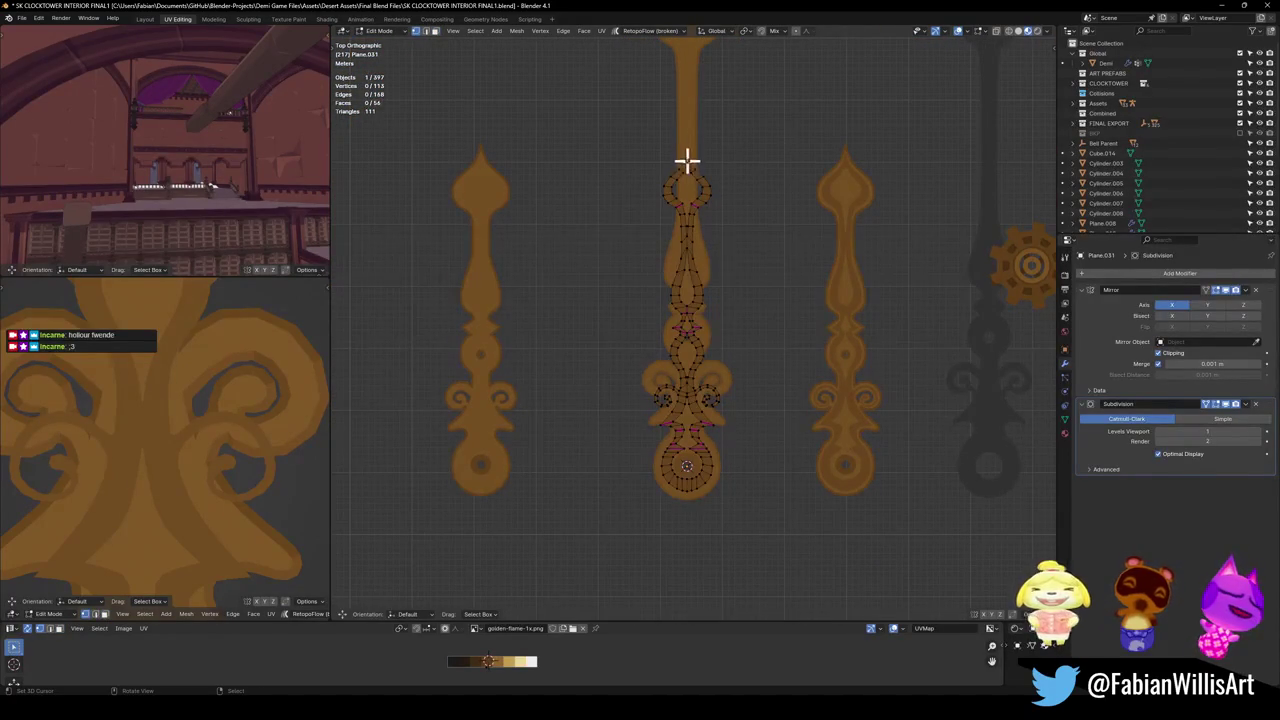
pyautogui.press('3')
pyautogui.press('1')
pyautogui.press('b')
pyautogui.moveTo(633, 100); pyautogui.dragTo(778, 407)
# Stretch the upper faces 2.9805 m up Y with proportional falloff, then return to Object Mode.
pyautogui.press('g')
pyautogui.press('y')
pyautogui.rightClick(755, 410)
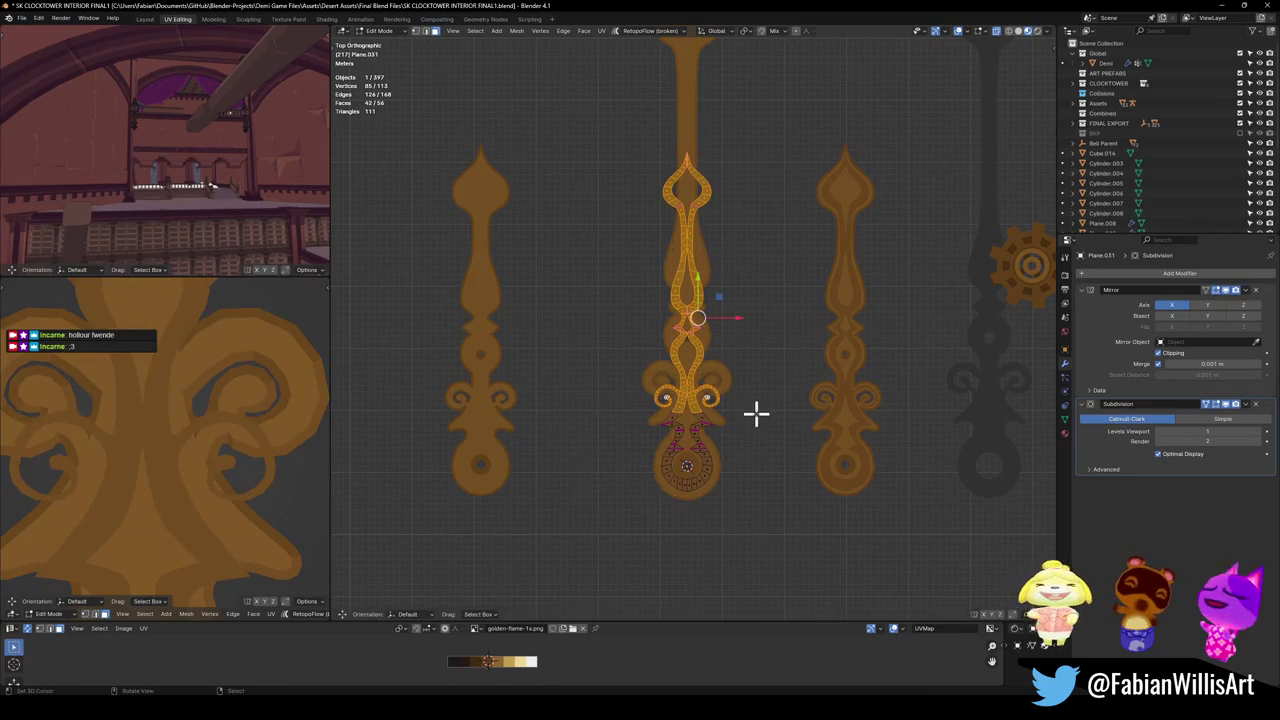
pyautogui.press('g')
pyautogui.press('y')
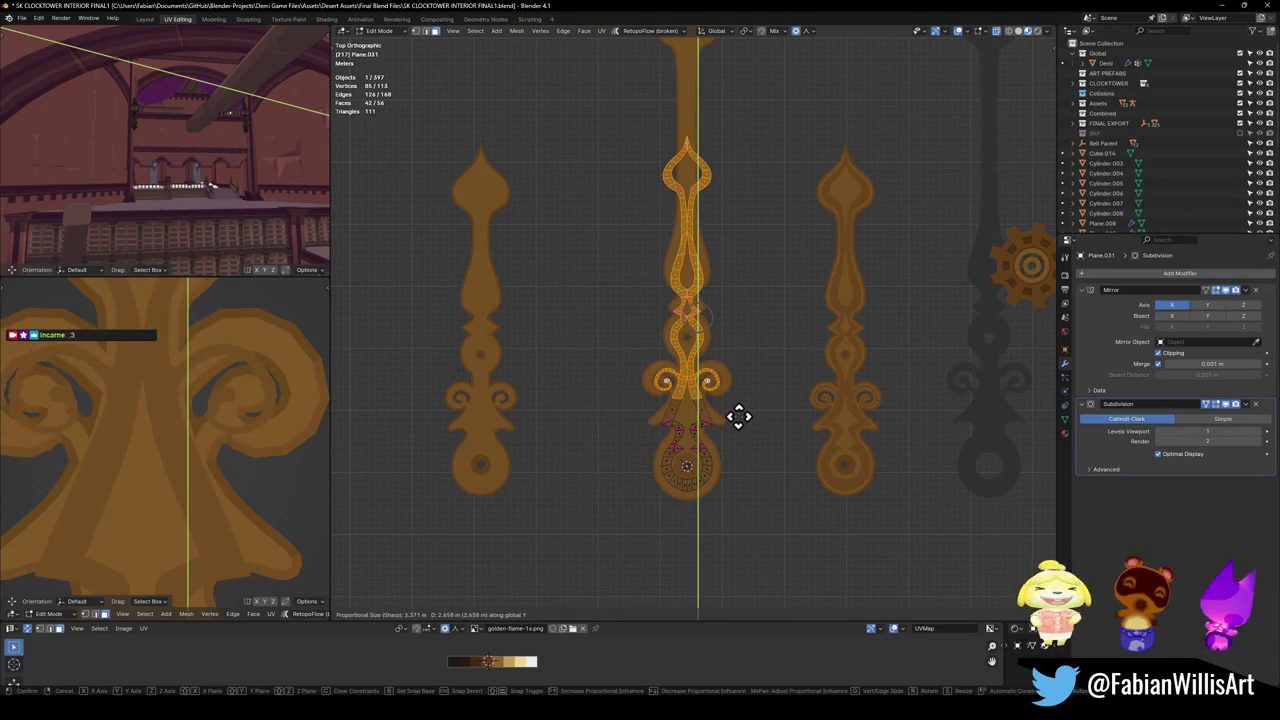
pyautogui.scroll(-1, 738, 414)
pyautogui.scroll(-1, 738, 414)
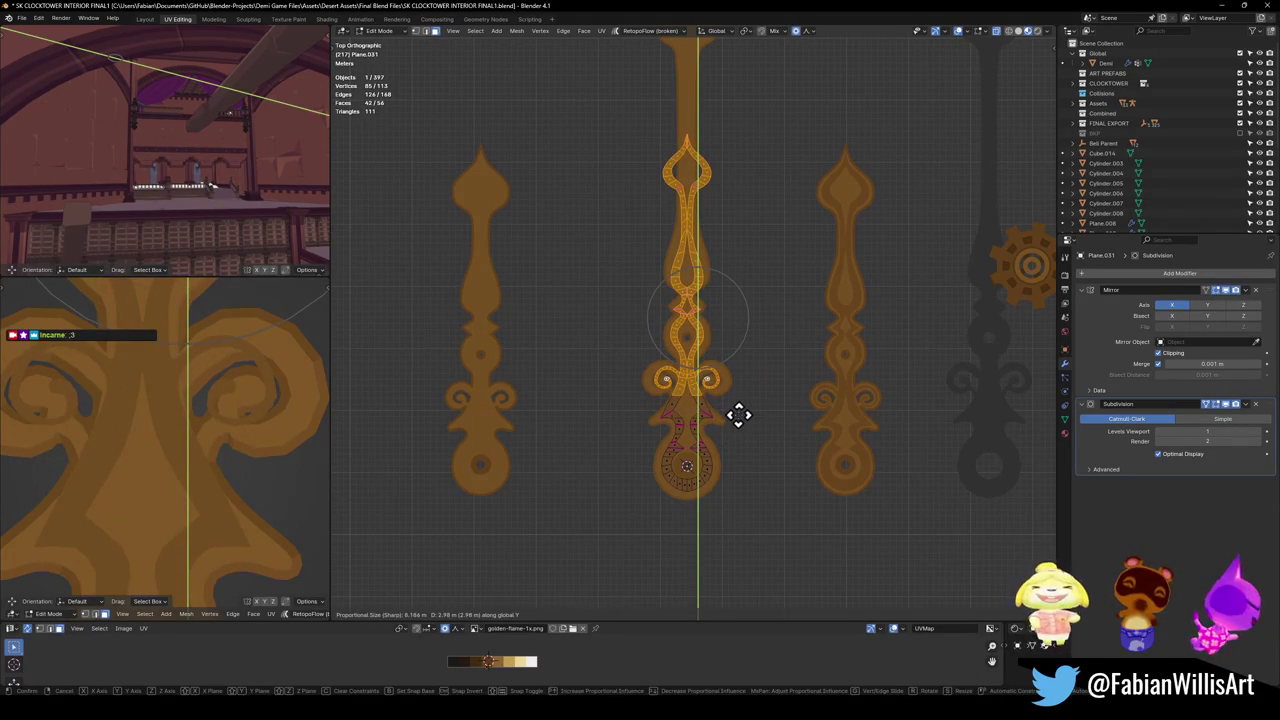
pyautogui.click(738, 414)
pyautogui.scroll(4, 737, 417)
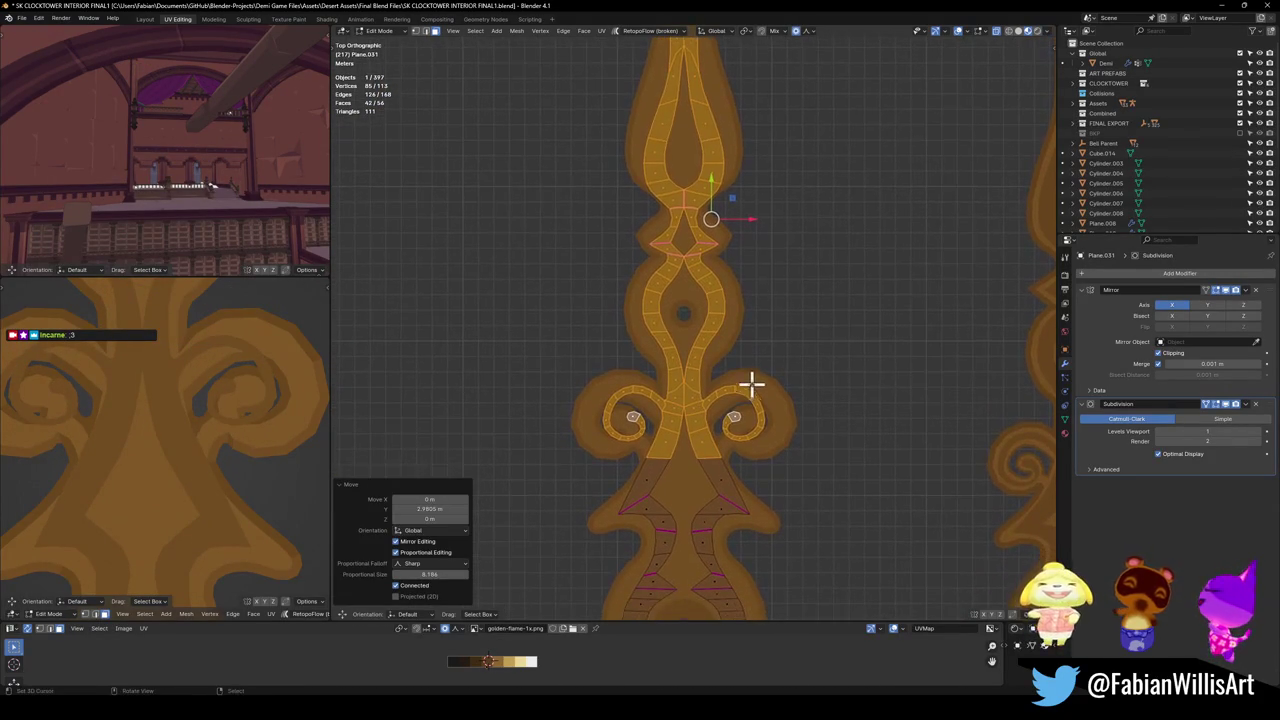
pyautogui.scroll(-4, 750, 385)
pyautogui.press('Tab')
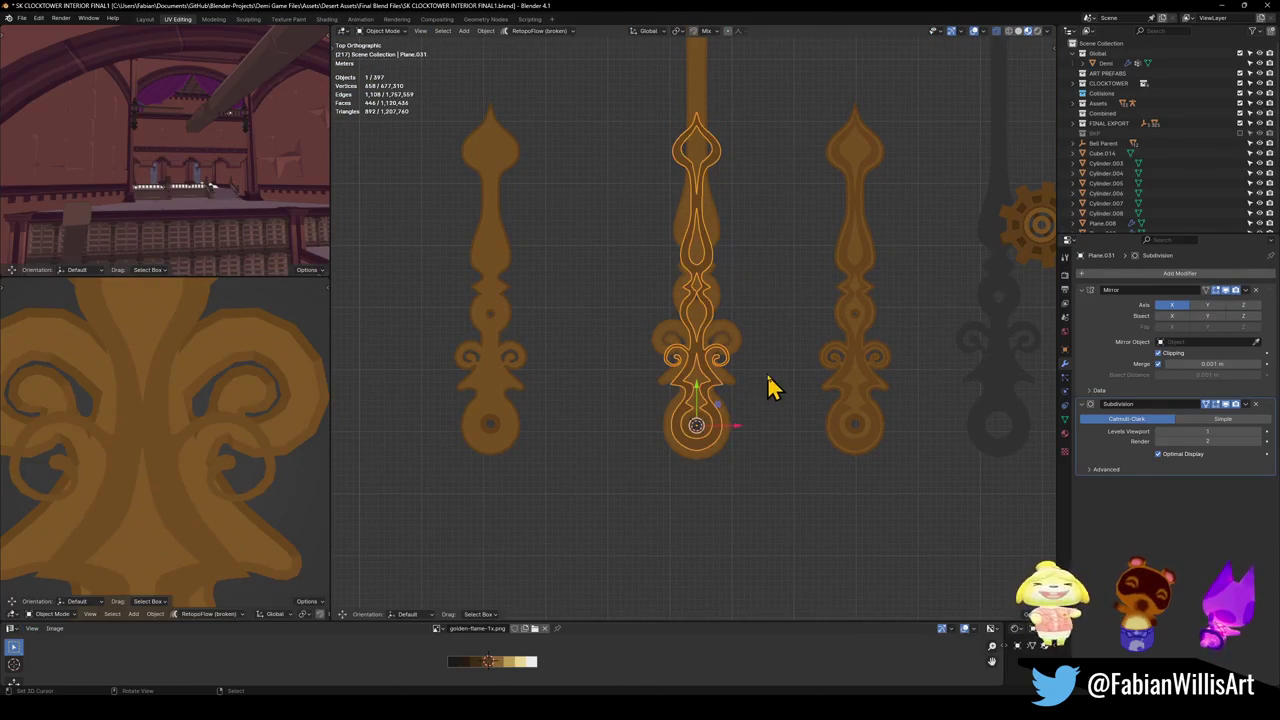
# Scale the middle clock hand up to 1.25.
pyautogui.press('s')
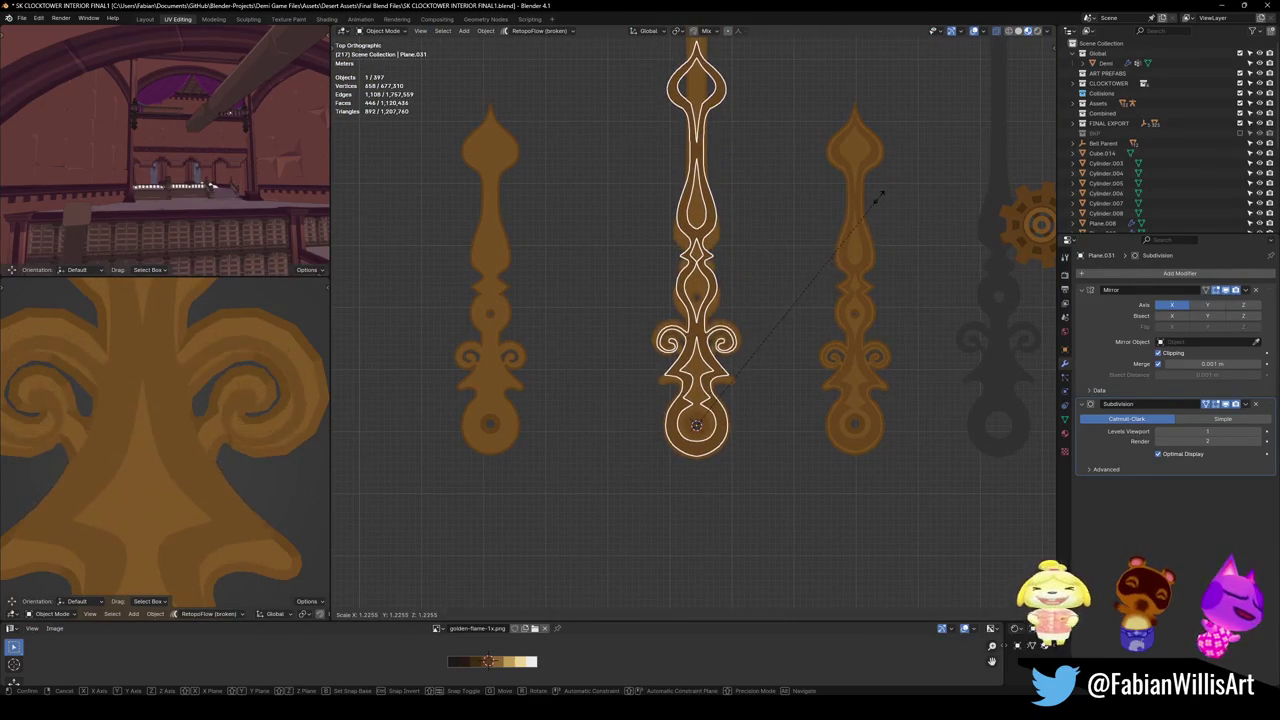
pyautogui.write('1.25')
pyautogui.press('Return')
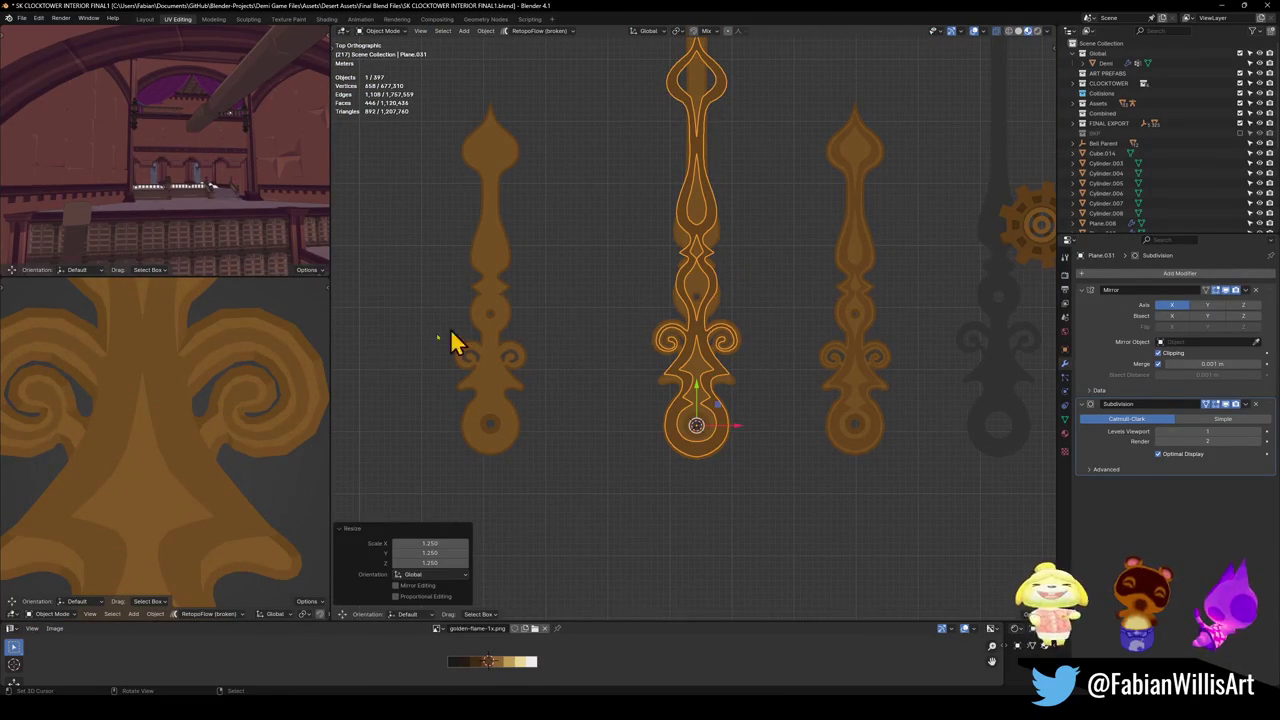
pyautogui.scroll(-5, 190, 405)
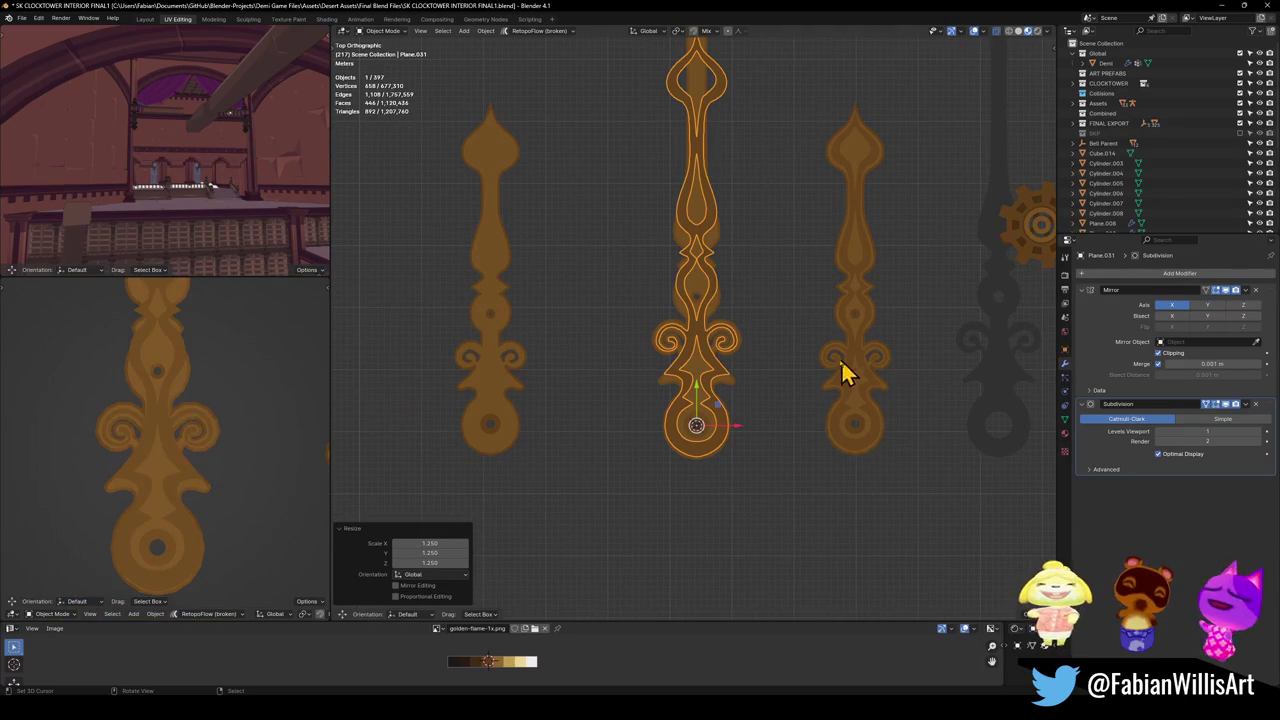
pyautogui.scroll(3, 868, 374)
# In Edit Mode, lower the right waist edge and its mirror along Y.
pyautogui.press('Tab')
pyautogui.scroll(4, 803, 409)
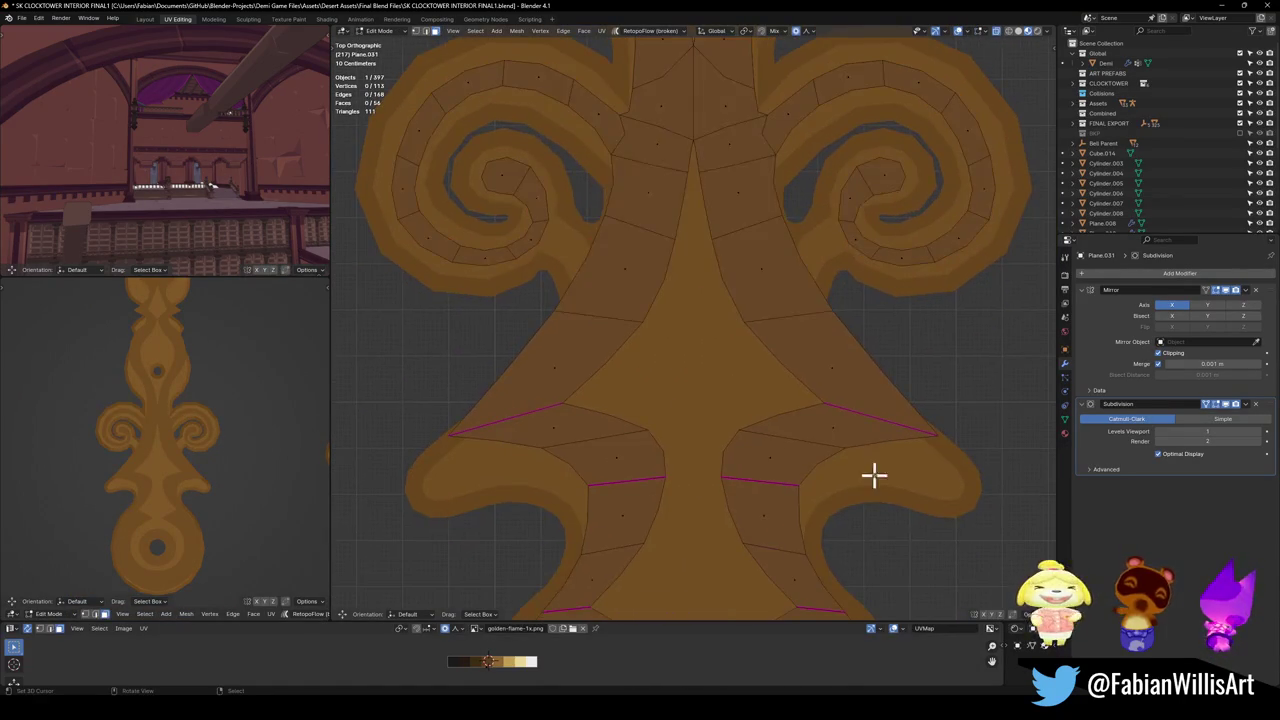
pyautogui.click(905, 426)
pyautogui.press('g')
pyautogui.press('y')
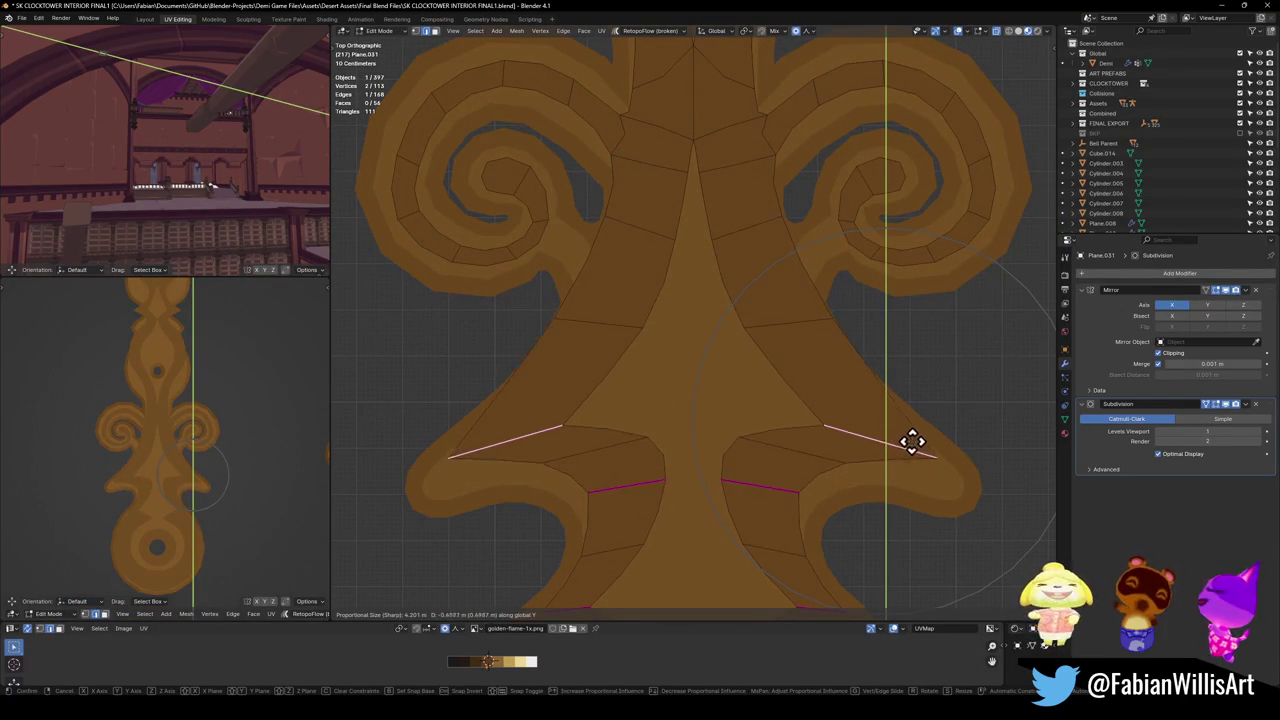
pyautogui.click(903, 465)
# Rescale the hand to 1.141 in Object Mode, then start moving the waist edges along Y.
pyautogui.press('Tab')
pyautogui.scroll(-6, 903, 465)
pyautogui.press('s')
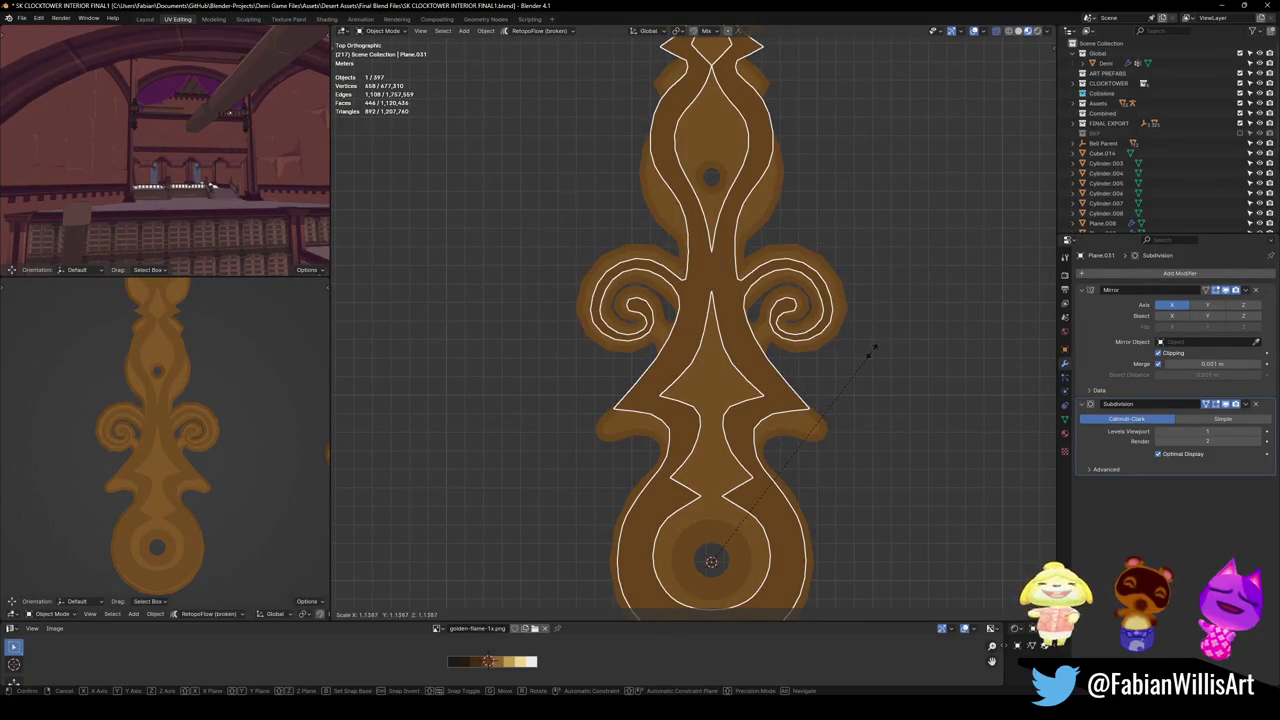
pyautogui.click(876, 356)
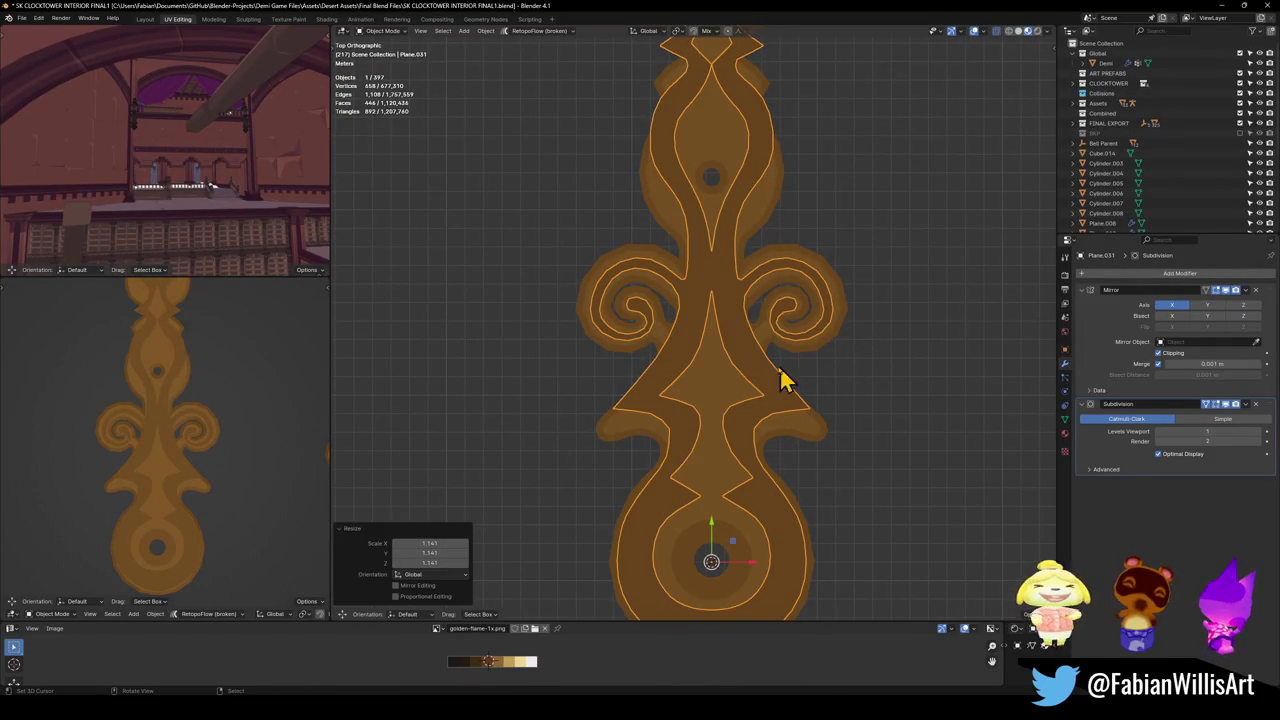
pyautogui.scroll(3, 790, 380)
pyautogui.press('Tab')
pyautogui.press('g')
pyautogui.press('y')
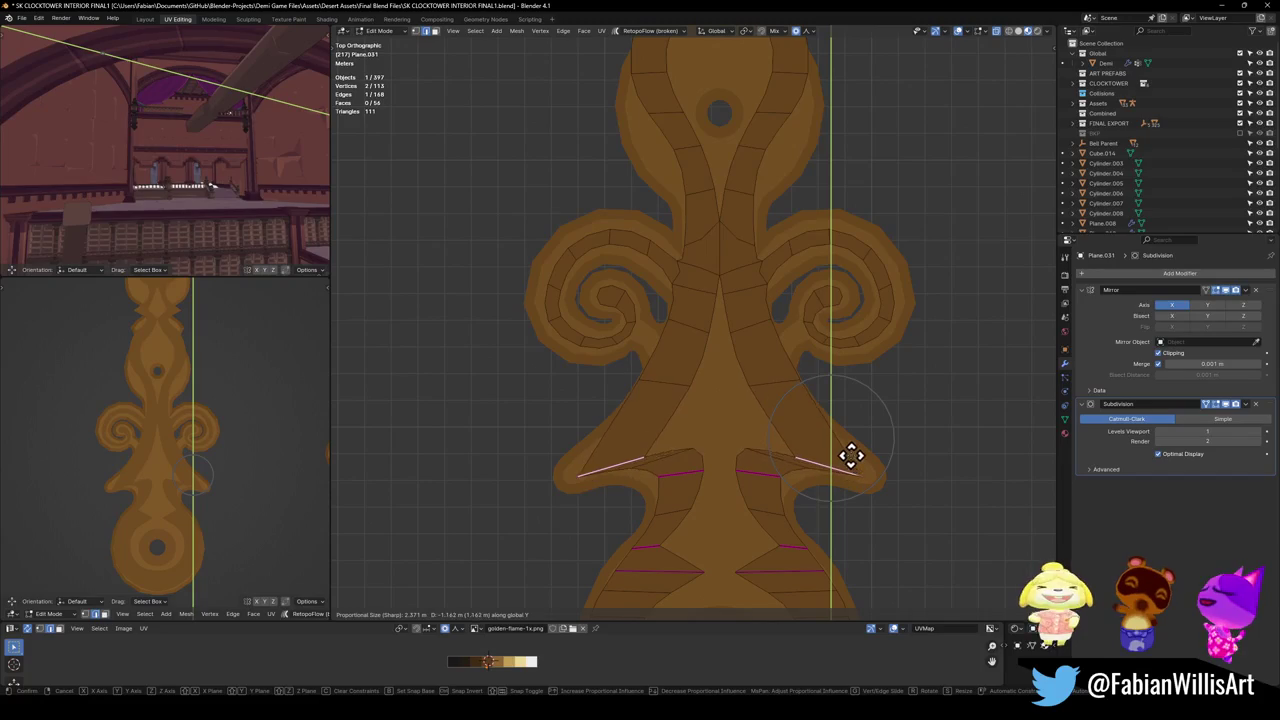
# Confirm the waist edges' new height and clear the selection.
pyautogui.click(852, 458)
pyautogui.hotkey('alt', 'a')
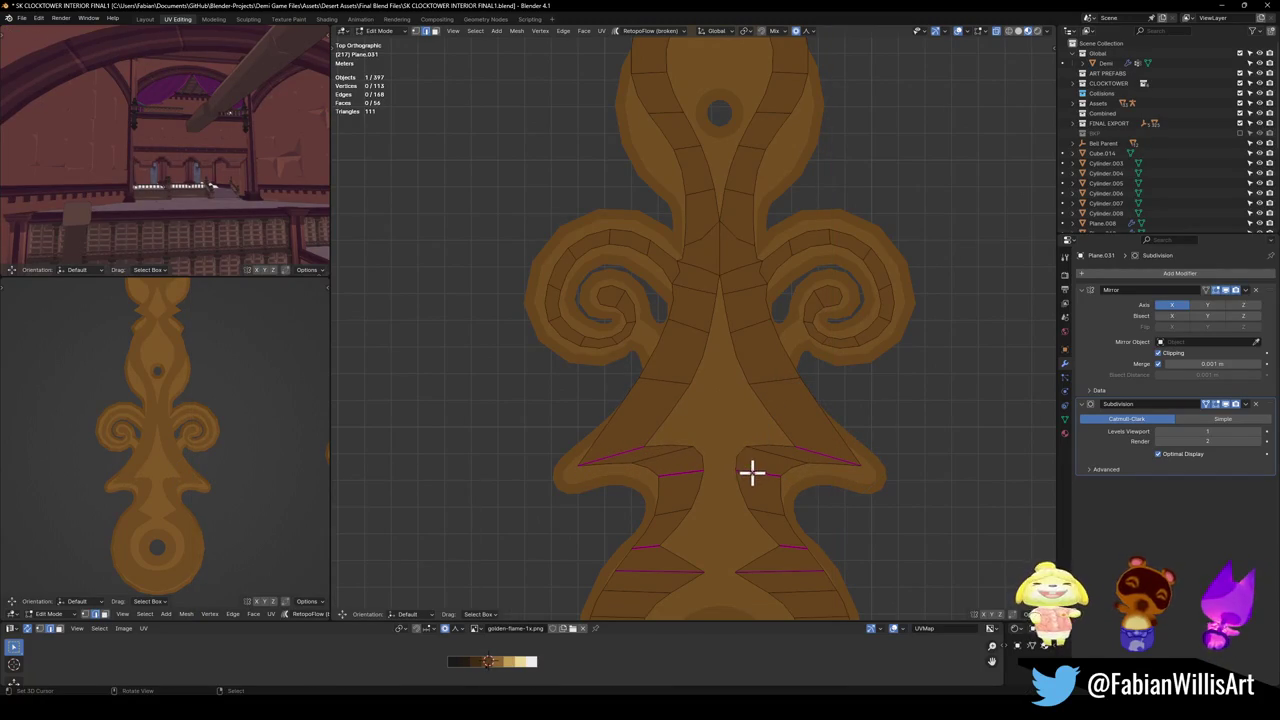
pyautogui.press('g')
pyautogui.press('y')
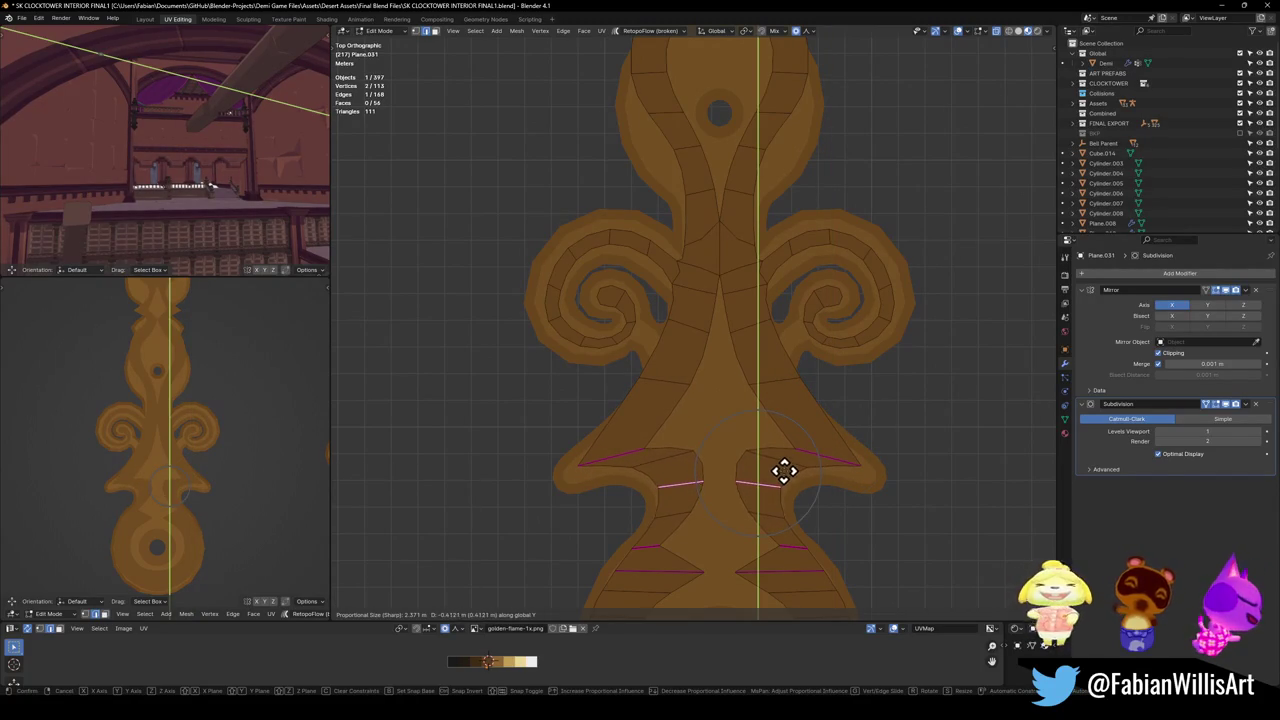
pyautogui.click(780, 472)
# Move the waist face and its mirror along Y with proportional falloff.
pyautogui.press('3')
pyautogui.click(776, 468)
pyautogui.press('g')
pyautogui.press('y')
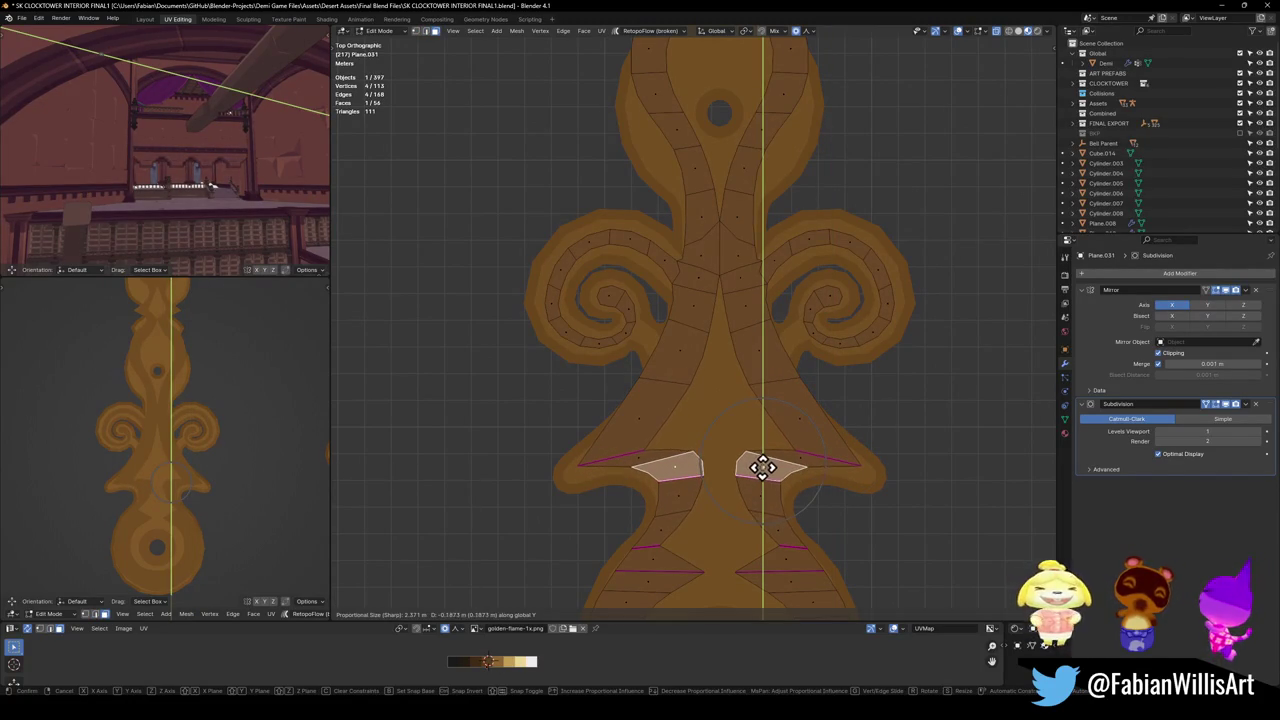
pyautogui.click(765, 463)
# Select a single waist edge, adjust its height along Y, then clear the selection.
pyautogui.press('2')
pyautogui.click(795, 507)
pyautogui.keyDown('shift'); pyautogui.moveTo(795, 507); pyautogui.dragTo(817, 429, button='middle'); pyautogui.keyUp('shift')
pyautogui.press('g')
pyautogui.press('y')
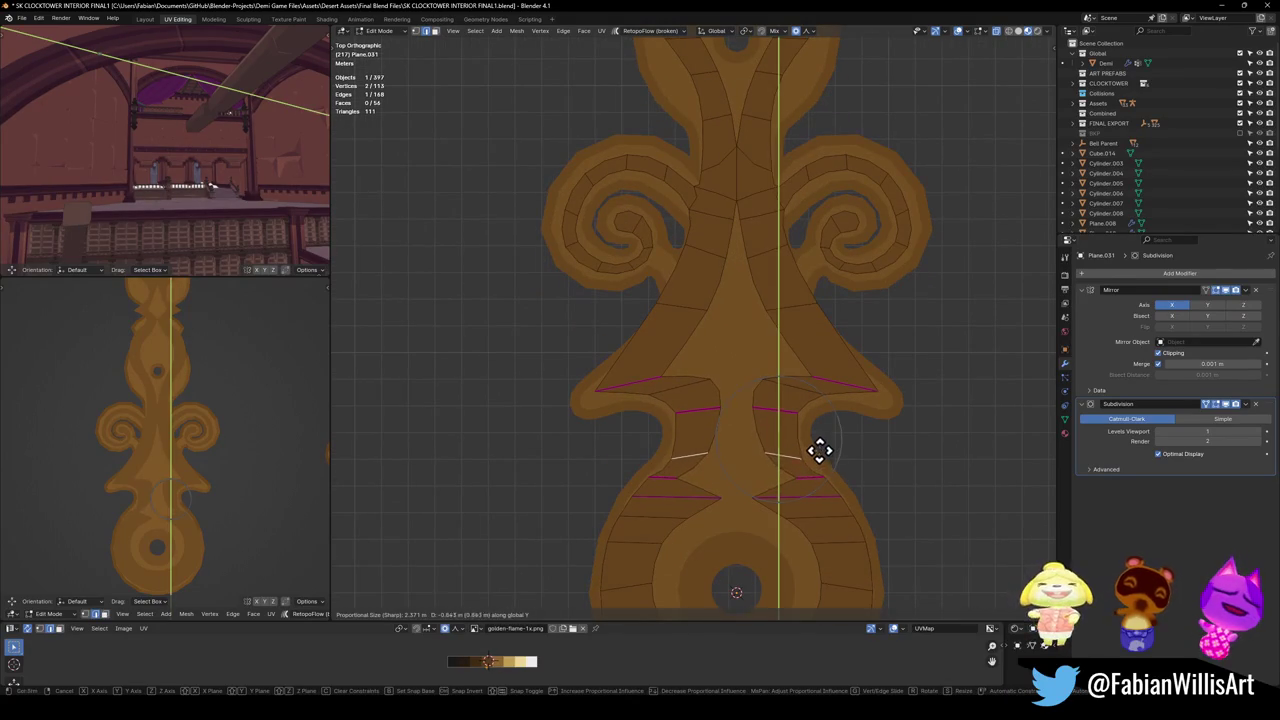
pyautogui.press('Escape')
pyautogui.hotkey('alt', 'a')
# Select and then deselect the outer edge loop of the lower ring.
pyautogui.keyDown('shift'); pyautogui.moveTo(860, 534); pyautogui.dragTo(881, 439, button='middle'); pyautogui.keyUp('shift')
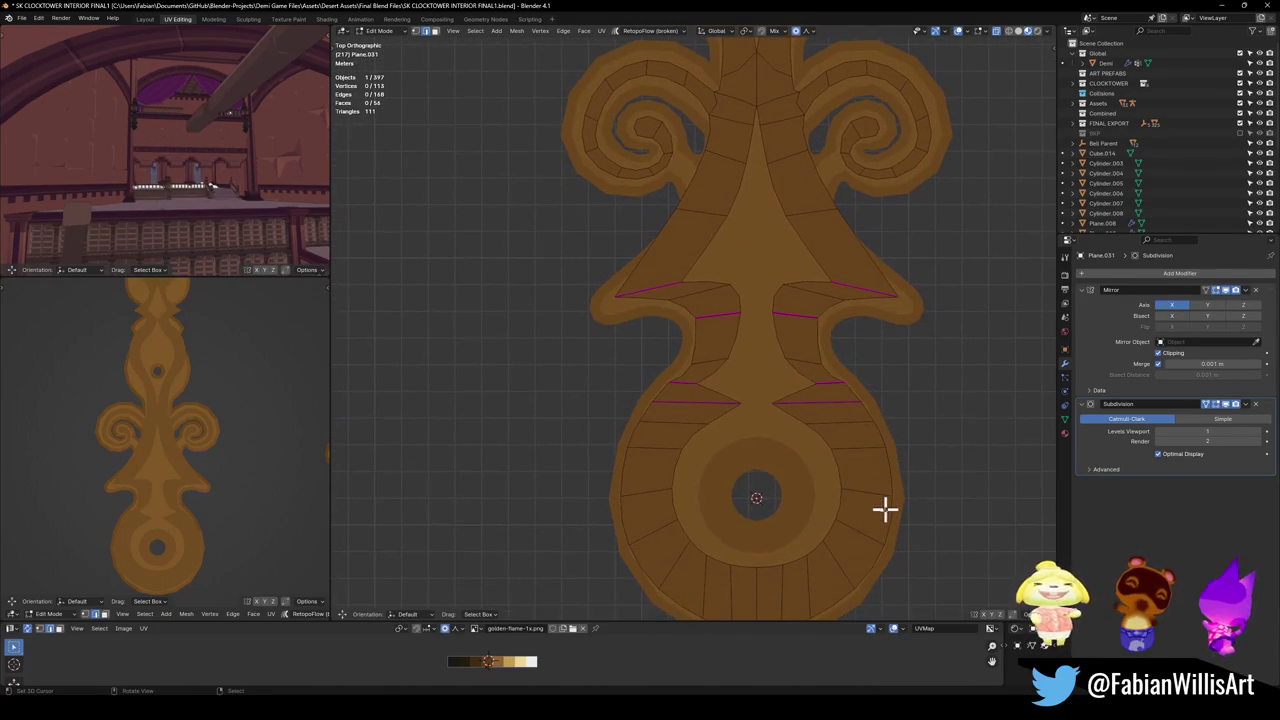
pyautogui.keyDown('alt'); pyautogui.click(885, 521); pyautogui.keyUp('alt')
pyautogui.hotkey('alt', 'a')
pyautogui.scroll(-1, 813, 552)
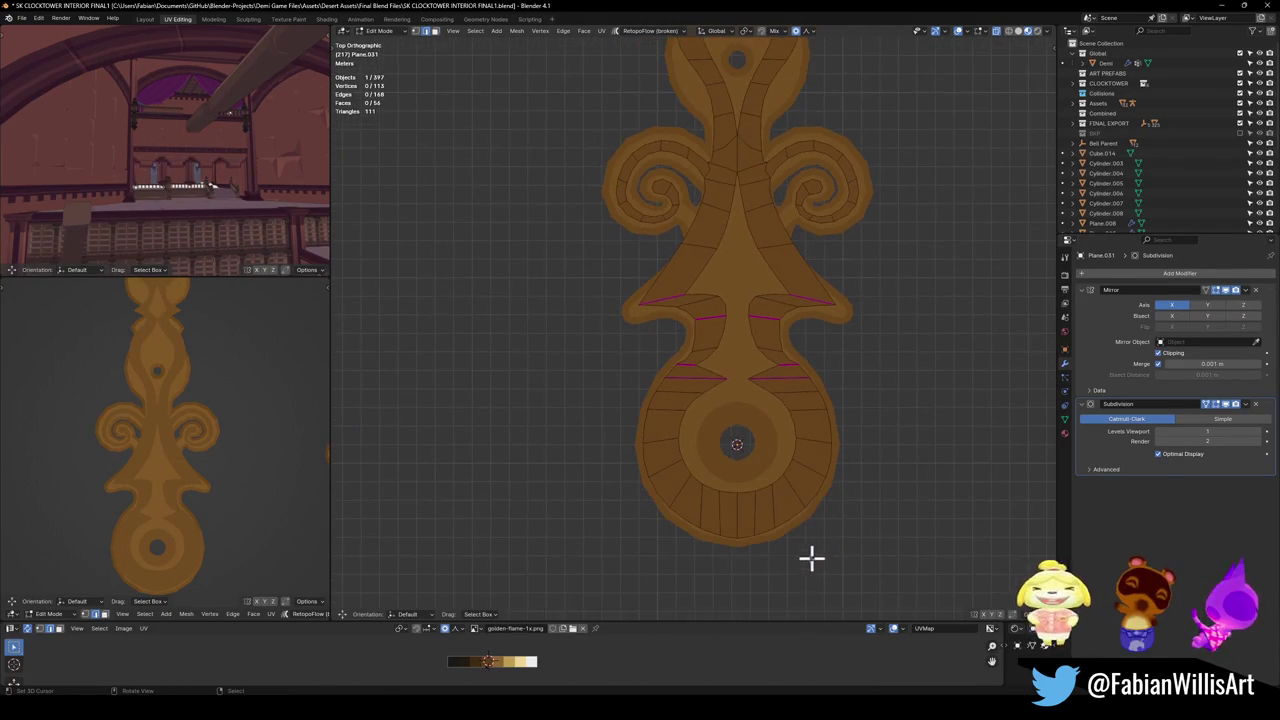
# Pick the outer edge path from the lower ring up the right side and Relax it.
pyautogui.keyDown('ctrl'); pyautogui.click(826, 406); pyautogui.keyUp('ctrl')
pyautogui.keyDown('ctrl'); pyautogui.click(798, 376); pyautogui.keyUp('ctrl')
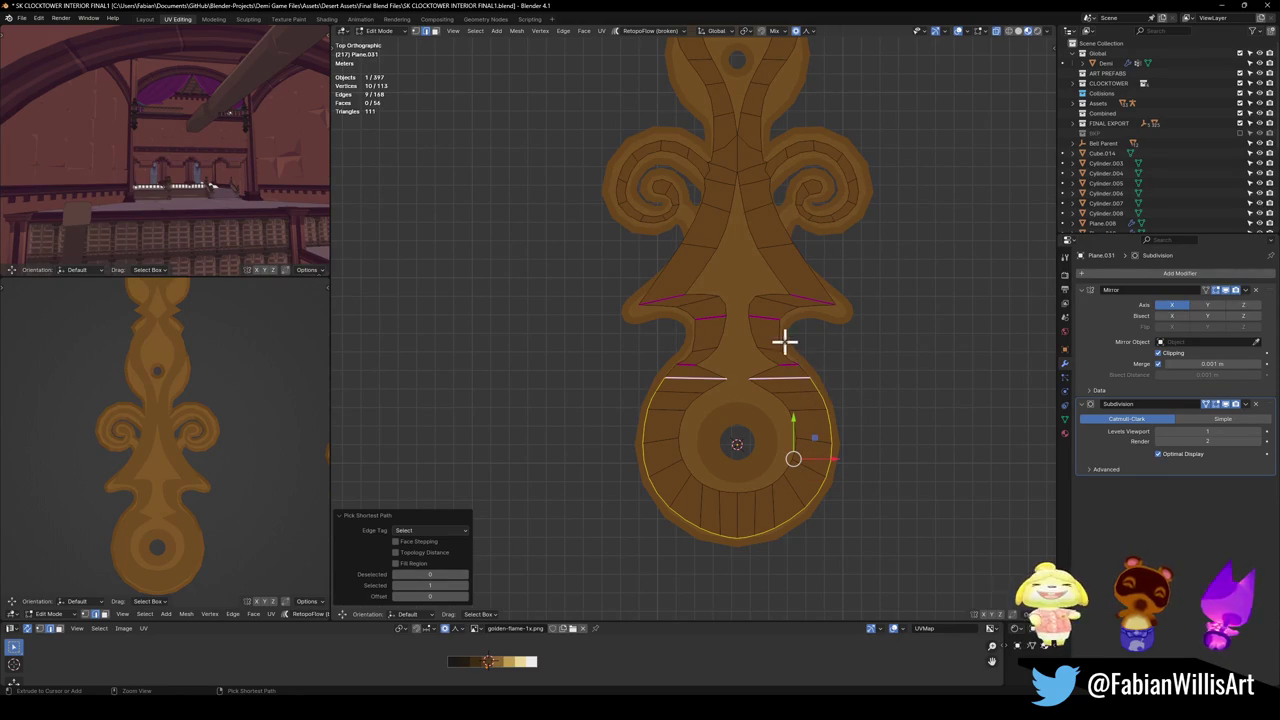
pyautogui.keyDown('ctrl'); pyautogui.click(782, 340); pyautogui.keyUp('ctrl')
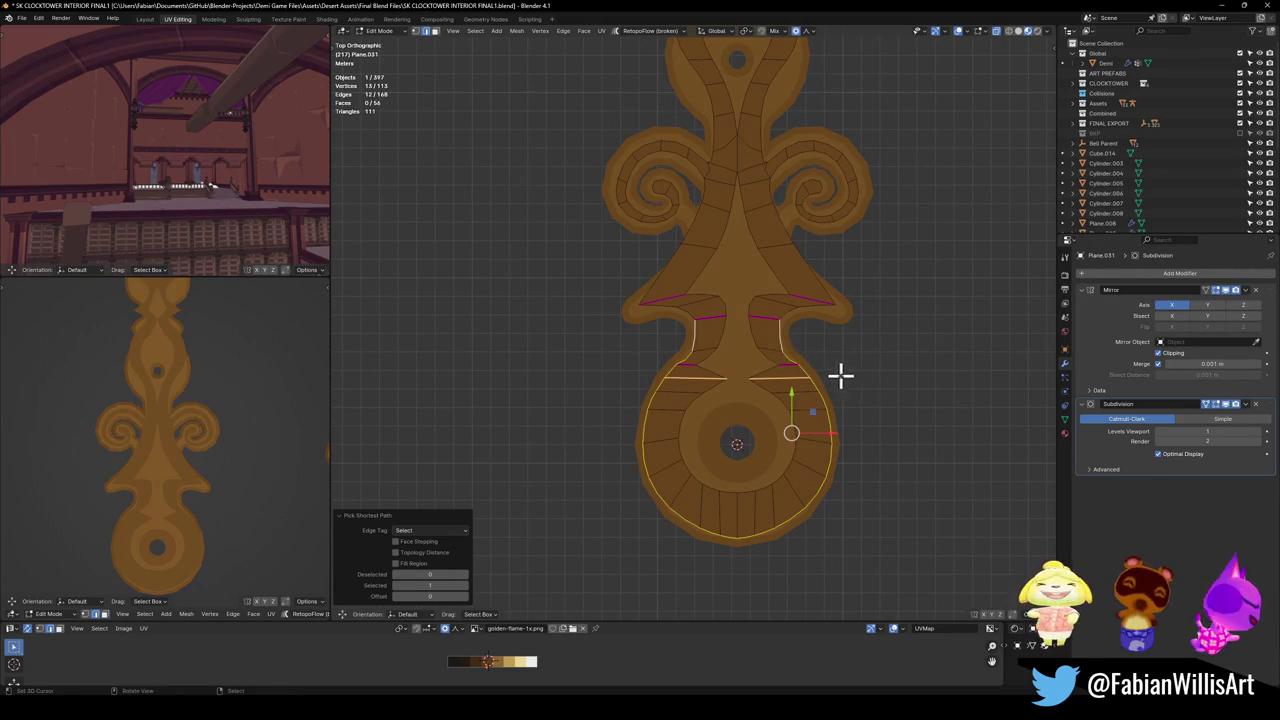
pyautogui.scroll(3, 843, 374)
pyautogui.press('q')
pyautogui.click(886, 428)
pyautogui.keyDown('shift'); pyautogui.scroll(-2, 895, 465); pyautogui.keyUp('shift')
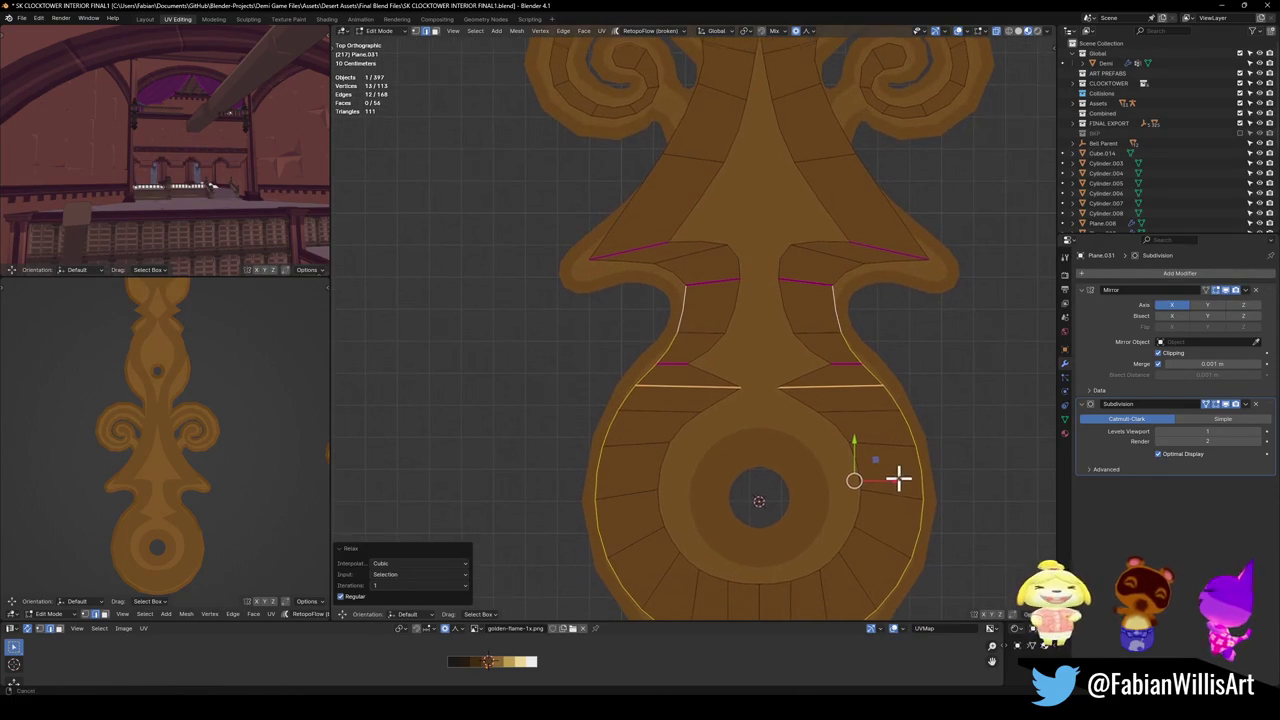
# Reselect the outline path further up the right side and relax it twice.
pyautogui.hotkey('ctrl', 'z')
pyautogui.hotkey('ctrl', 'z')
pyautogui.hotkey('ctrl', 'z')
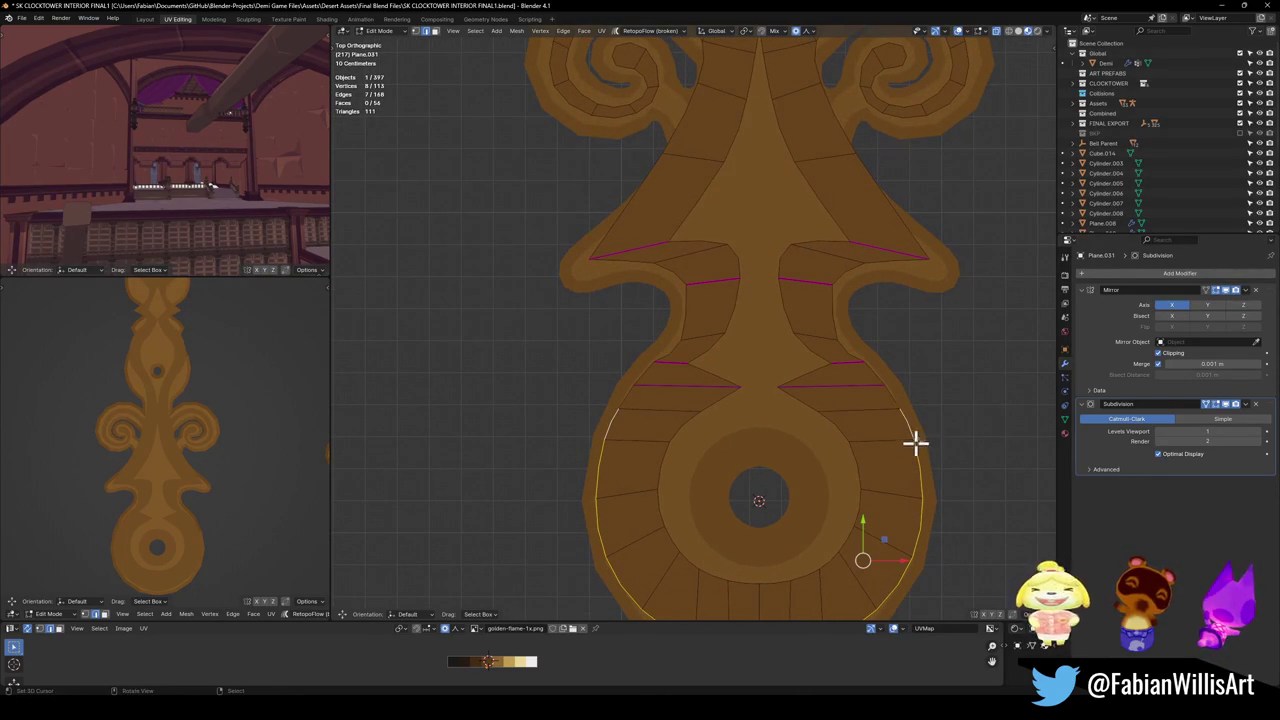
pyautogui.keyDown('ctrl'); pyautogui.click(866, 360); pyautogui.keyUp('ctrl')
pyautogui.keyDown('ctrl'); pyautogui.click(831, 284); pyautogui.keyUp('ctrl')
pyautogui.keyDown('ctrl'); pyautogui.click(863, 266); pyautogui.keyUp('ctrl')
pyautogui.press('q')
pyautogui.click(893, 350)
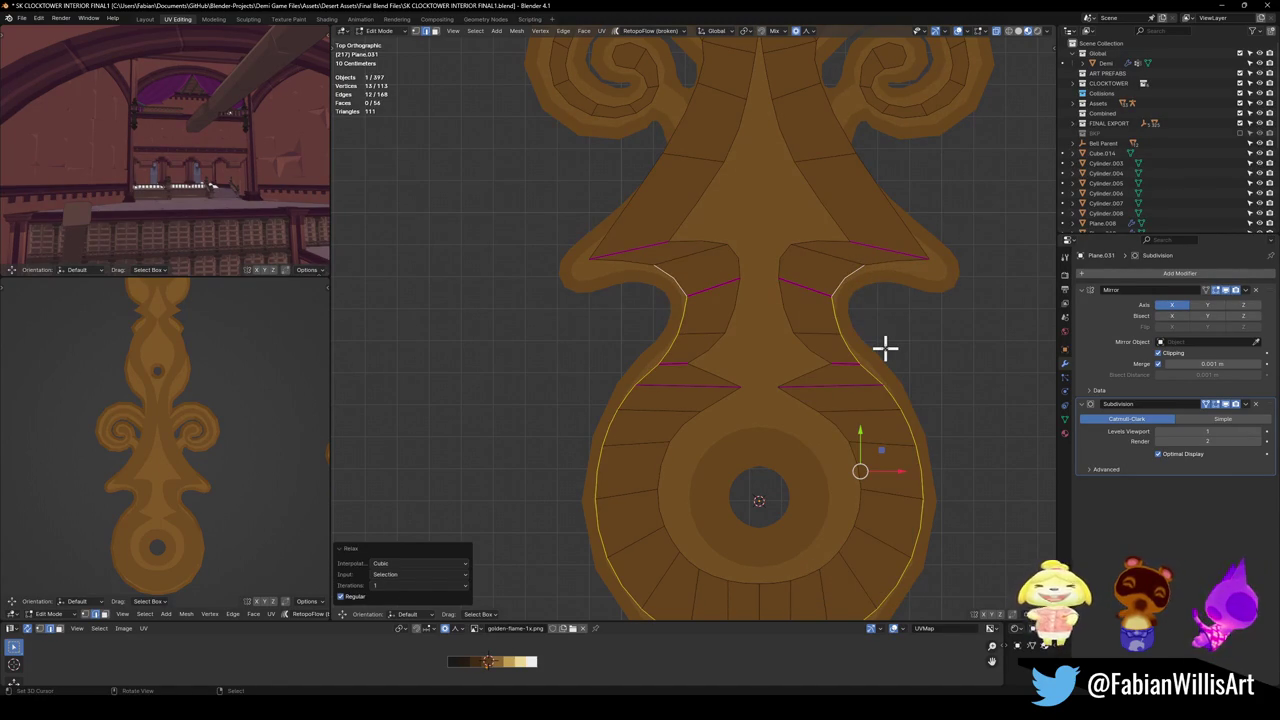
pyautogui.hotkey('shift', 'r')
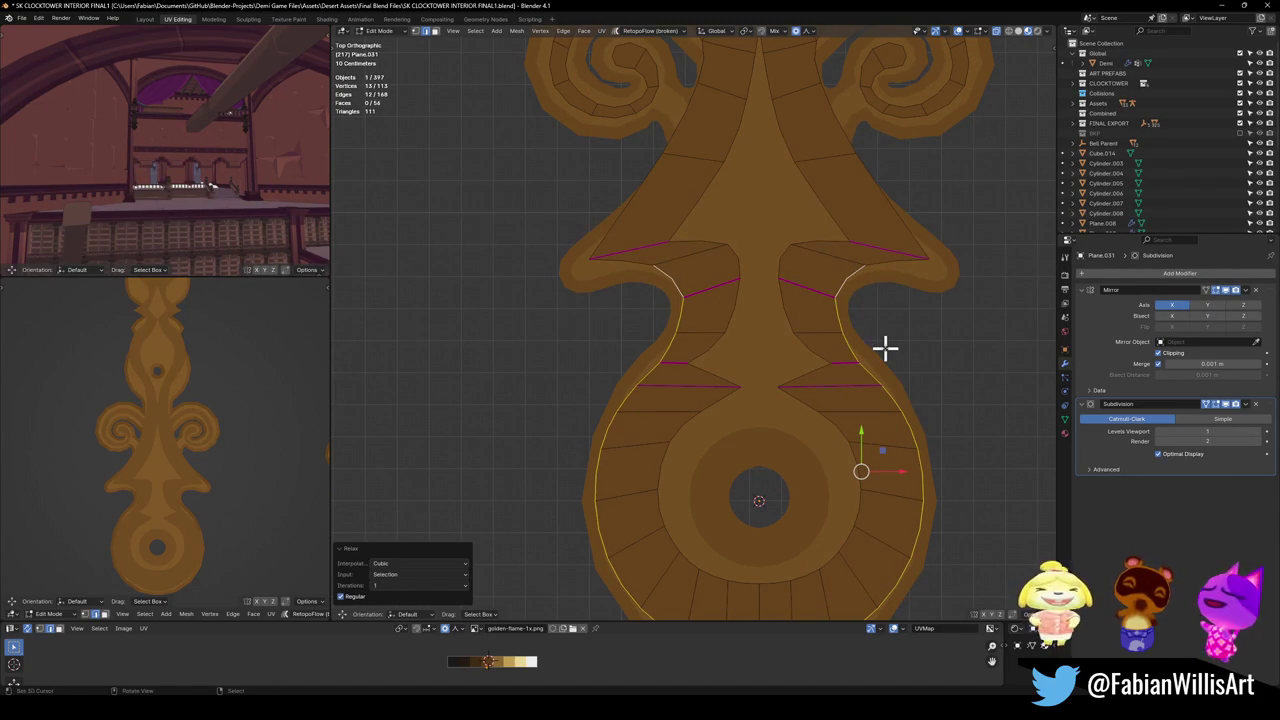
# Edge-slide the outline inward by 0.195, inspect the result, then undo the slide.
pyautogui.press('g')
pyautogui.press('g')
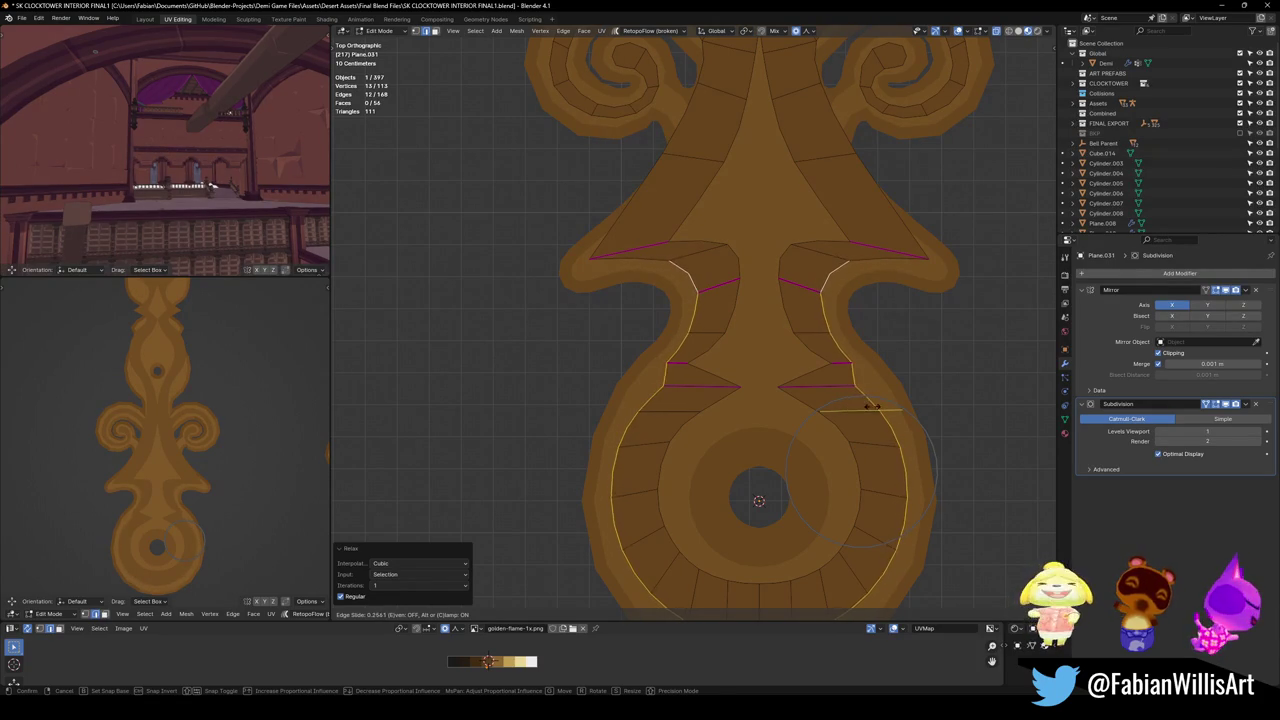
pyautogui.click(885, 405)
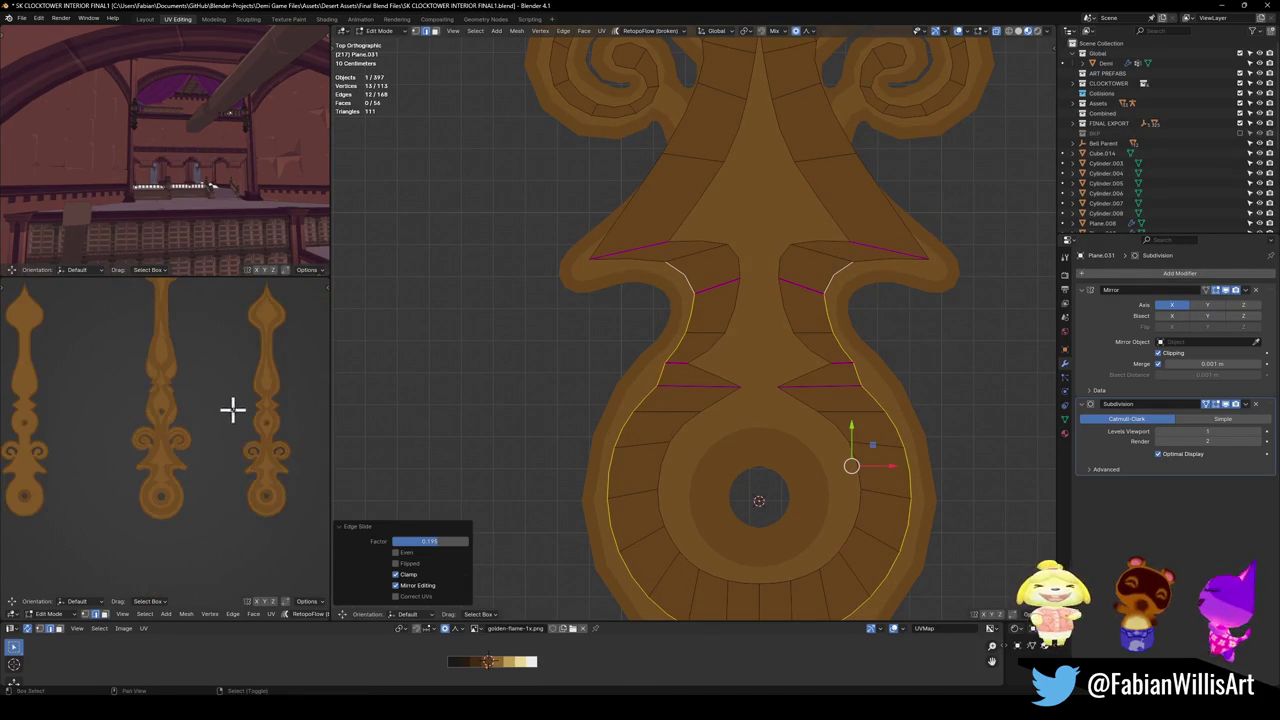
pyautogui.scroll(1, 222, 519)
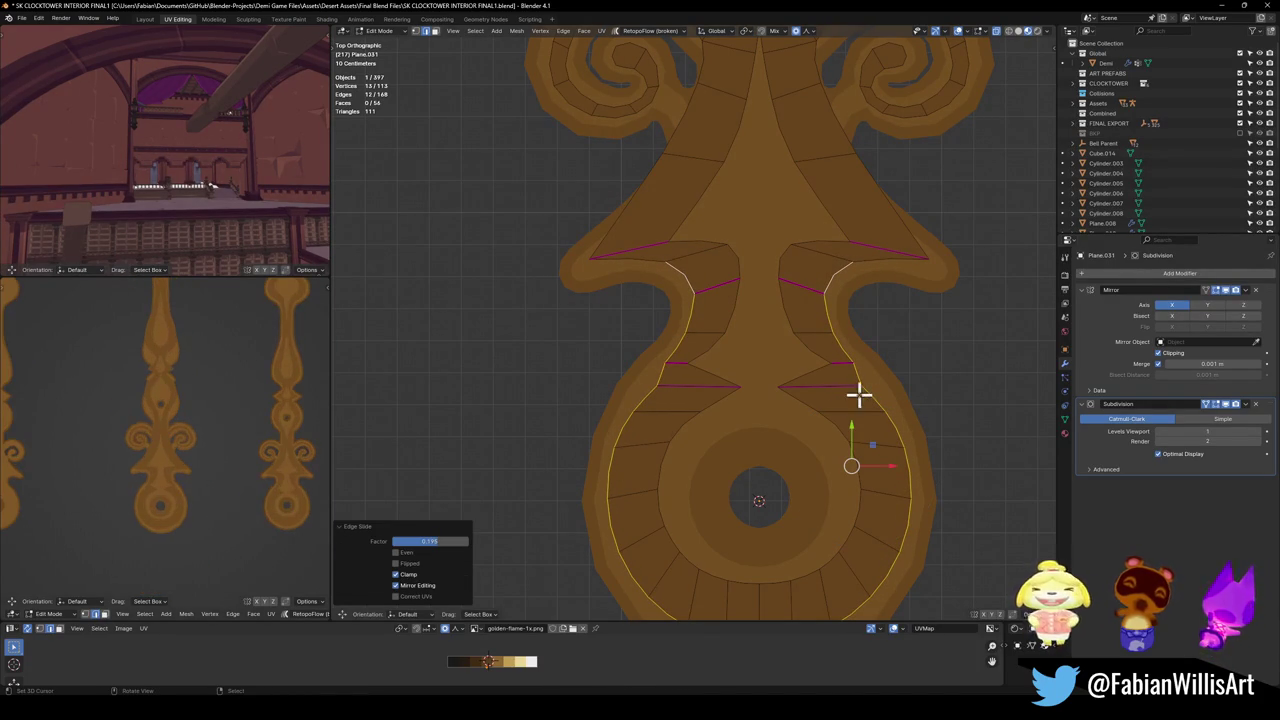
pyautogui.keyDown('shift'); pyautogui.moveTo(843, 397); pyautogui.dragTo(831, 440, button='middle'); pyautogui.keyUp('shift')
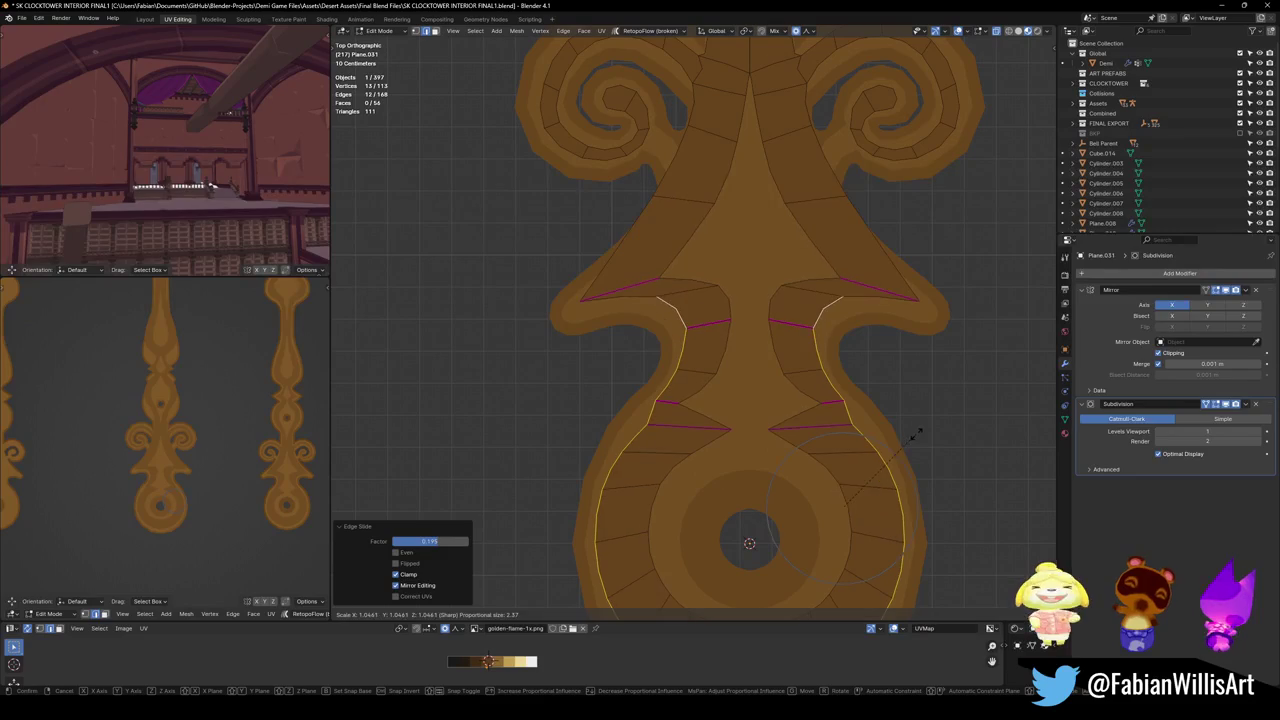
pyautogui.hotkey('ctrl', 'z')
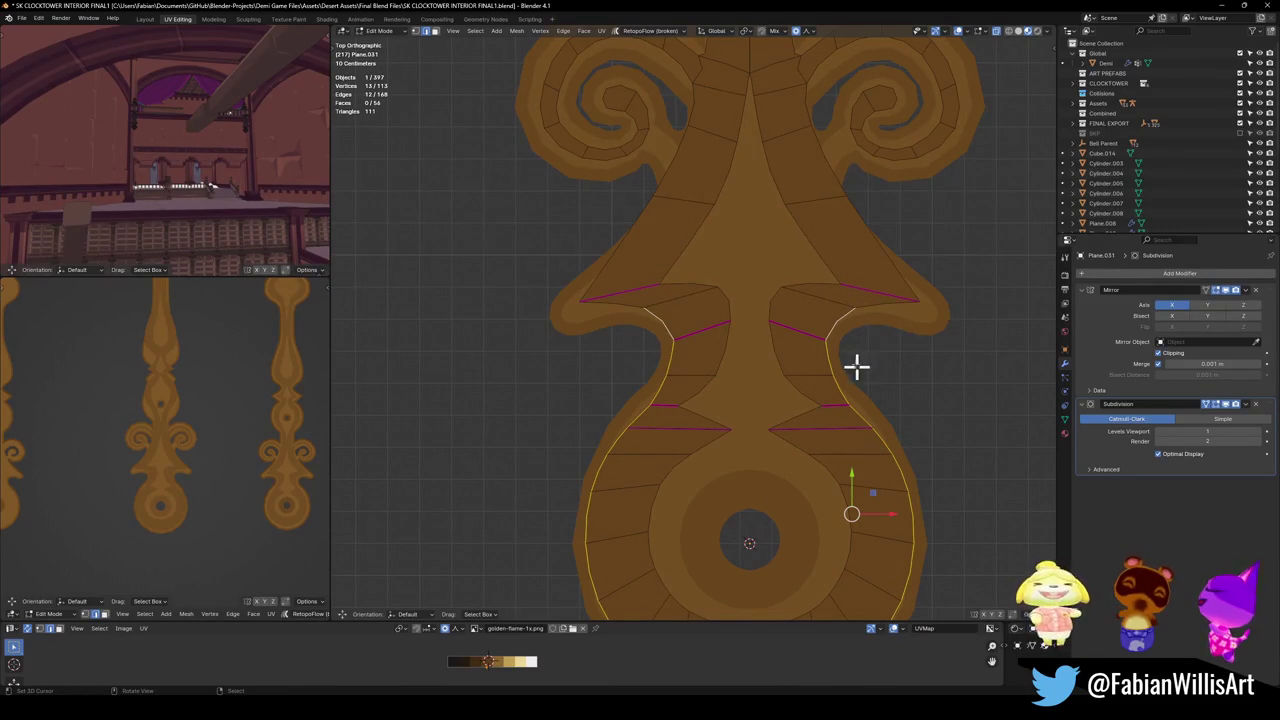
# Trim the outline selection to the lower arc, edge-slide it again, then deselect.
pyautogui.keyDown('ctrl'); pyautogui.click(837, 323); pyautogui.keyUp('ctrl')
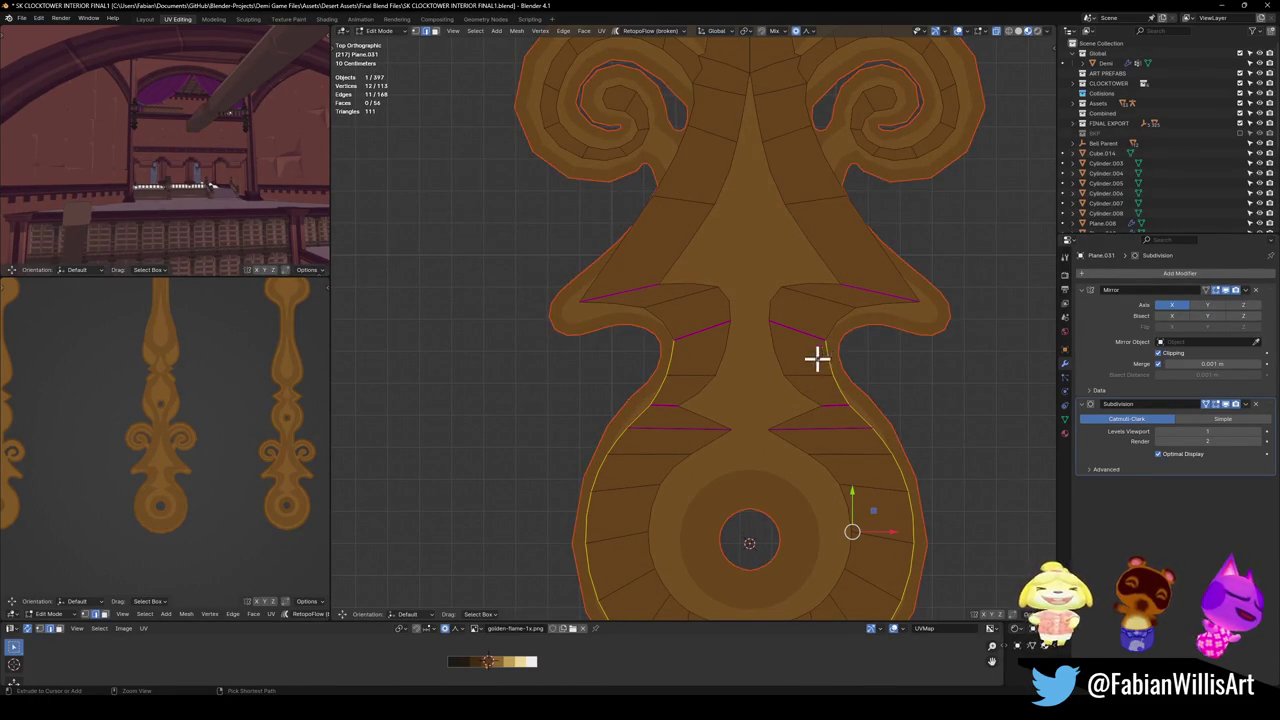
pyautogui.scroll(3, 846, 397)
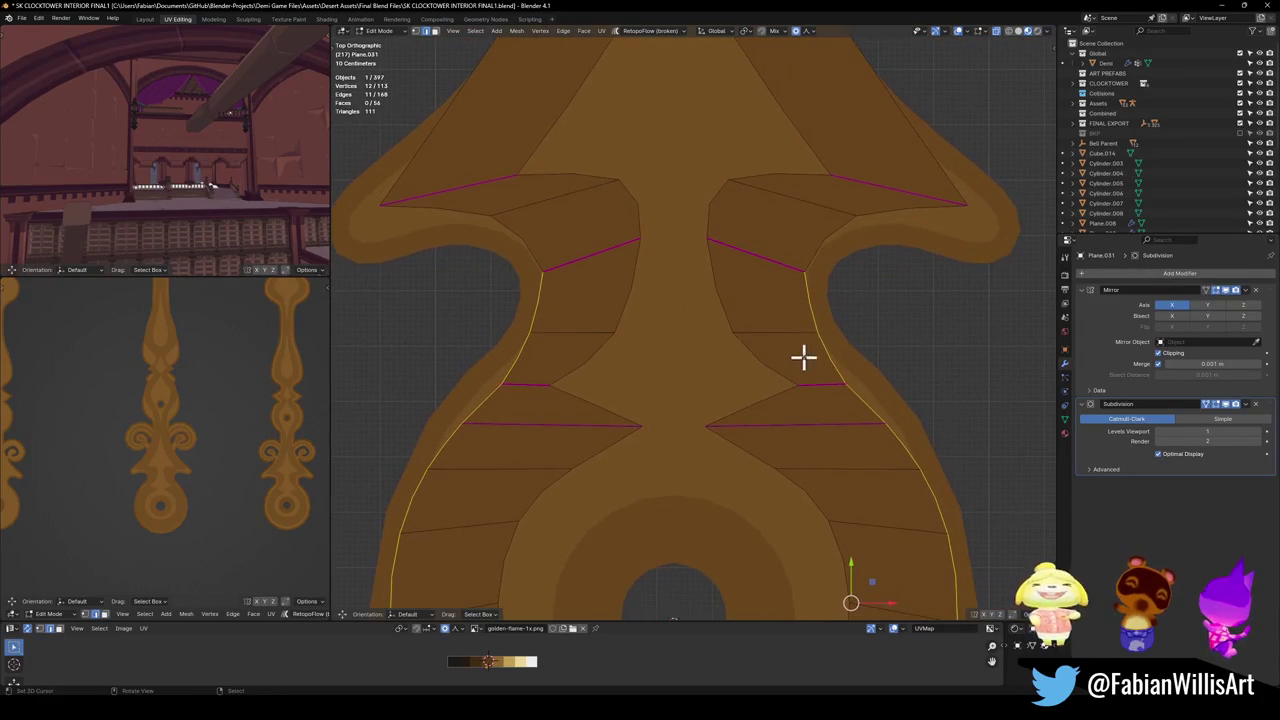
pyautogui.keyDown('ctrl'); pyautogui.click(811, 316); pyautogui.keyUp('ctrl')
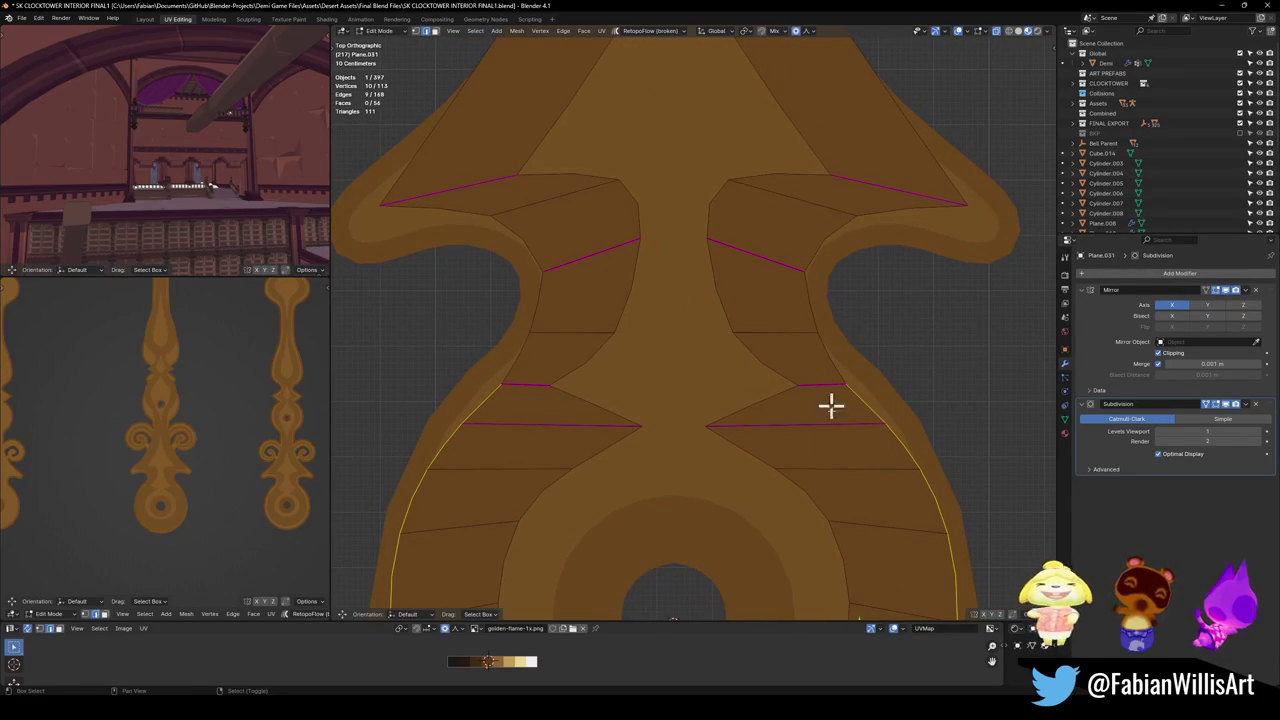
pyautogui.press('g')
pyautogui.press('g')
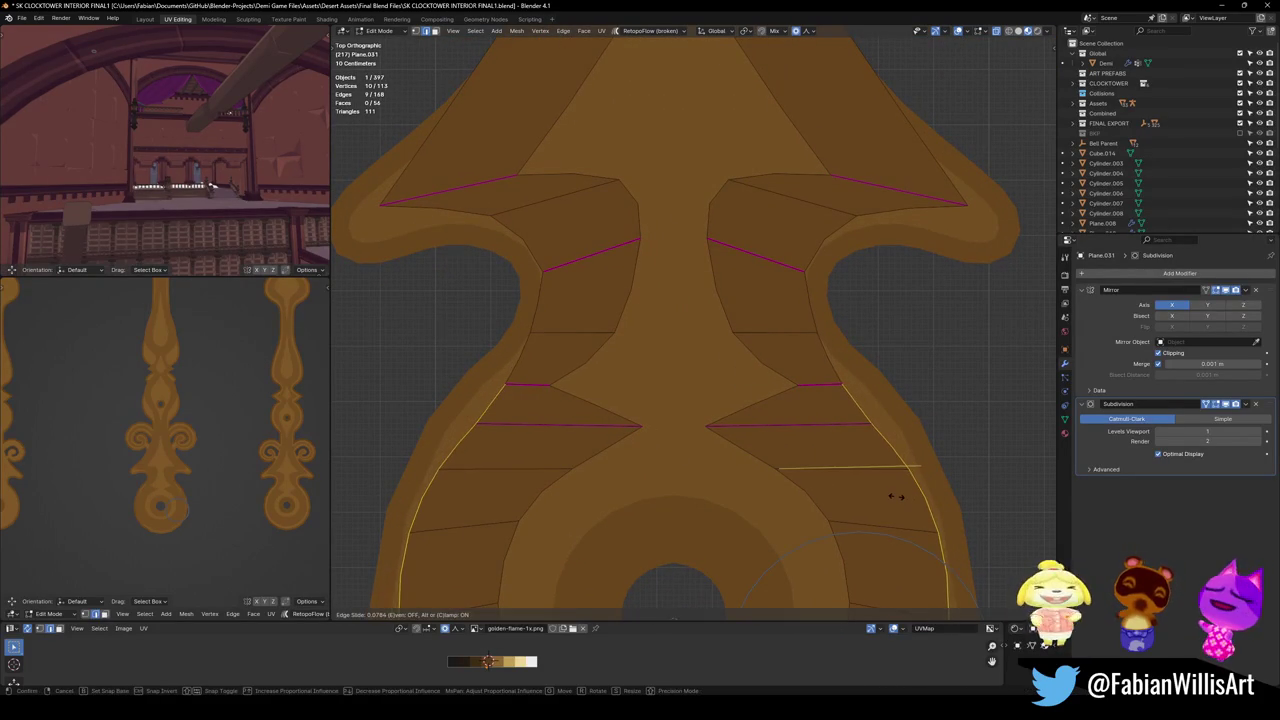
pyautogui.scroll(-3, 880, 457)
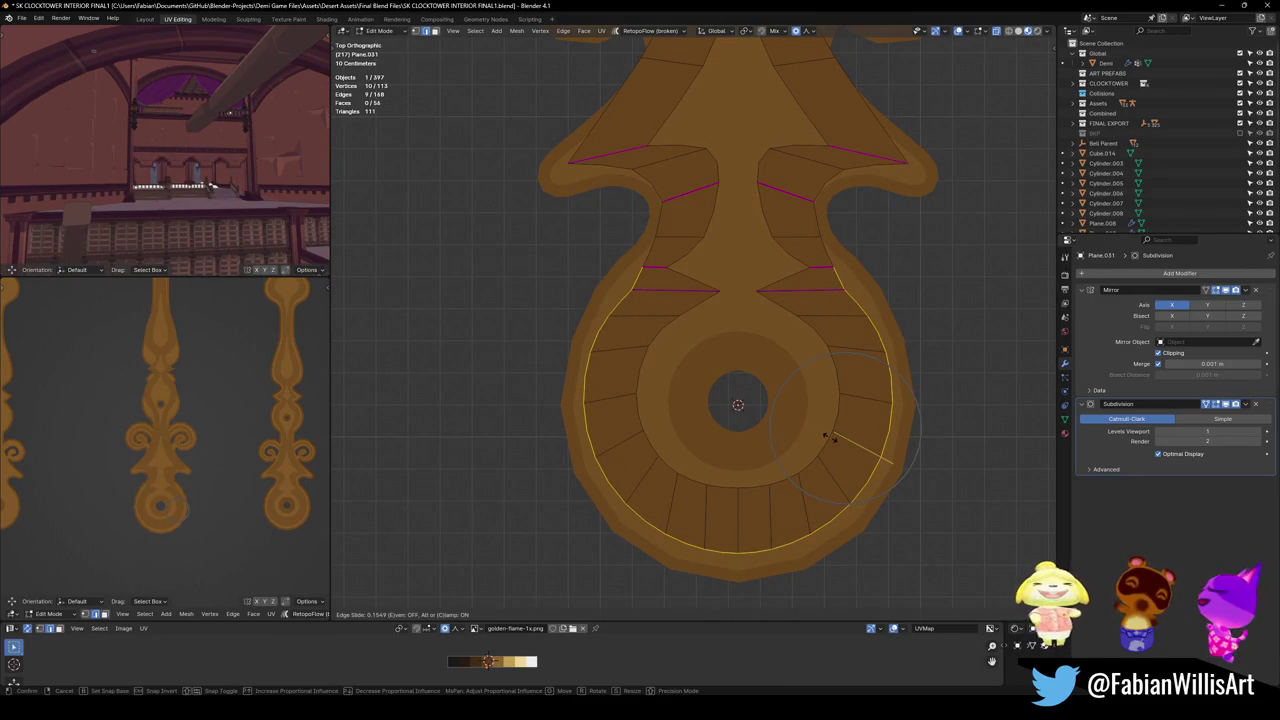
pyautogui.click(825, 437)
pyautogui.hotkey('alt', 'a')
# Start moving the mirrored waist flare vertex proportionally.
pyautogui.scroll(2, 877, 334)
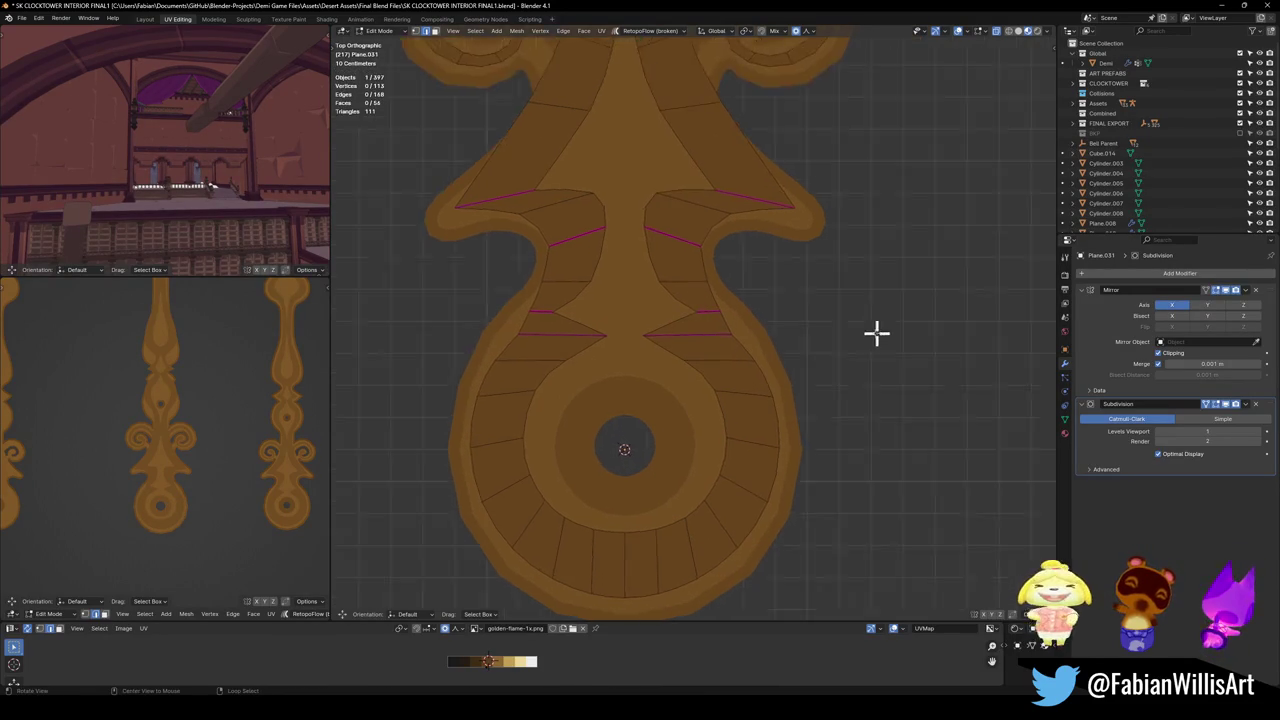
pyautogui.scroll(5, 840, 320)
pyautogui.hotkey('ctrl', '`')
pyautogui.scroll(-5, 757, 307)
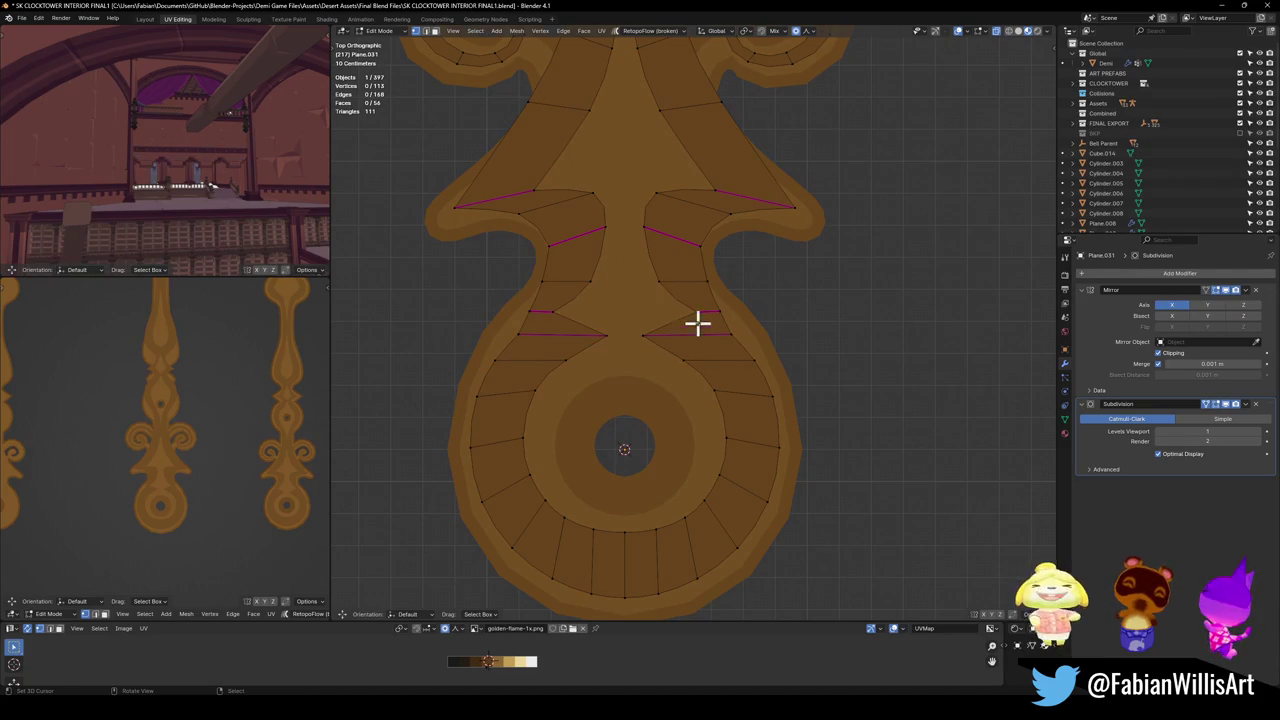
pyautogui.press('g')
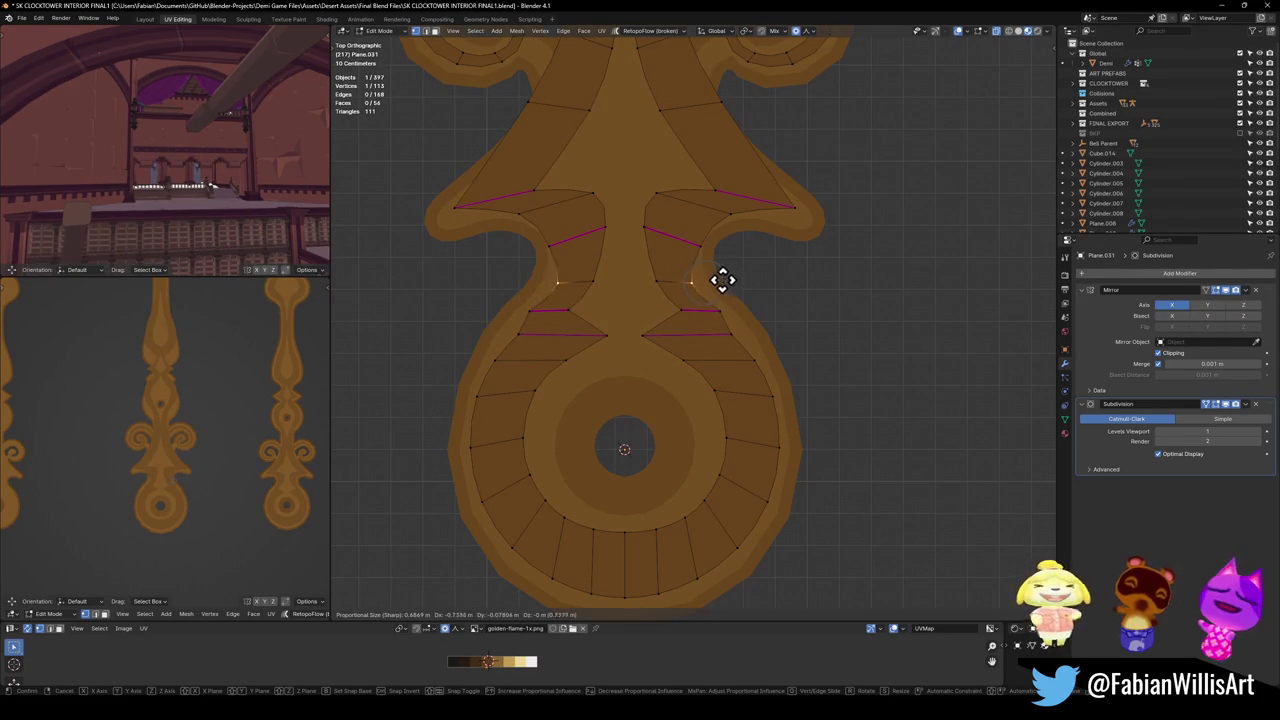
# Confirm the waist vertex and move two upper shoulder vertices out to the shoulder tip.
pyautogui.click(771, 334)
pyautogui.click(697, 258)
pyautogui.press('g')
pyautogui.click(741, 250)
pyautogui.click(743, 217)
pyautogui.press('g')
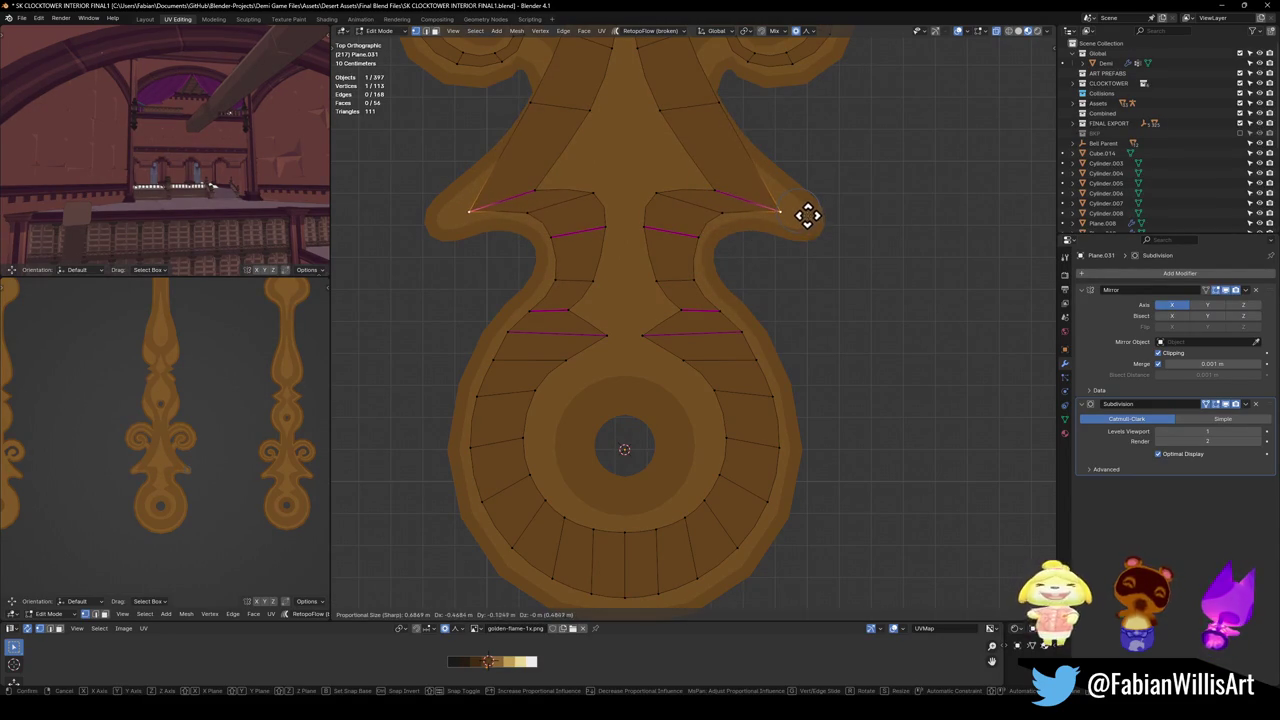
pyautogui.click(807, 215)
# Pull the mirrored vertex near the upper curls downward.
pyautogui.keyDown('shift'); pyautogui.scroll(3, 727, 232); pyautogui.keyUp('shift')
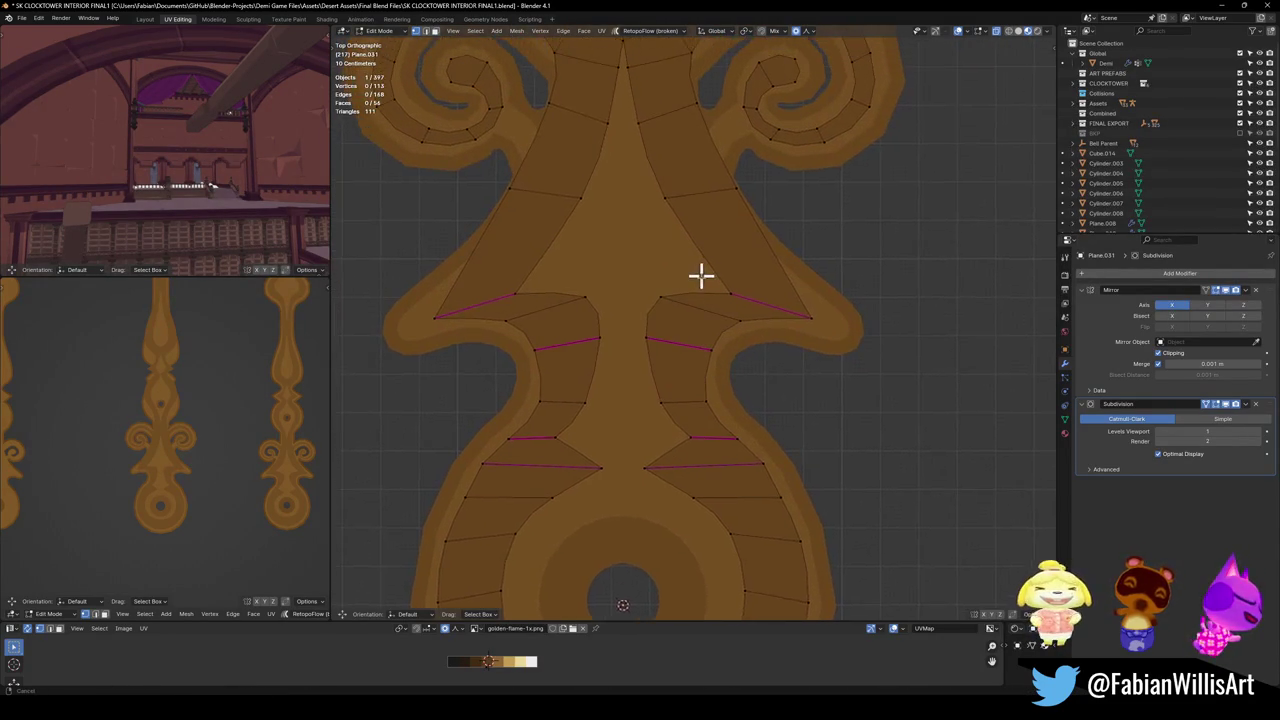
pyautogui.scroll(1, 700, 266)
pyautogui.click(748, 248)
pyautogui.press('g')
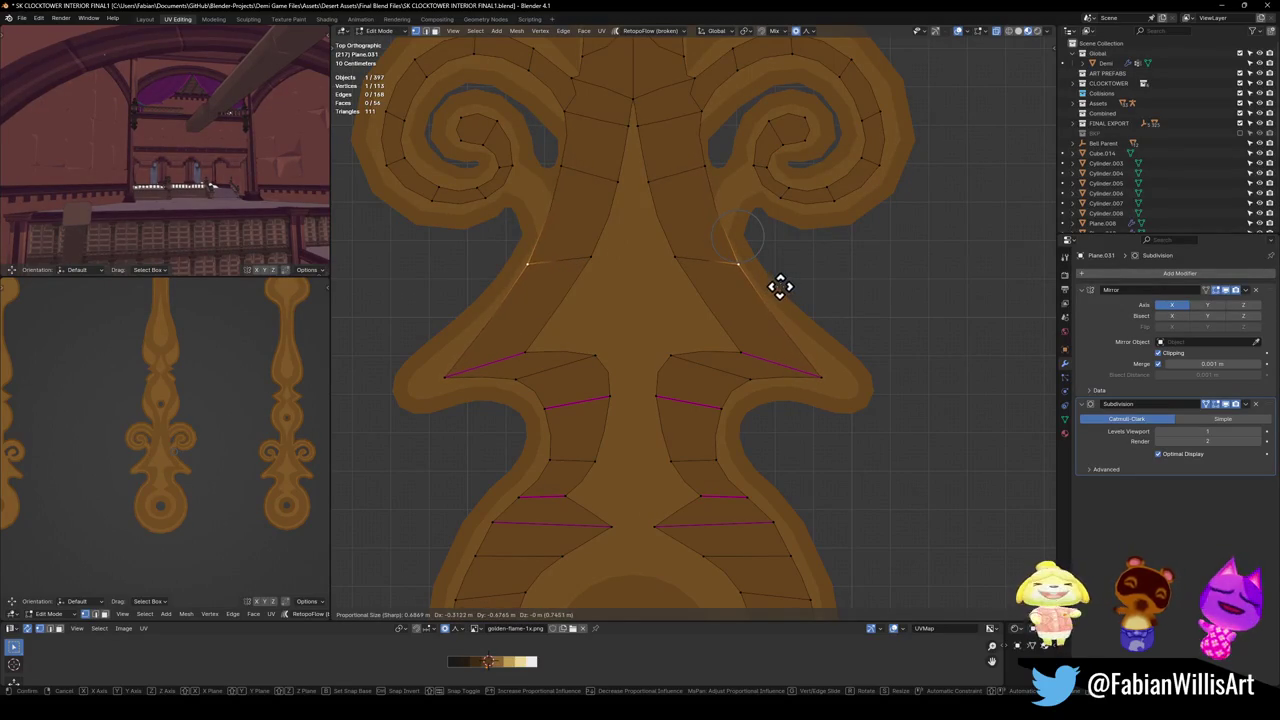
pyautogui.click(775, 283)
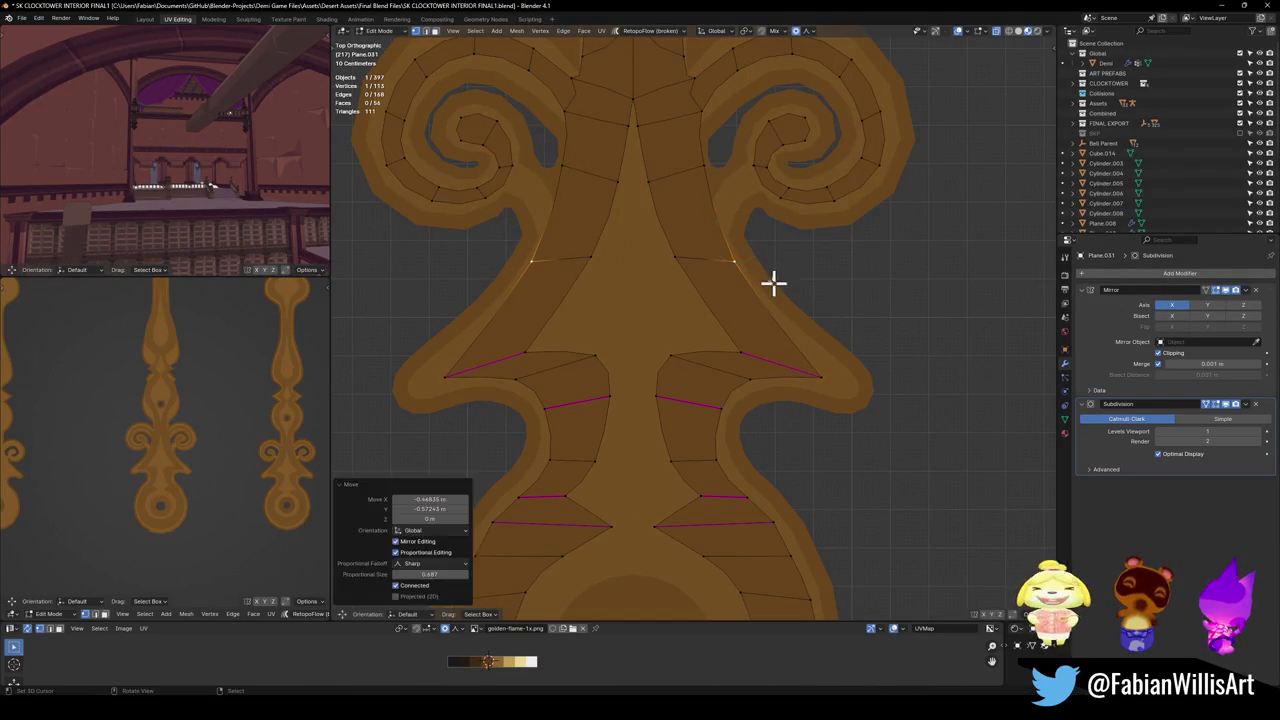
# Reposition the mirrored pair beside the spiral scroll and raise the pair beside the stem.
pyautogui.click(704, 174)
pyautogui.press('g')
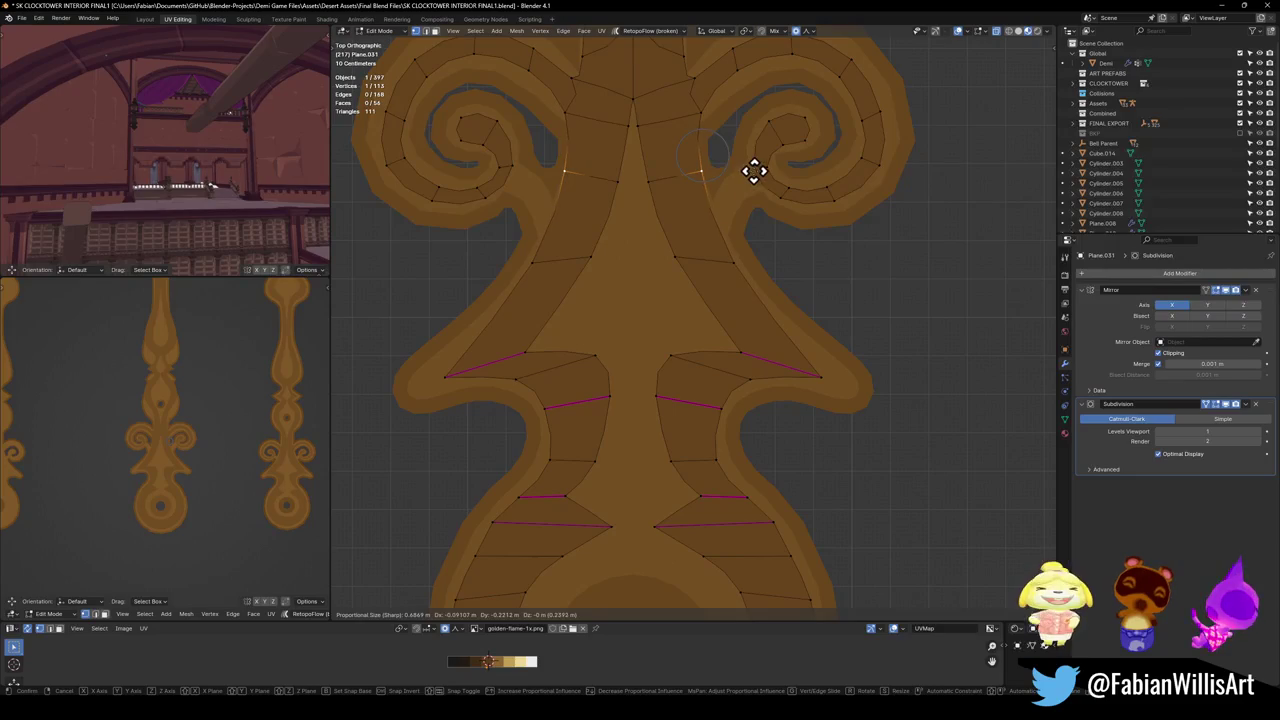
pyautogui.click(735, 178)
pyautogui.keyDown('shift'); pyautogui.moveTo(735, 178); pyautogui.dragTo(763, 314, button='middle'); pyautogui.keyUp('shift')
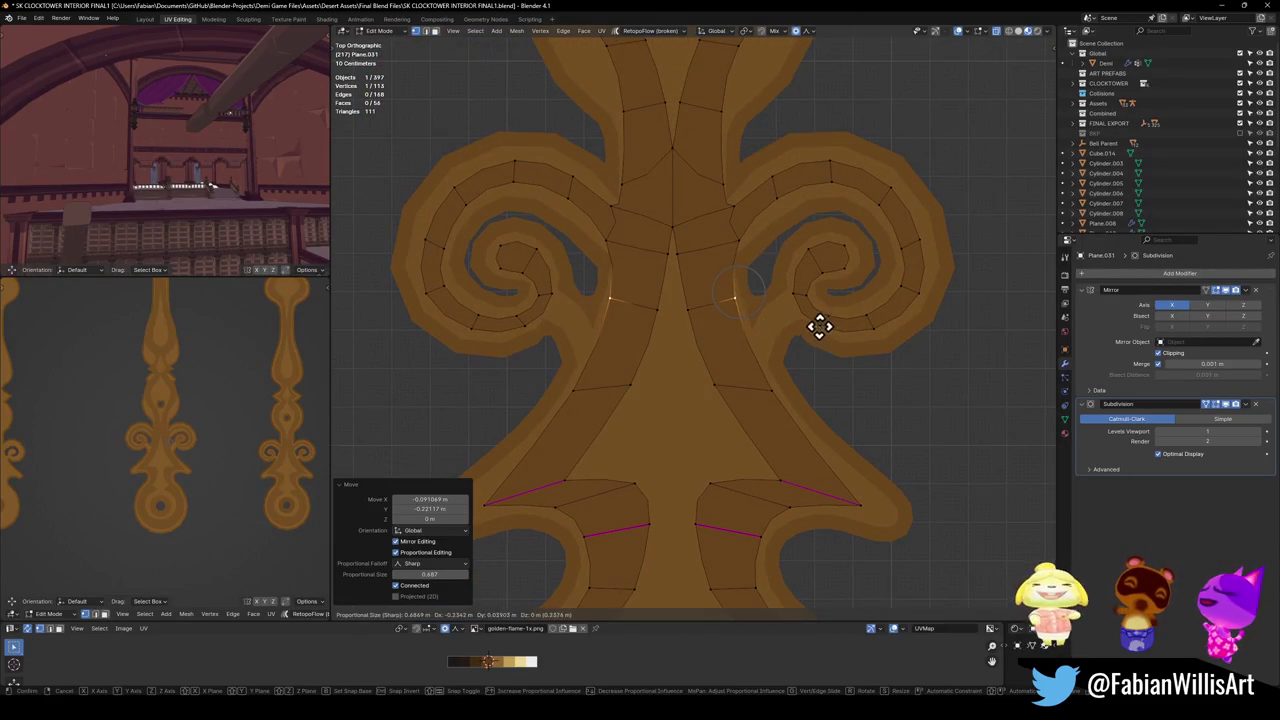
pyautogui.click(745, 240)
pyautogui.click(745, 240)
pyautogui.press('g')
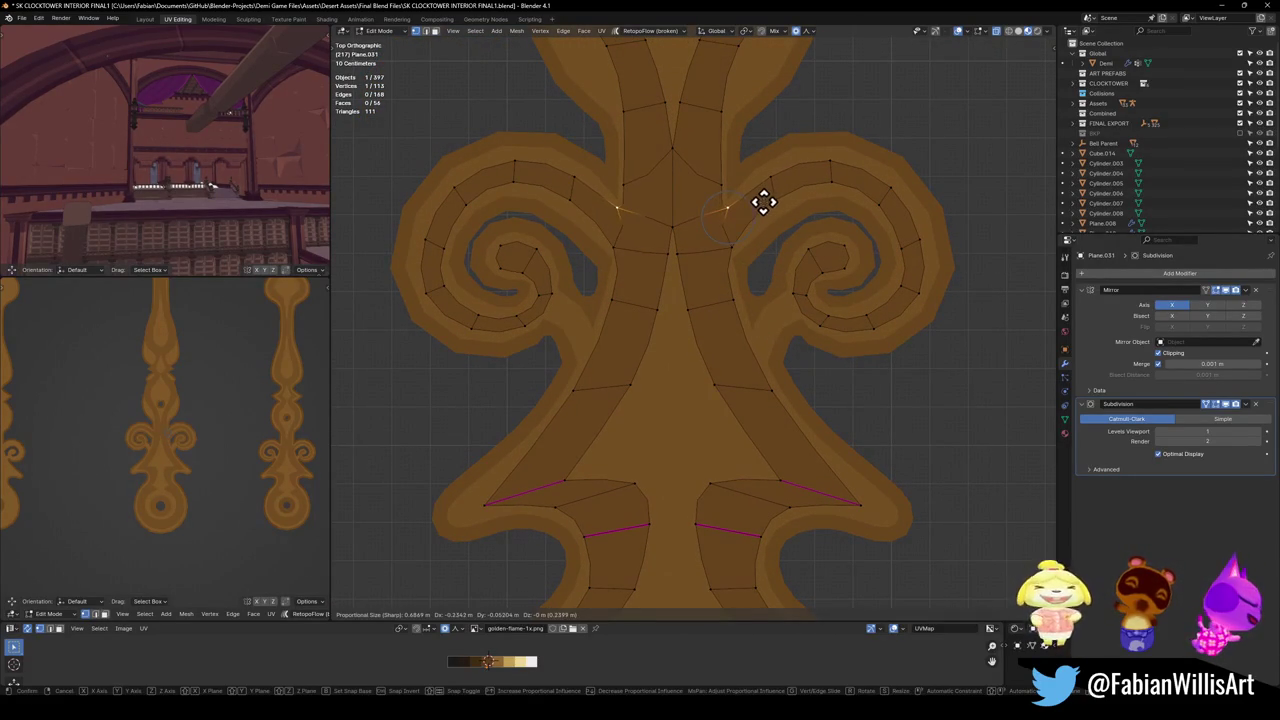
pyautogui.click(813, 205)
pyautogui.click(813, 205)
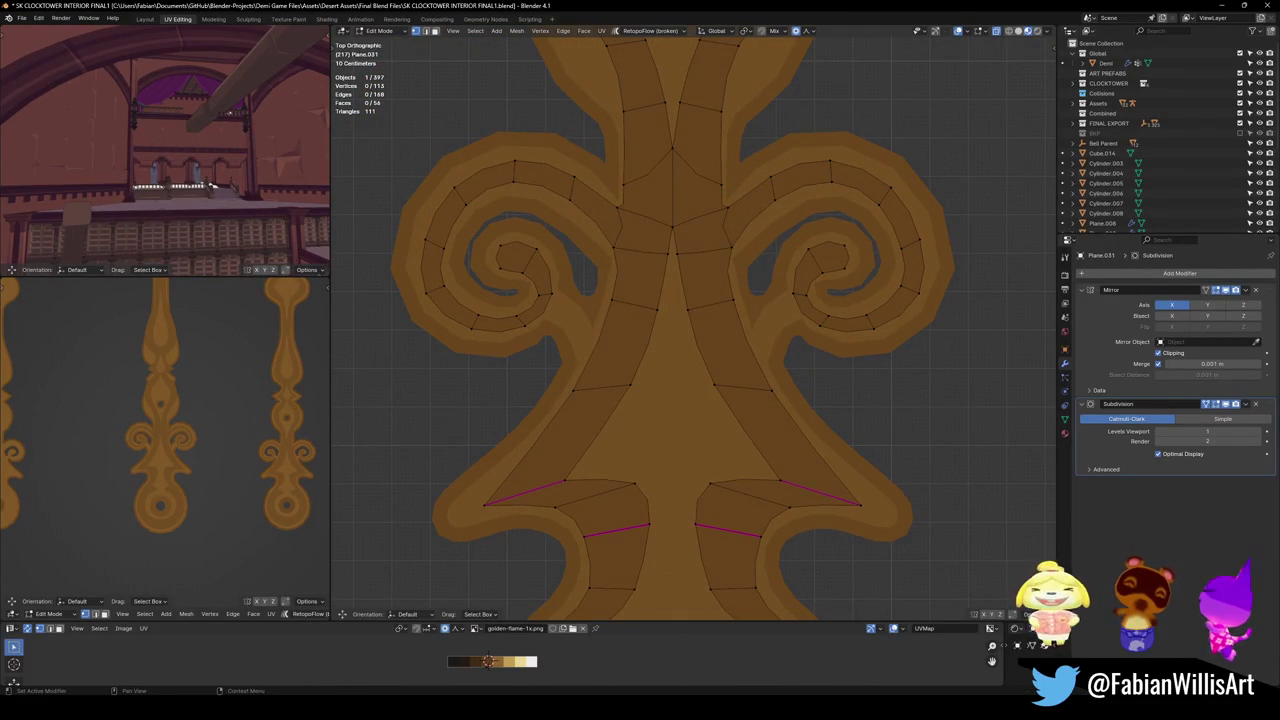
pyautogui.keyDown('shift'); pyautogui.moveTo(745, 240); pyautogui.dragTo(723, 368, button='middle'); pyautogui.keyUp('shift')
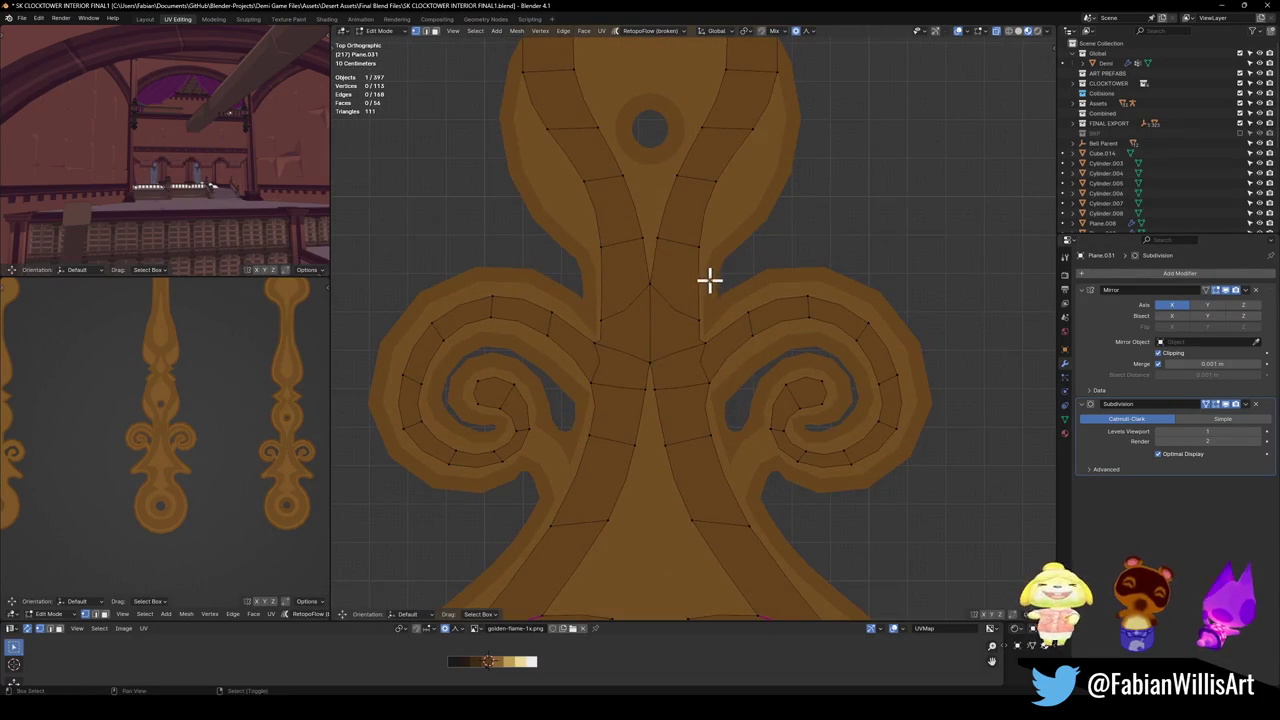
# Select the shaft's face band by shortest path and lower it 1.771 m along Y.
pyautogui.scroll(-1, 704, 263)
pyautogui.scroll(-2, 717, 283)
pyautogui.scroll(-2, 749, 326)
pyautogui.scroll(-2, 734, 286)
pyautogui.click(722, 458)
pyautogui.keyDown('ctrl'); pyautogui.click(718, 326); pyautogui.keyUp('ctrl')
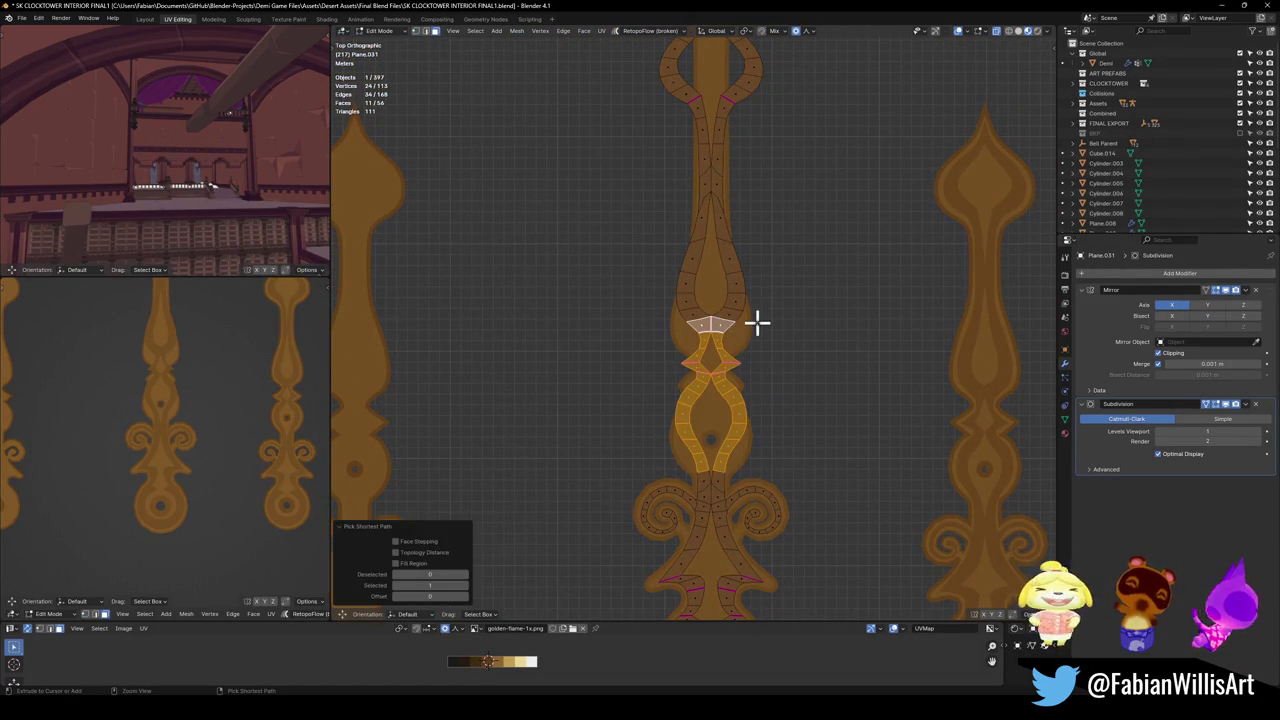
pyautogui.keyDown('ctrl'); pyautogui.click(722, 240); pyautogui.keyUp('ctrl')
pyautogui.press('g')
pyautogui.press('y')
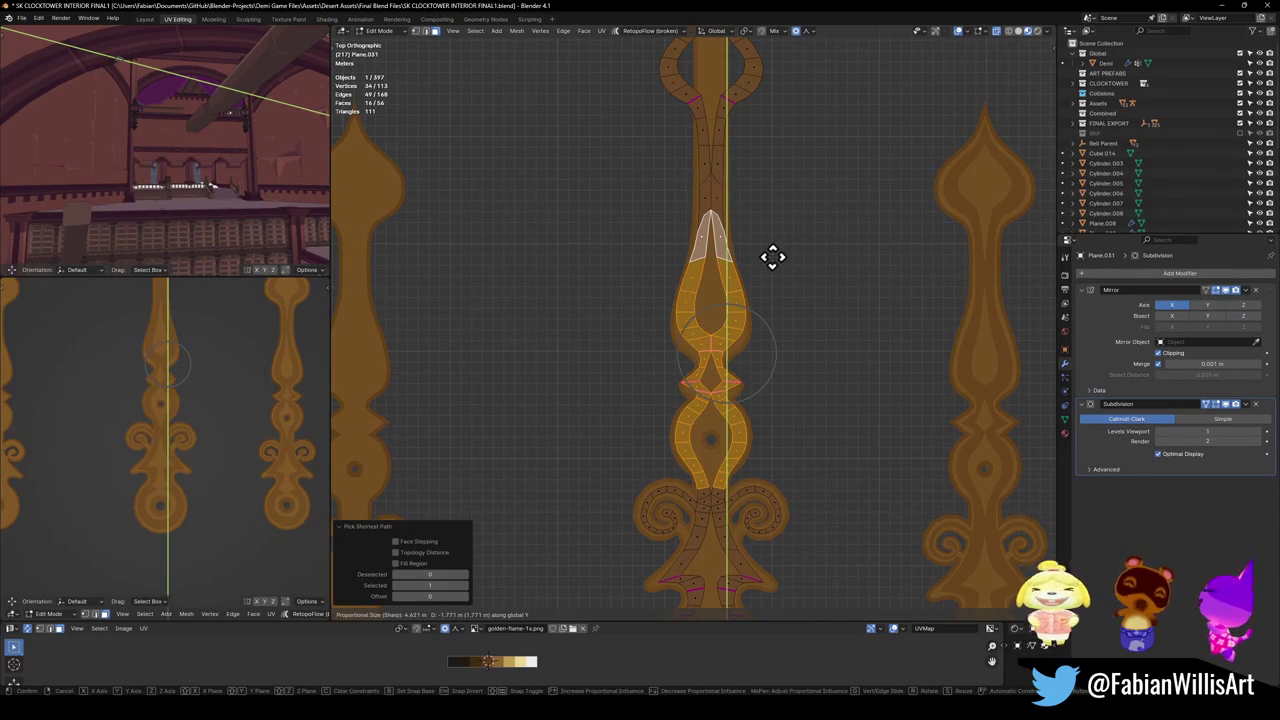
pyautogui.click(775, 252)
# Reposition the edge across the waist and the mirrored vertex pair below it.
pyautogui.hotkey('alt', 'a')
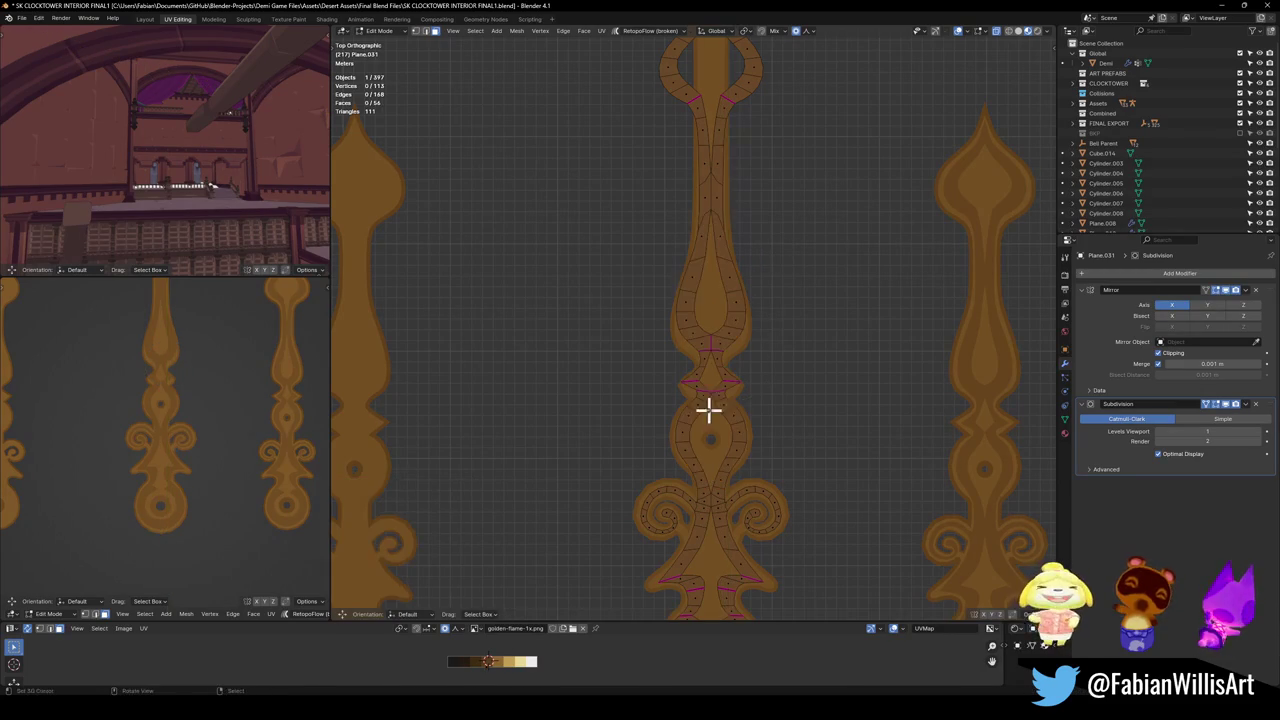
pyautogui.scroll(5, 723, 391)
pyautogui.click(708, 289)
pyautogui.press('g')
pyautogui.press('y')
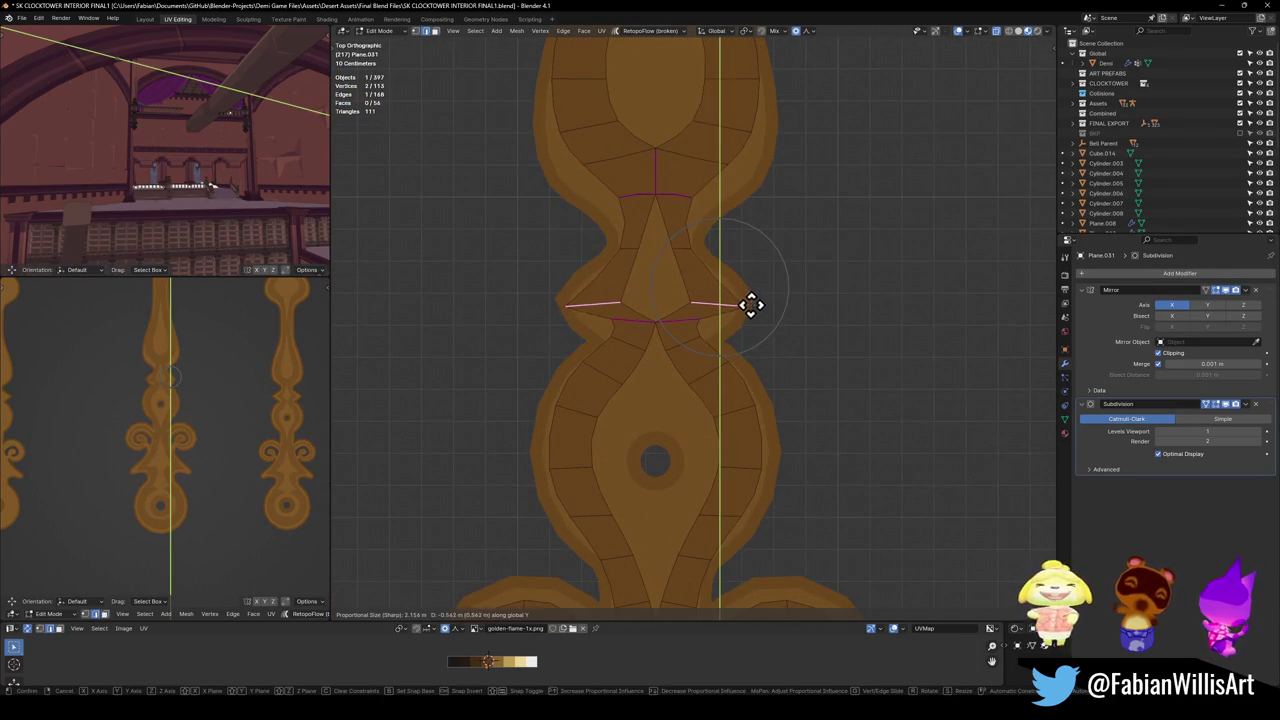
pyautogui.press('y')
pyautogui.press('y')
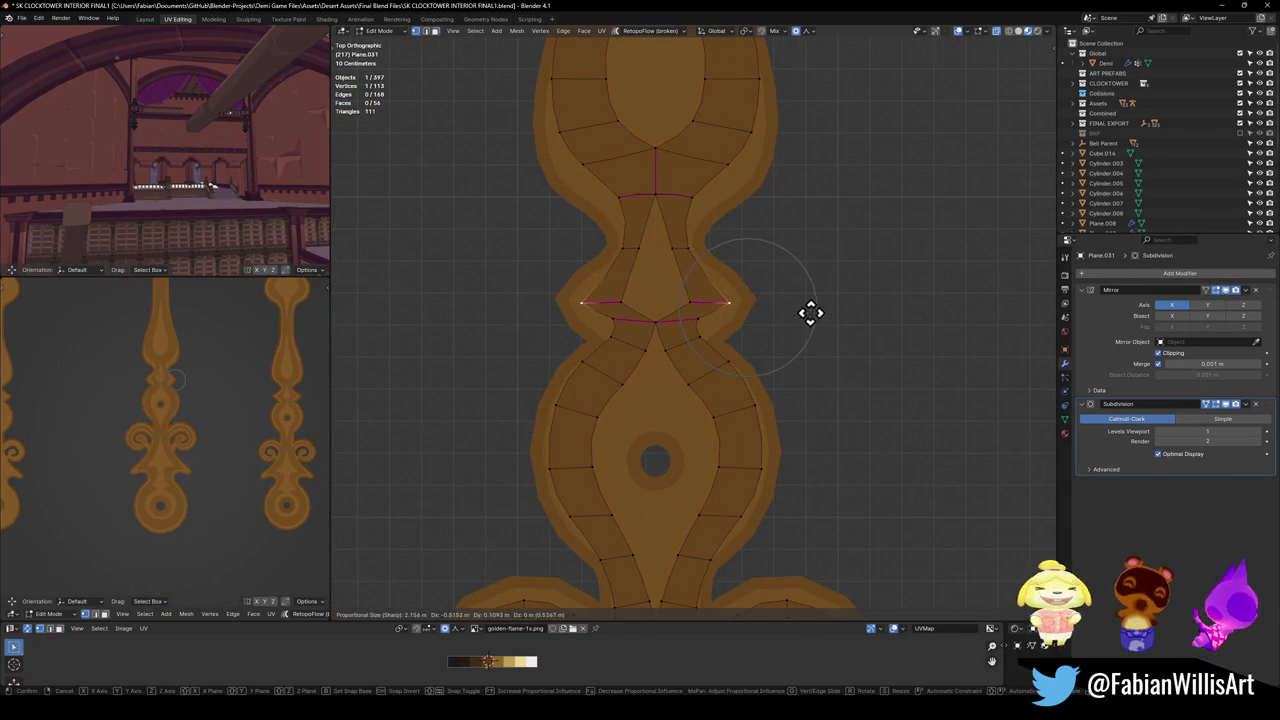
pyautogui.click(808, 313)
pyautogui.press('g')
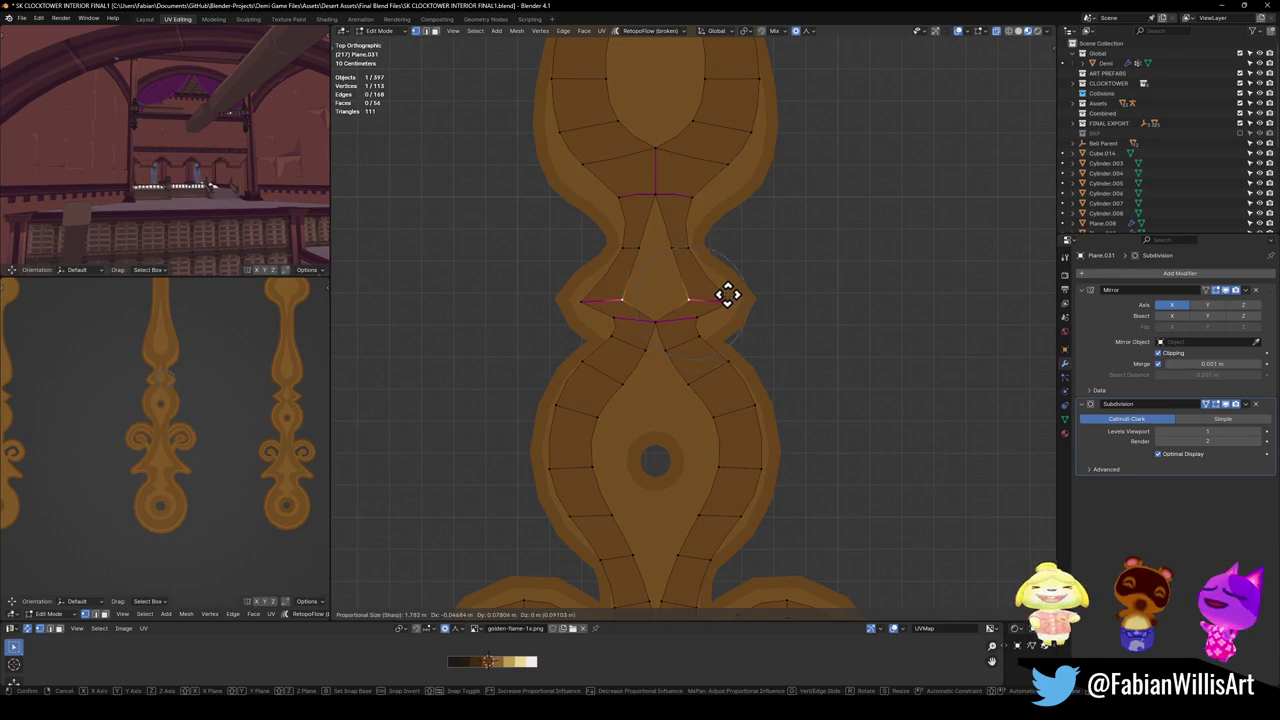
pyautogui.click(728, 292)
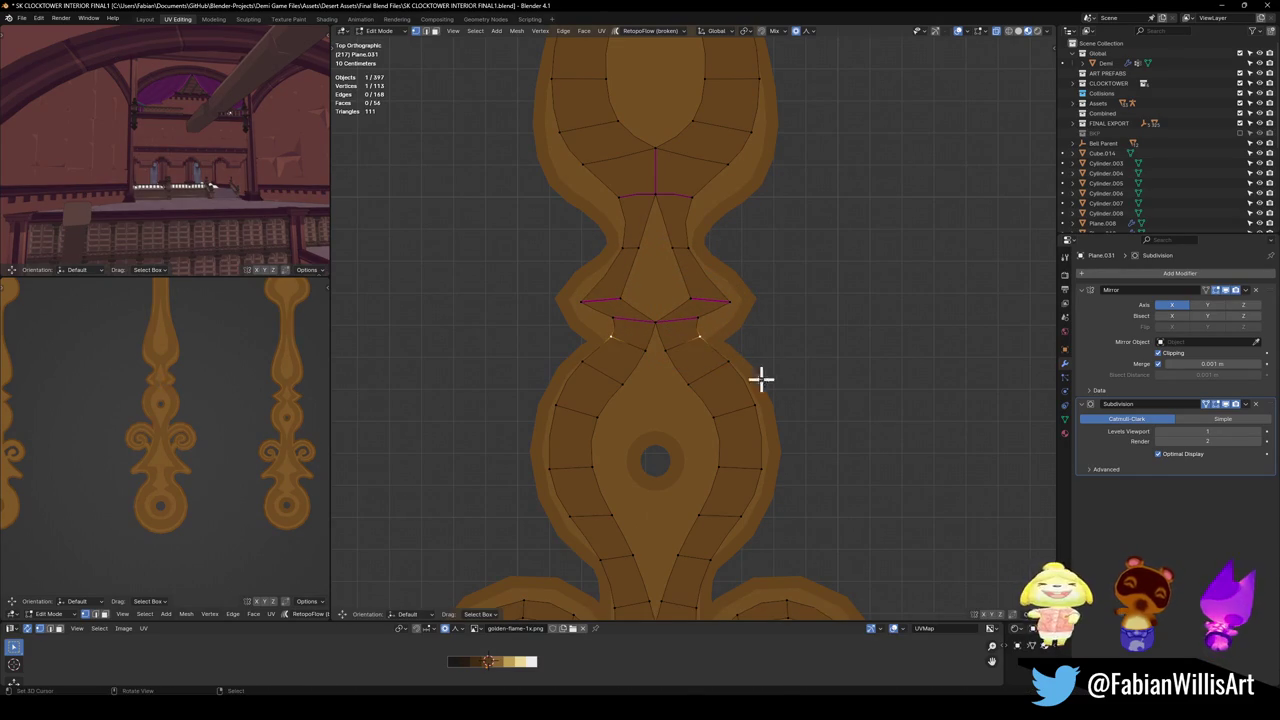
pyautogui.press('g')
pyautogui.click(727, 375)
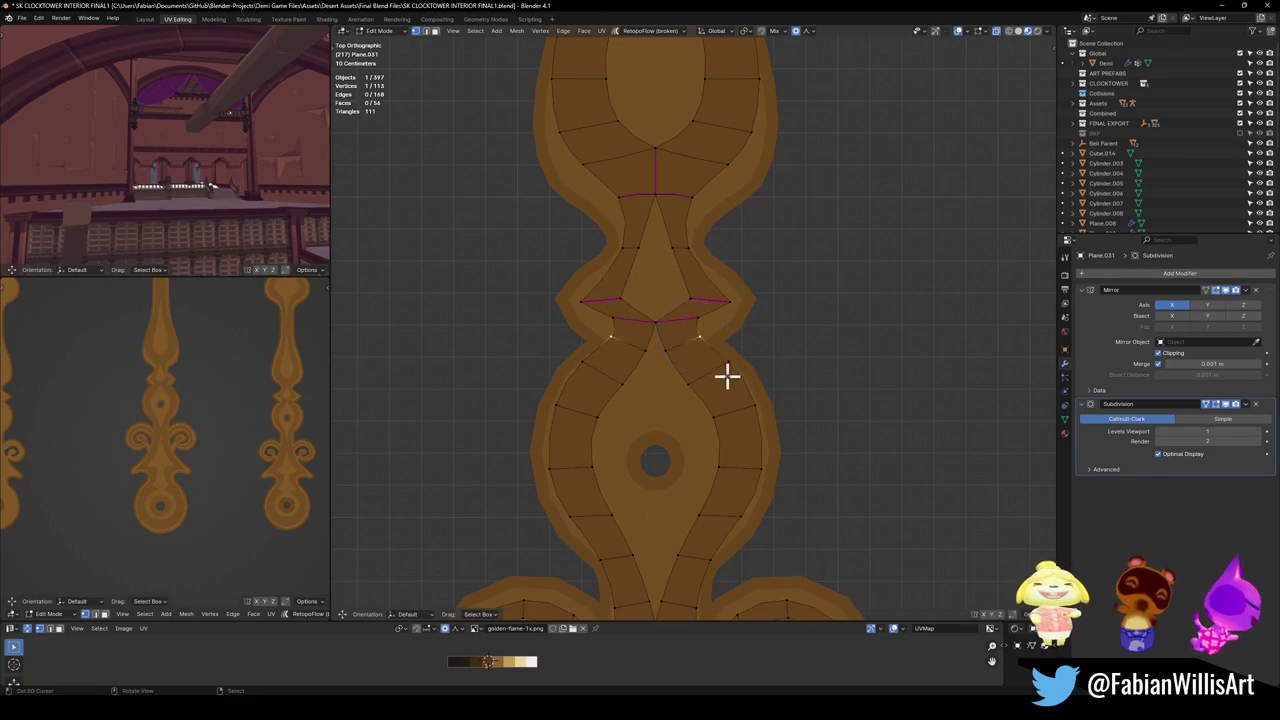
# Lower the mirrored face pair just below the waist about 0.61 m along Y.
pyautogui.press('2')
pyautogui.click(680, 339)
pyautogui.press('3')
pyautogui.click(677, 333)
pyautogui.press('g')
pyautogui.press('y')
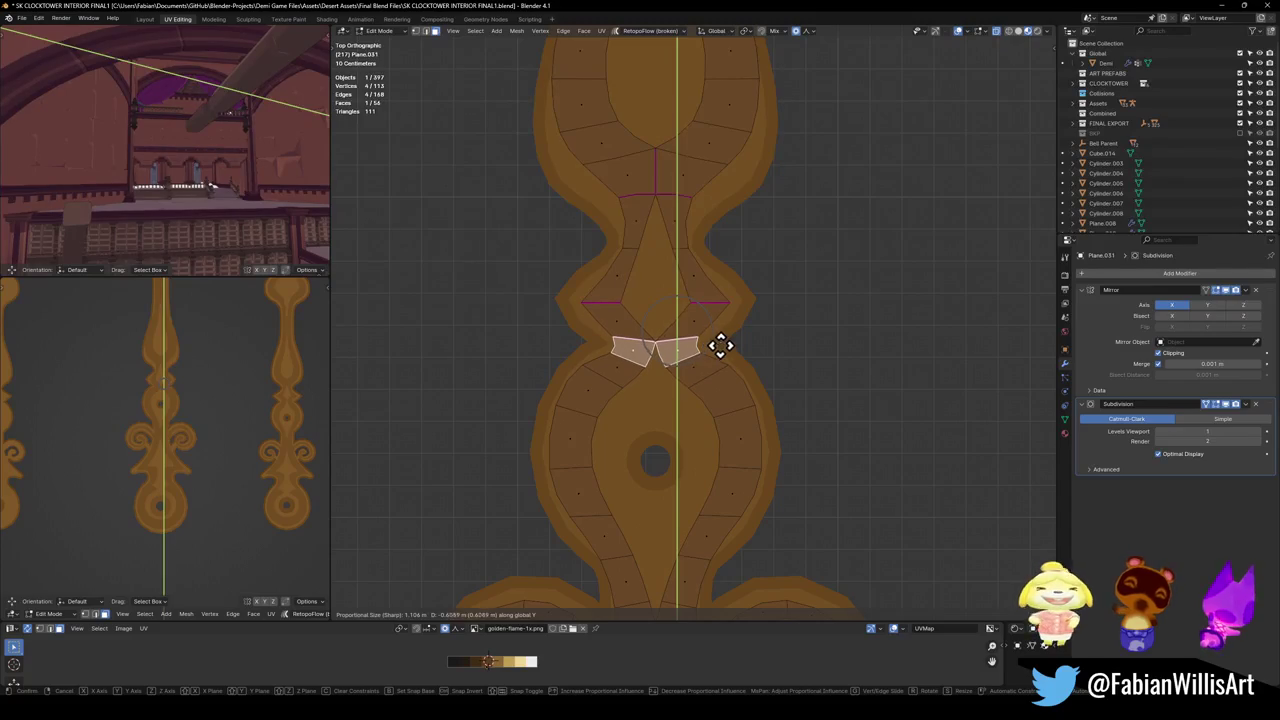
pyautogui.click(720, 345)
# Edge-slide the arc edges along the bulb outline.
pyautogui.hotkey('alt', 'a')
pyautogui.press('2')
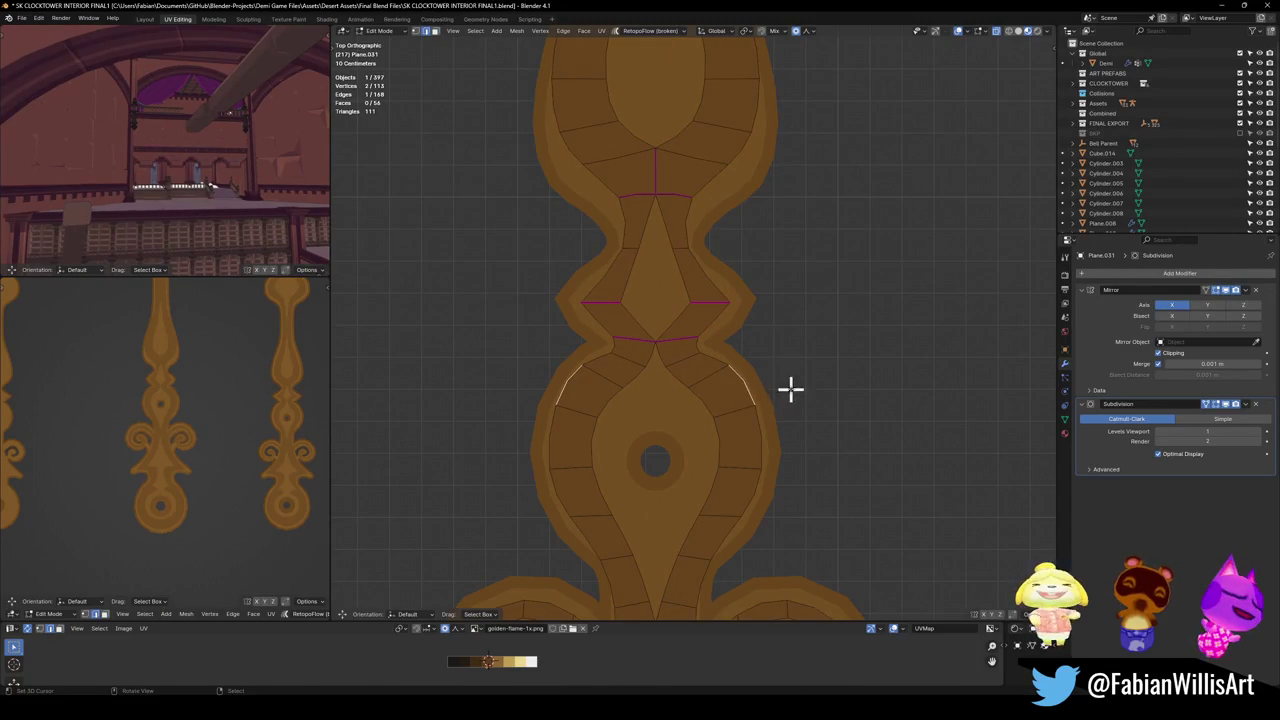
pyautogui.press('g')
pyautogui.press('g')
pyautogui.click(787, 392)
pyautogui.click(797, 386)
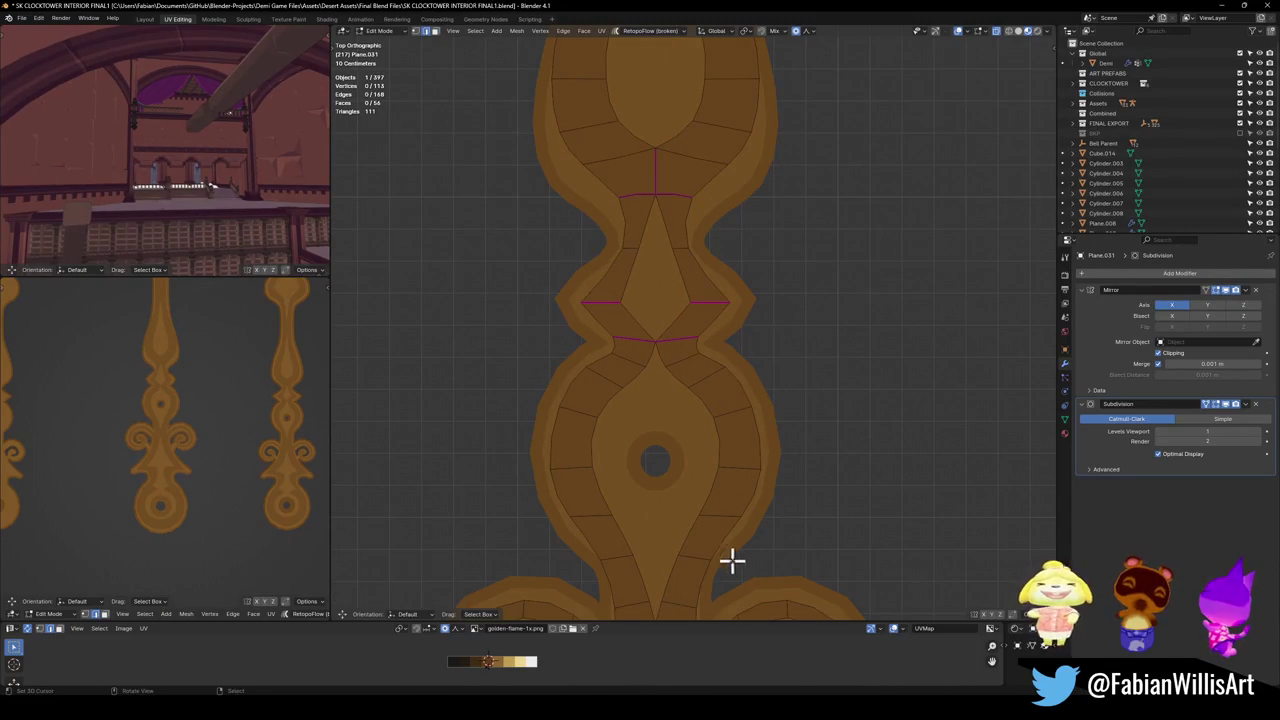
pyautogui.keyDown('shift'); pyautogui.moveTo(729, 557); pyautogui.dragTo(763, 451, button='middle'); pyautogui.keyUp('shift')
# Shift the selected edge horizontally along the X axis.
pyautogui.press('g')
pyautogui.press('x')
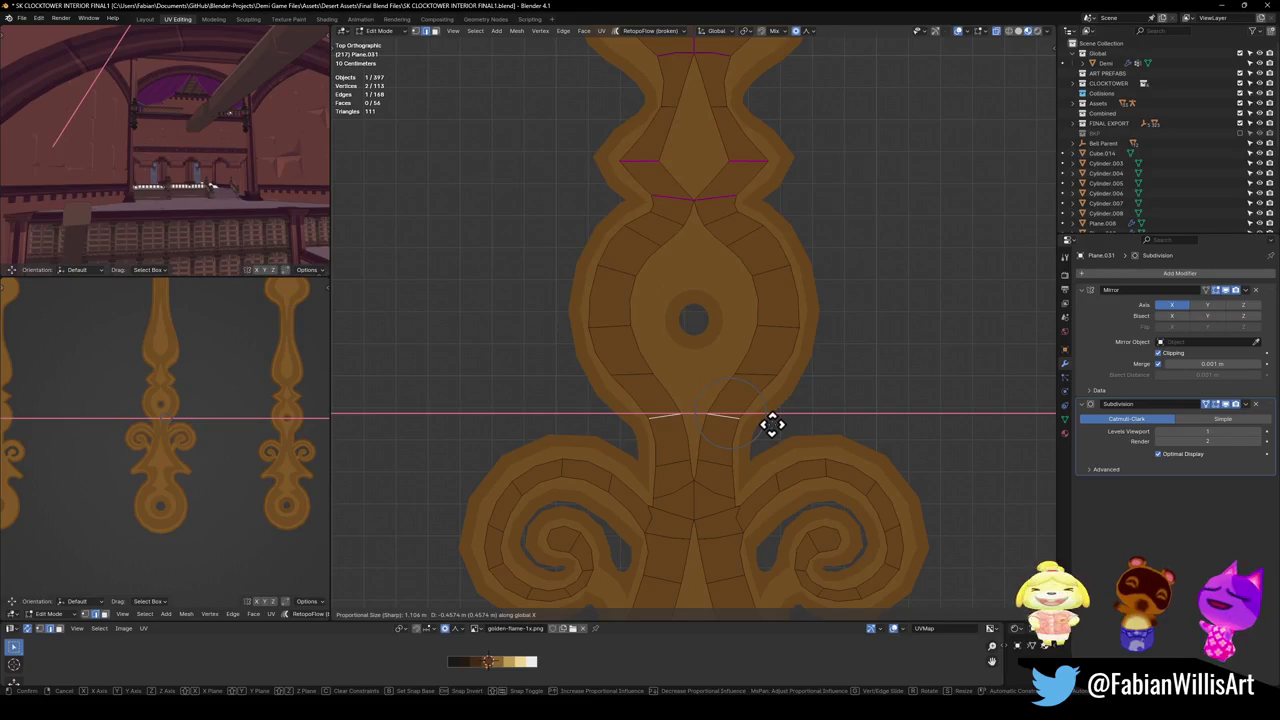
pyautogui.click(772, 424)
pyautogui.hotkey('alt', 'a')
pyautogui.scroll(-3, 771, 423)
pyautogui.scroll(3, 763, 414)
pyautogui.moveTo(806, 426)
pyautogui.keyDown('shift'); pyautogui.mouseDown(button='middle')
pyautogui.moveTo(773, 390)
pyautogui.moveTo(772, 275)
pyautogui.mouseUp(button='middle'); pyautogui.keyUp('shift')
pyautogui.scroll(-1, 785, 405)
pyautogui.scroll(-2, 763, 380)
pyautogui.scroll(4, 766, 420)
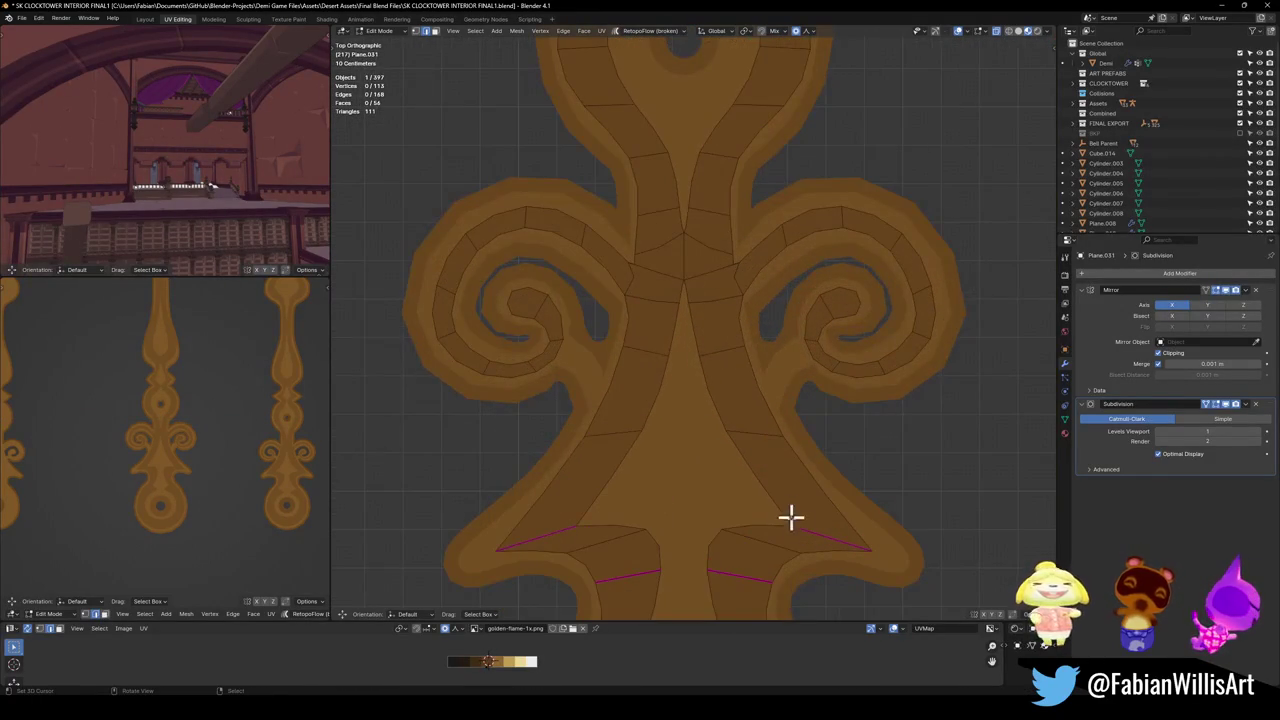
pyautogui.scroll(1, 788, 506)
pyautogui.keyDown('shift'); pyautogui.moveTo(786, 503); pyautogui.dragTo(766, 423, button='middle'); pyautogui.keyUp('shift')
pyautogui.scroll(-4, 768, 424)
pyautogui.scroll(4, 790, 415)
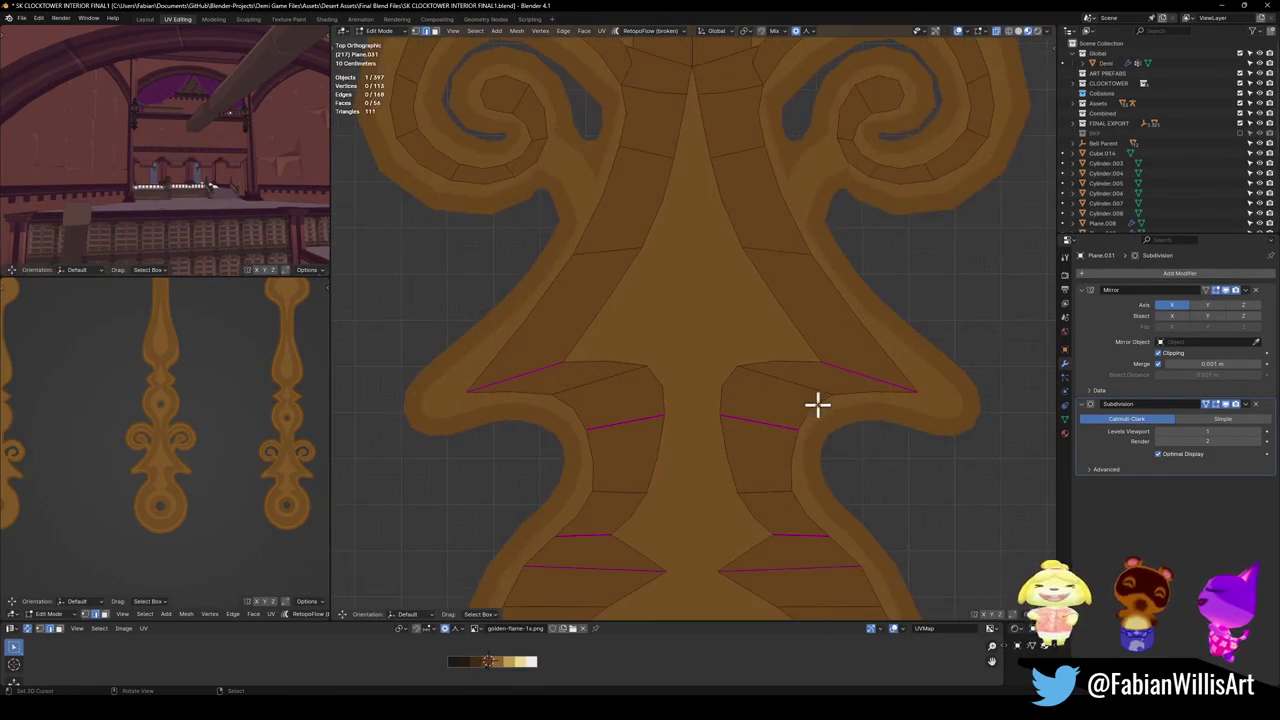
# Move two mirrored flare vertex pairs, the last by 0.043 m X and 0.076 m Y.
pyautogui.click(808, 362)
pyautogui.press('g')
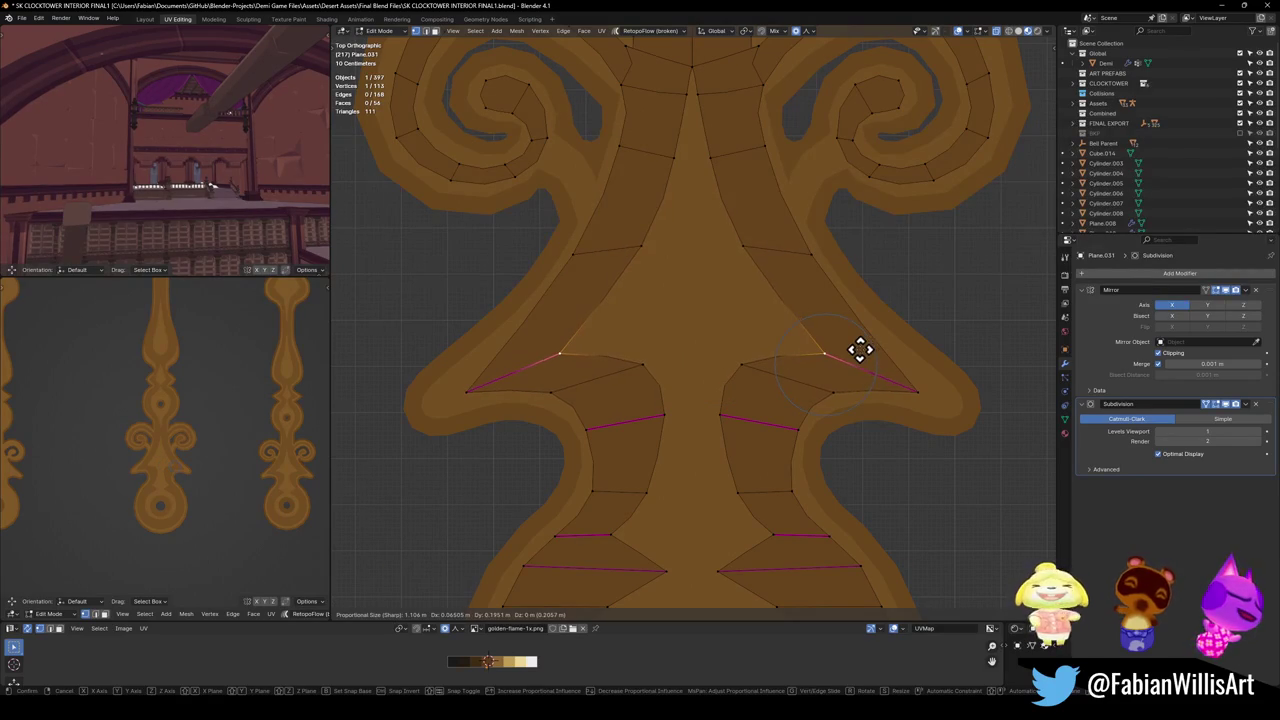
pyautogui.click(855, 401)
pyautogui.click(848, 428)
pyautogui.press('g')
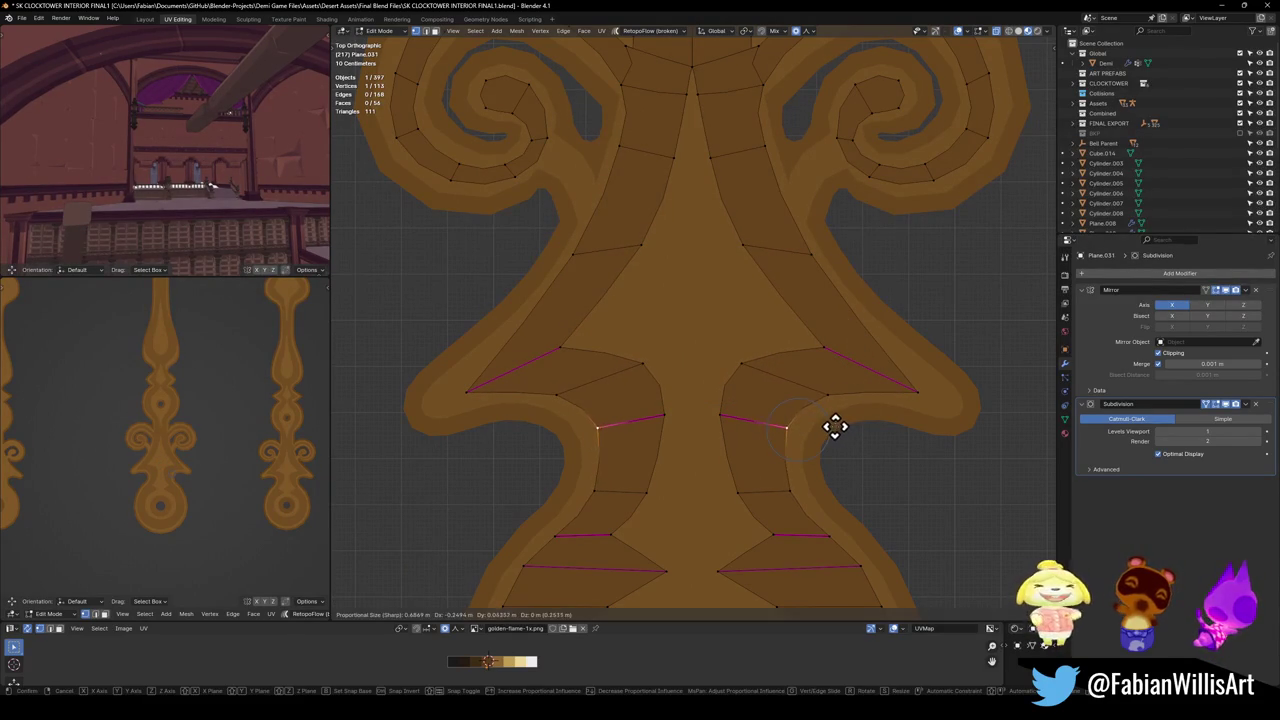
pyautogui.click(838, 425)
pyautogui.click(846, 477)
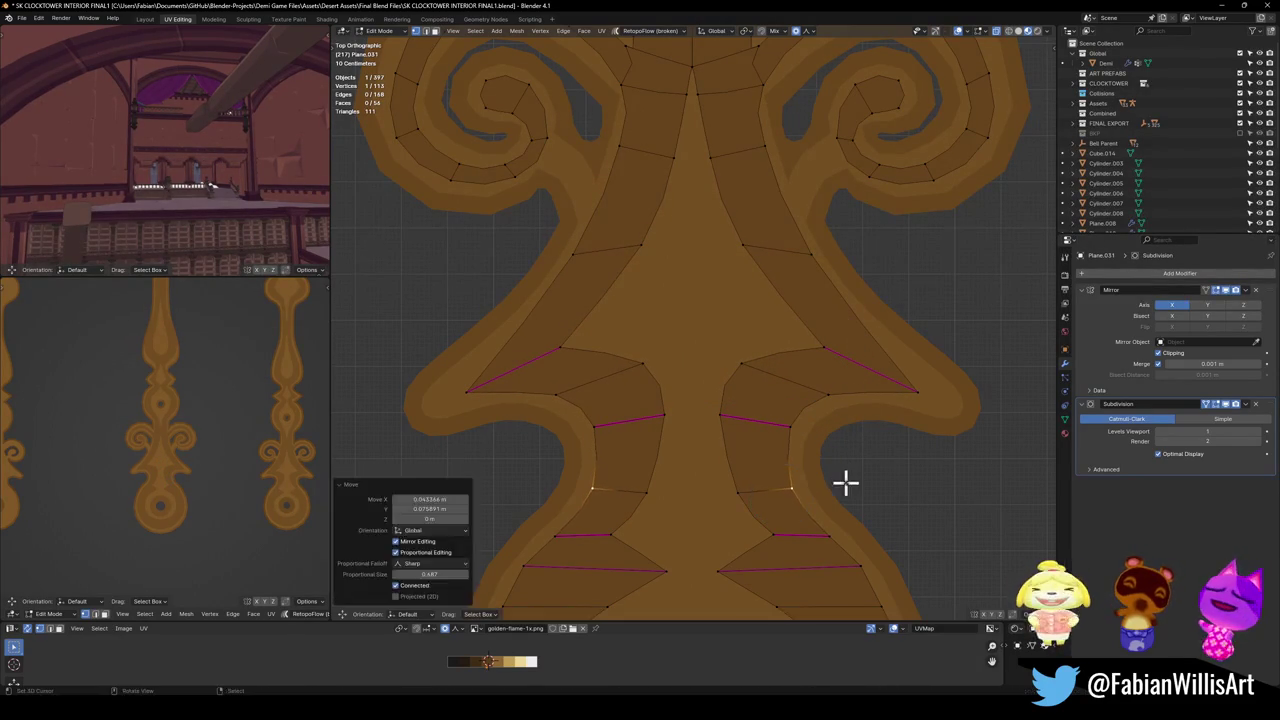
pyautogui.scroll(-4, 846, 477)
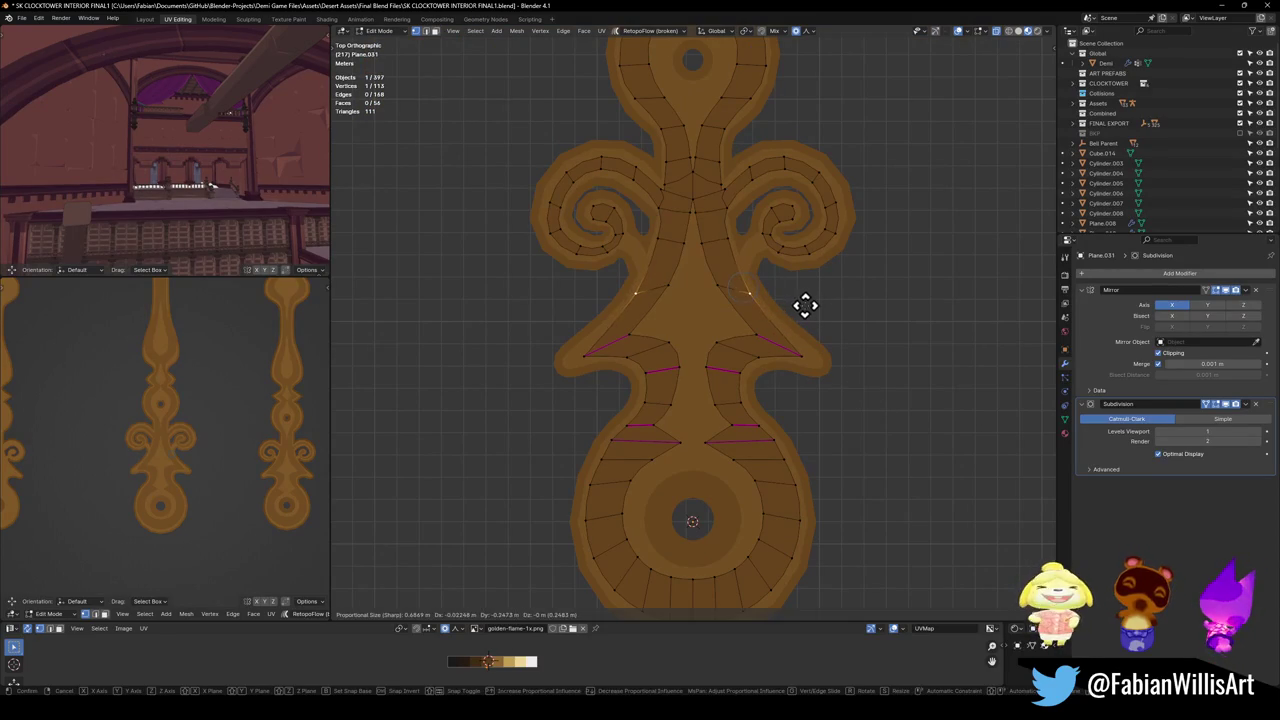
pyautogui.keyDown('shift'); pyautogui.moveTo(760, 297); pyautogui.dragTo(743, 470, button='middle'); pyautogui.keyUp('shift')
pyautogui.keyDown('shift'); pyautogui.scroll(3, 745, 468); pyautogui.keyUp('shift')
pyautogui.scroll(2, 789, 360)
pyautogui.scroll(2, 792, 377)
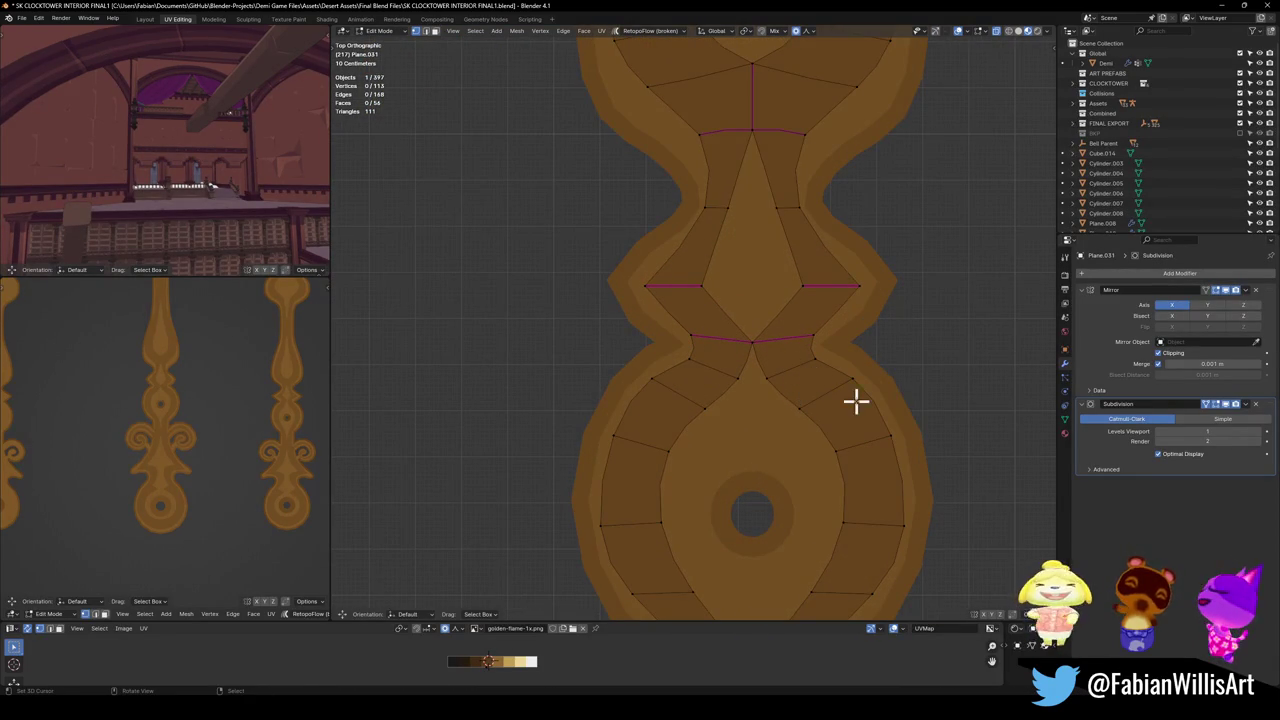
# Lower the edge above the neck along Y, then cancel and undo the follow-up adjustment.
pyautogui.scroll(-2, 766, 320)
pyautogui.keyDown('shift'); pyautogui.moveTo(766, 320); pyautogui.dragTo(758, 420, button='middle'); pyautogui.keyUp('shift')
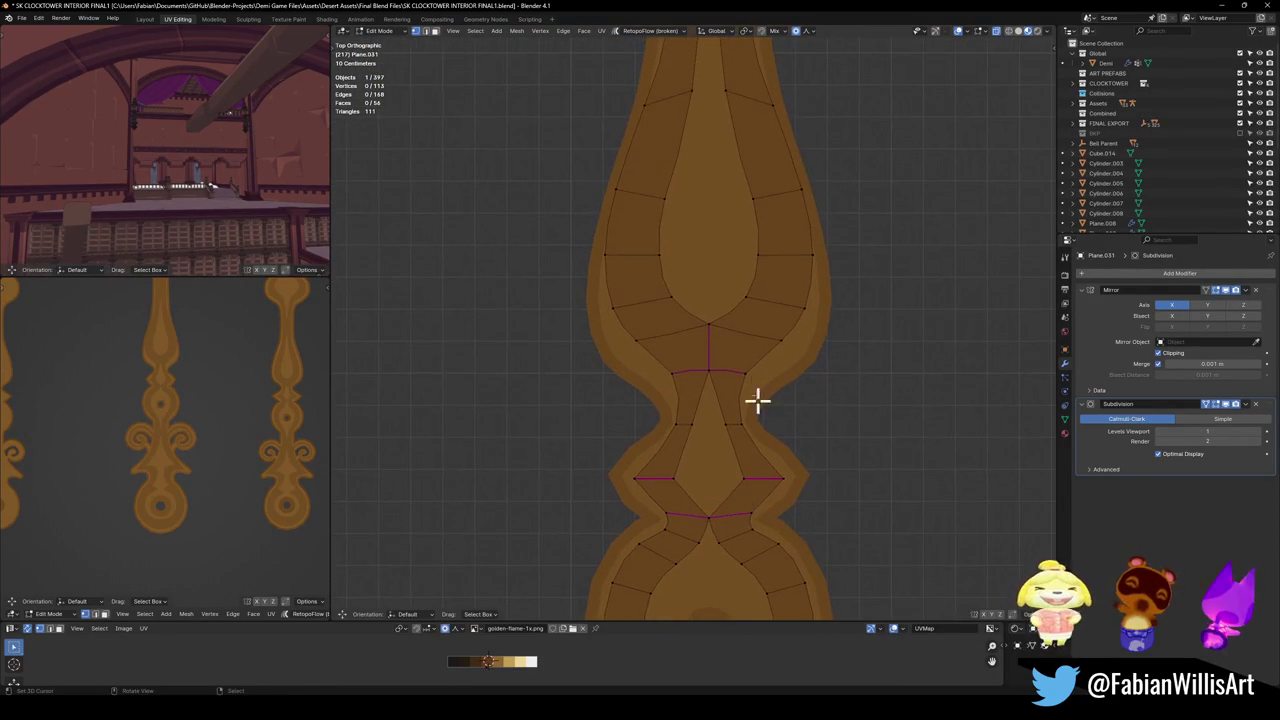
pyautogui.click(740, 378)
pyautogui.press('g')
pyautogui.press('y')
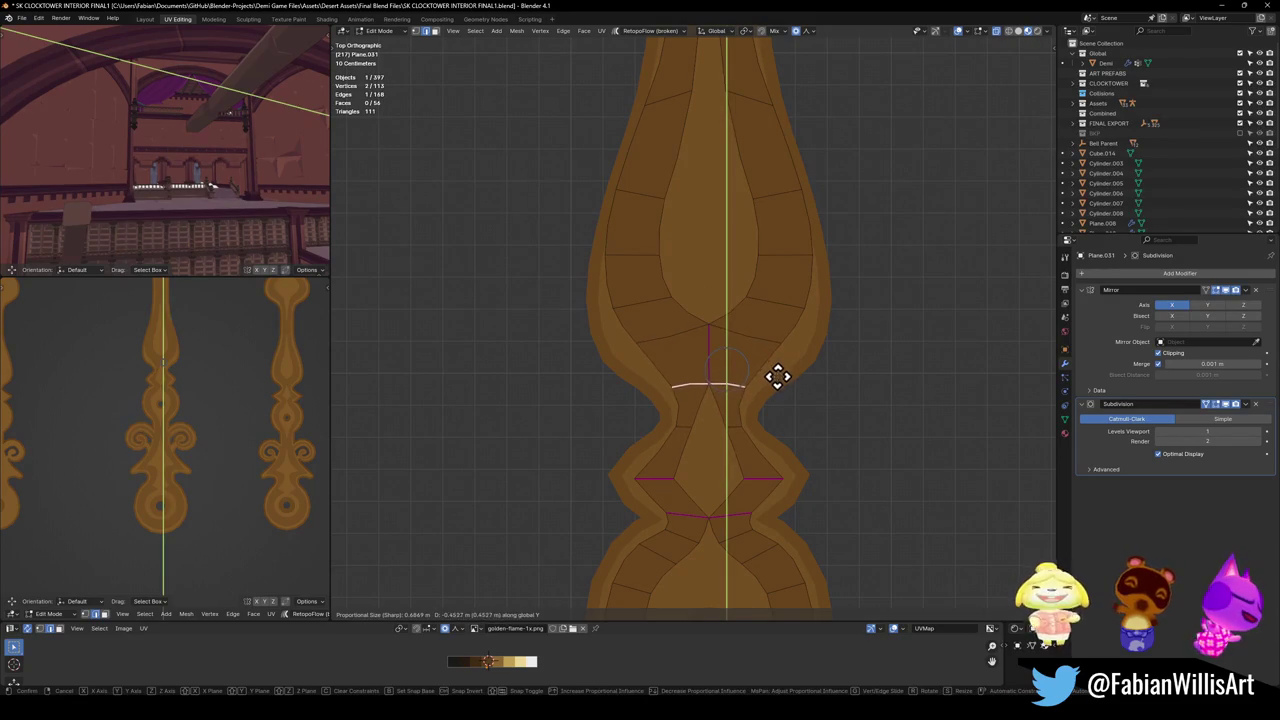
pyautogui.click(779, 374)
pyautogui.press('g')
pyautogui.press('y')
pyautogui.press('Escape')
pyautogui.hotkey('ctrl', 'z')
# Narrow the upper bulb by shifting its edge sideways along X.
pyautogui.click(789, 303)
pyautogui.press('g')
pyautogui.press('y')
pyautogui.press('Escape')
pyautogui.click(789, 259)
pyautogui.press('g')
pyautogui.press('y')
pyautogui.press('Escape')
pyautogui.keyDown('shift'); pyautogui.moveTo(791, 266); pyautogui.dragTo(783, 377, button='middle'); pyautogui.keyUp('shift')
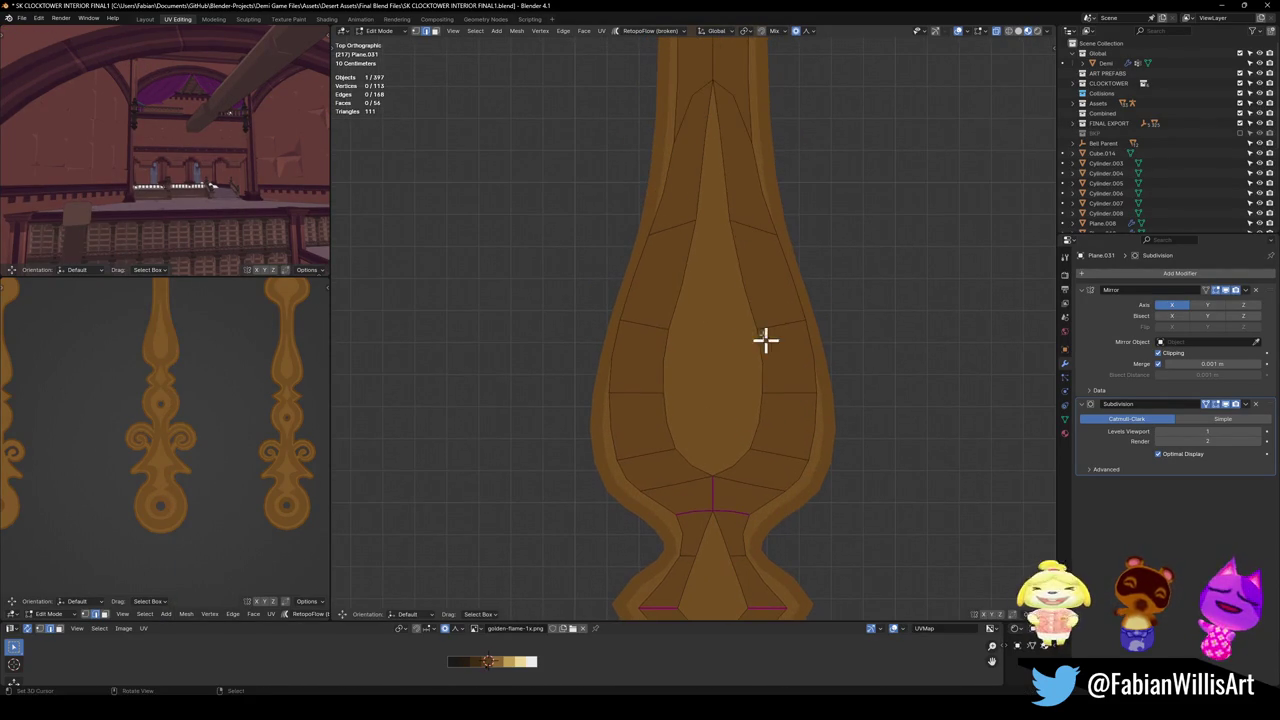
pyautogui.press('x')
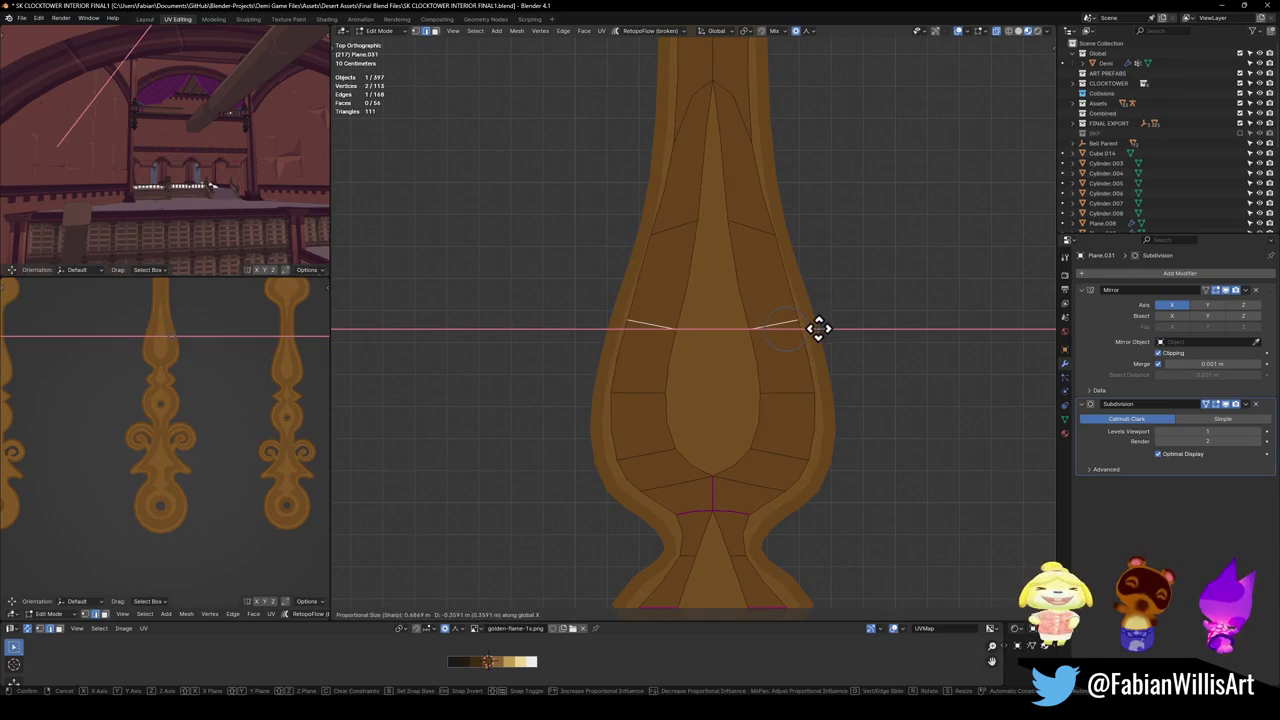
pyautogui.click(811, 329)
# Select the face loop by shortest path and start moving it up along Y.
pyautogui.keyDown('shift'); pyautogui.scroll(5, 763, 294); pyautogui.keyUp('shift')
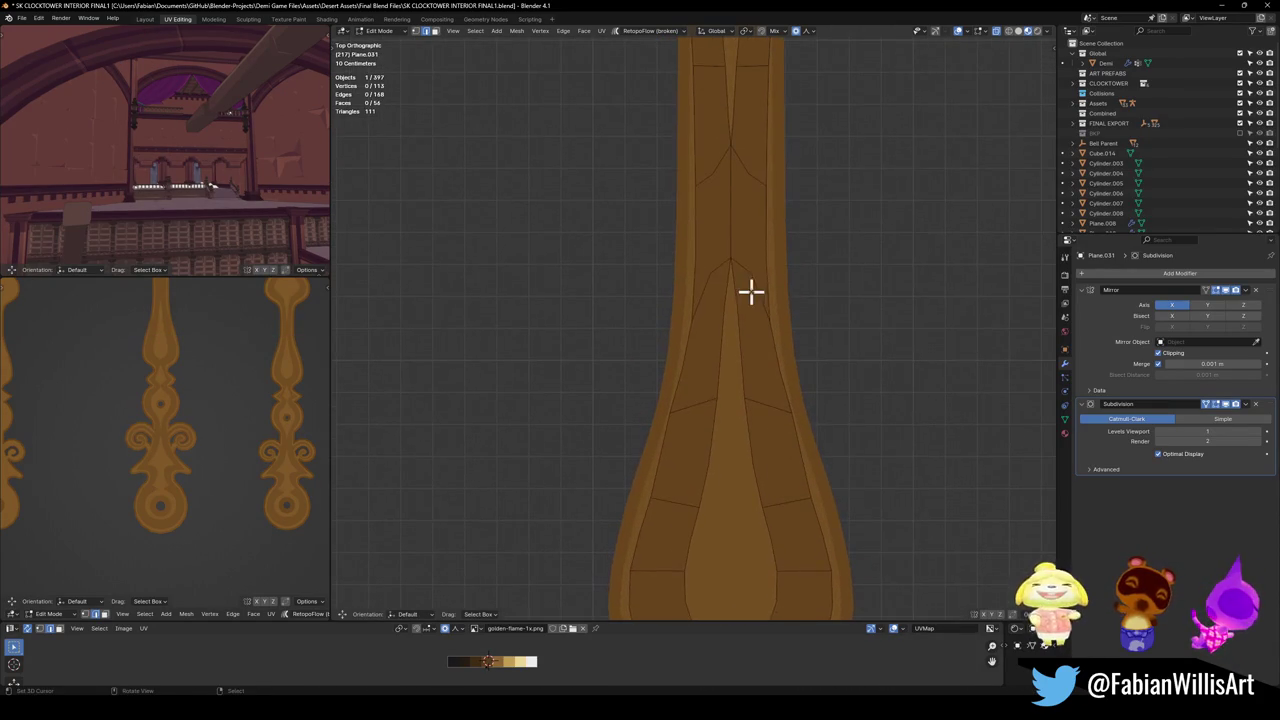
pyautogui.click(755, 295)
pyautogui.scroll(-3, 758, 330)
pyautogui.keyDown('shift'); pyautogui.scroll(3, 757, 371); pyautogui.keyUp('shift')
pyautogui.keyDown('shift'); pyautogui.scroll(3, 751, 323); pyautogui.keyUp('shift')
pyautogui.press('3')
pyautogui.click(748, 374)
pyautogui.keyDown('ctrl'); pyautogui.click(709, 243); pyautogui.keyUp('ctrl')
pyautogui.scroll(-2, 745, 300)
pyautogui.press('g')
pyautogui.press('y')
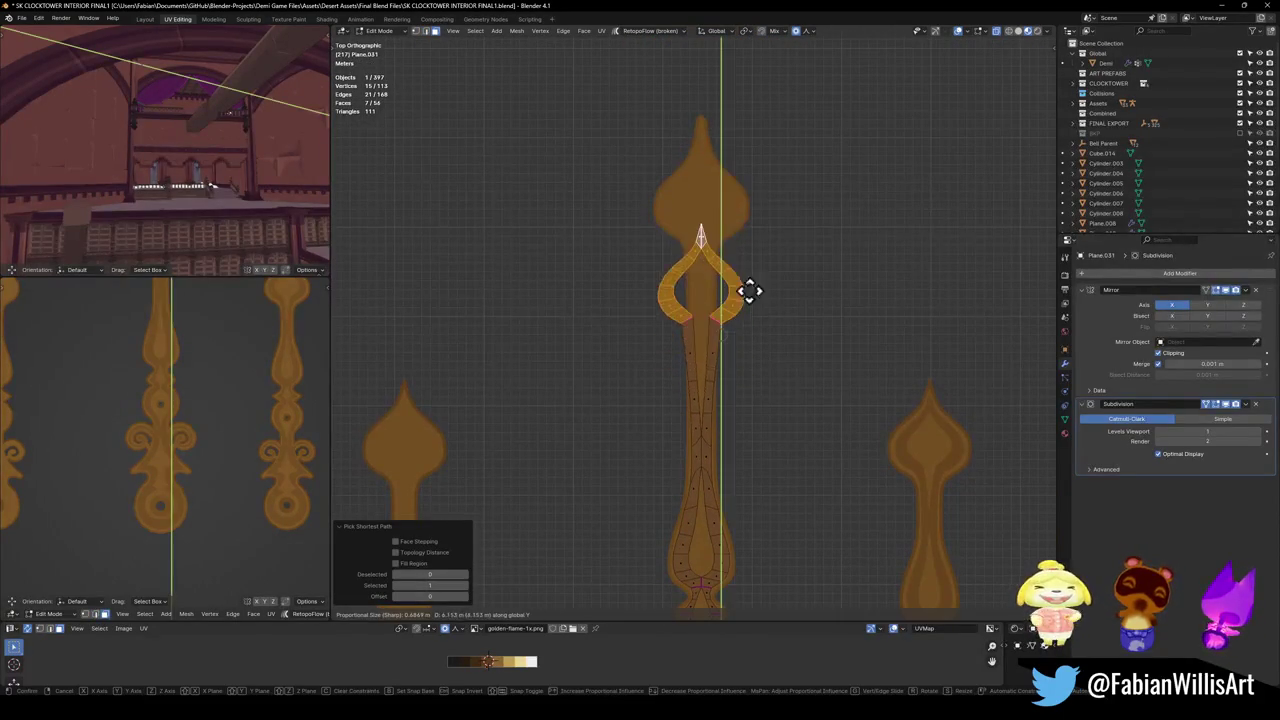
# Confirm the loop move, then raise two adjacent stem faces along Y.
pyautogui.click(747, 214)
pyautogui.scroll(2, 747, 214)
pyautogui.press('2')
pyautogui.click(712, 384)
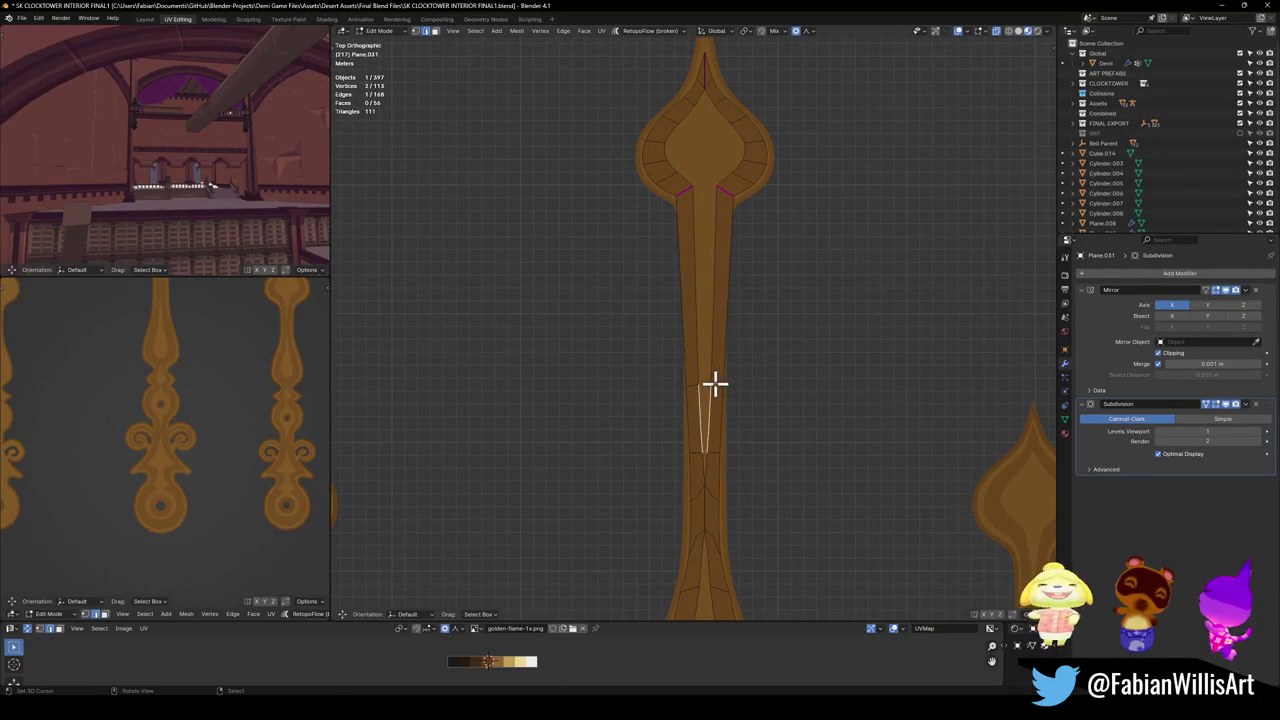
pyautogui.press('3')
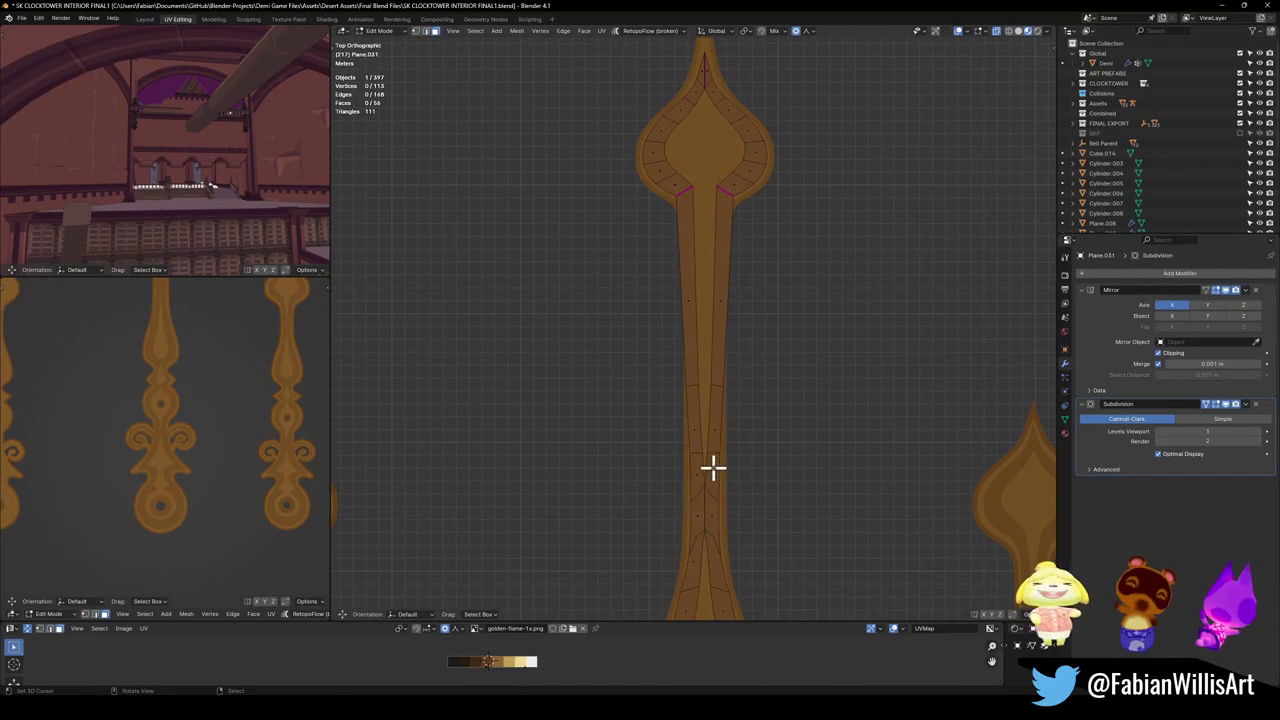
pyautogui.click(711, 468)
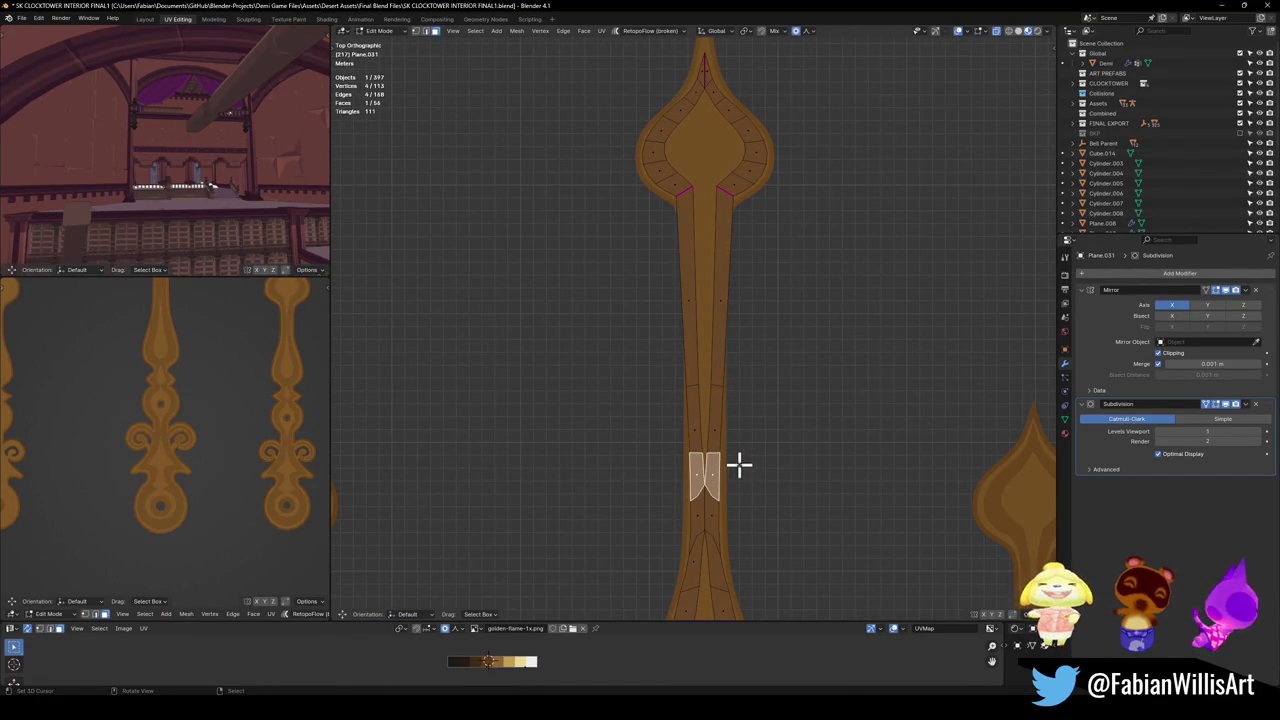
pyautogui.keyDown('shift'); pyautogui.click(712, 405); pyautogui.keyUp('shift')
pyautogui.press('g')
pyautogui.press('y')
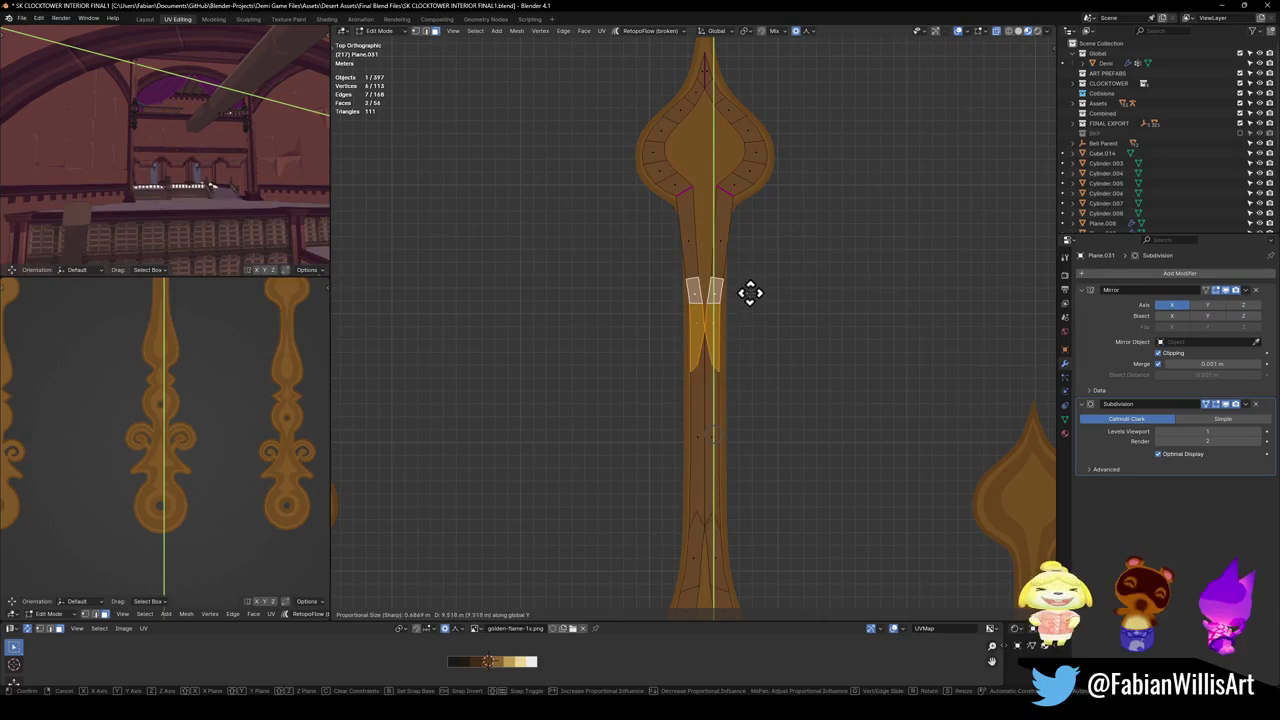
pyautogui.click(749, 266)
pyautogui.hotkey('alt', 'a')
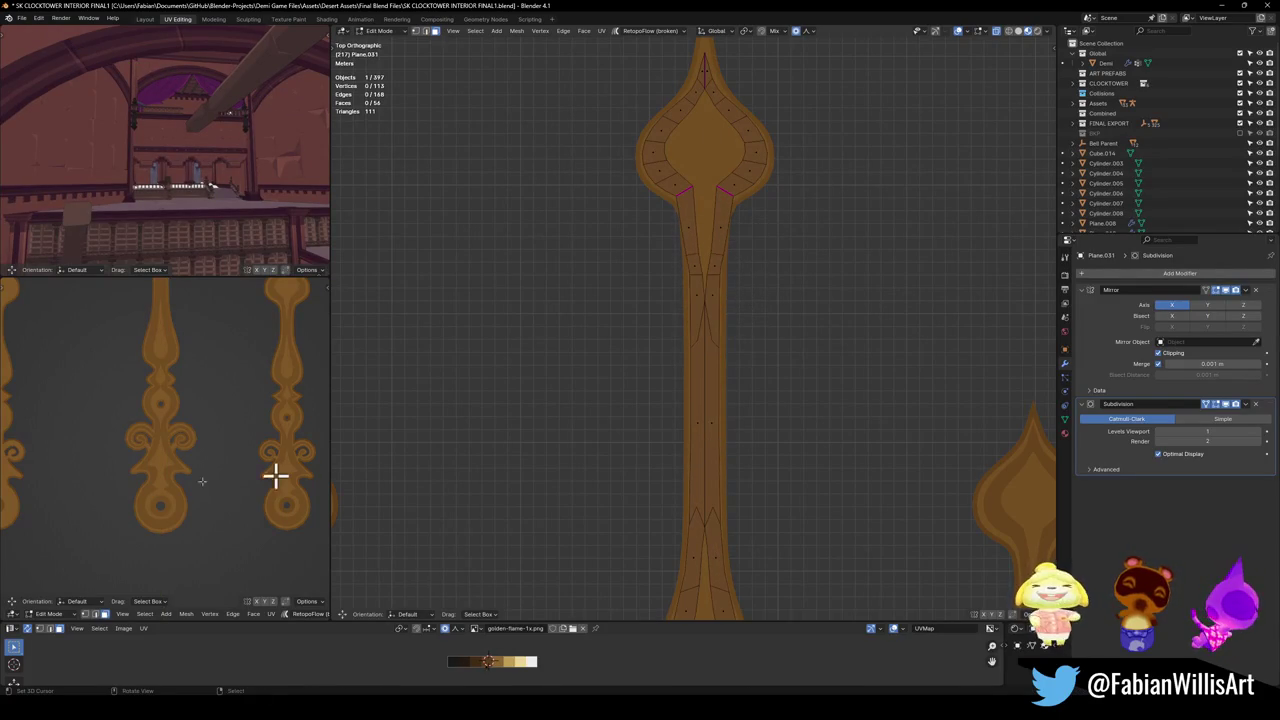
# Save the file with Ctrl+S.
pyautogui.scroll(-2, 209, 455)
pyautogui.scroll(5, 190, 455)
pyautogui.hotkey('ctrl', 's')
# Raise the small edge below the bulb along Y.
pyautogui.scroll(2, 190, 460)
pyautogui.scroll(3, 726, 414)
pyautogui.click(711, 406)
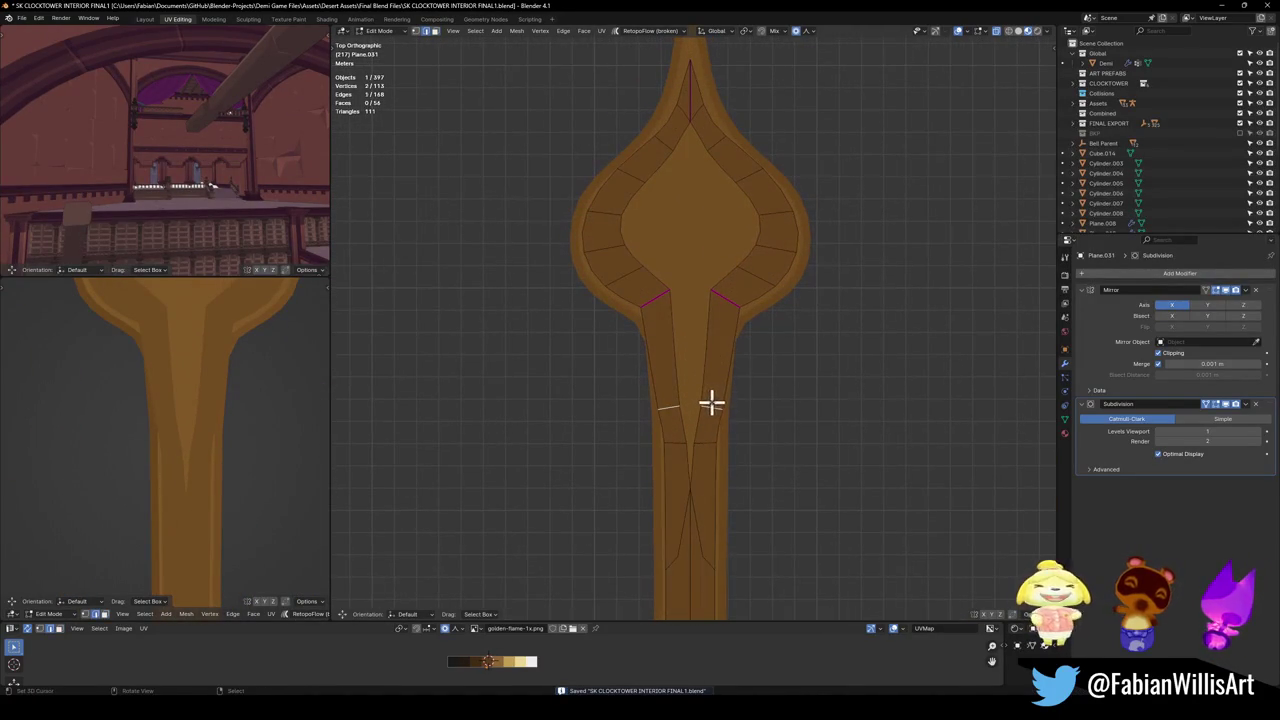
pyautogui.press('g')
pyautogui.press('y')
pyautogui.scroll(5, 737, 354)
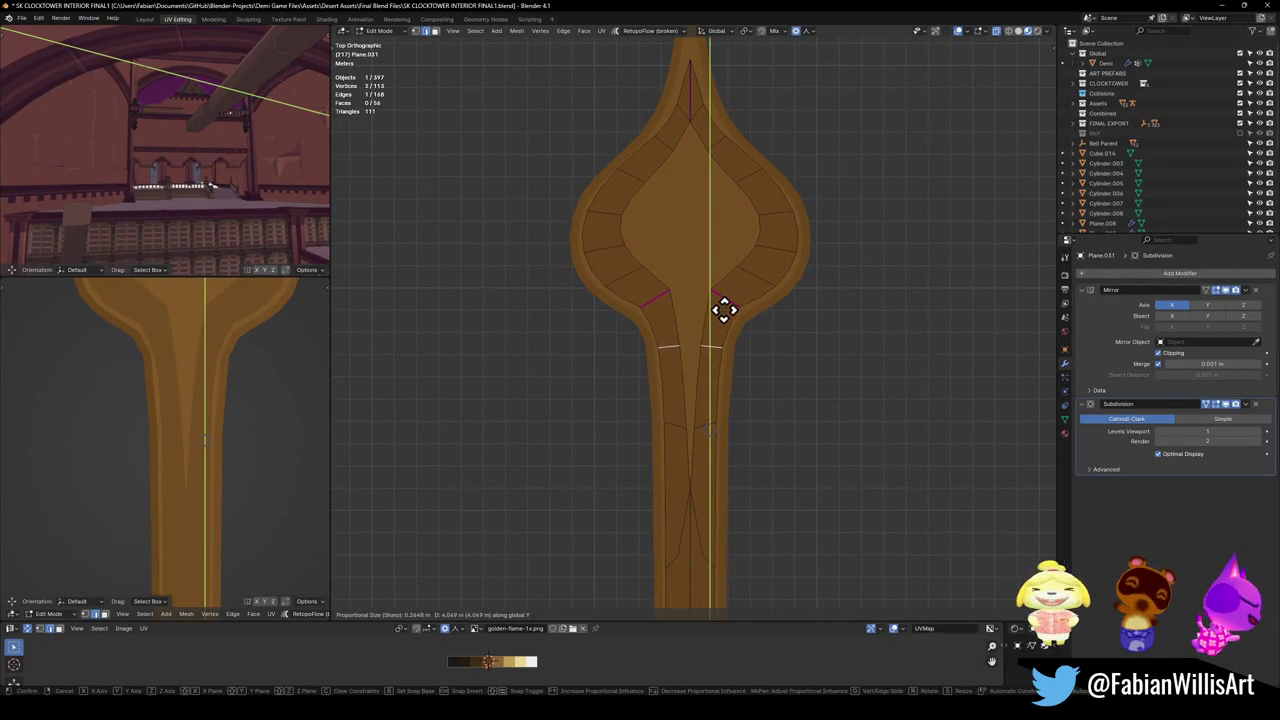
pyautogui.click(723, 297)
pyautogui.click(709, 348)
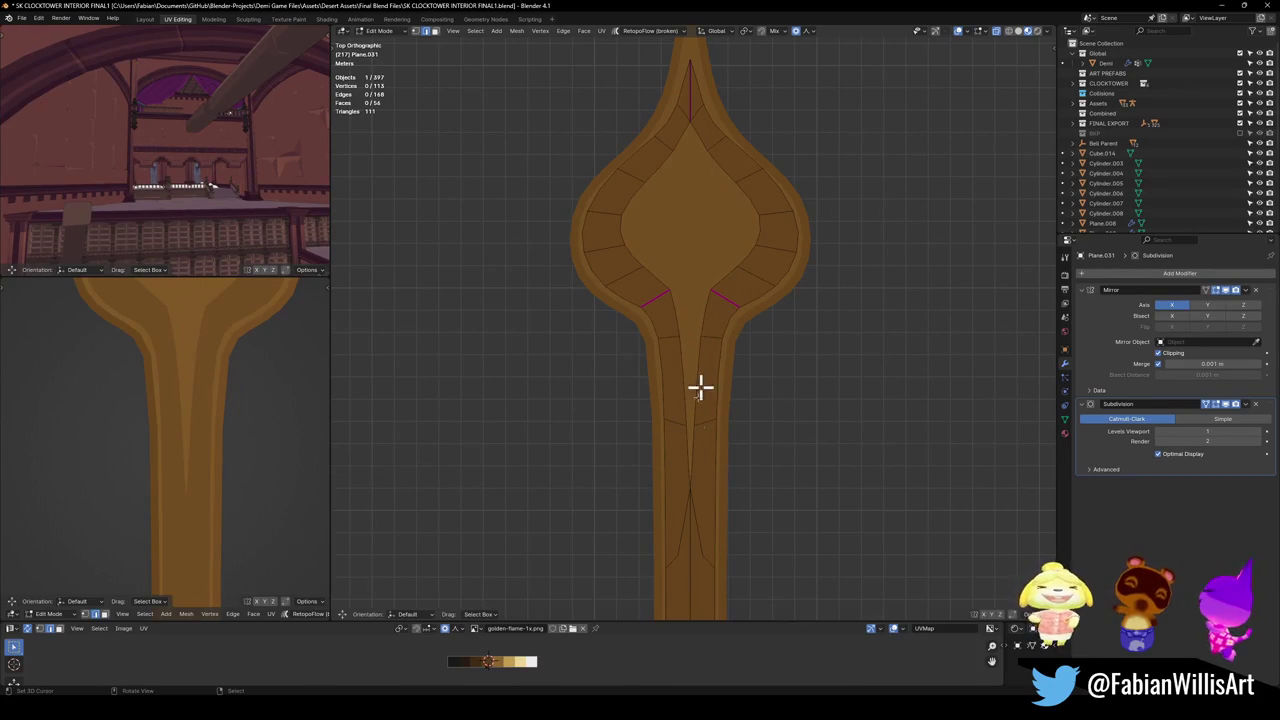
pyautogui.keyDown('shift'); pyautogui.scroll(-3, 729, 380); pyautogui.keyUp('shift')
pyautogui.keyDown('shift'); pyautogui.scroll(-2, 729, 449); pyautogui.keyUp('shift')
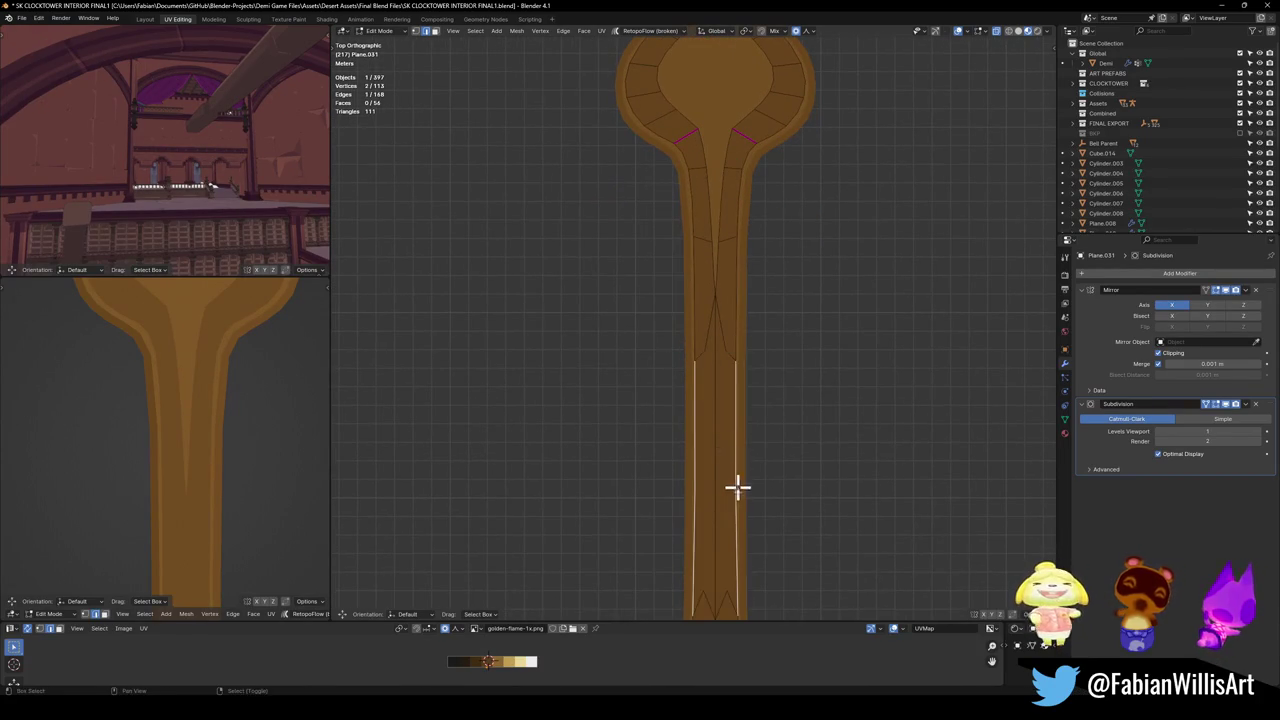
# Cut a lengthwise edge loop down the clock hand's stem, redoing the first attempt.
pyautogui.keyDown('shift'); pyautogui.scroll(-3, 753, 385); pyautogui.keyUp('shift')
pyautogui.hotkey('ctrl', 'r')
pyautogui.click(746, 363)
pyautogui.moveTo(791, 440)
pyautogui.keyDown('shift'); pyautogui.mouseDown(button='middle')
pyautogui.moveTo(757, 486)
pyautogui.moveTo(710, 457)
pyautogui.mouseUp(button='middle'); pyautogui.keyUp('shift')
pyautogui.hotkey('ctrl', 'z')
pyautogui.keyDown('shift'); pyautogui.scroll(5, 710, 350); pyautogui.keyUp('shift')
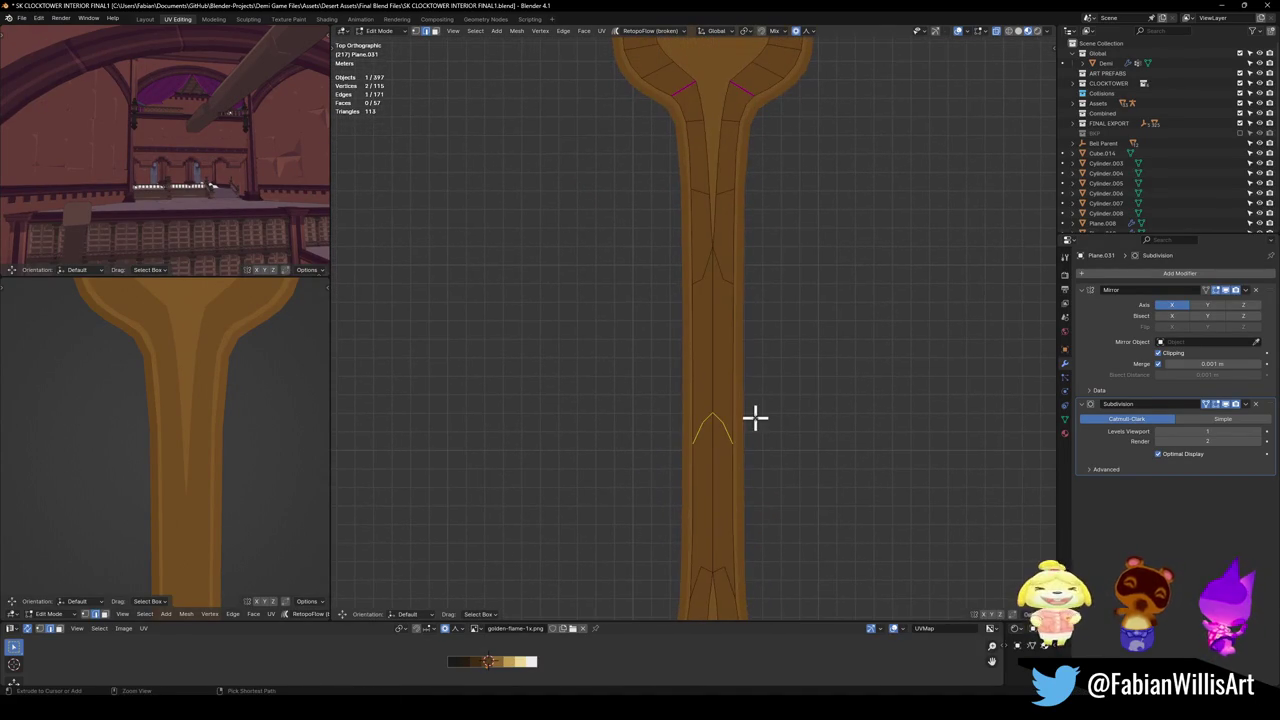
pyautogui.hotkey('ctrl', 'r')
pyautogui.click(717, 385)
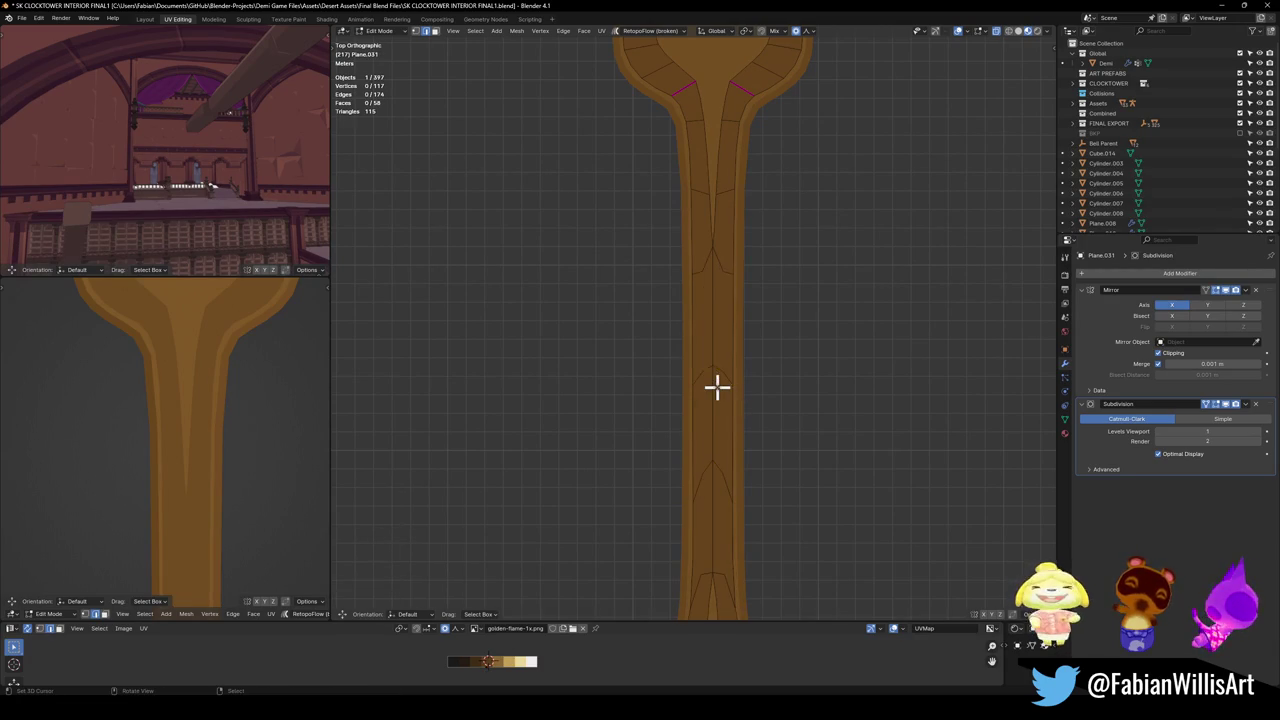
# Vertex-slide one stem vertex, then edge-slide a pair of stem vertices along the stem.
pyautogui.click(735, 250)
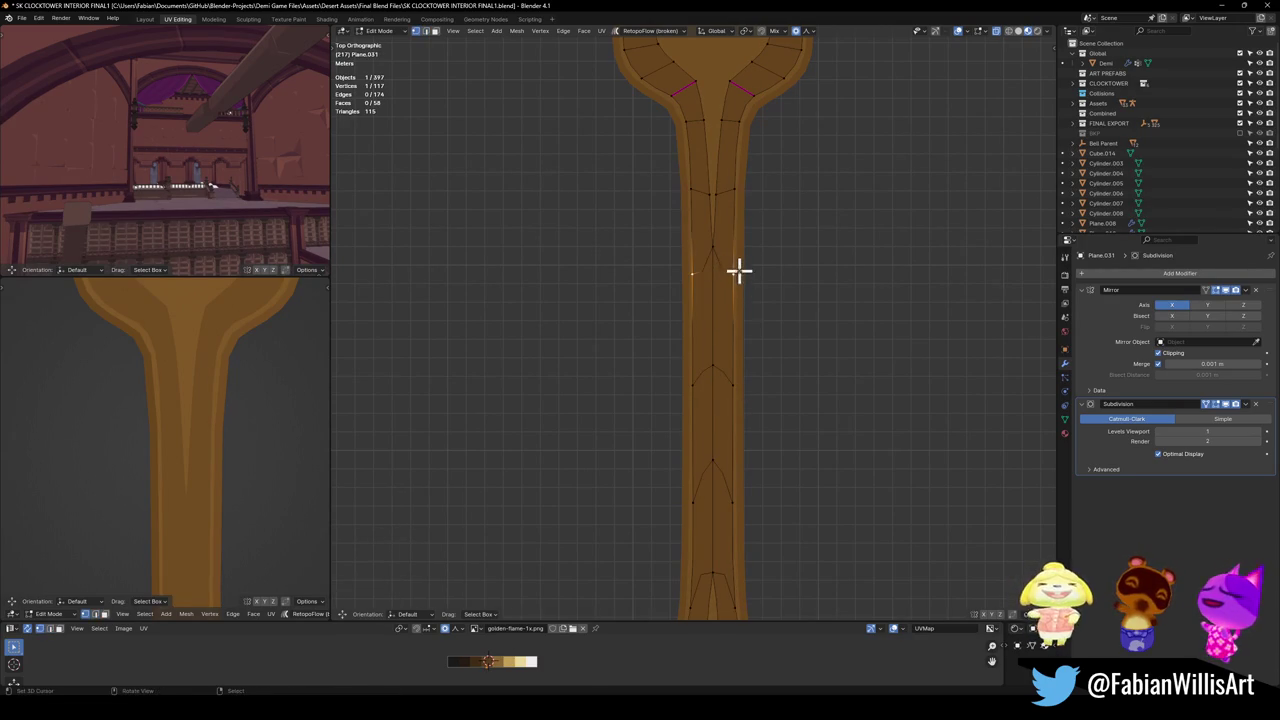
pyautogui.press('g')
pyautogui.press('g')
pyautogui.click(775, 284)
pyautogui.scroll(3, 737, 311)
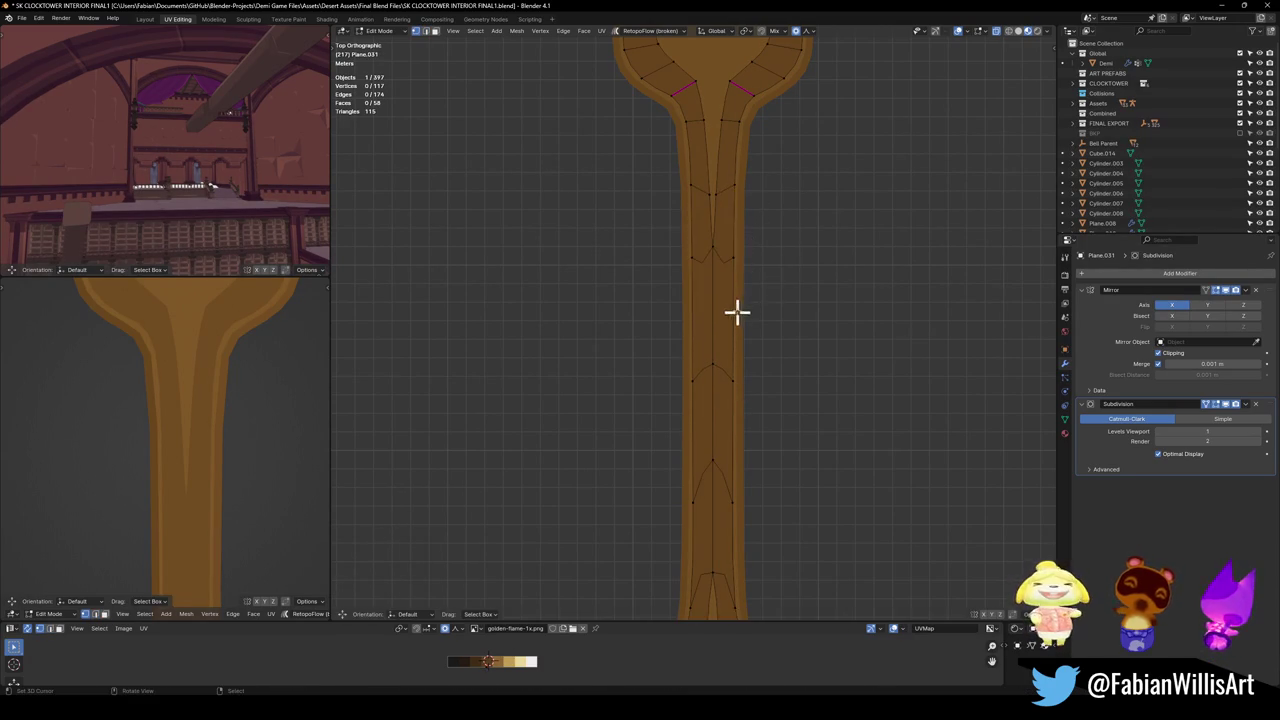
pyautogui.keyDown('ctrl'); pyautogui.scroll(-3, 737, 311); pyautogui.keyUp('ctrl')
pyautogui.keyDown('ctrl'); pyautogui.scroll(4, 740, 320); pyautogui.keyUp('ctrl')
pyautogui.click(762, 358)
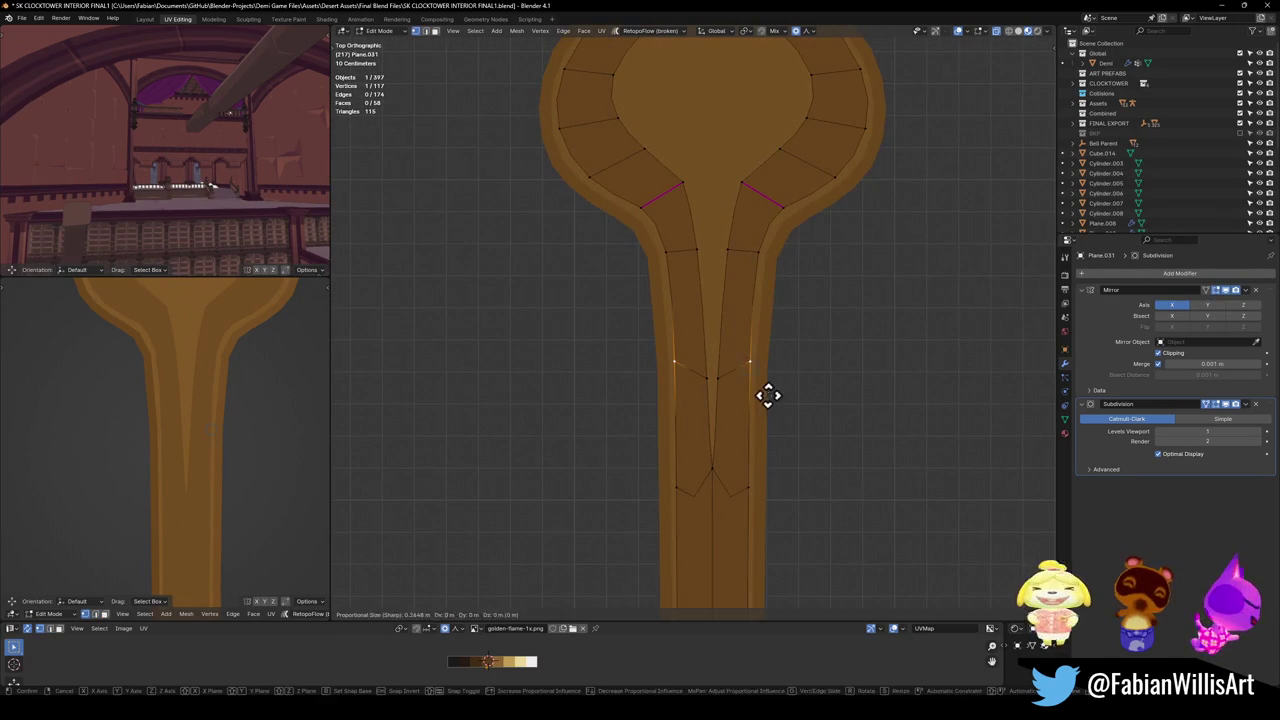
pyautogui.keyDown('shift'); pyautogui.scroll(-3, 766, 398); pyautogui.keyUp('shift')
pyautogui.keyDown('shift'); pyautogui.scroll(-3, 766, 395); pyautogui.keyUp('shift')
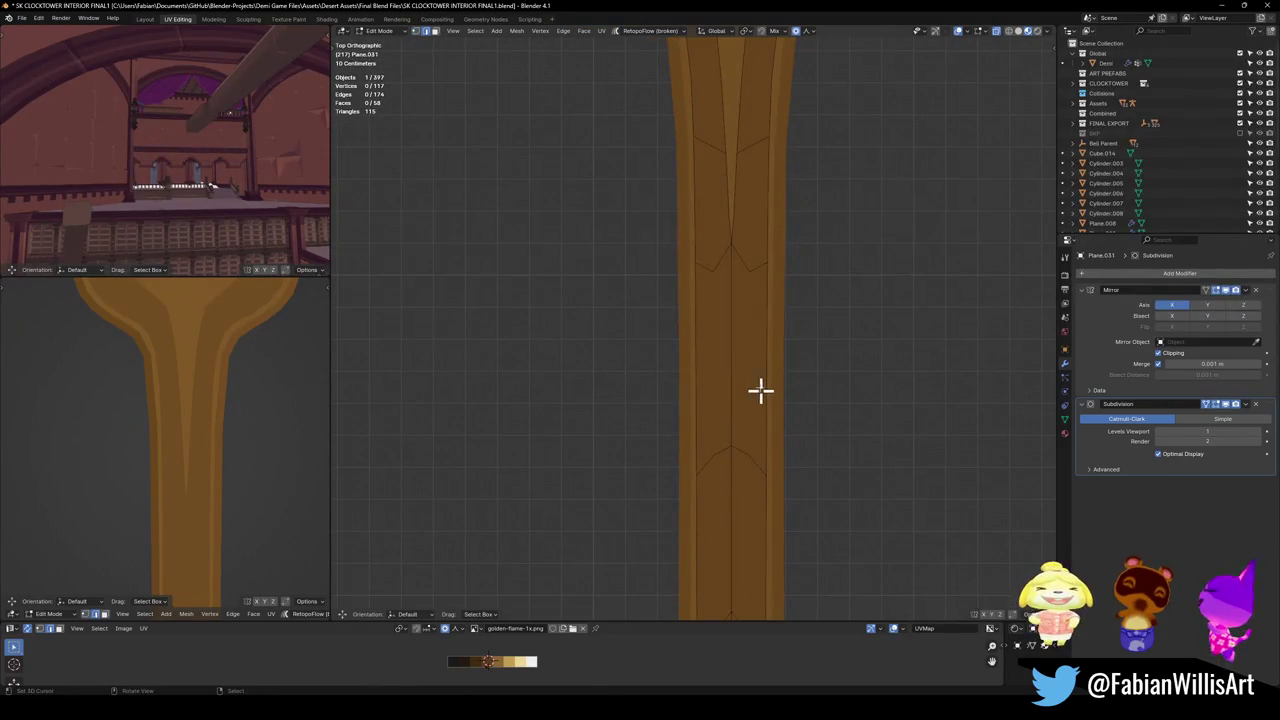
pyautogui.keyDown('shift'); pyautogui.click(763, 403); pyautogui.keyUp('shift')
pyautogui.press('g')
pyautogui.press('g')
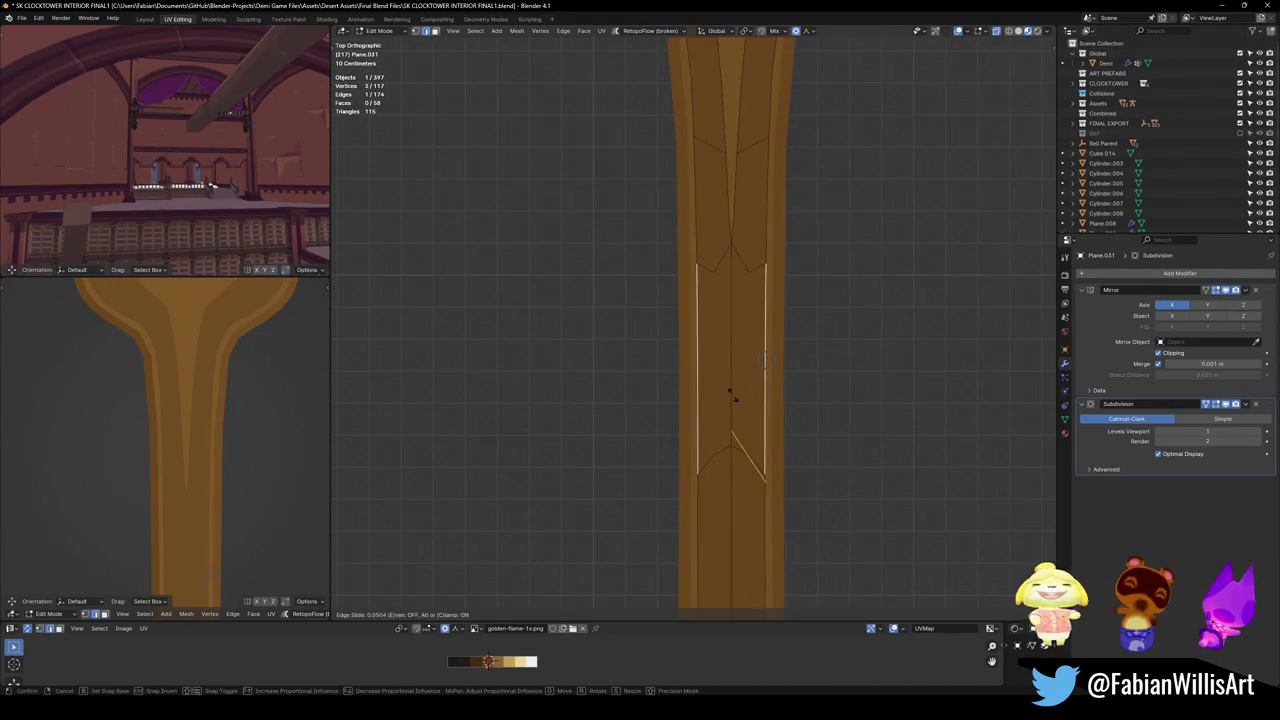
pyautogui.click(710, 392)
# Vertex-slide two more vertices up their edges on the upper stem.
pyautogui.scroll(-5, 249, 443)
pyautogui.scroll(2, 192, 436)
pyautogui.scroll(2, 192, 436)
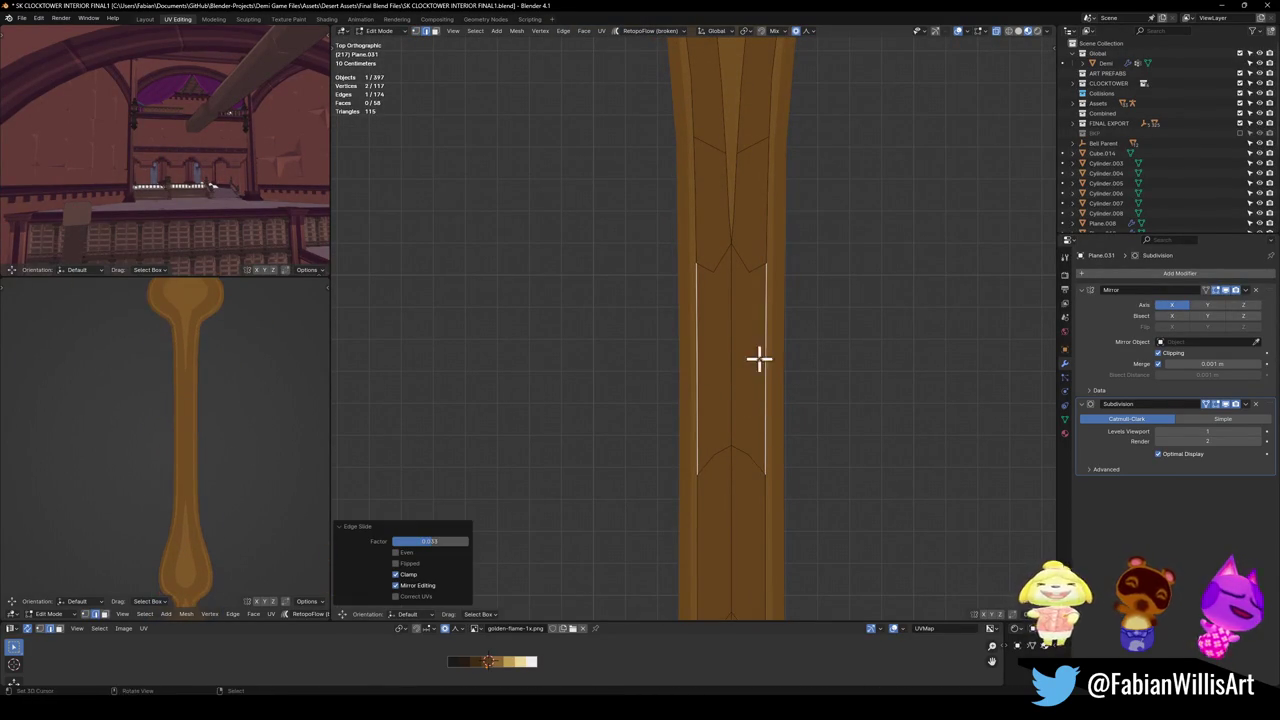
pyautogui.keyDown('shift'); pyautogui.scroll(-3, 730, 430); pyautogui.keyUp('shift')
pyautogui.scroll(-4, 700, 480)
pyautogui.scroll(3, 752, 372)
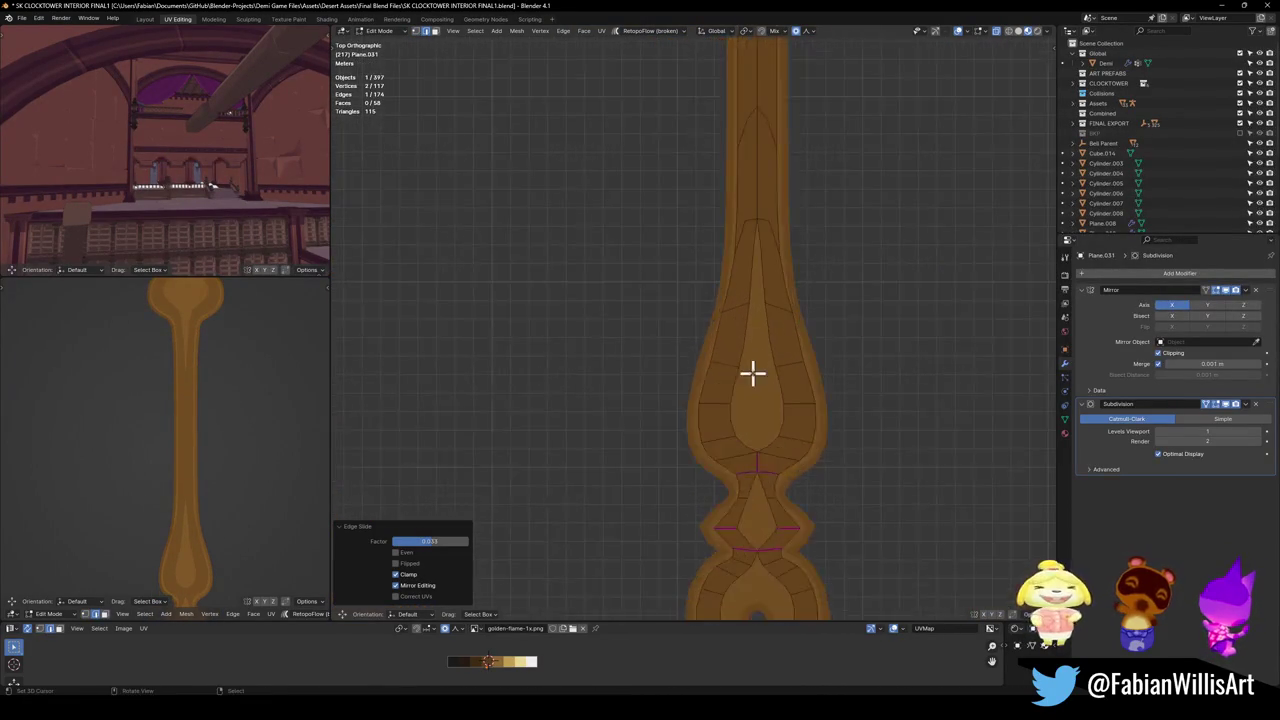
pyautogui.scroll(2, 751, 404)
pyautogui.keyDown('shift'); pyautogui.moveTo(751, 404); pyautogui.dragTo(658, 437, button='middle'); pyautogui.keyUp('shift')
pyautogui.scroll(-5, 674, 208)
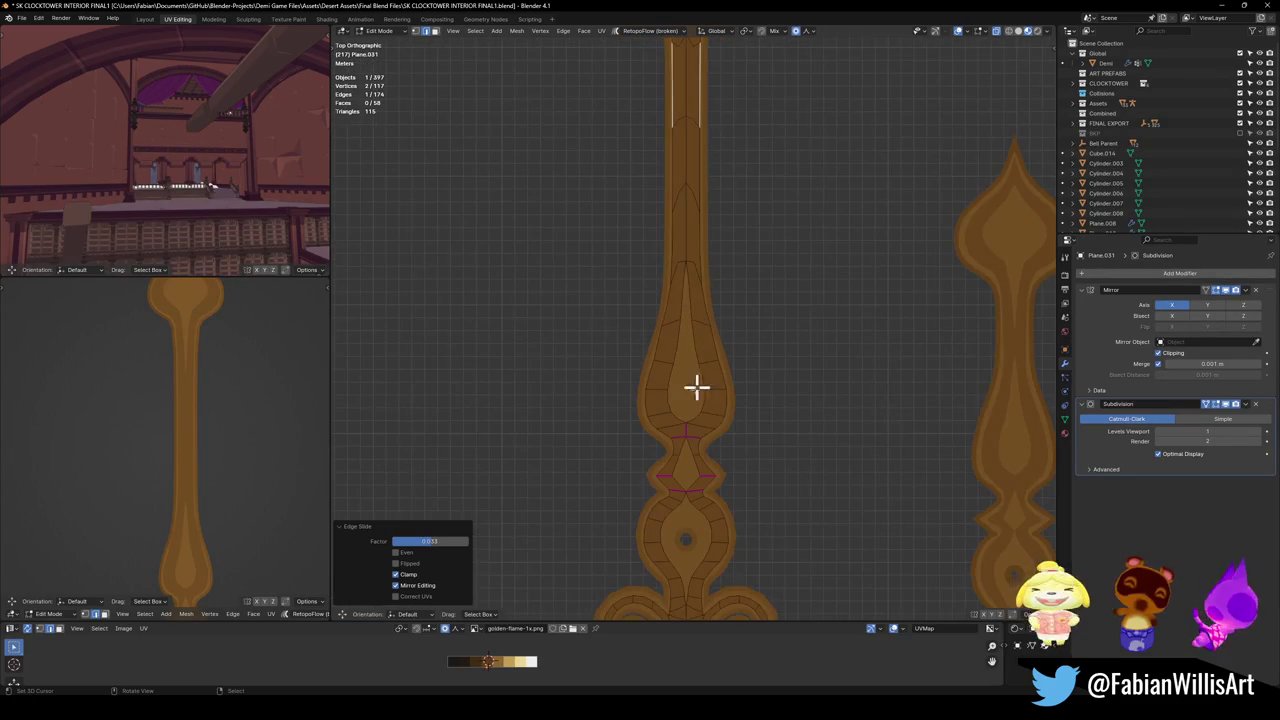
pyautogui.click(698, 283)
pyautogui.scroll(2, 683, 311)
pyautogui.scroll(2, 700, 354)
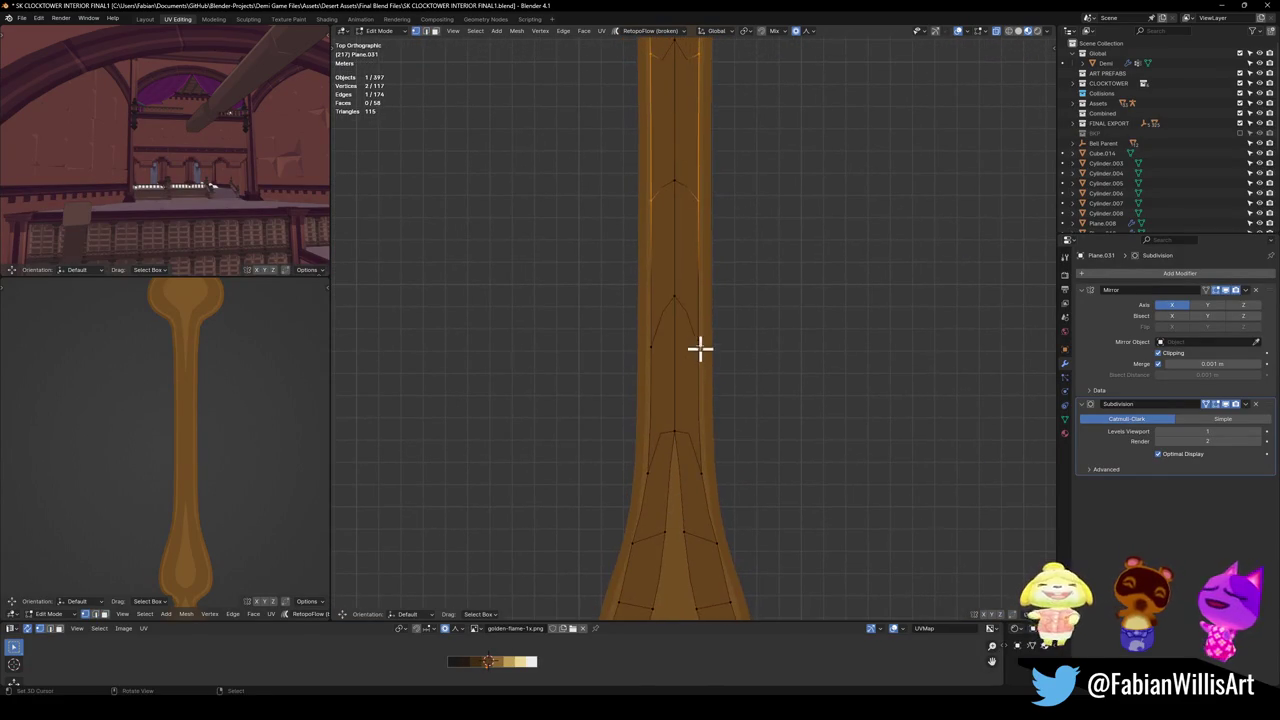
pyautogui.press('g')
pyautogui.press('g')
pyautogui.click(721, 277)
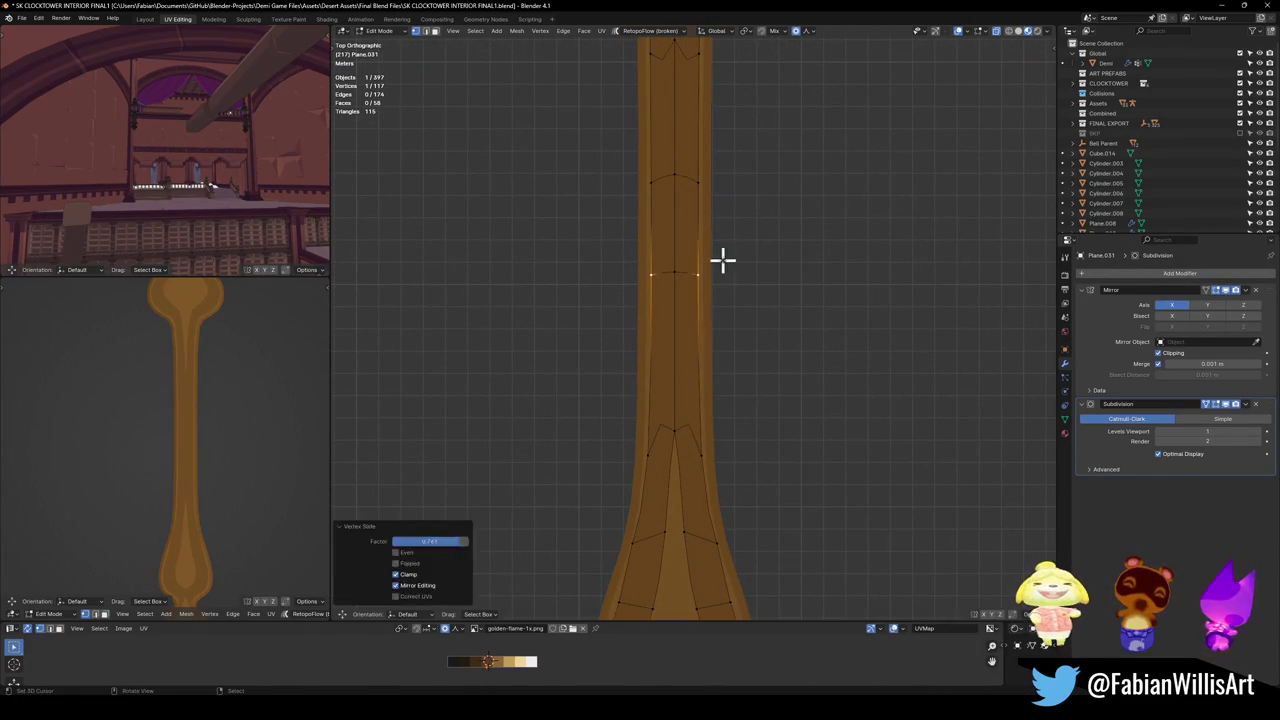
pyautogui.keyDown('shift'); pyautogui.moveTo(723, 260); pyautogui.dragTo(706, 377, button='middle'); pyautogui.keyUp('shift')
pyautogui.click(707, 329)
pyautogui.press('g')
pyautogui.press('g')
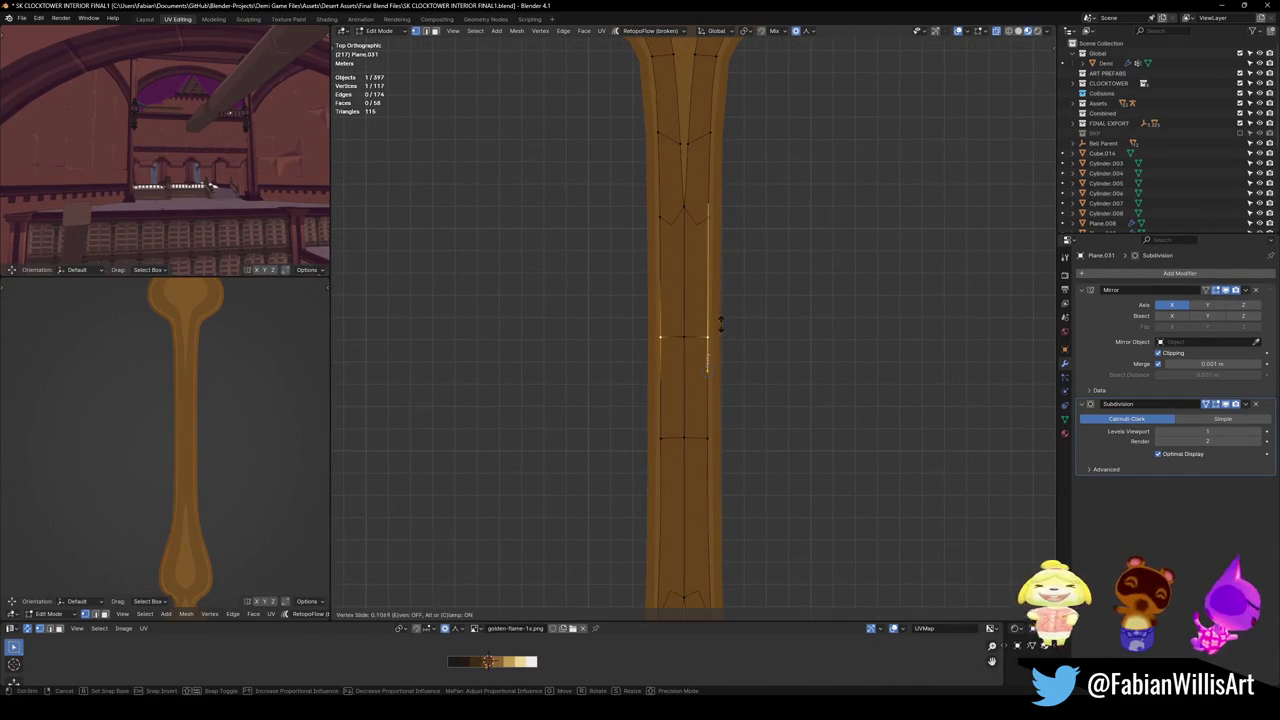
pyautogui.click(720, 322)
# Select the edge on the stem's centre line.
pyautogui.scroll(-3, 706, 331)
pyautogui.scroll(-1, 706, 323)
pyautogui.scroll(-1, 706, 317)
pyautogui.scroll(4, 705, 318)
pyautogui.scroll(-2, 740, 358)
pyautogui.click(698, 412)
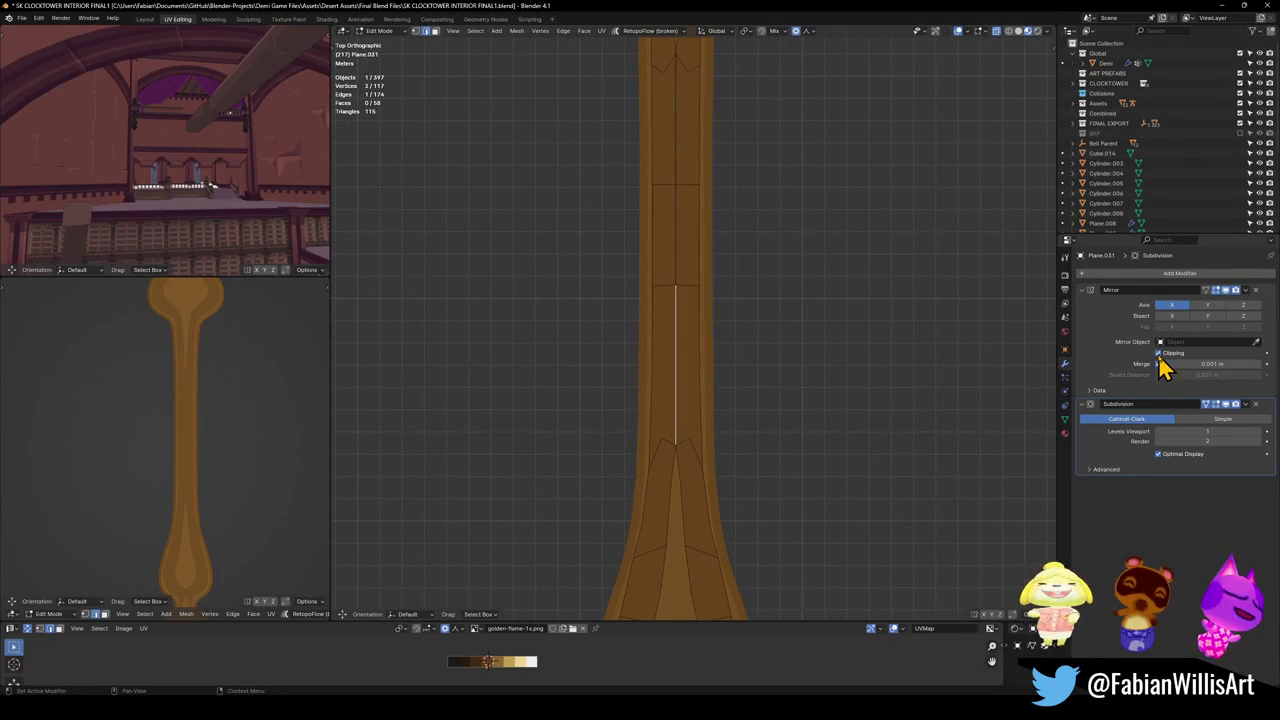
# Cancel an X-constrained move of the centre edge, leaving it at centre.
pyautogui.press('g')
pyautogui.press('x')
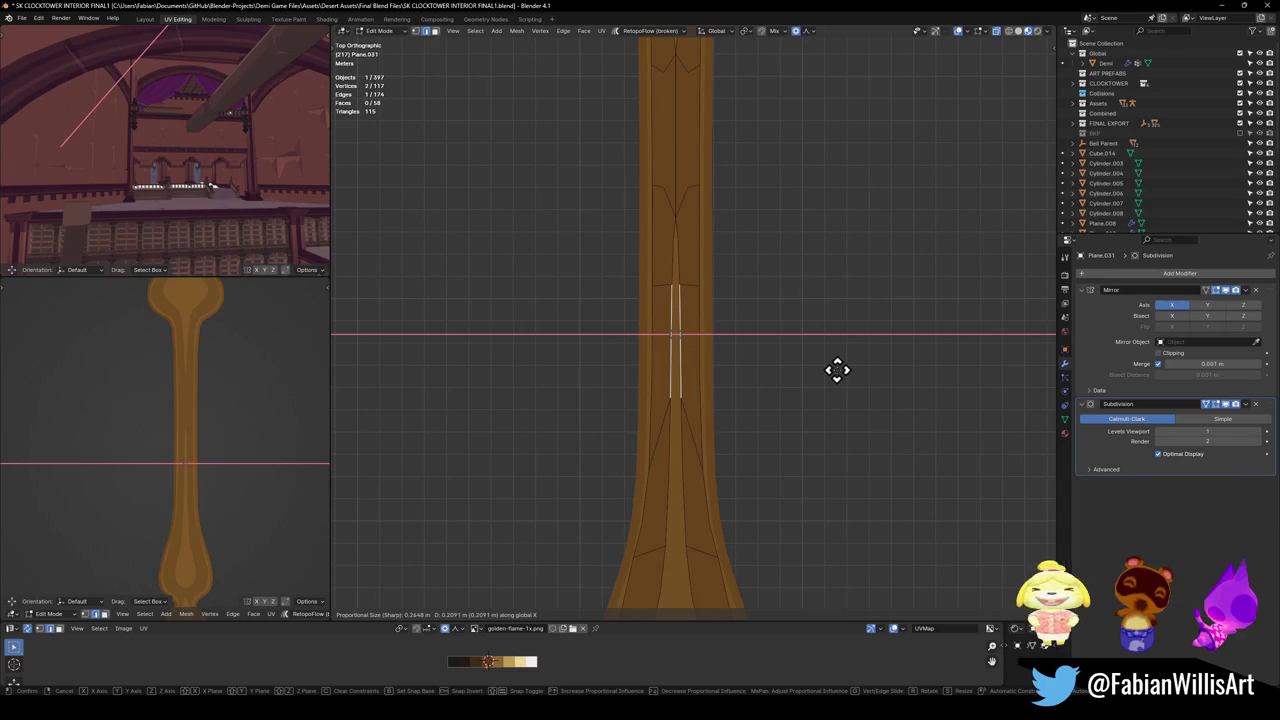
pyautogui.press('Escape')
# Maximize the lower-left view and save the blend file.
pyautogui.scroll(-4, 136, 425)
pyautogui.scroll(4, 260, 414)
pyautogui.scroll(-2, 226, 477)
pyautogui.scroll(-1, 209, 386)
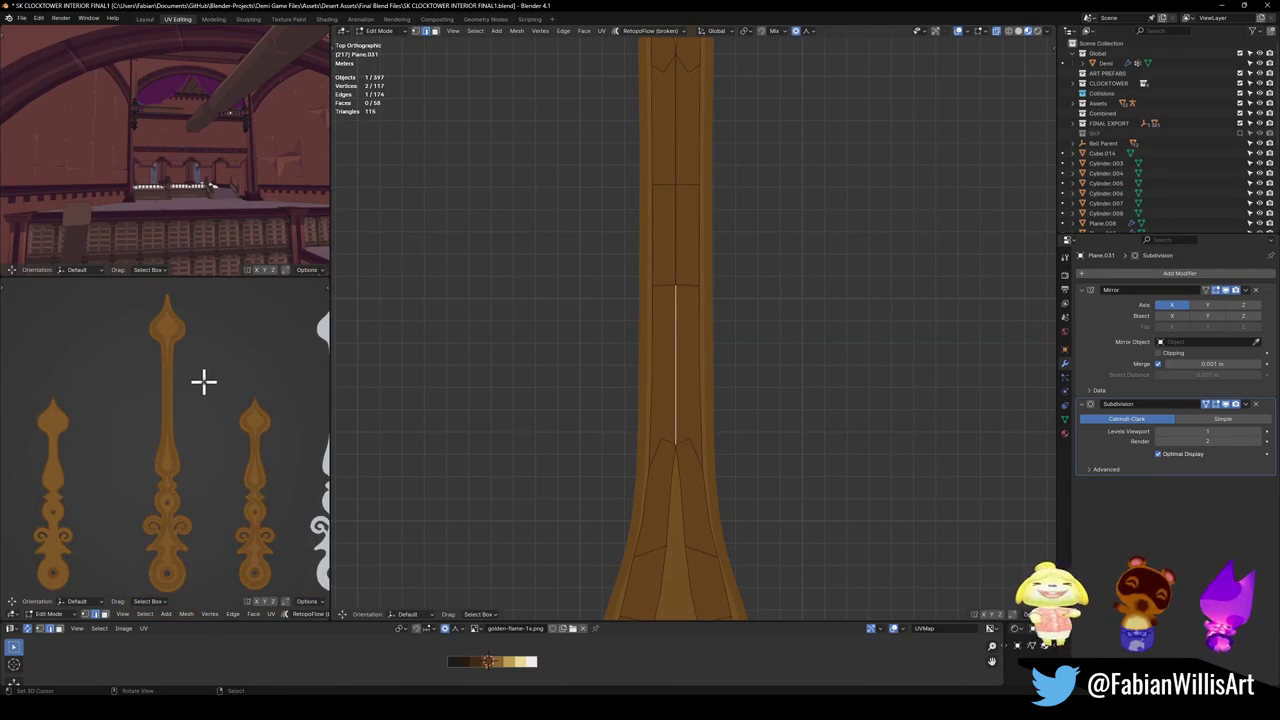
pyautogui.hotkey('ctrl', 'space')
pyautogui.hotkey('ctrl', 'space')
pyautogui.hotkey('ctrl', 's')
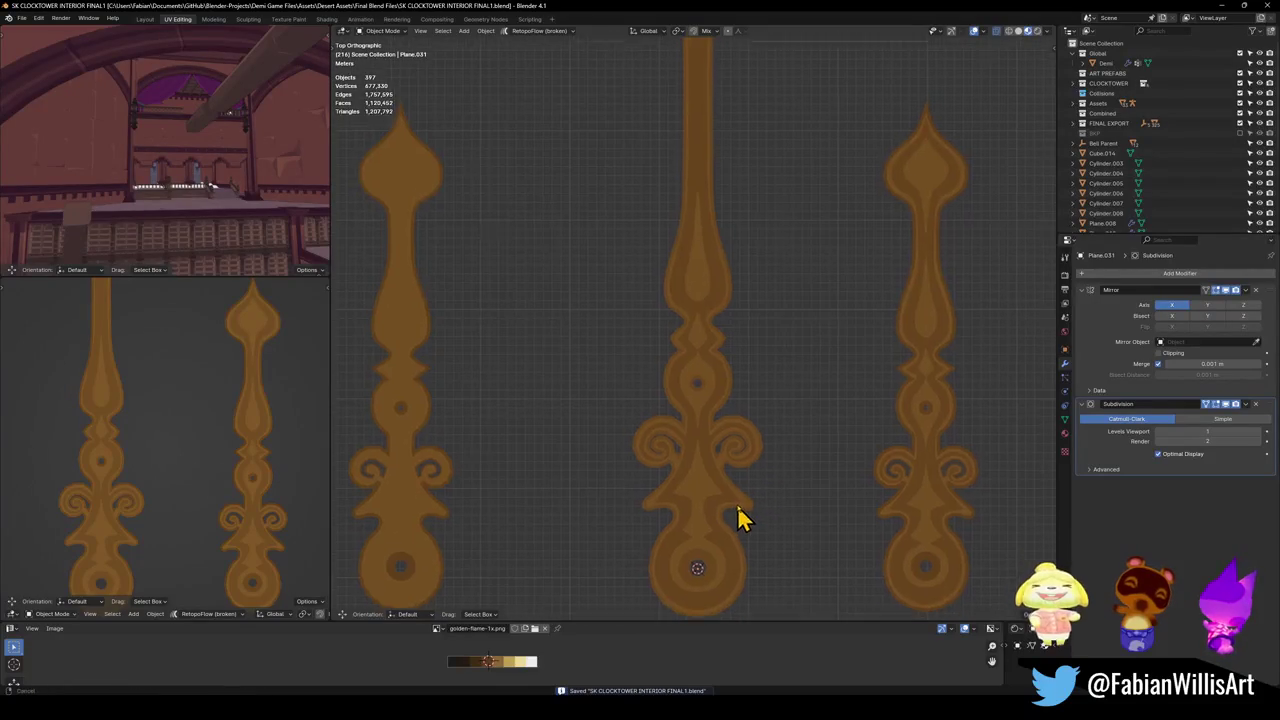
# Zoom in and orbit into a perspective view of the ornate clock hand.
pyautogui.scroll(1, 727, 480)
pyautogui.scroll(2, 719, 430)
pyautogui.scroll(3, 700, 428)
pyautogui.scroll(2, 695, 432)
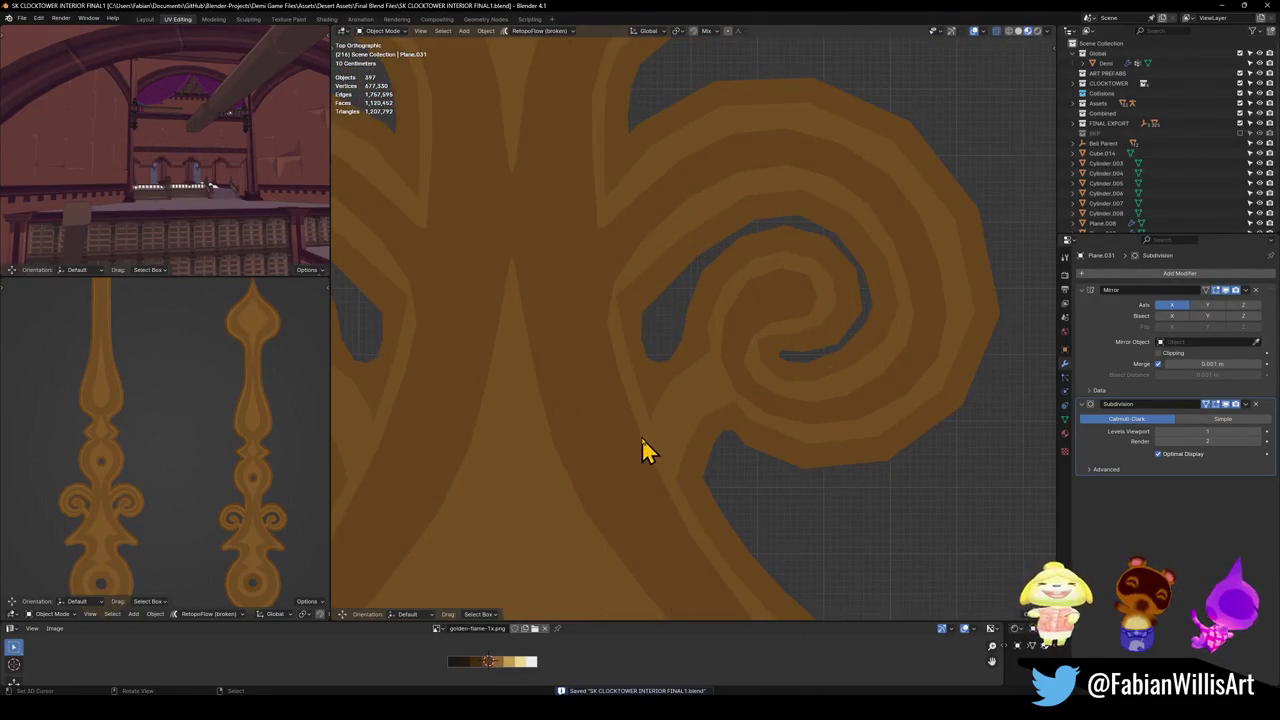
pyautogui.moveTo(646, 469)
pyautogui.mouseDown(button='middle')
pyautogui.moveTo(789, 414)
pyautogui.moveTo(791, 374)
pyautogui.moveTo(680, 403)
pyautogui.moveTo(614, 377)
pyautogui.moveTo(650, 383)
pyautogui.moveTo(634, 414)
pyautogui.mouseUp(button='middle')
# Select the clock hand and move it vertically along the Z axis.
pyautogui.click(634, 410)
pyautogui.press('g')
pyautogui.press('z')
pyautogui.click(642, 465)
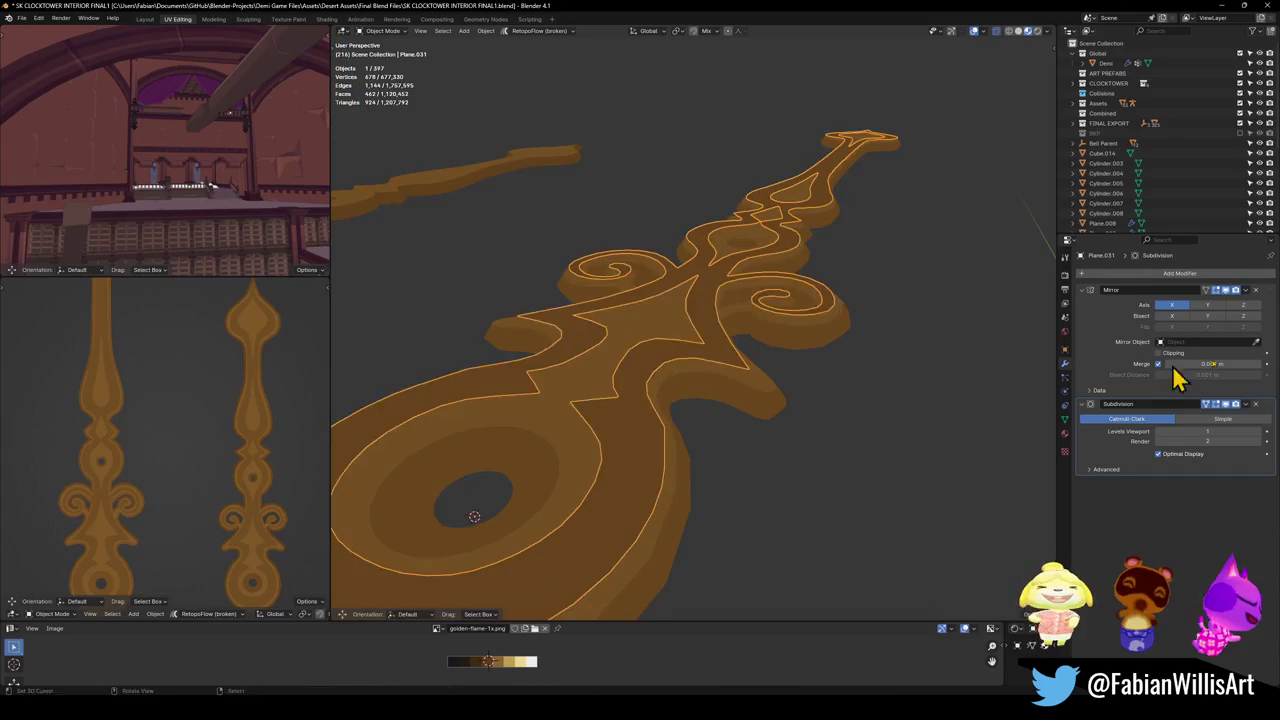
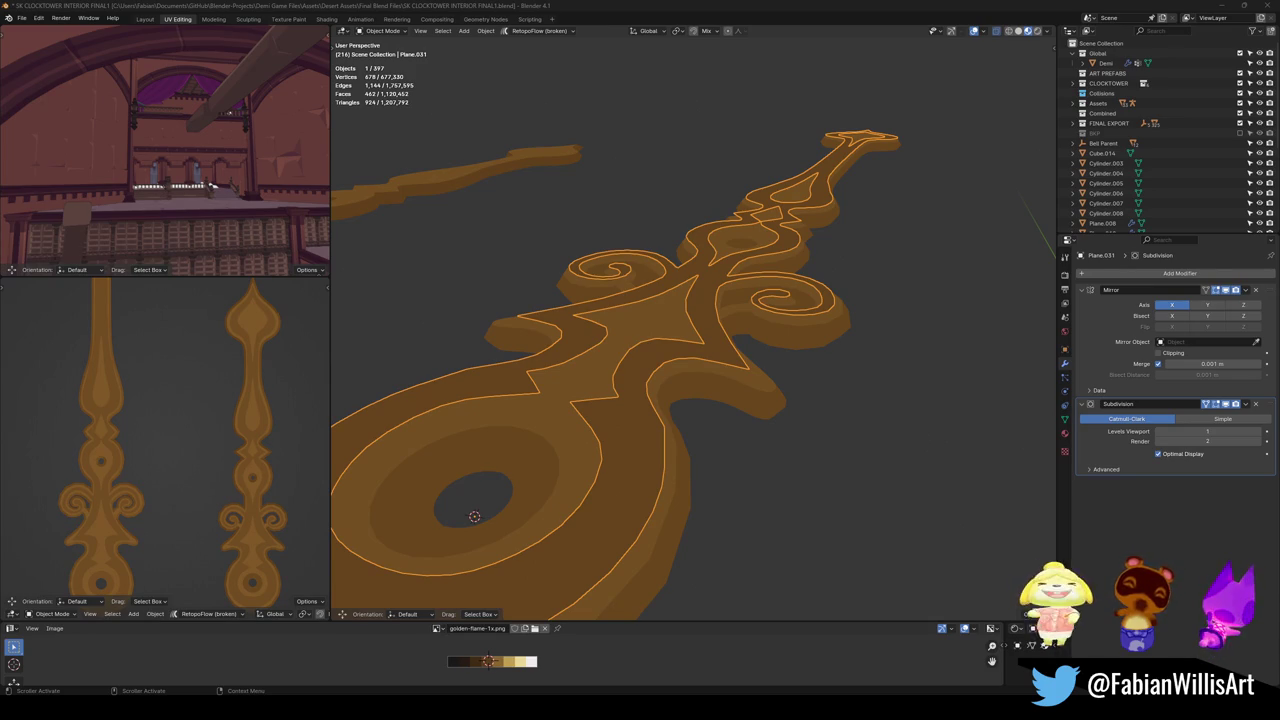
# Move the first golden flame piece vertically along Z and save the file.
pyautogui.scroll(-3, 648, 352)
pyautogui.scroll(-2, 680, 330)
pyautogui.press('g')
pyautogui.press('z')
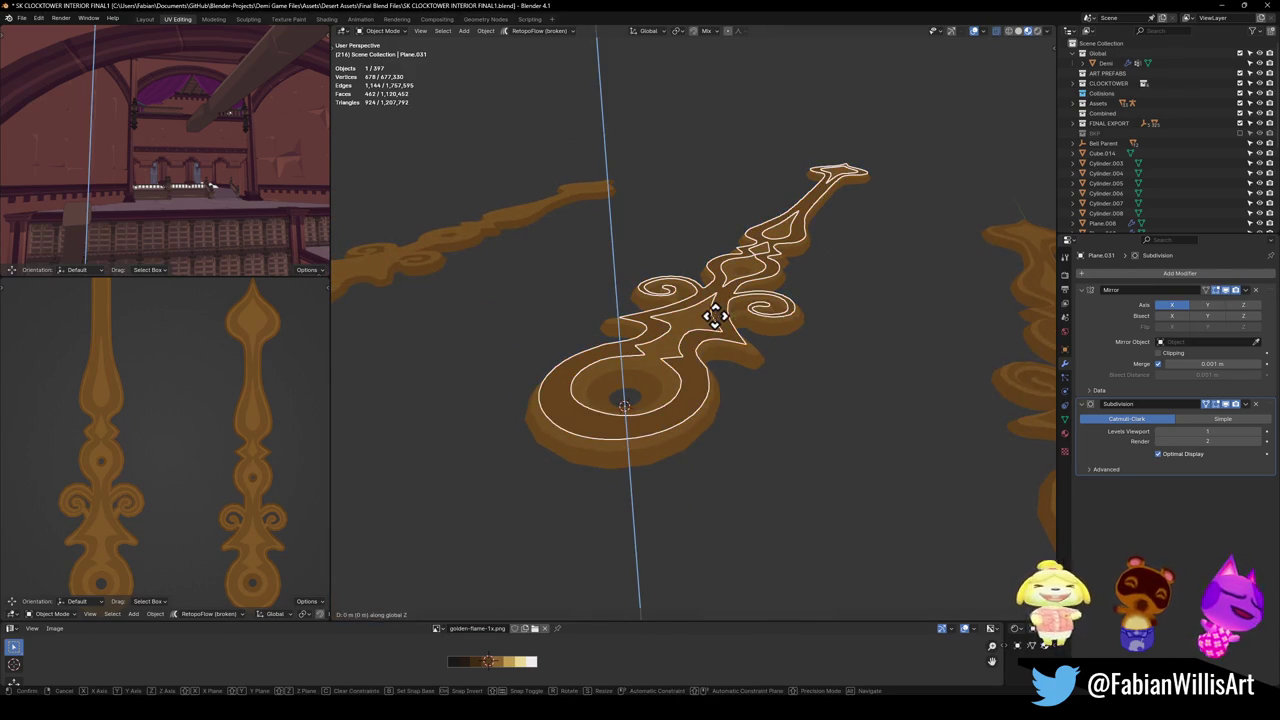
pyautogui.click(712, 357)
pyautogui.moveTo(712, 357)
pyautogui.mouseDown(button='middle')
pyautogui.moveTo(780, 357)
pyautogui.moveTo(771, 428)
pyautogui.moveTo(706, 380)
pyautogui.moveTo(711, 363)
pyautogui.moveTo(729, 371)
pyautogui.mouseUp(button='middle')
pyautogui.hotkey('ctrl', 's')
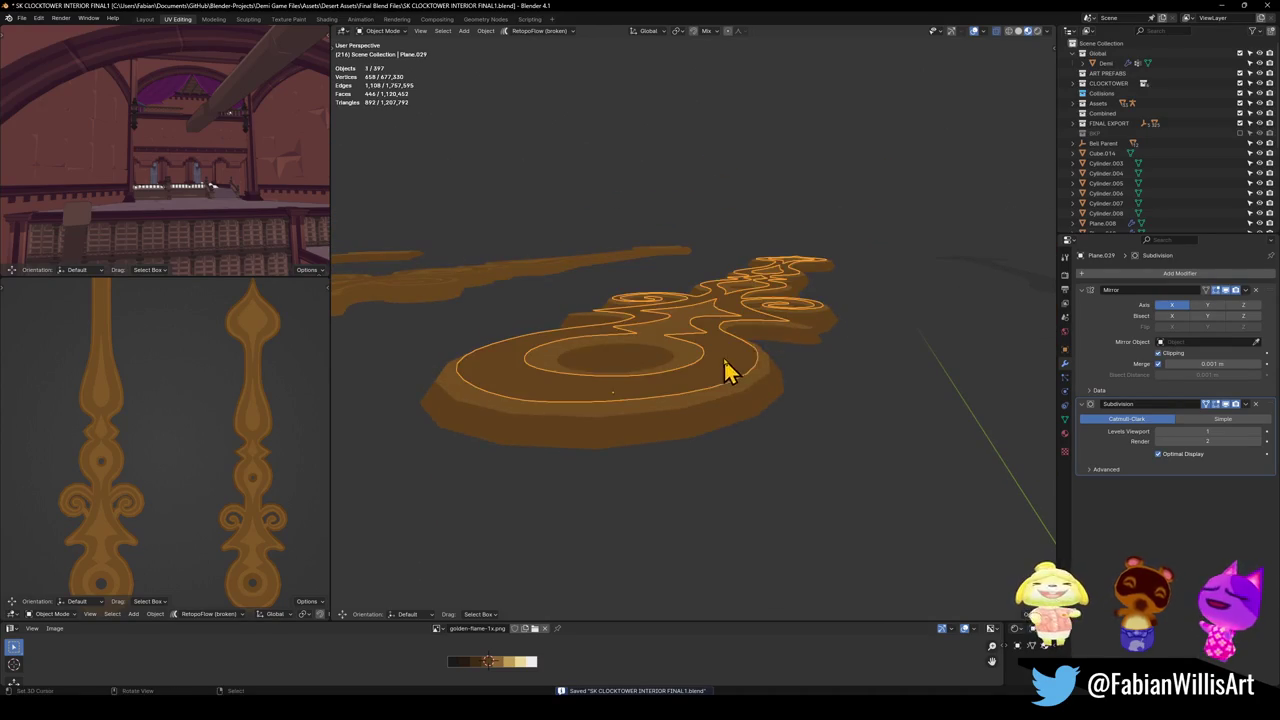
# Move the next flame piece along Z, save again, and select Plane.026.
pyautogui.click(729, 371)
pyautogui.press('g')
pyautogui.press('z')
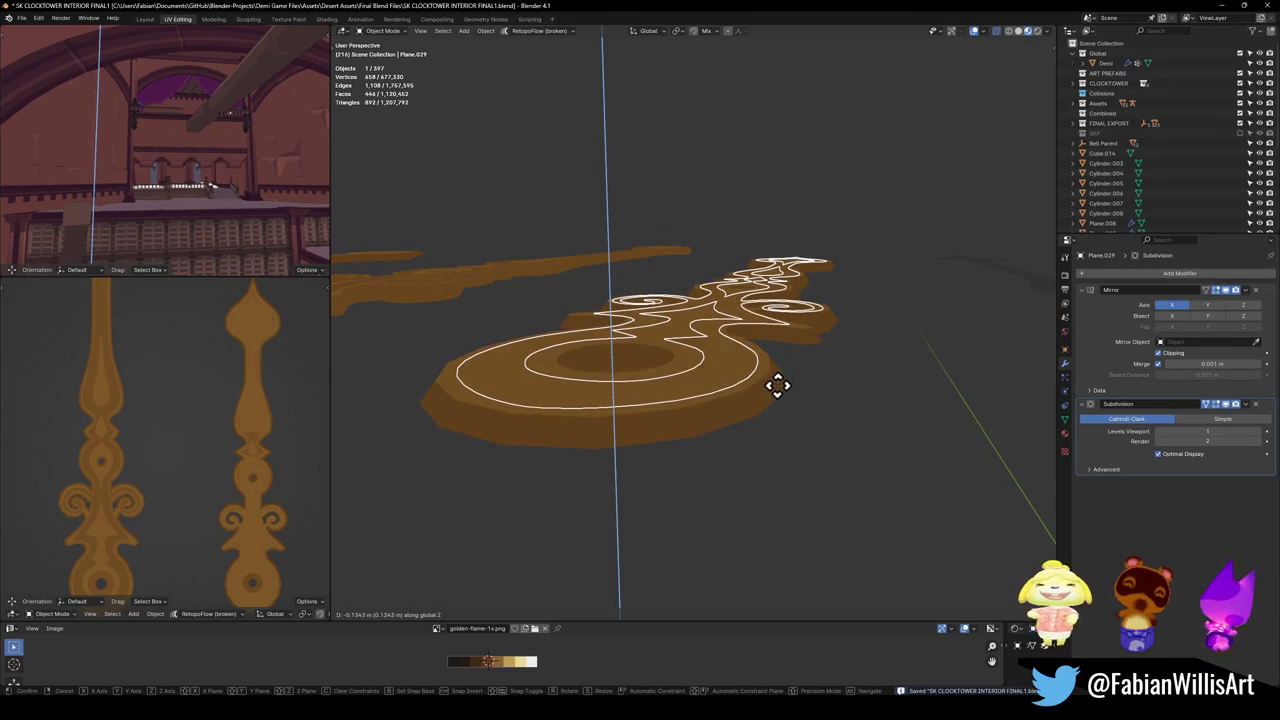
pyautogui.click(778, 388)
pyautogui.moveTo(780, 394)
pyautogui.mouseDown(button='middle')
pyautogui.moveTo(706, 370)
pyautogui.moveTo(677, 400)
pyautogui.moveTo(646, 386)
pyautogui.moveTo(610, 410)
pyautogui.moveTo(676, 307)
pyautogui.moveTo(634, 314)
pyautogui.moveTo(560, 377)
pyautogui.moveTo(628, 324)
pyautogui.mouseUp(button='middle')
pyautogui.hotkey('ctrl', 's')
pyautogui.click(745, 315)
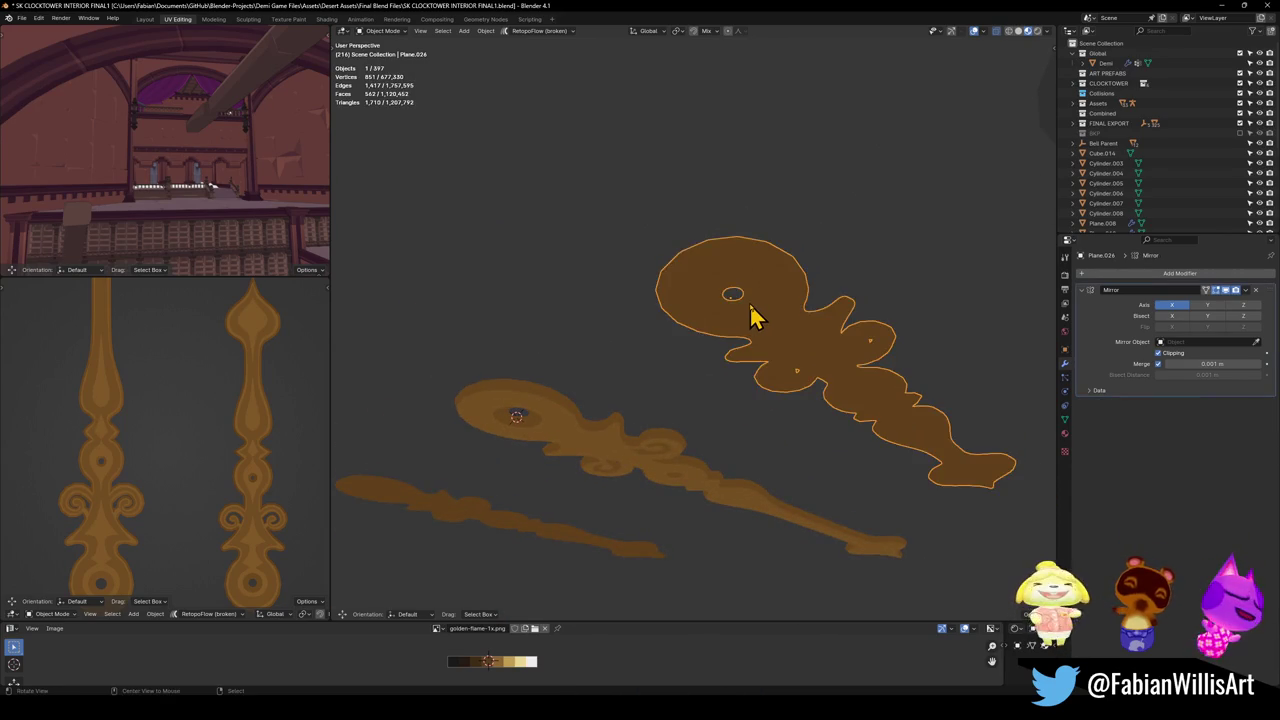
# Enter Edit Mode on Plane.026 and select the fan of faces around its hole.
pyautogui.press('Tab')
pyautogui.scroll(3, 746, 311)
pyautogui.scroll(3, 722, 337)
pyautogui.scroll(3, 737, 340)
pyautogui.press('3')
pyautogui.press('l')
pyautogui.moveTo(722, 330)
pyautogui.mouseDown(button='middle')
pyautogui.moveTo(734, 289)
pyautogui.moveTo(797, 337)
pyautogui.moveTo(817, 320)
pyautogui.moveTo(803, 391)
pyautogui.moveTo(782, 362)
pyautogui.moveTo(780, 323)
pyautogui.moveTo(743, 386)
pyautogui.moveTo(794, 340)
pyautogui.moveTo(683, 371)
pyautogui.moveTo(523, 343)
pyautogui.moveTo(624, 356)
pyautogui.moveTo(629, 380)
pyautogui.mouseUp(button='middle')
# Switch the viewport to grey Solid shading and inspect the flame piece from several angles.
pyautogui.press('z')
pyautogui.click(709, 371)
pyautogui.moveTo(709, 371)
pyautogui.mouseDown(button='middle')
pyautogui.moveTo(671, 354)
pyautogui.moveTo(680, 322)
pyautogui.moveTo(936, 370)
pyautogui.moveTo(806, 366)
pyautogui.moveTo(766, 397)
pyautogui.moveTo(882, 418)
pyautogui.moveTo(674, 400)
pyautogui.moveTo(766, 341)
pyautogui.moveTo(809, 337)
pyautogui.moveTo(849, 286)
pyautogui.moveTo(825, 305)
pyautogui.moveTo(806, 371)
pyautogui.moveTo(820, 320)
pyautogui.moveTo(800, 277)
pyautogui.mouseUp(button='middle')
pyautogui.click(780, 263)
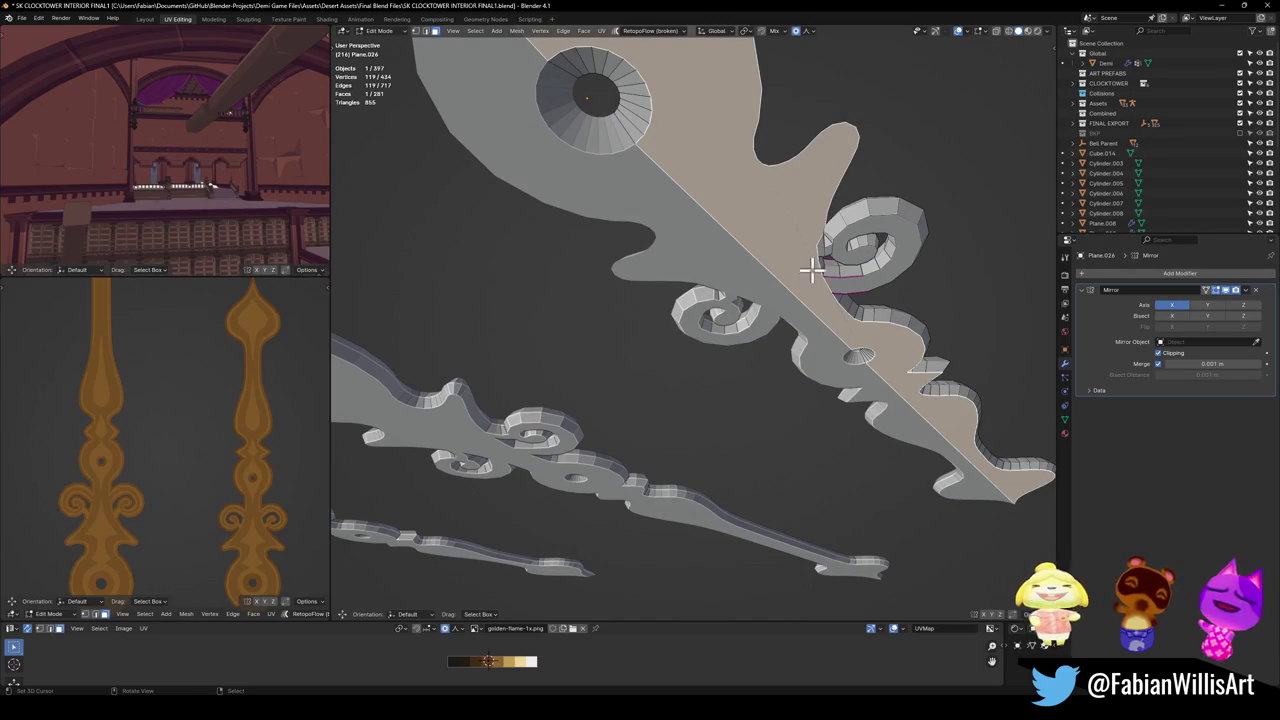
pyautogui.moveTo(469, 375)
pyautogui.mouseDown(button='middle')
pyautogui.moveTo(660, 380)
pyautogui.moveTo(649, 374)
pyautogui.moveTo(777, 323)
pyautogui.mouseUp(button='middle')
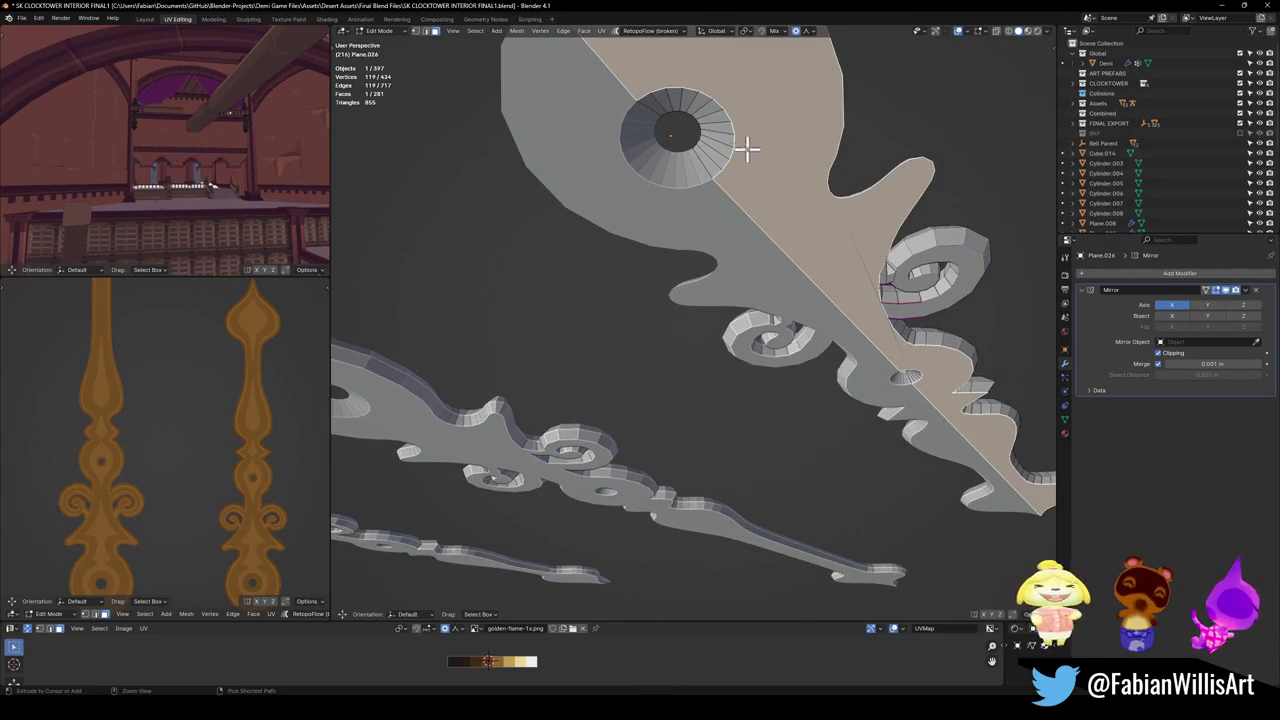
pyautogui.hotkey('alt', 'a')
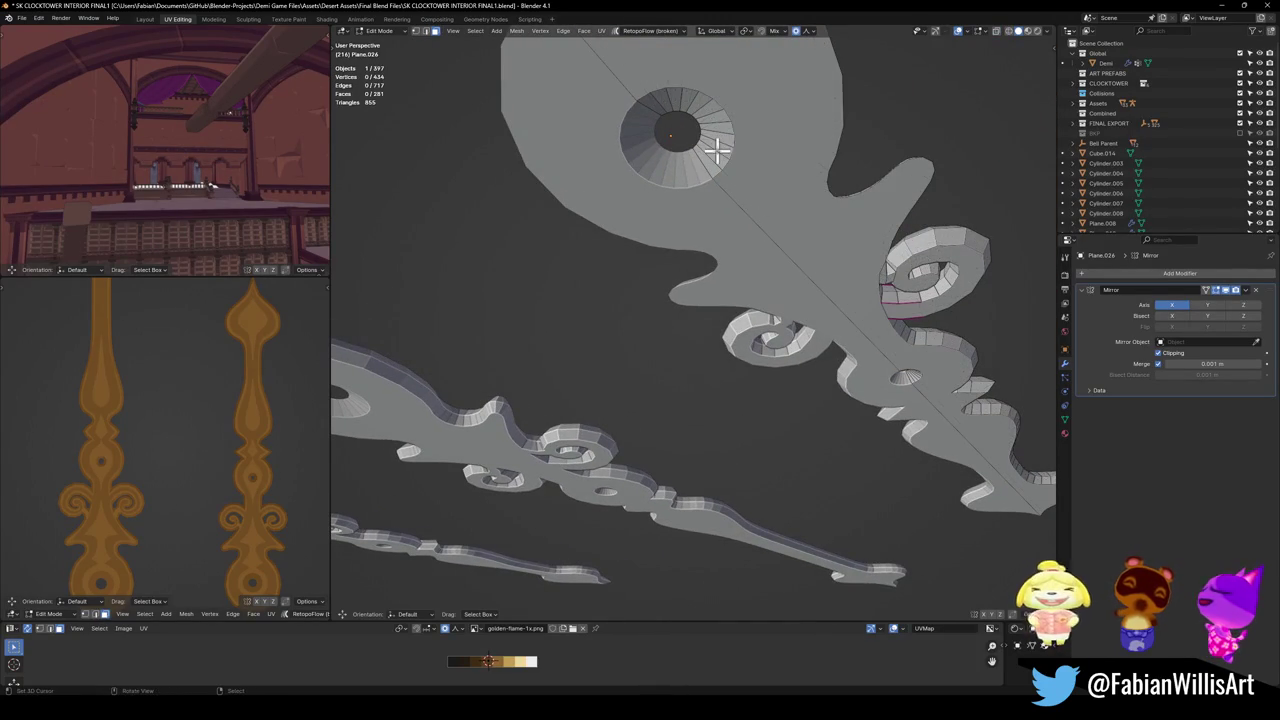
pyautogui.moveTo(930, 377)
pyautogui.mouseDown(button='middle')
pyautogui.moveTo(914, 354)
pyautogui.moveTo(706, 328)
pyautogui.mouseUp(button='middle')
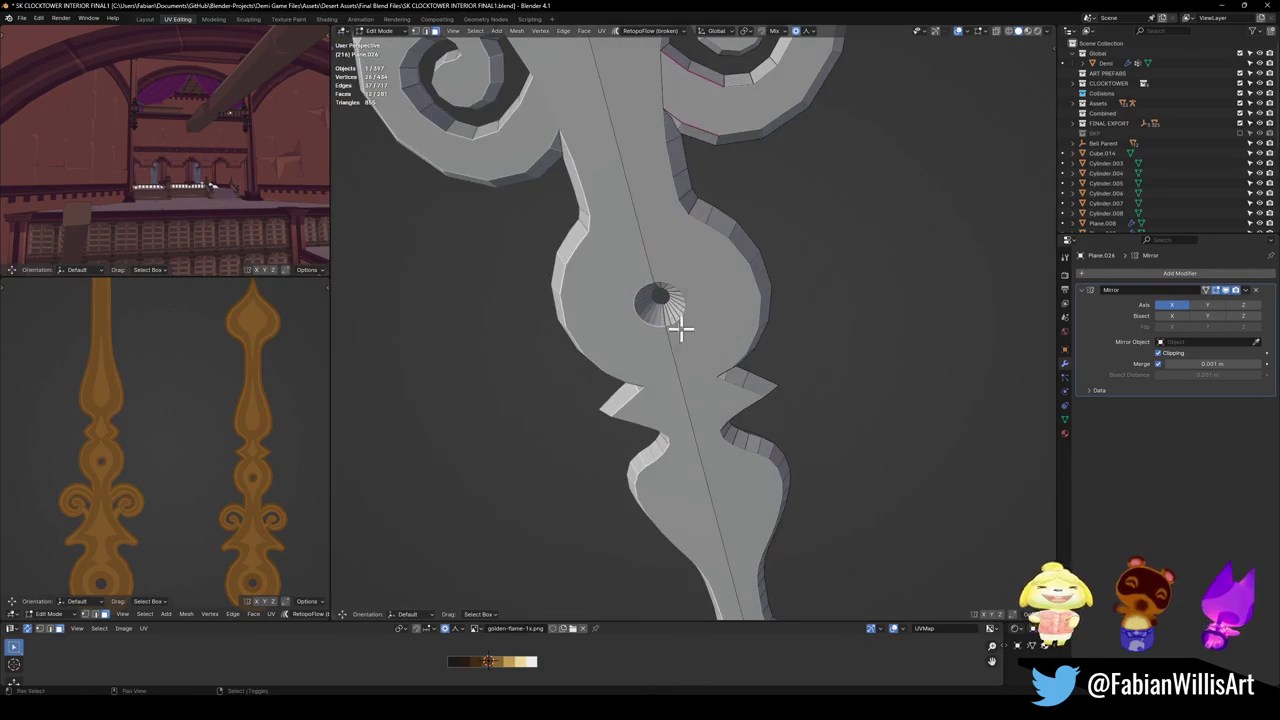
pyautogui.moveTo(200, 533)
pyautogui.mouseDown(button='middle')
pyautogui.moveTo(183, 414)
pyautogui.moveTo(214, 497)
pyautogui.moveTo(217, 447)
pyautogui.mouseUp(button='middle')
pyautogui.scroll(-5, 667, 380)
pyautogui.moveTo(686, 417)
pyautogui.mouseDown(button='middle')
pyautogui.moveTo(723, 434)
pyautogui.moveTo(689, 483)
pyautogui.moveTo(694, 515)
pyautogui.moveTo(697, 463)
pyautogui.moveTo(657, 317)
pyautogui.moveTo(677, 360)
pyautogui.moveTo(663, 366)
pyautogui.moveTo(657, 420)
pyautogui.moveTo(603, 423)
pyautogui.moveTo(604, 398)
pyautogui.moveTo(616, 404)
pyautogui.mouseUp(button='middle')
pyautogui.moveTo(557, 373)
pyautogui.mouseDown(button='middle')
pyautogui.moveTo(646, 363)
pyautogui.moveTo(626, 431)
pyautogui.moveTo(629, 369)
pyautogui.moveTo(643, 391)
pyautogui.moveTo(657, 309)
pyautogui.moveTo(628, 403)
pyautogui.moveTo(727, 432)
pyautogui.moveTo(791, 389)
pyautogui.moveTo(817, 403)
pyautogui.moveTo(791, 463)
pyautogui.mouseUp(button='middle')
pyautogui.scroll(3, 646, 363)
# Edge-slide the outer rim loop, then slide it again in Top Orthographic view.
pyautogui.press('g')
pyautogui.press('g')
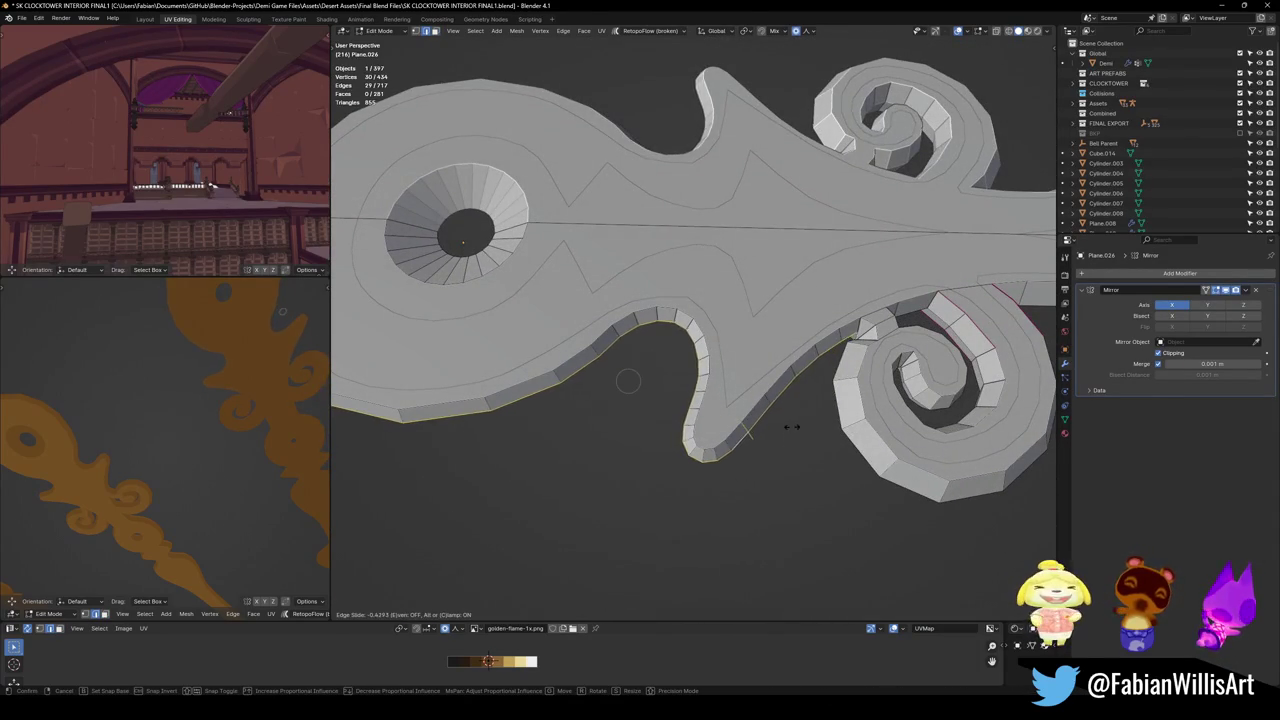
pyautogui.moveTo(838, 444)
pyautogui.mouseDown(button='middle')
pyautogui.moveTo(840, 480)
pyautogui.moveTo(831, 417)
pyautogui.mouseUp(button='middle')
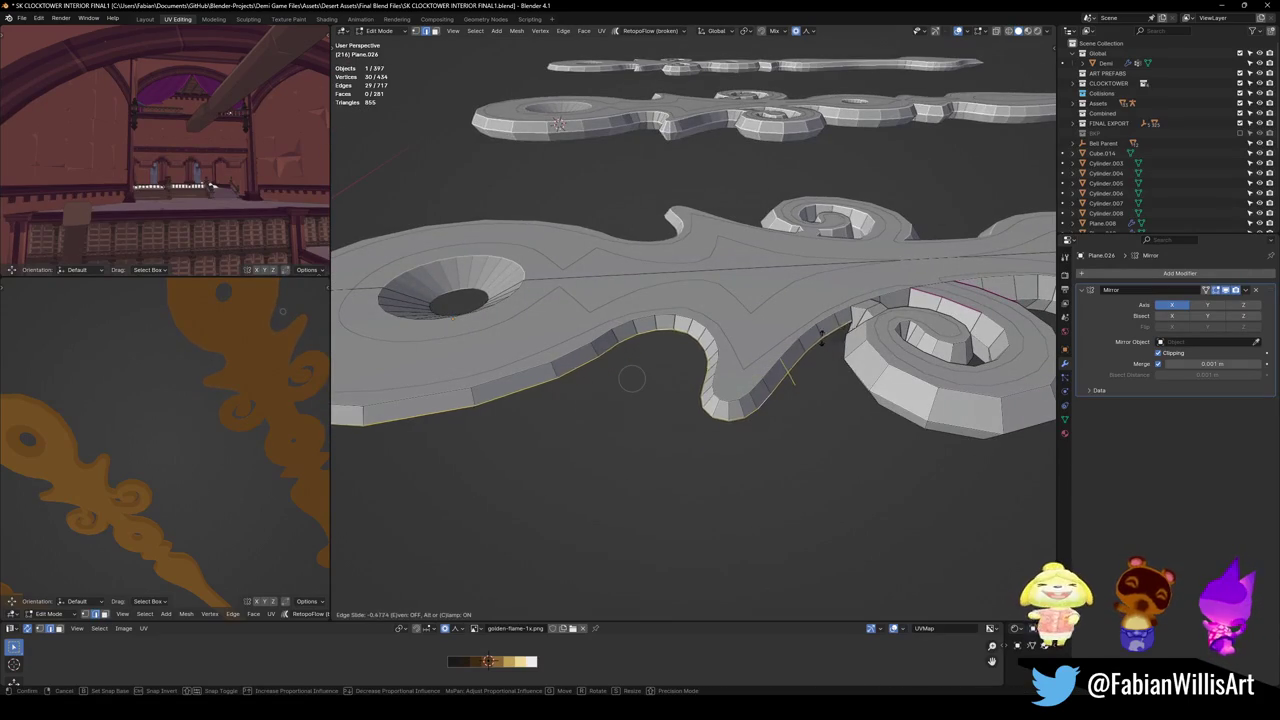
pyautogui.click(807, 458)
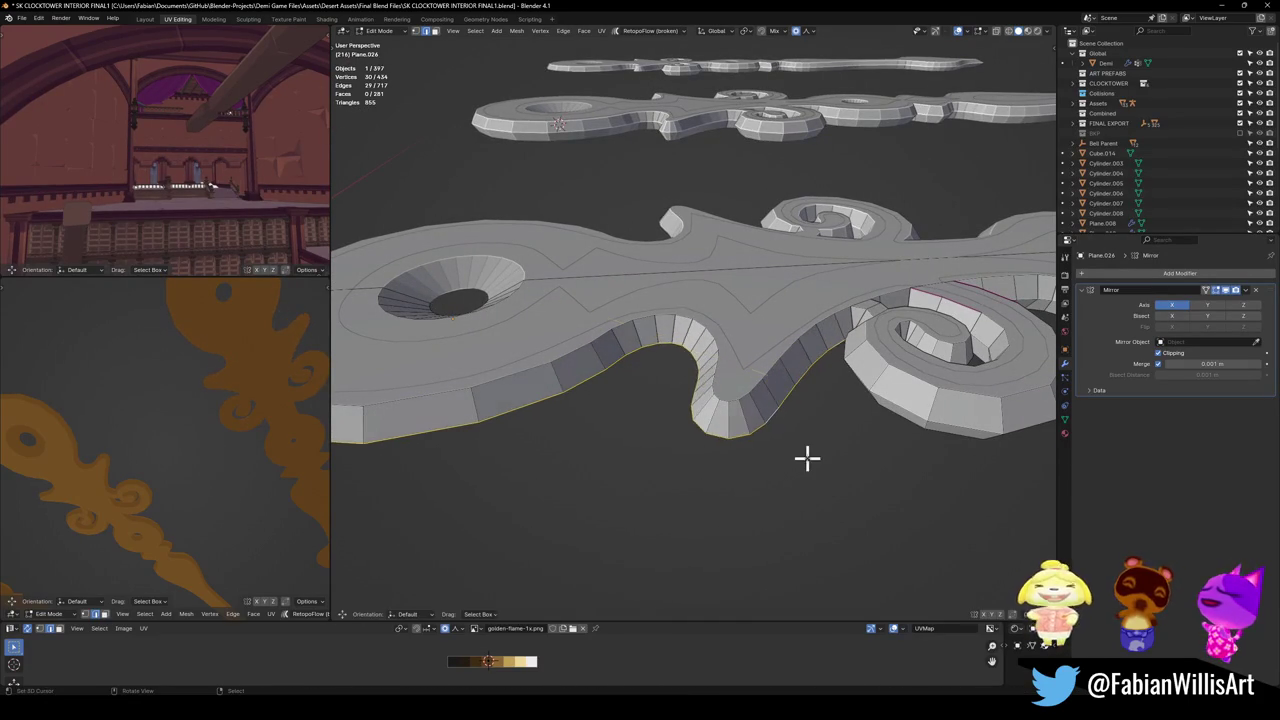
pyautogui.press('KP_7')
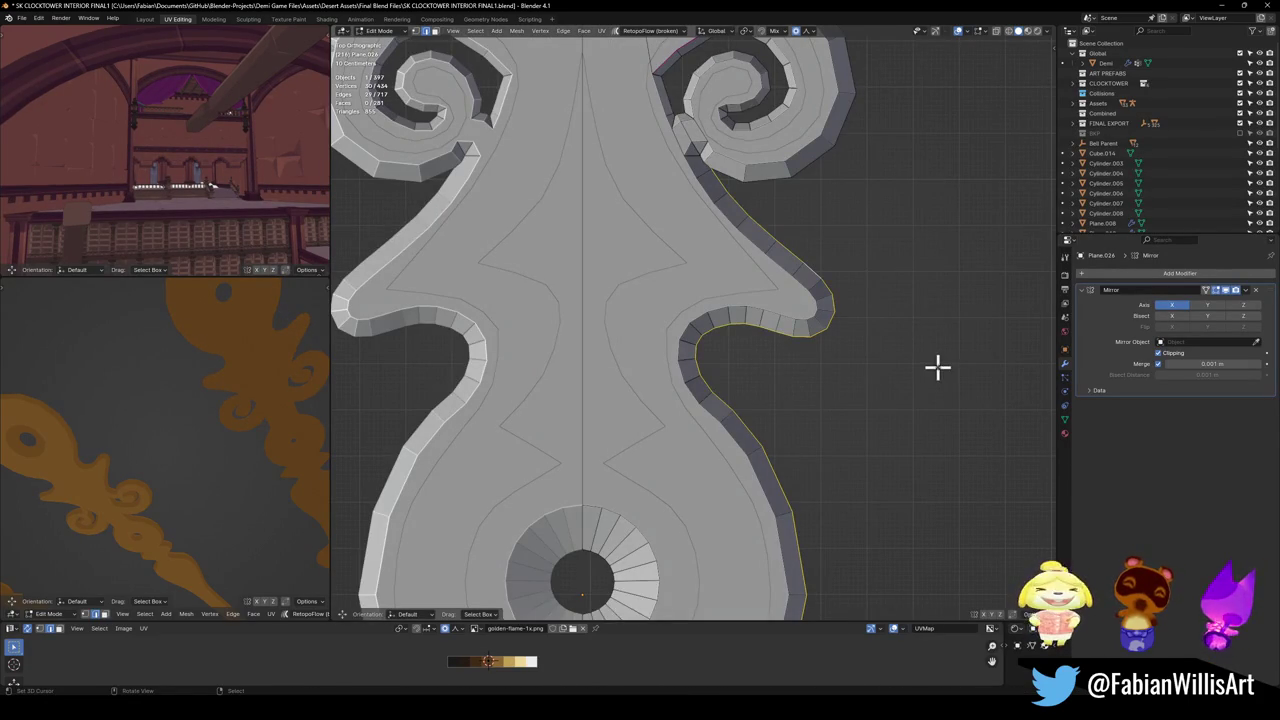
pyautogui.press('g')
pyautogui.press('g')
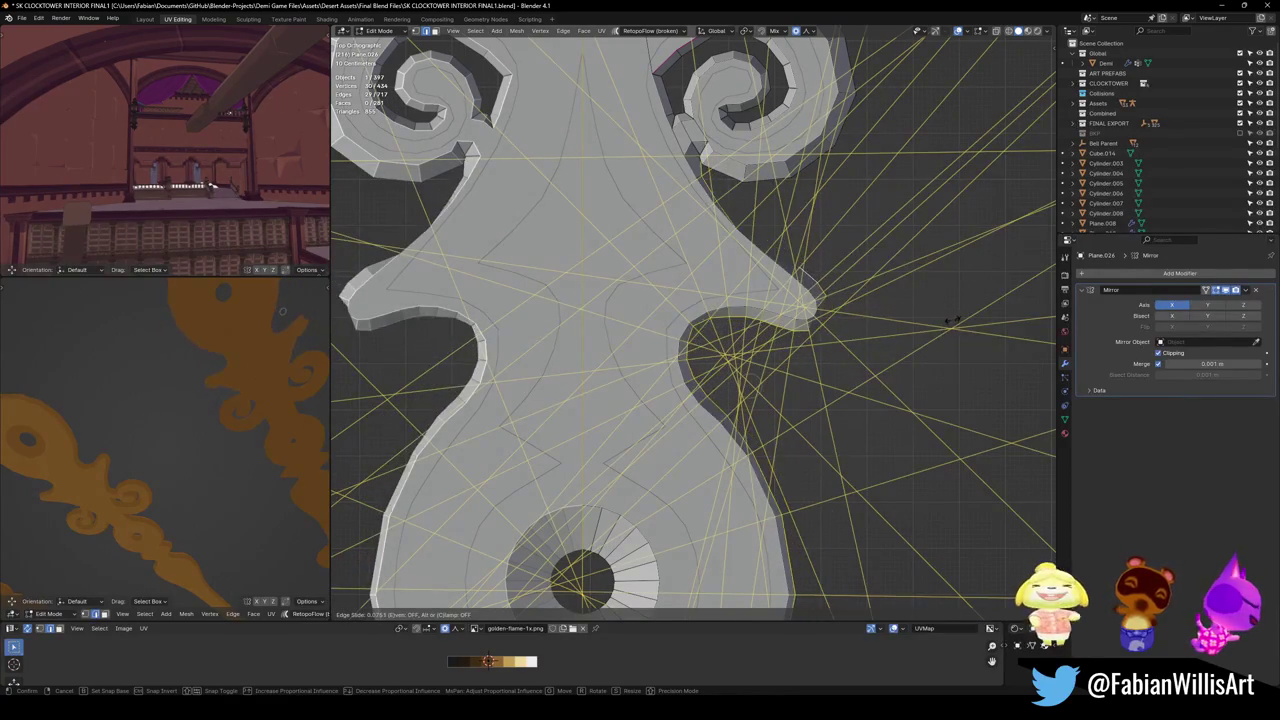
pyautogui.click(953, 316)
# Return to a perspective view and select the flame's flat top face.
pyautogui.scroll(-5, 811, 334)
pyautogui.moveTo(811, 334)
pyautogui.mouseDown(button='middle')
pyautogui.moveTo(774, 306)
pyautogui.moveTo(782, 276)
pyautogui.moveTo(749, 346)
pyautogui.moveTo(743, 289)
pyautogui.mouseUp(button='middle')
pyautogui.scroll(3, 734, 263)
pyautogui.press('3')
pyautogui.click(721, 373)
pyautogui.moveTo(721, 373)
pyautogui.mouseDown(button='middle')
pyautogui.moveTo(791, 423)
pyautogui.moveTo(826, 349)
pyautogui.mouseUp(button='middle')
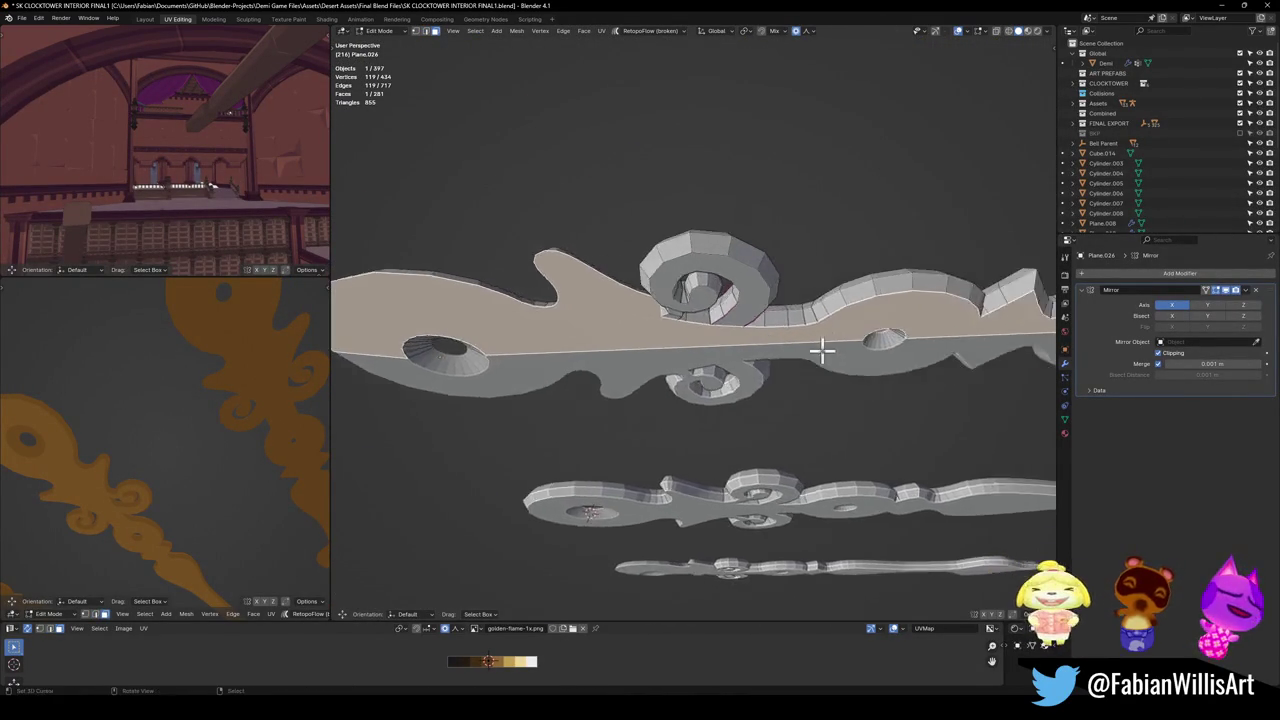
# Nudge the vertex where the spiral meets the flame body using proportional editing.
pyautogui.scroll(4, 703, 327)
pyautogui.moveTo(703, 327)
pyautogui.mouseDown(button='middle')
pyautogui.moveTo(763, 429)
pyautogui.moveTo(770, 480)
pyautogui.mouseUp(button='middle')
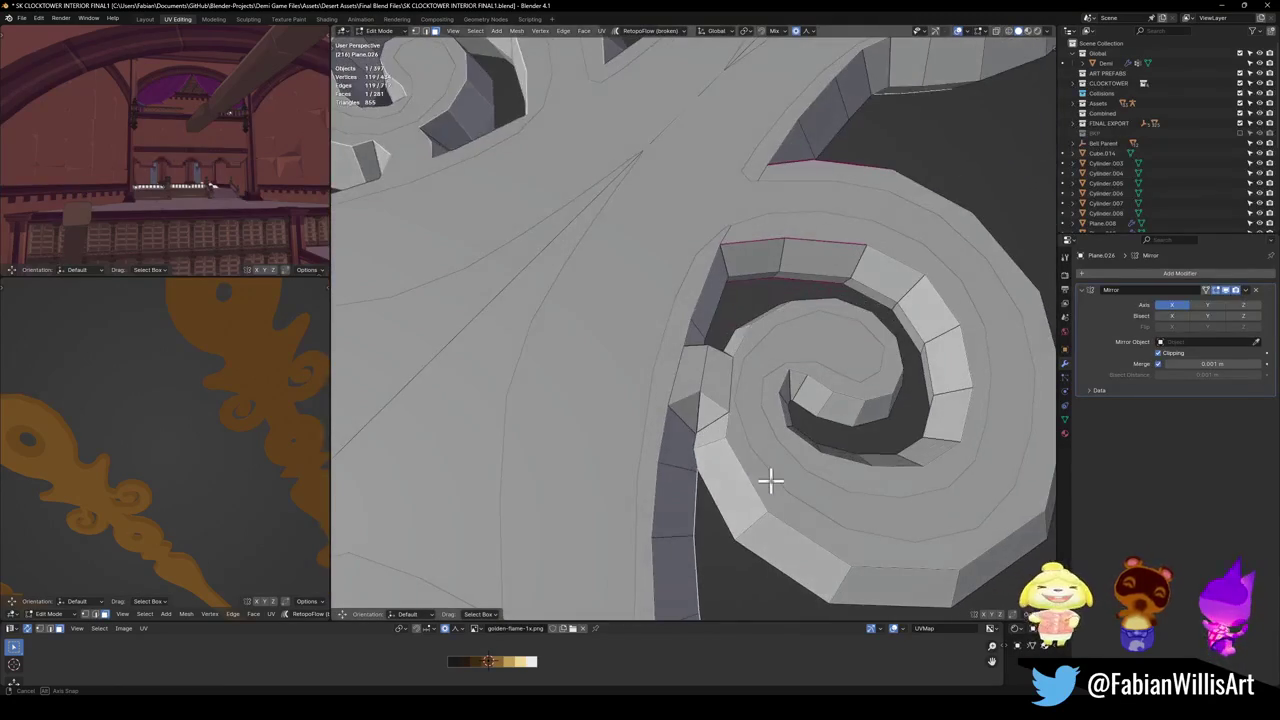
pyautogui.moveTo(744, 432); pyautogui.dragTo(744, 432, button='middle')
pyautogui.scroll(3, 781, 459)
pyautogui.moveTo(766, 380); pyautogui.dragTo(683, 440, button='middle')
pyautogui.press('g')
pyautogui.click(771, 437)
pyautogui.press('g')
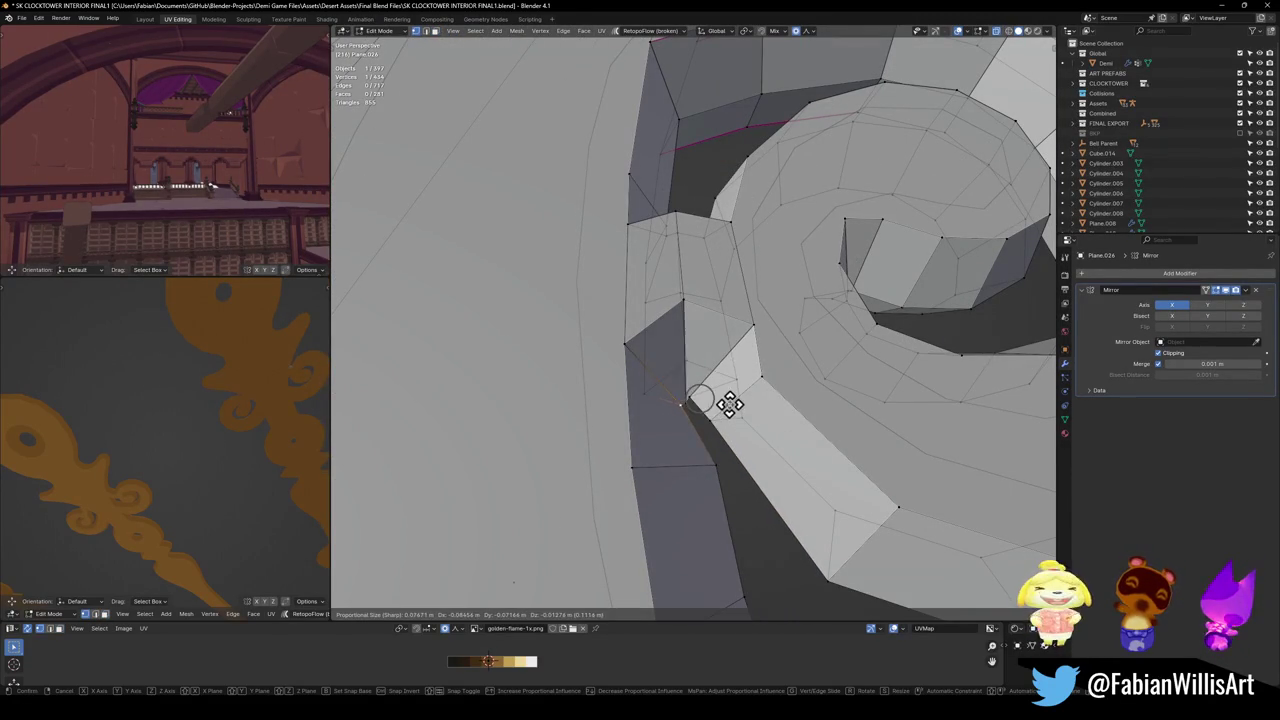
pyautogui.click(697, 395)
pyautogui.press('g')
pyautogui.click(725, 390)
pyautogui.press('g')
pyautogui.click(716, 400)
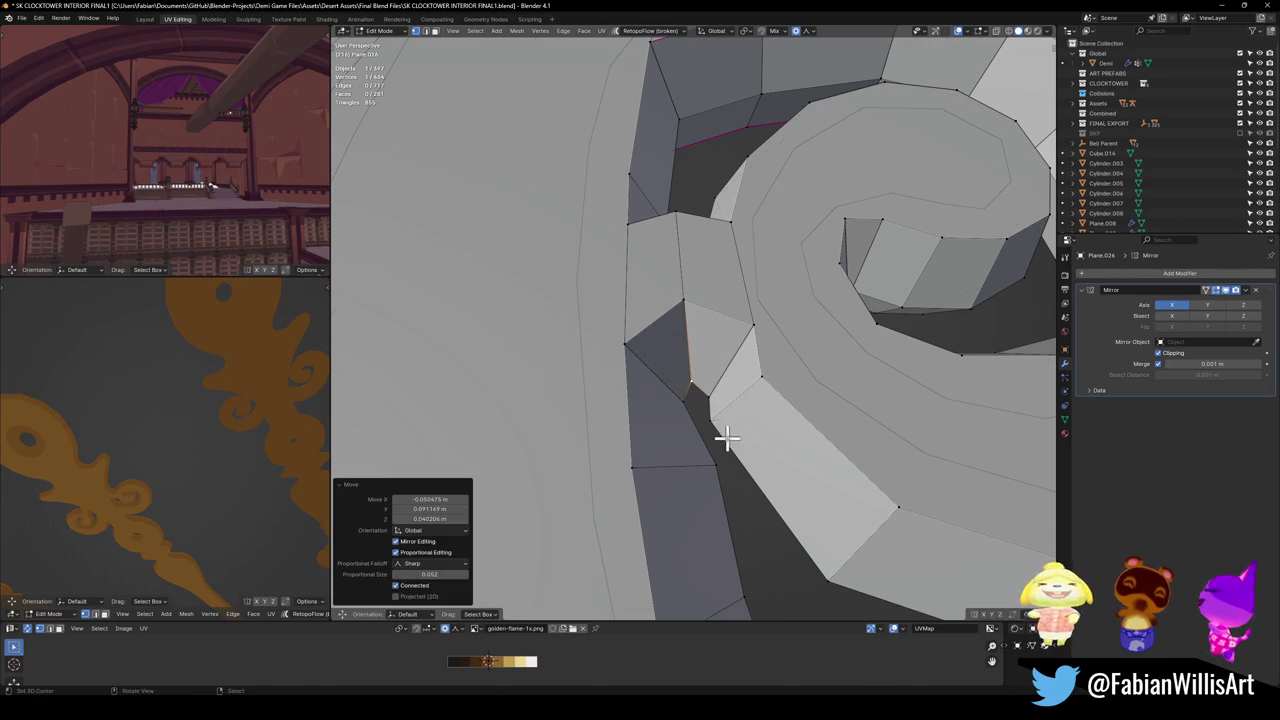
pyautogui.press('g')
pyautogui.click(735, 424)
# Reposition the spiral's inner-corner vertex, its neighbours, and a lower-edge vertex.
pyautogui.click(733, 440)
pyautogui.press('g')
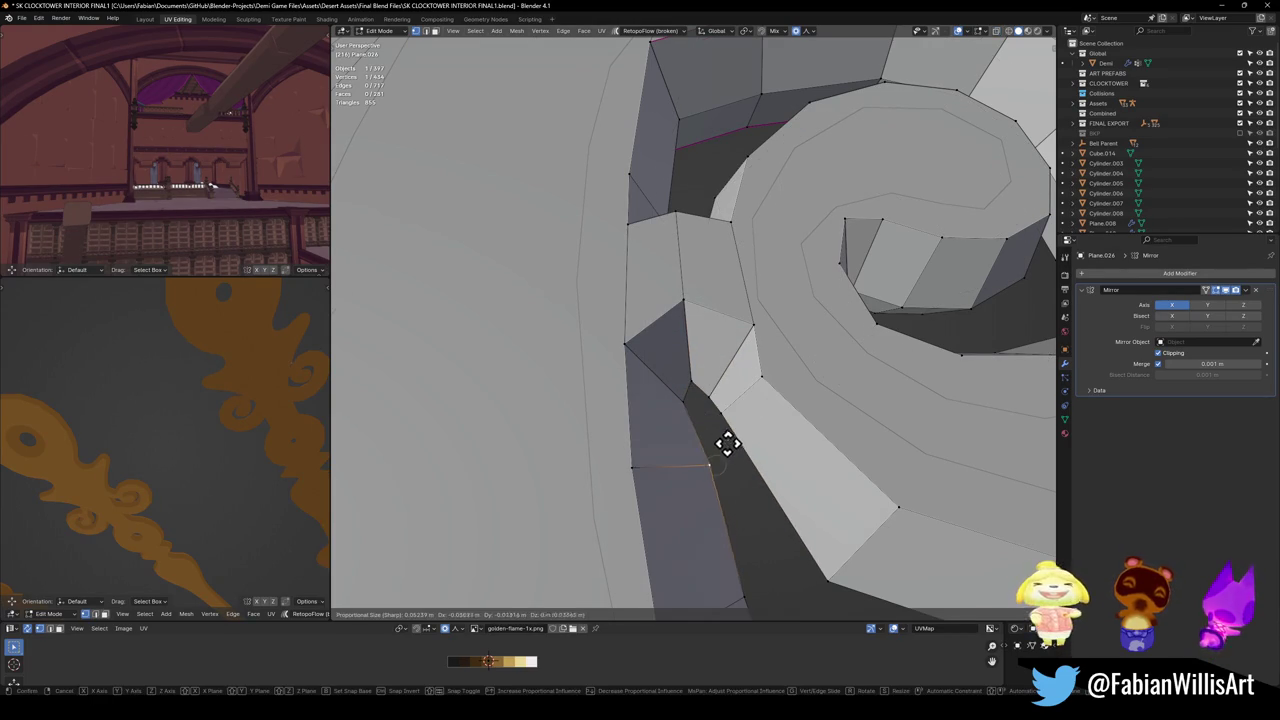
pyautogui.click(712, 396)
pyautogui.press('g')
pyautogui.click(700, 381)
pyautogui.click(690, 381)
pyautogui.press('g')
pyautogui.click(712, 392)
pyautogui.press('g')
pyautogui.click(748, 386)
pyautogui.click(695, 382)
pyautogui.press('g')
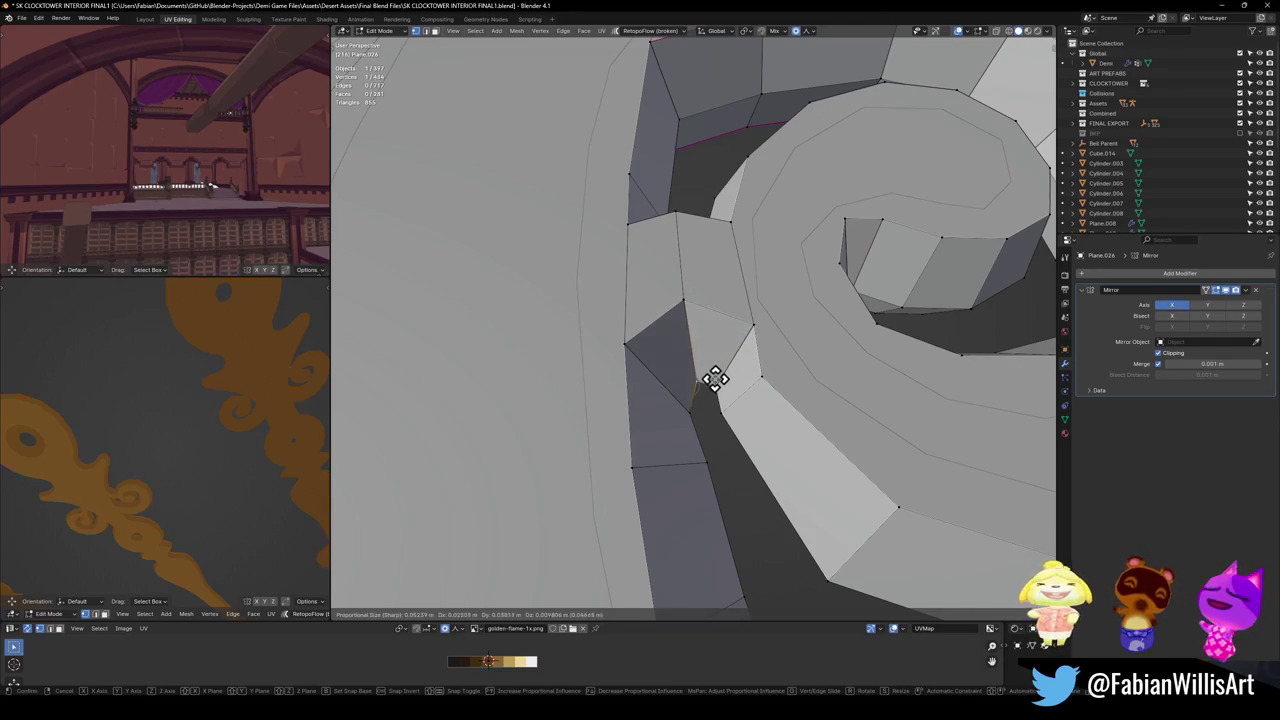
pyautogui.click(700, 409)
pyautogui.press('g')
pyautogui.click(707, 437)
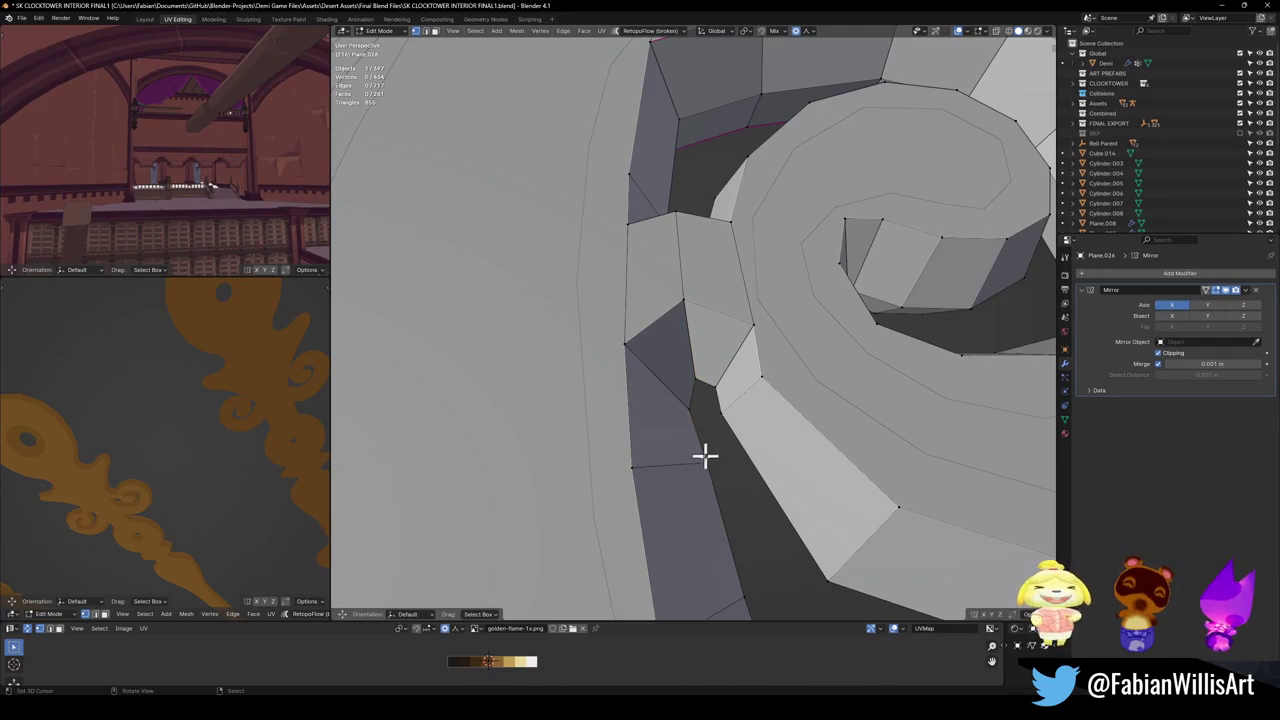
pyautogui.press('g')
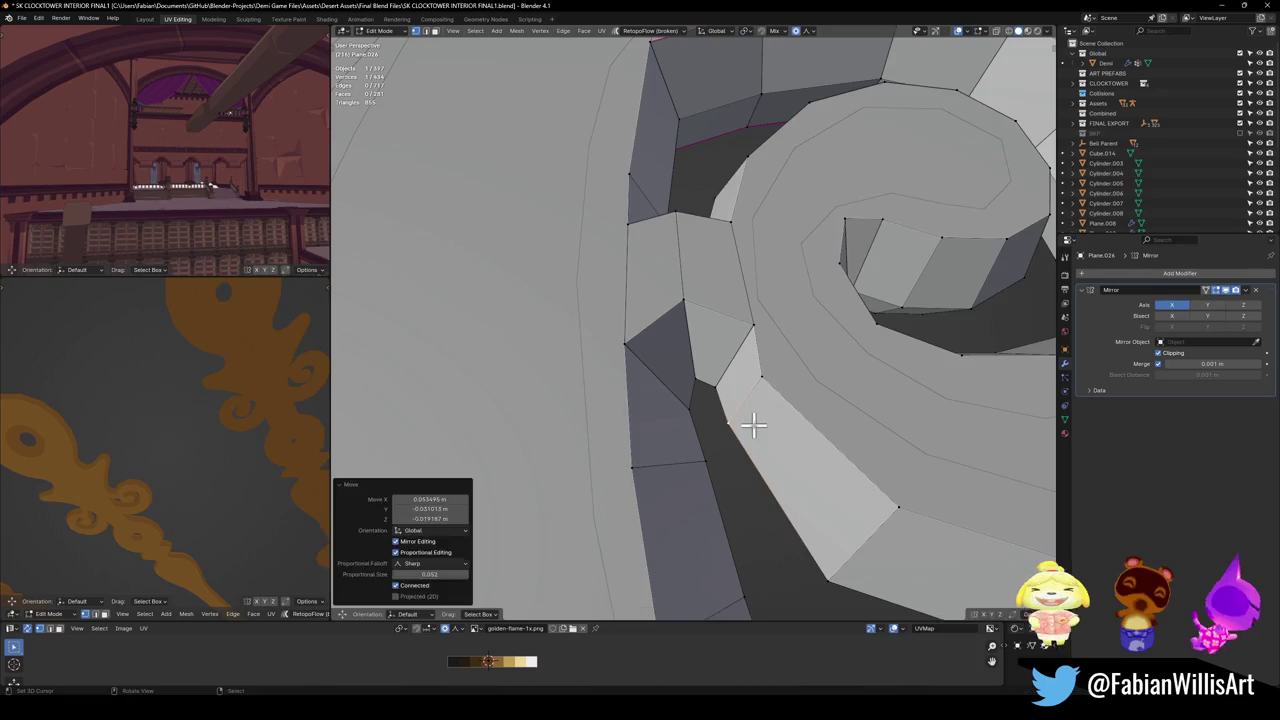
pyautogui.click(754, 424)
# In Top Orthographic view, refine the vertex on the spiral's inner wall to smooth the curl.
pyautogui.press('KP_7')
pyautogui.scroll(2, 814, 471)
pyautogui.scroll(2, 749, 463)
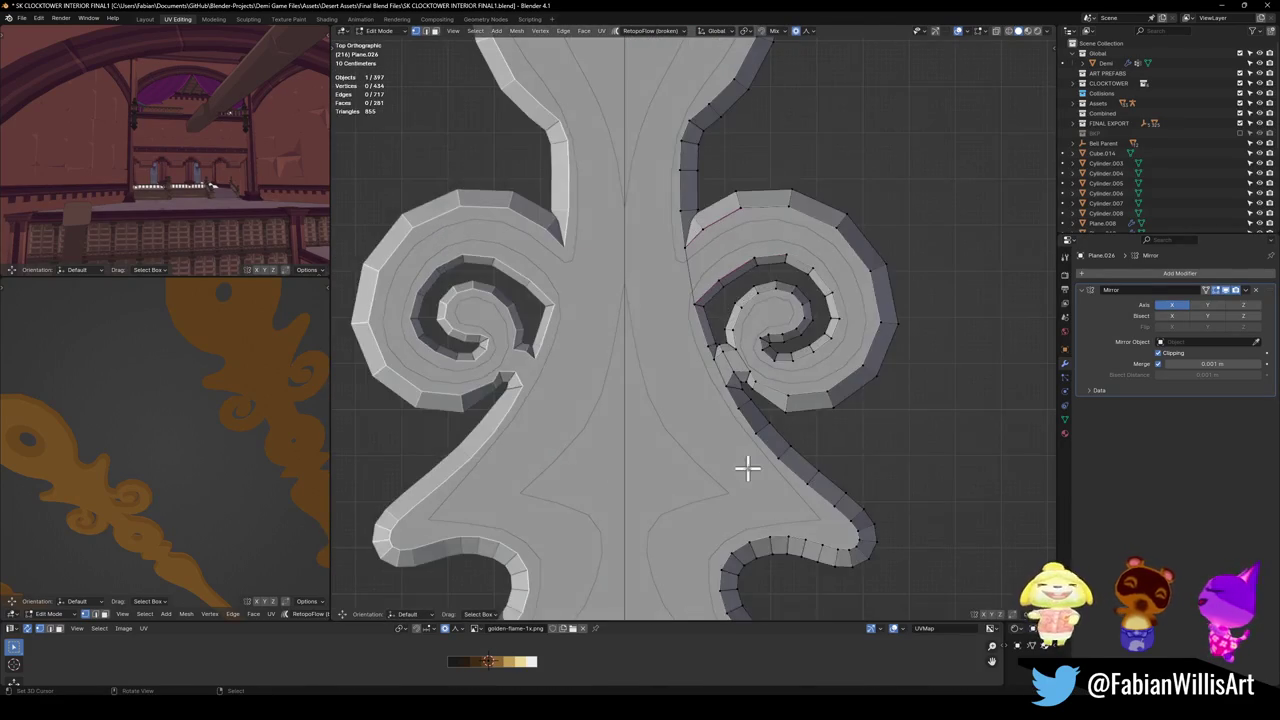
pyautogui.scroll(4, 747, 468)
pyautogui.scroll(2, 829, 363)
pyautogui.click(734, 374)
pyautogui.press('g')
pyautogui.click(744, 390)
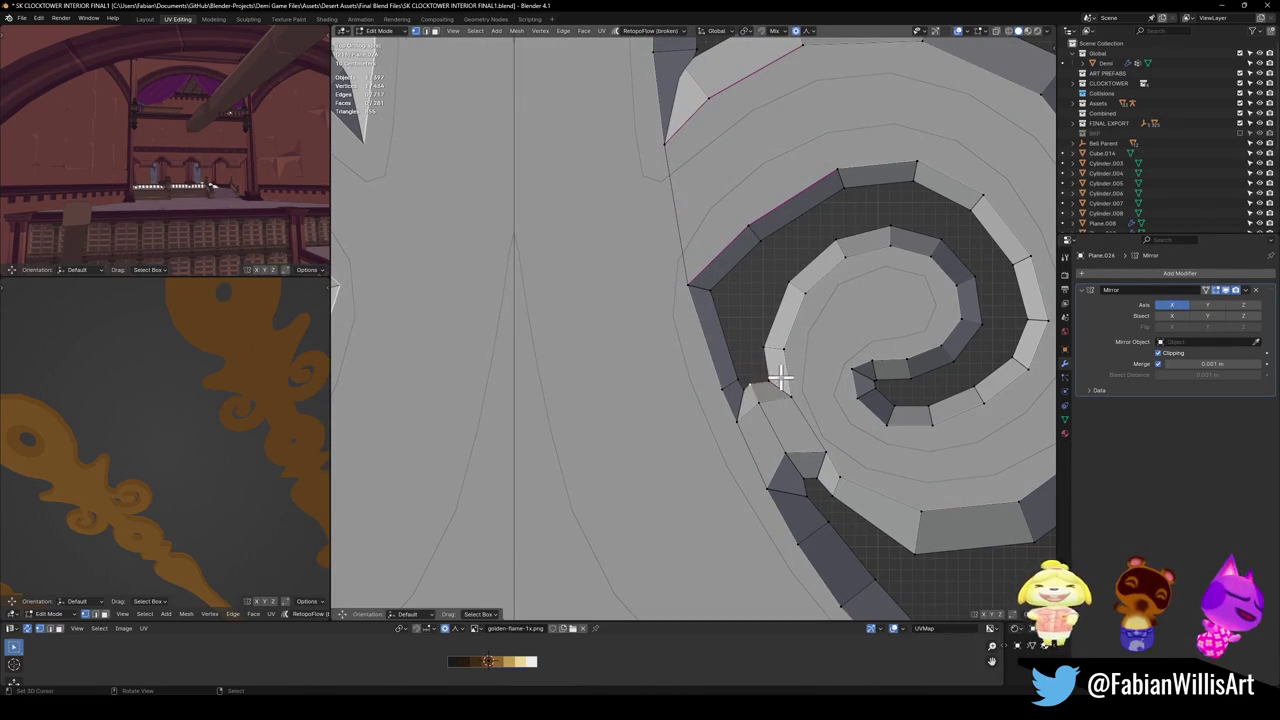
pyautogui.press('g')
pyautogui.click(764, 376)
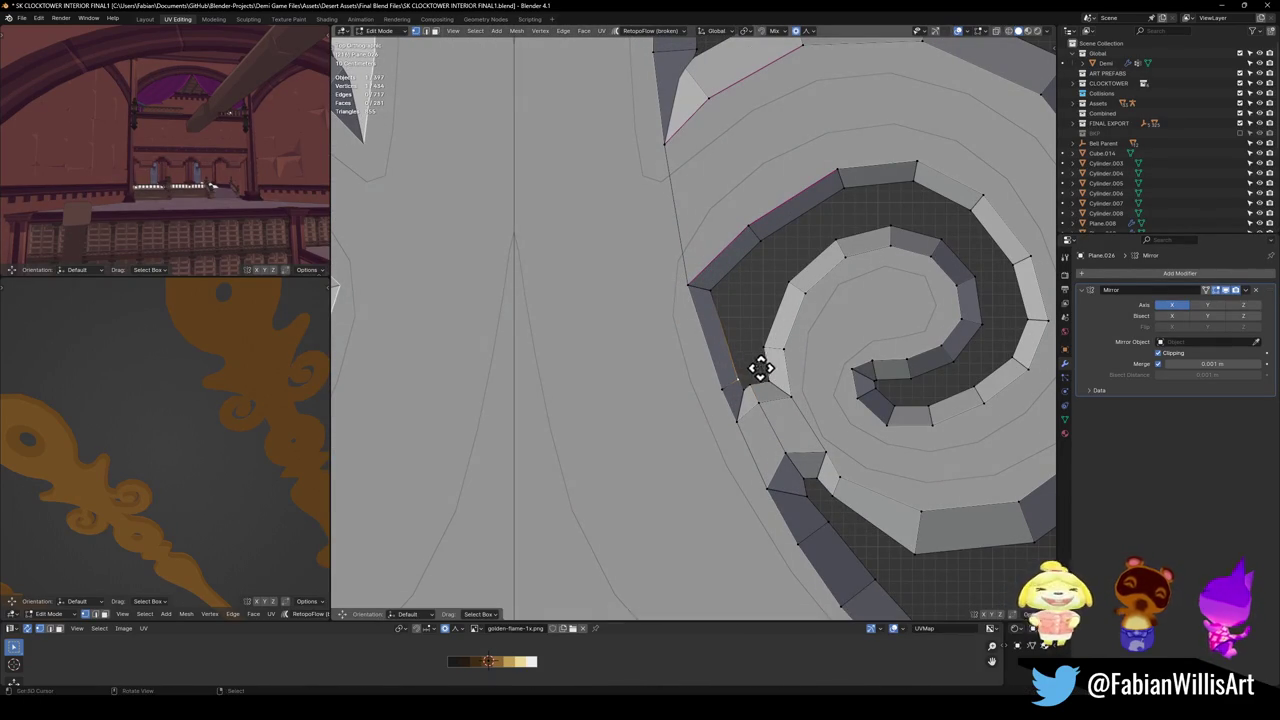
pyautogui.press('g')
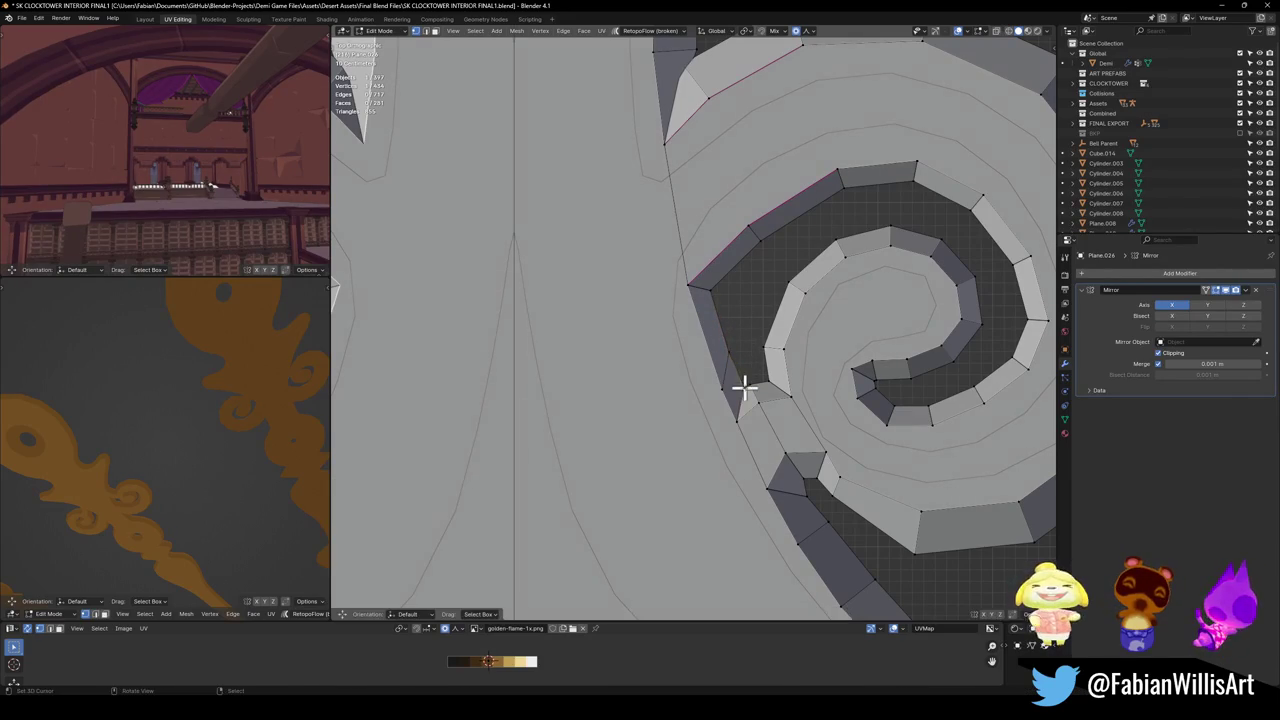
pyautogui.click(745, 384)
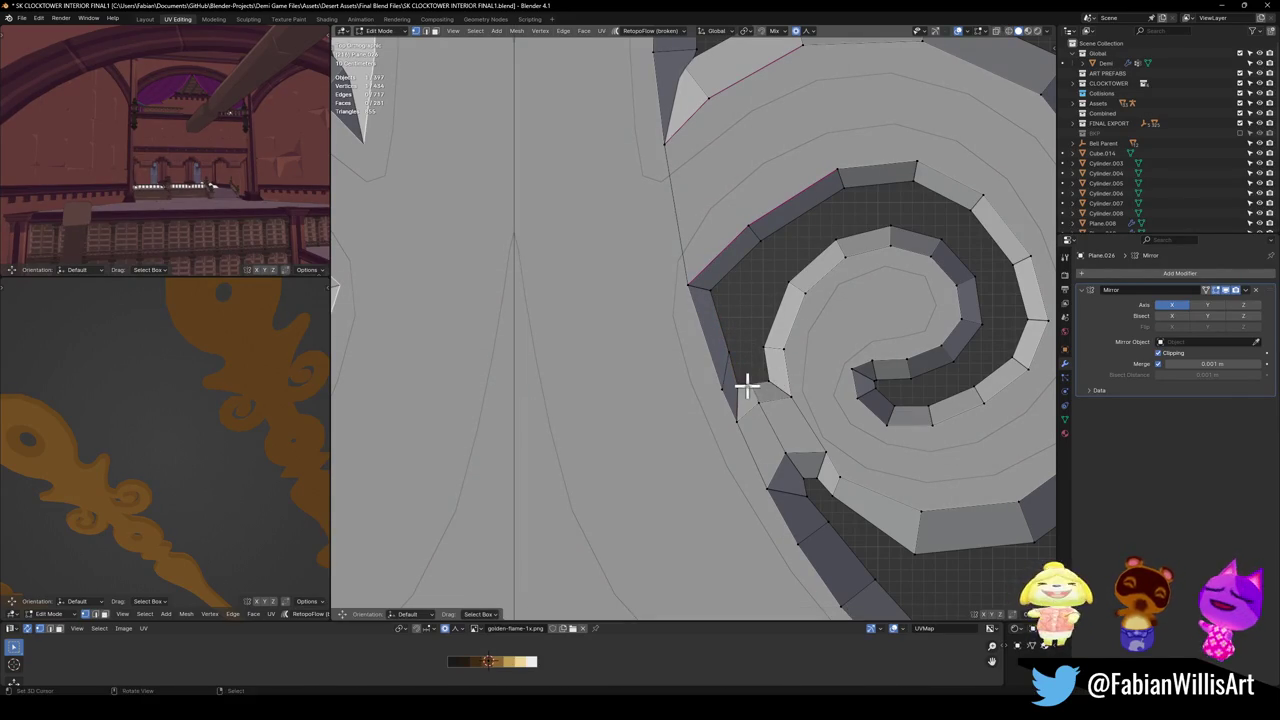
pyautogui.press('g')
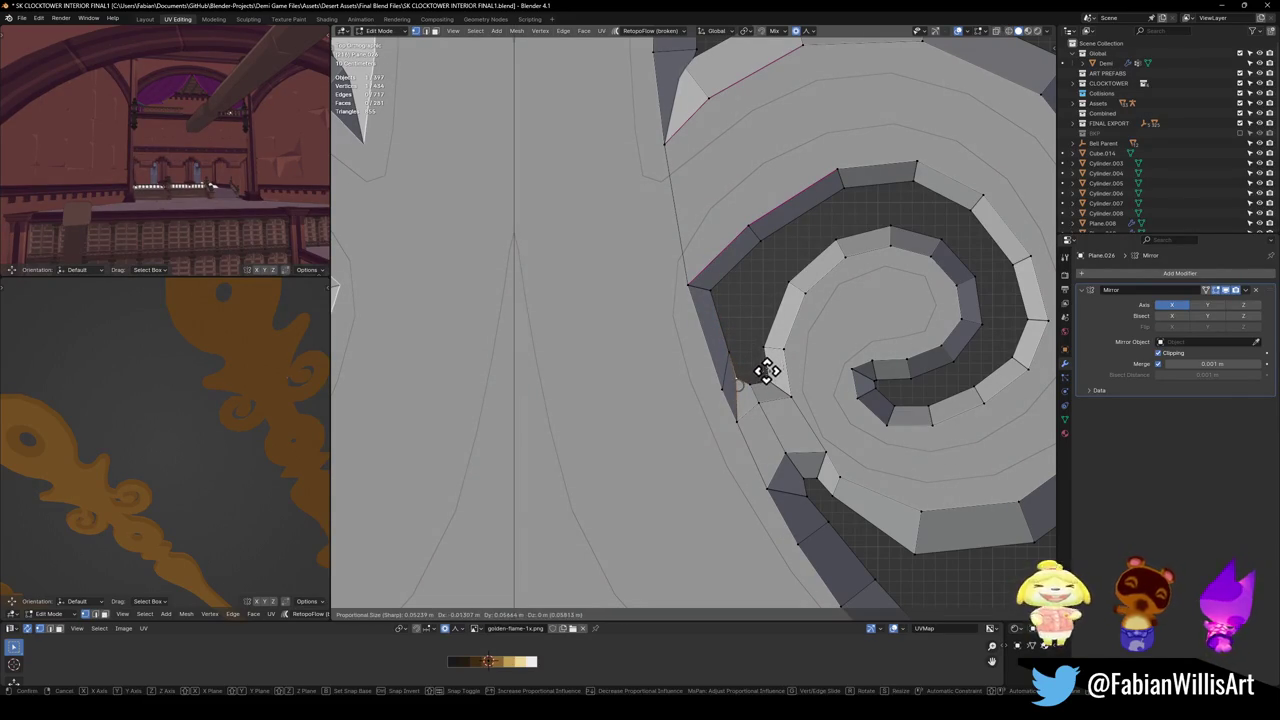
pyautogui.click(764, 333)
pyautogui.press('g')
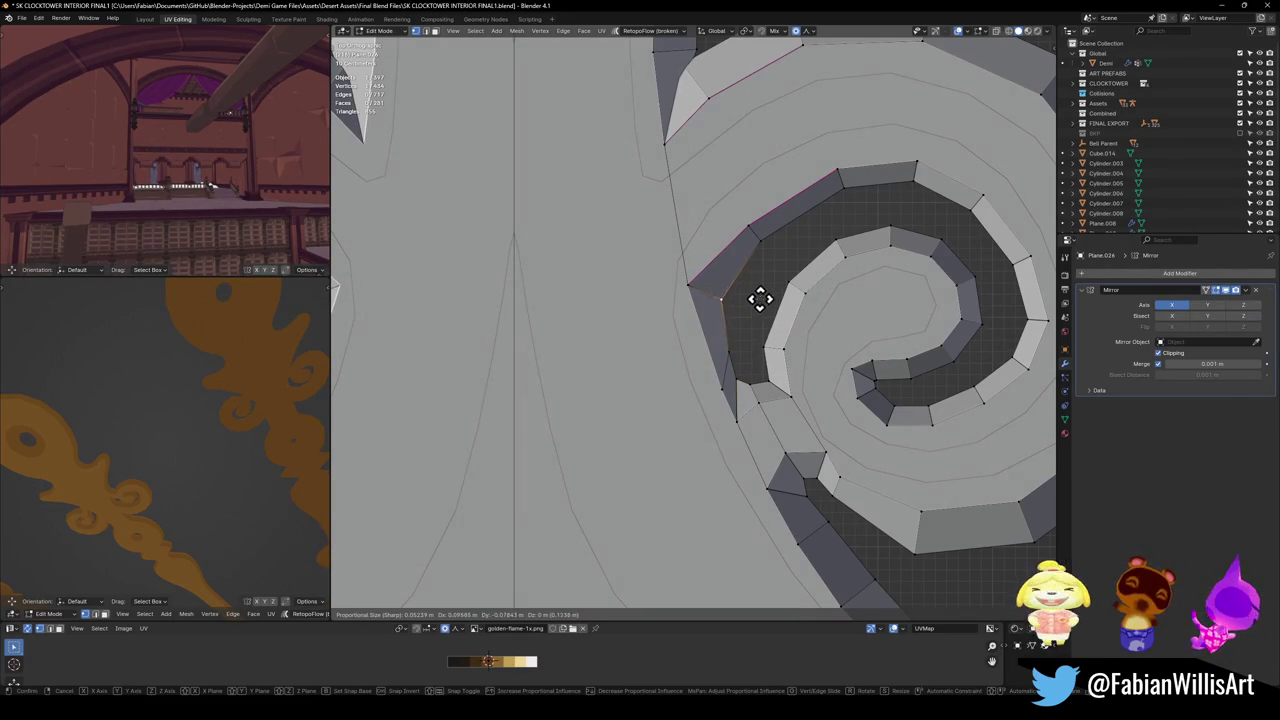
pyautogui.click(760, 299)
pyautogui.scroll(-2, 760, 300)
pyautogui.scroll(4, 901, 446)
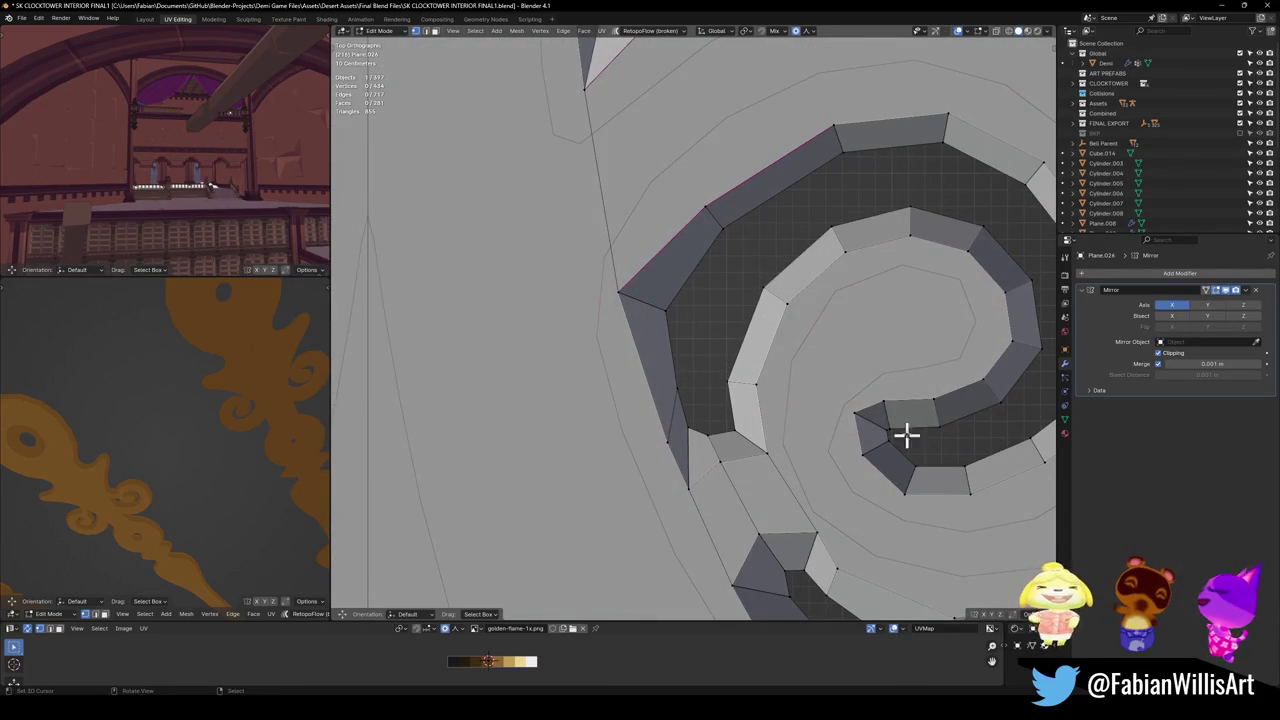
pyautogui.scroll(-1, 832, 383)
pyautogui.scroll(-2, 771, 394)
pyautogui.scroll(-2, 629, 434)
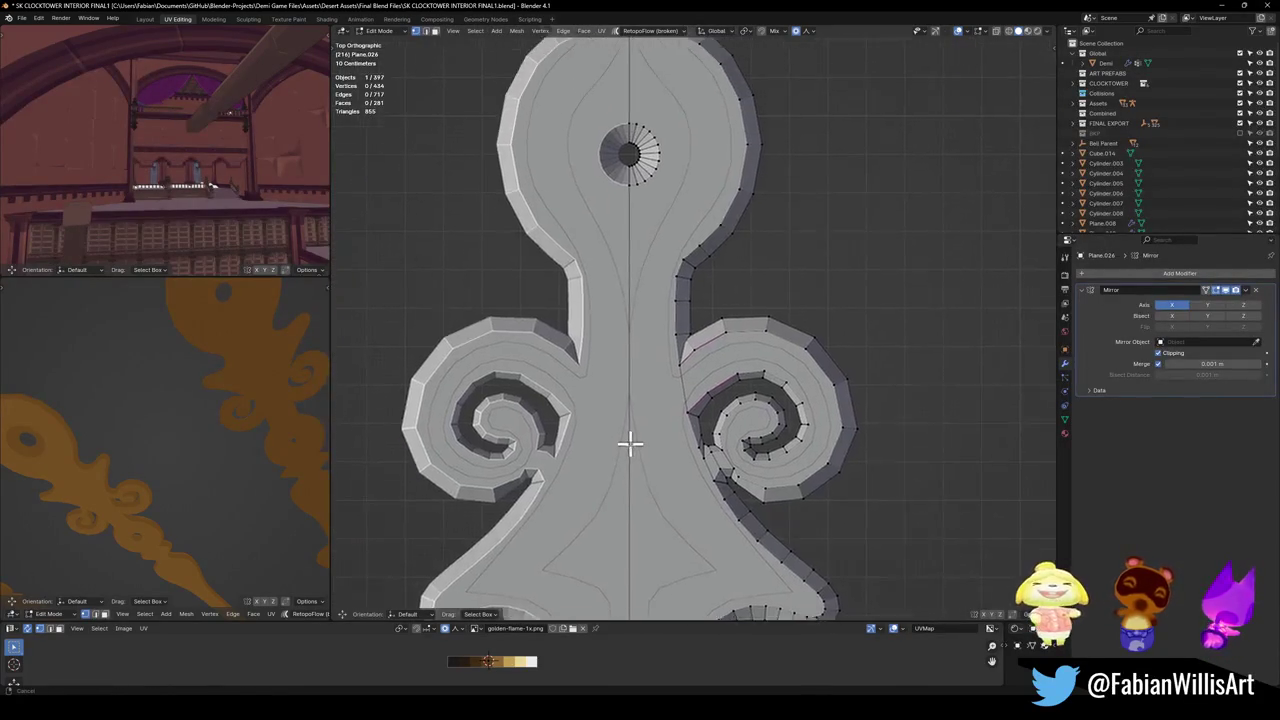
# Pull a notch vertex down and to the right.
pyautogui.scroll(6, 742, 374)
pyautogui.click(715, 408)
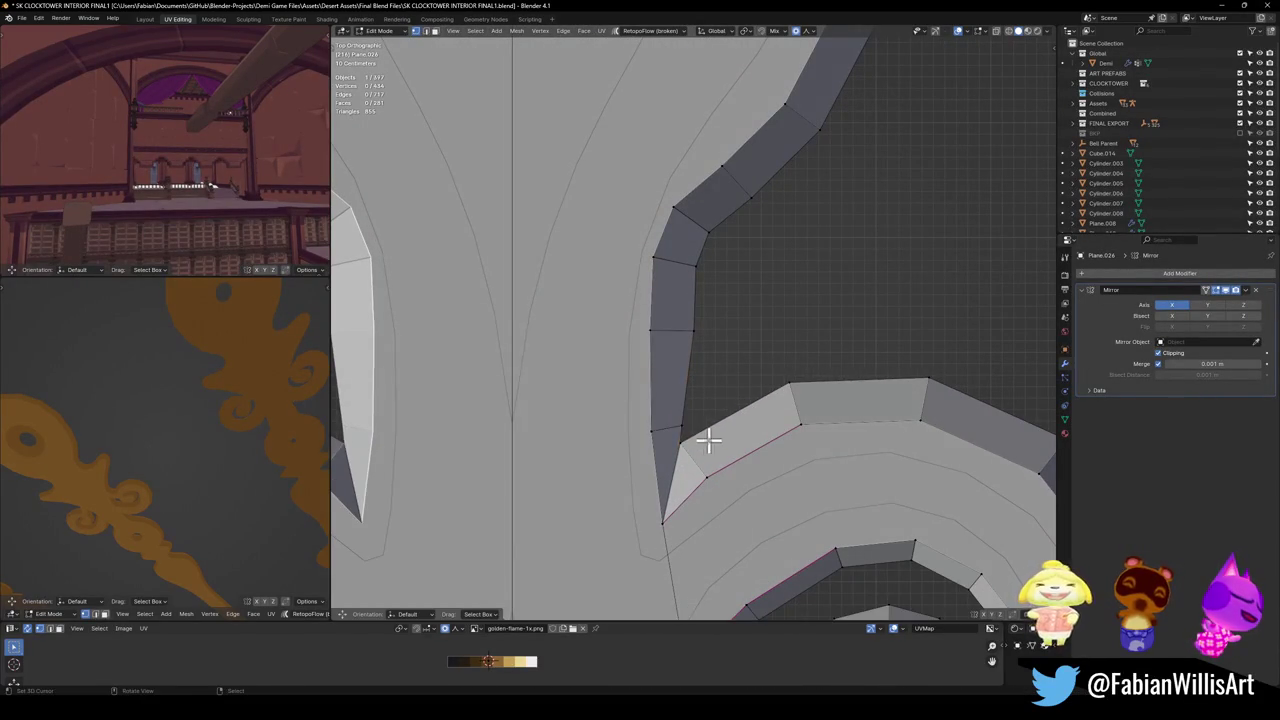
pyautogui.moveTo(681, 440)
pyautogui.mouseDown()
pyautogui.moveTo(709, 459)
pyautogui.moveTo(719, 430)
pyautogui.mouseUp()
pyautogui.scroll(-4, 723, 431)
pyautogui.scroll(-4, 703, 366)
pyautogui.scroll(5, 737, 357)
pyautogui.scroll(2, 723, 337)
pyautogui.scroll(3, 734, 426)
pyautogui.scroll(2, 716, 400)
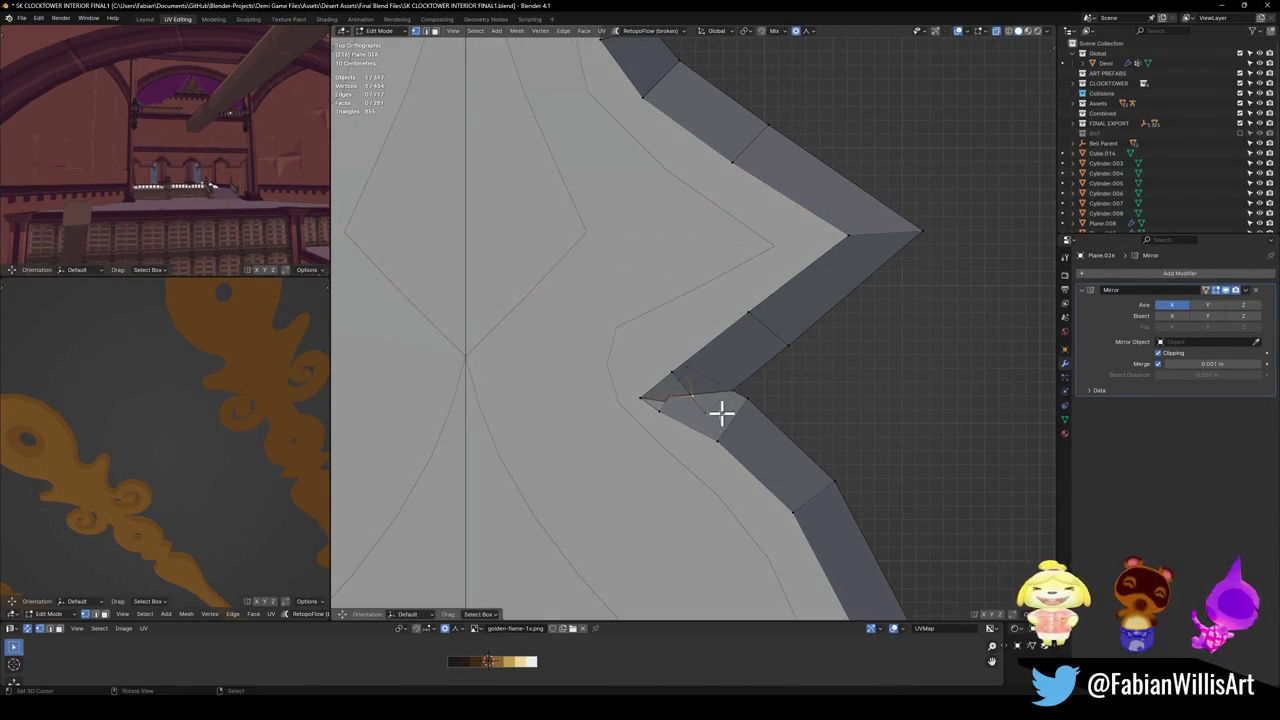
# Merge the two notch vertices into one point with S 0 and reposition it.
pyautogui.keyDown('shift'); pyautogui.click(698, 357); pyautogui.keyUp('shift')
pyautogui.press('s')
pyautogui.click(686, 397)
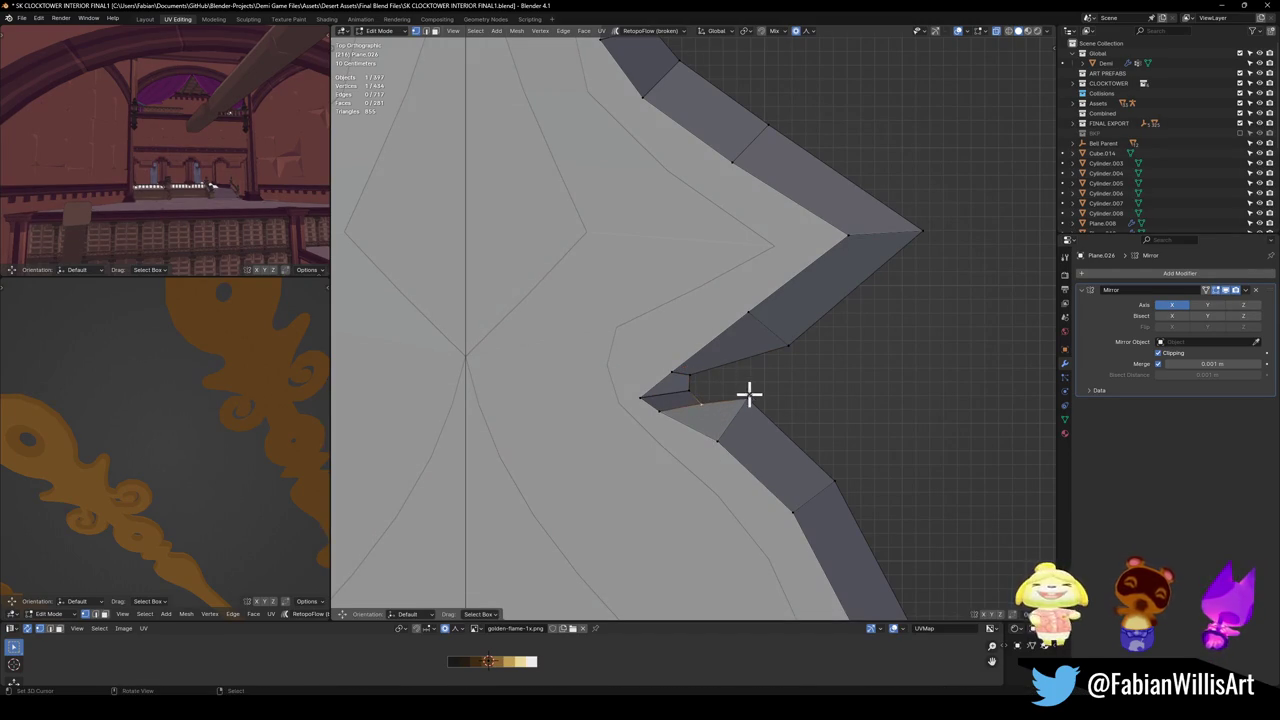
pyautogui.press('g')
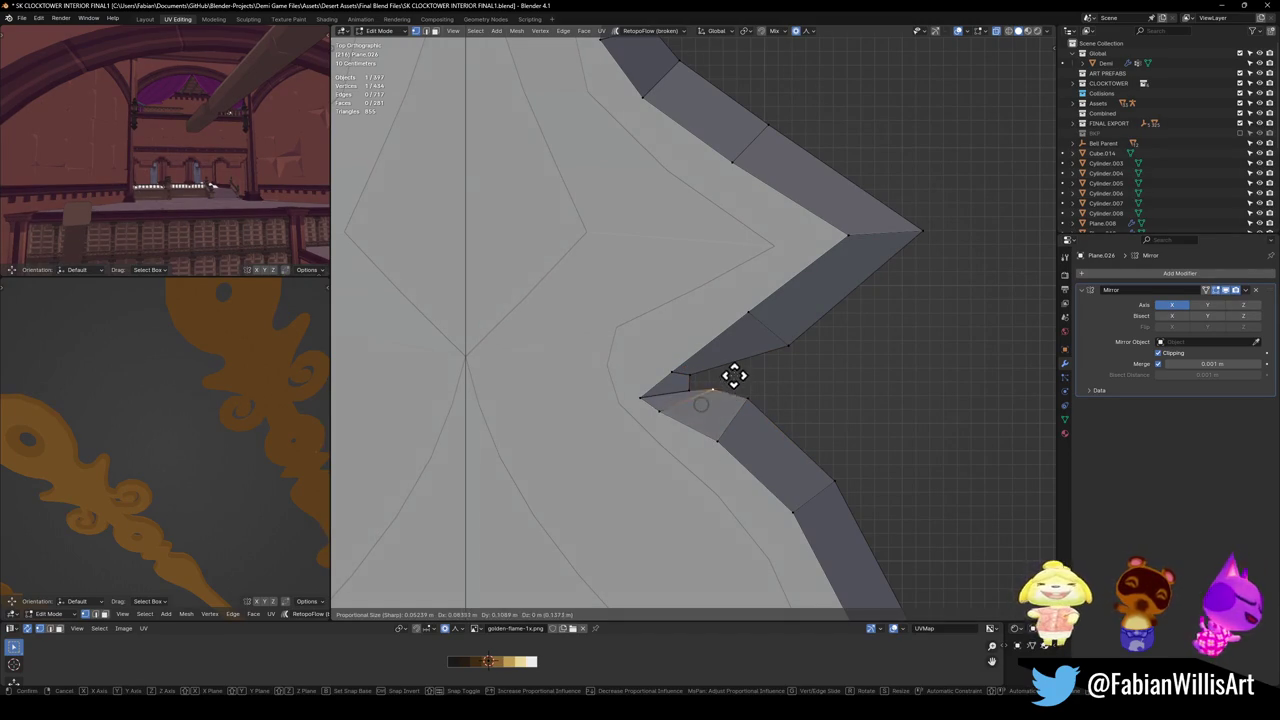
pyautogui.click(720, 384)
pyautogui.press('g')
pyautogui.click(721, 381)
pyautogui.hotkey('ctrl', 'z')
pyautogui.press('g')
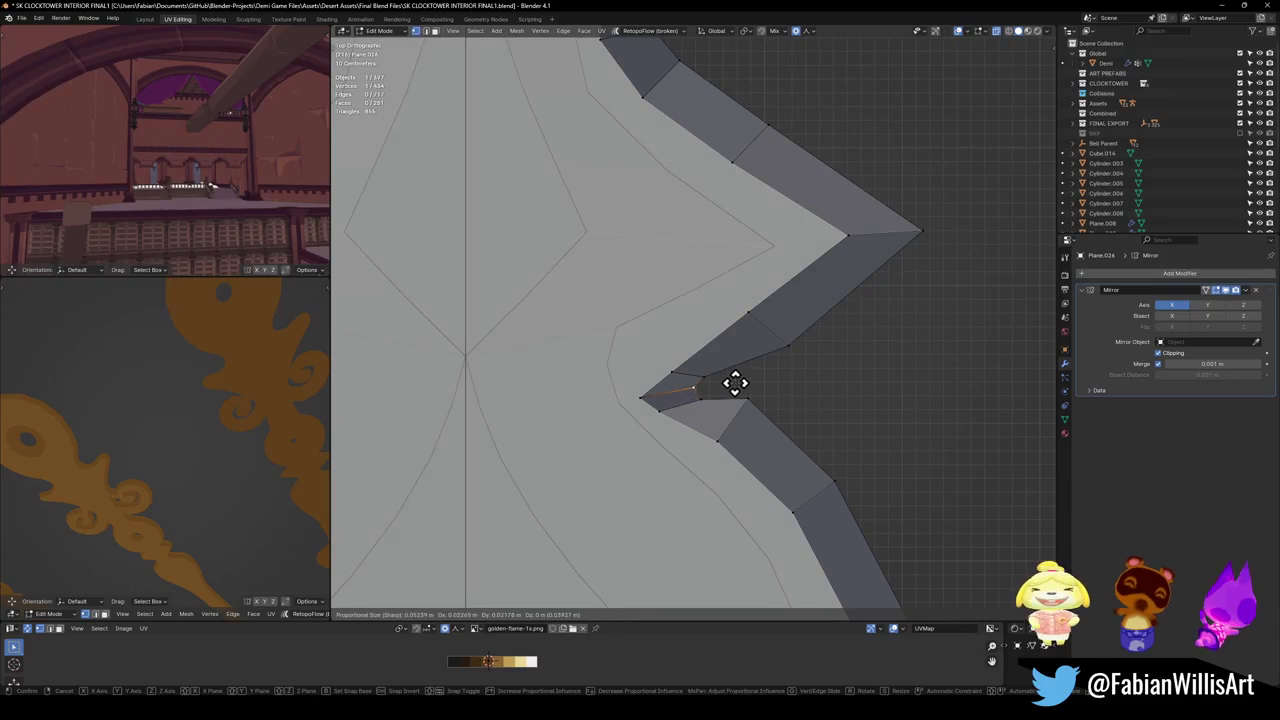
pyautogui.click(740, 382)
# Review the notched shape, spire and curl, then save the clocktower file.
pyautogui.click(748, 384)
pyautogui.scroll(-5, 750, 384)
pyautogui.keyDown('shift'); pyautogui.moveTo(757, 386); pyautogui.dragTo(734, 463, button='middle'); pyautogui.keyUp('shift')
pyautogui.scroll(1, 745, 420)
pyautogui.scroll(-5, 755, 380)
pyautogui.keyDown('shift'); pyautogui.moveTo(717, 331); pyautogui.dragTo(723, 480, button='middle'); pyautogui.keyUp('shift')
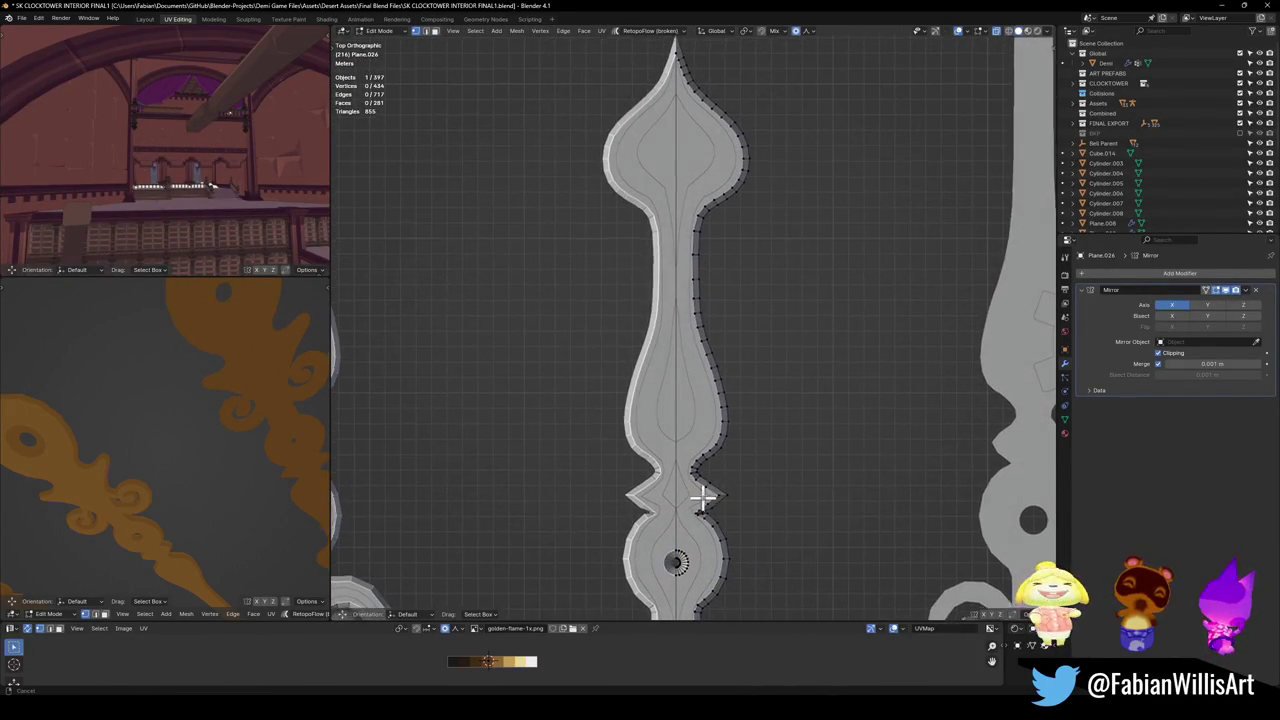
pyautogui.scroll(1, 700, 500)
pyautogui.keyDown('shift'); pyautogui.moveTo(727, 373); pyautogui.dragTo(731, 323, button='middle'); pyautogui.keyUp('shift')
pyautogui.hotkey('ctrl', 's')
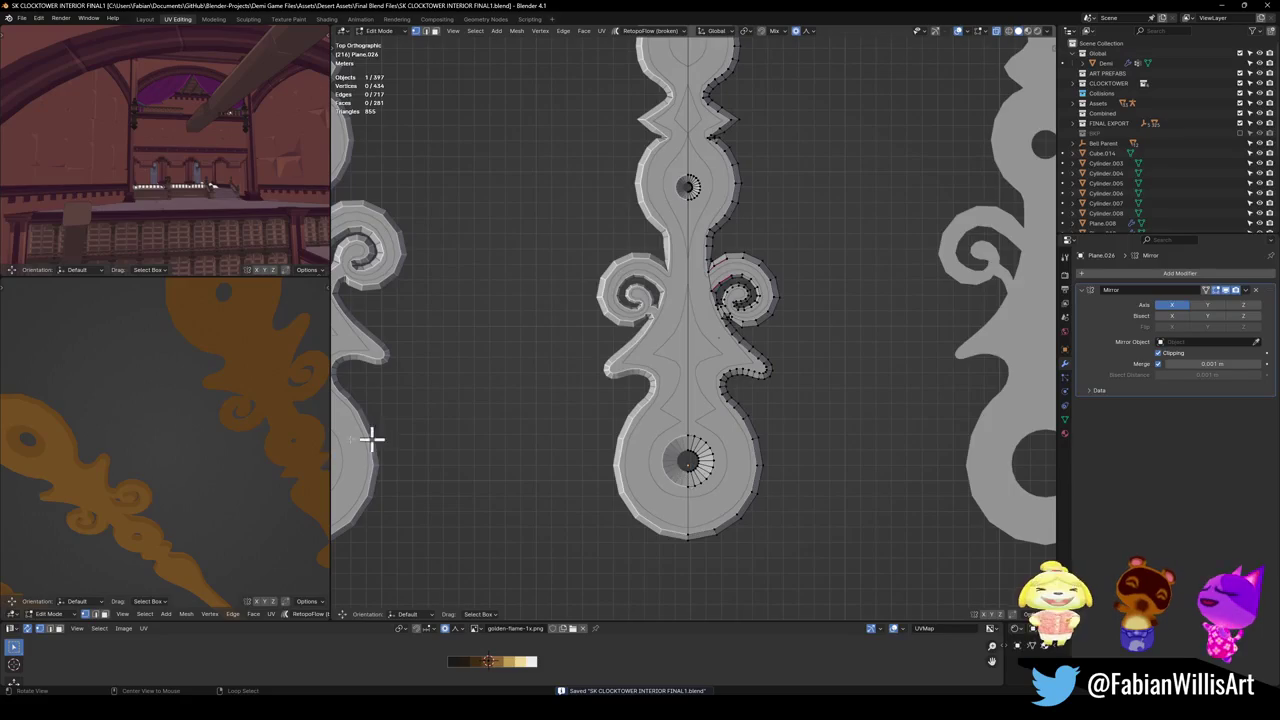
# Switch to the Plane.024 flame ornament and enter Edit Mode on its mesh.
pyautogui.moveTo(671, 441); pyautogui.dragTo(643, 371, button='middle')
pyautogui.scroll(2, 660, 390)
pyautogui.press('Tab')
pyautogui.moveTo(674, 449)
pyautogui.mouseDown(button='middle')
pyautogui.moveTo(688, 470)
pyautogui.moveTo(691, 386)
pyautogui.mouseUp(button='middle')
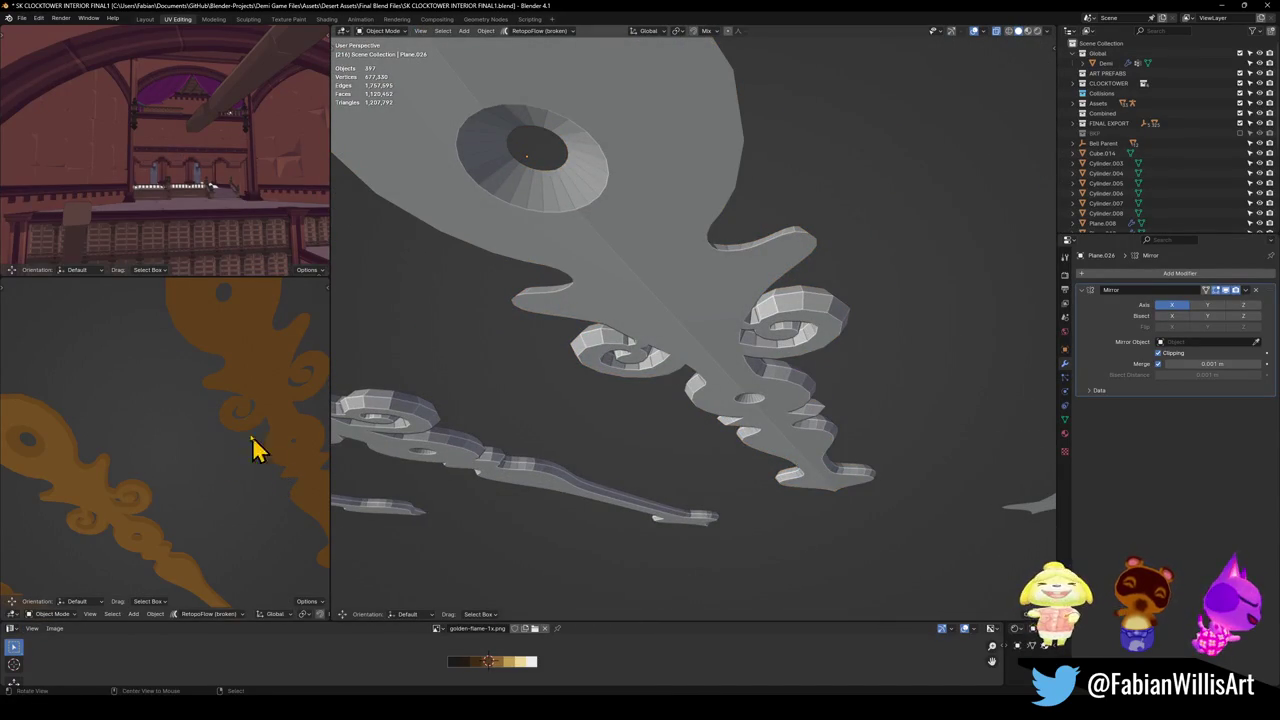
pyautogui.click(686, 330)
pyautogui.moveTo(686, 330); pyautogui.dragTo(700, 409, button='middle')
pyautogui.press('Tab')
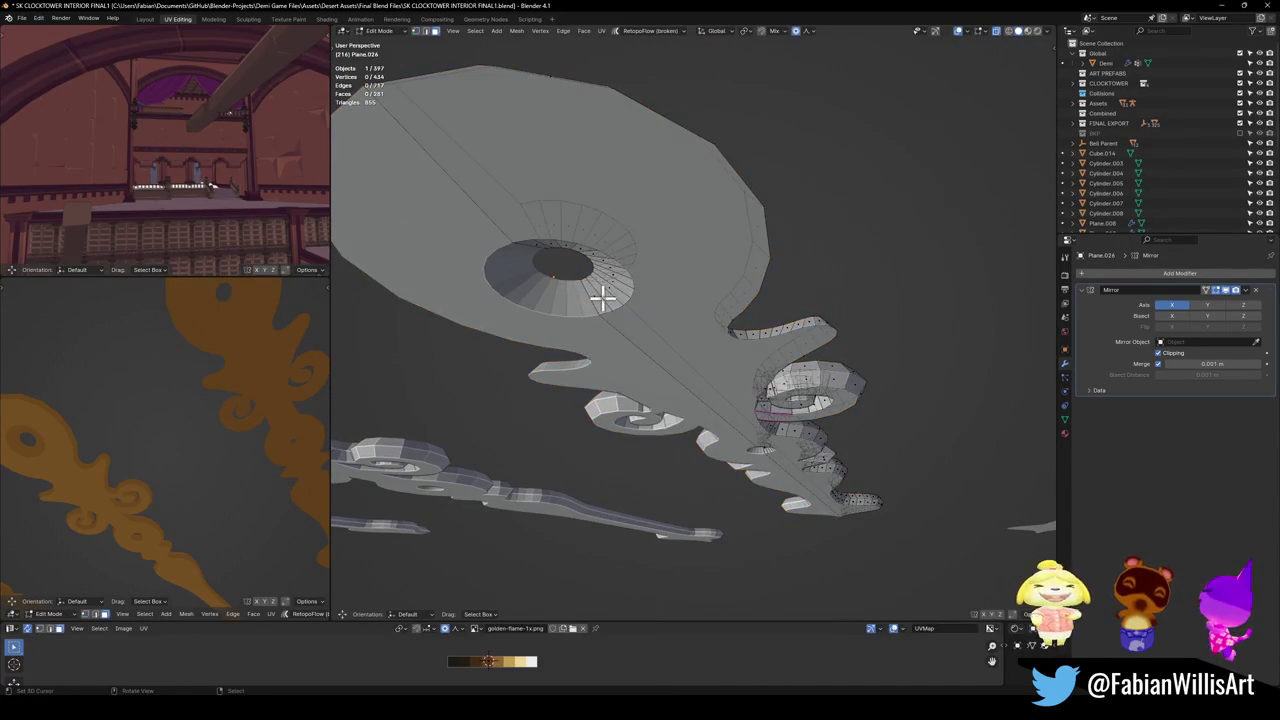
pyautogui.moveTo(641, 321); pyautogui.dragTo(818, 428, button='middle')
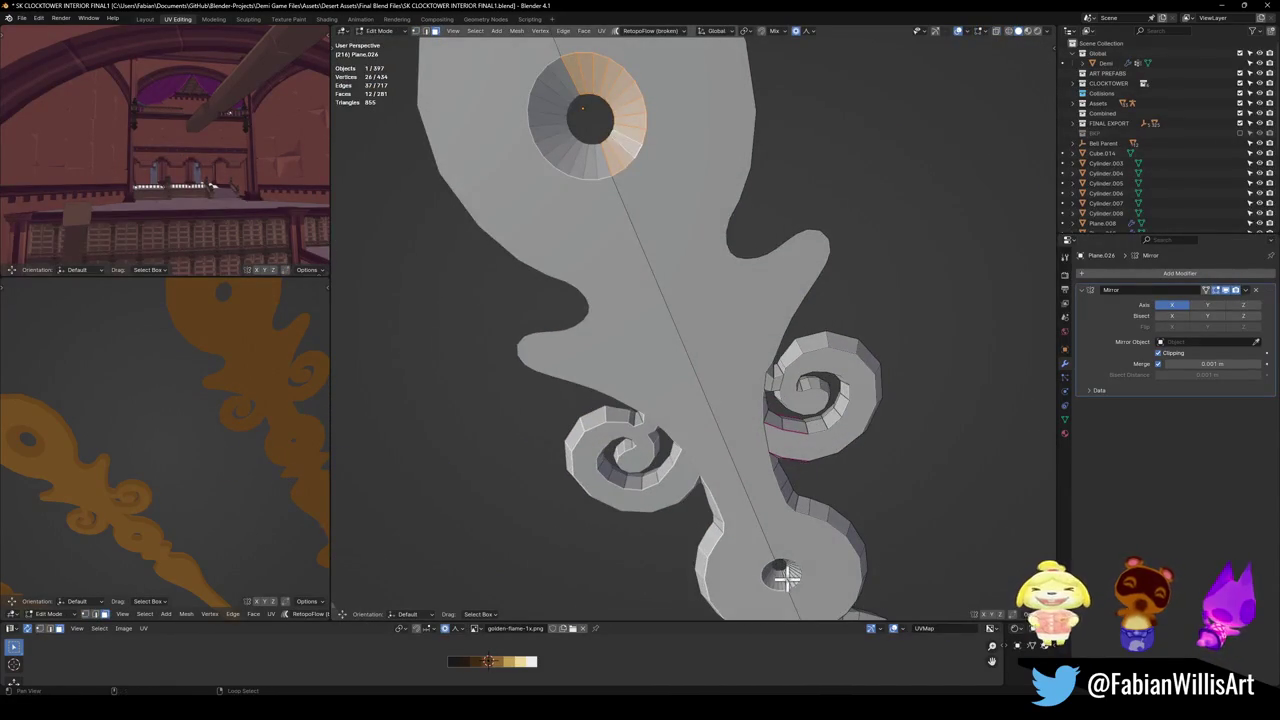
# Slide the hole faces' UVs along X to a new palette shade.
pyautogui.press('g')
pyautogui.press('x')
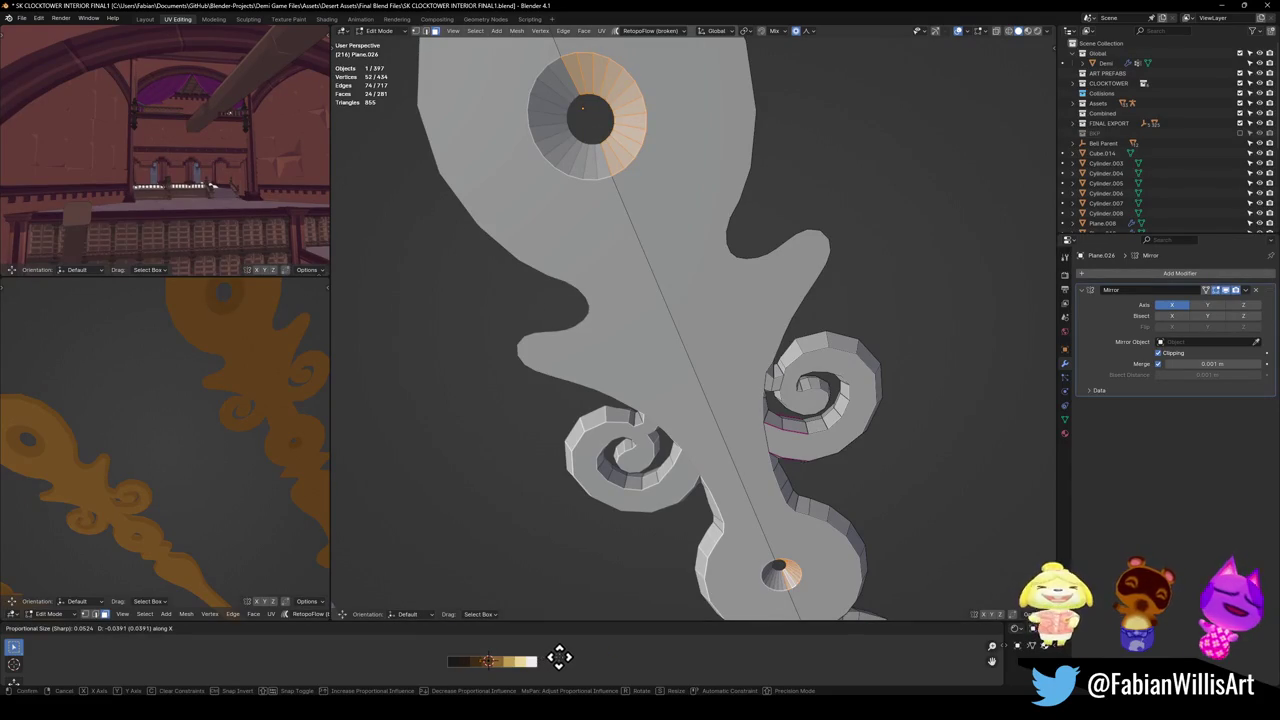
pyautogui.click(557, 660)
# Select only the spiral curl's outer rim face loop.
pyautogui.moveTo(843, 398); pyautogui.dragTo(743, 314, button='middle')
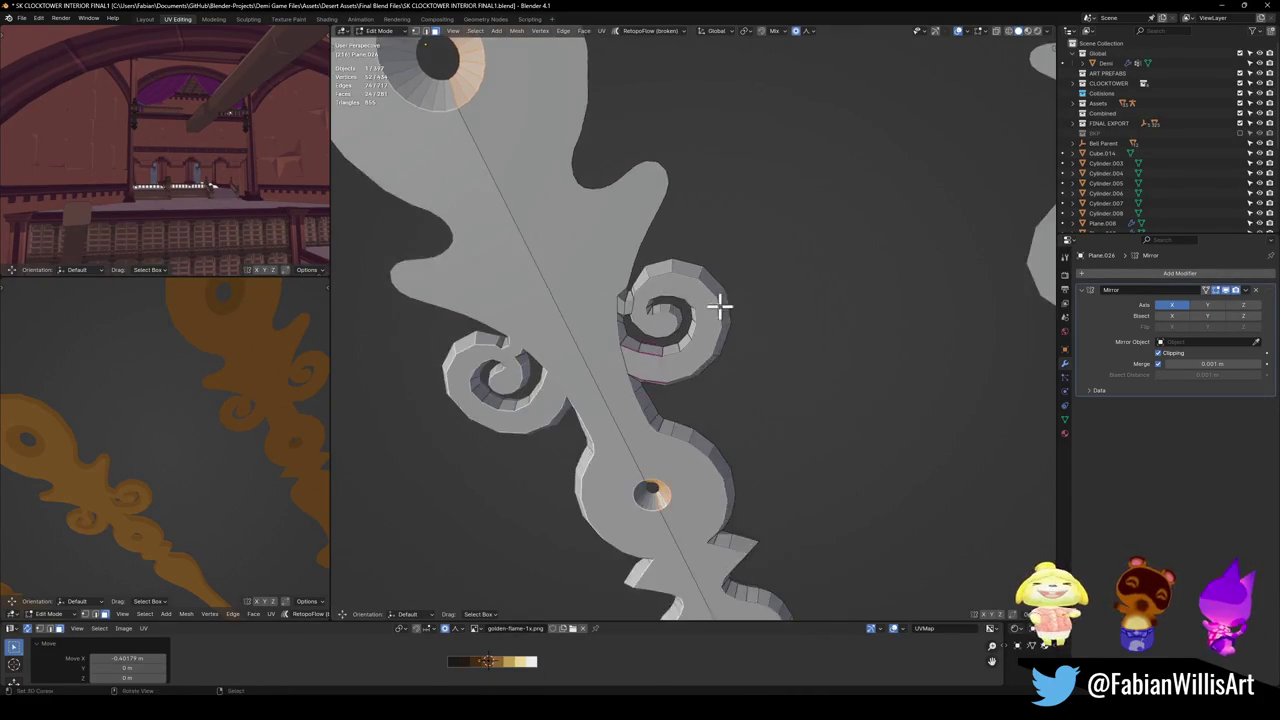
pyautogui.scroll(4, 743, 314)
pyautogui.moveTo(686, 280)
pyautogui.mouseDown(button='middle')
pyautogui.moveTo(679, 345)
pyautogui.moveTo(723, 306)
pyautogui.mouseUp(button='middle')
pyautogui.press('a')
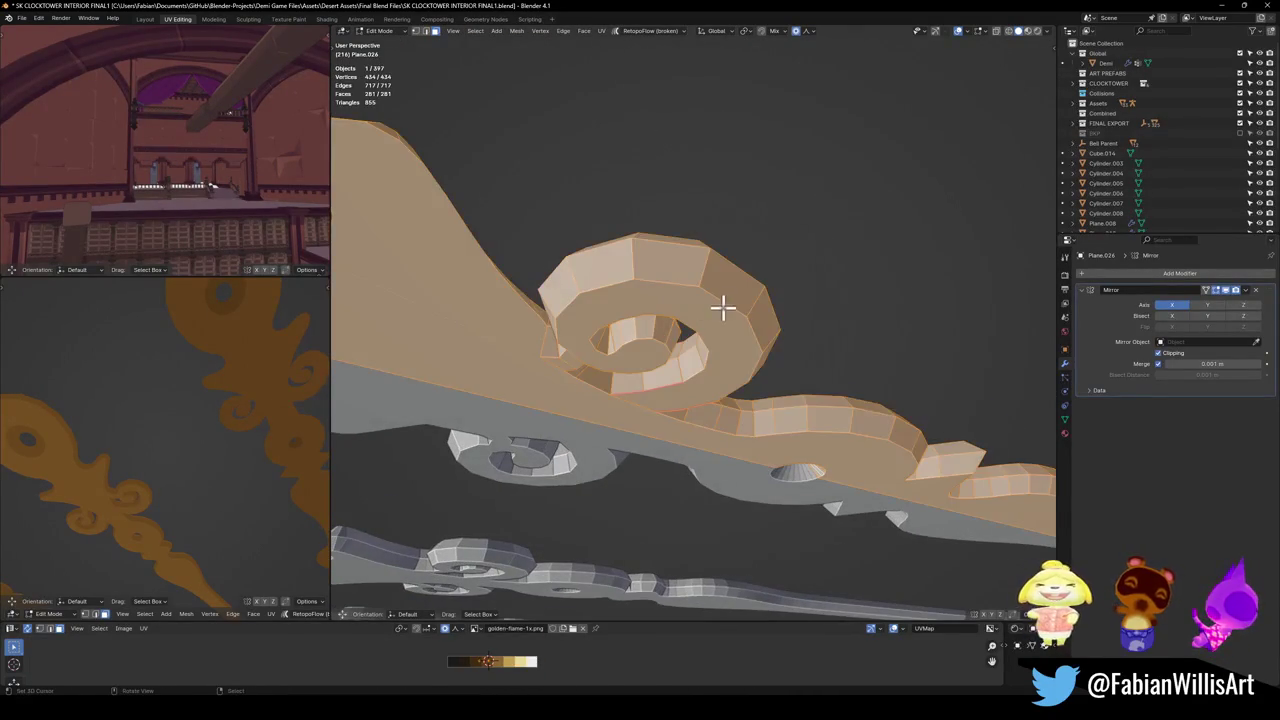
pyautogui.hotkey('alt', 'a')
pyautogui.keyDown('alt'); pyautogui.click(691, 292); pyautogui.keyUp('alt')
pyautogui.moveTo(530, 382)
pyautogui.mouseDown(button='middle')
pyautogui.moveTo(589, 454)
pyautogui.moveTo(558, 356)
pyautogui.moveTo(678, 423)
pyautogui.mouseUp(button='middle')
pyautogui.scroll(2, 201, 446)
# Shift the spiral rim's UVs along X twice, moving it 0.1339 to a new shade.
pyautogui.press('g')
pyautogui.press('x')
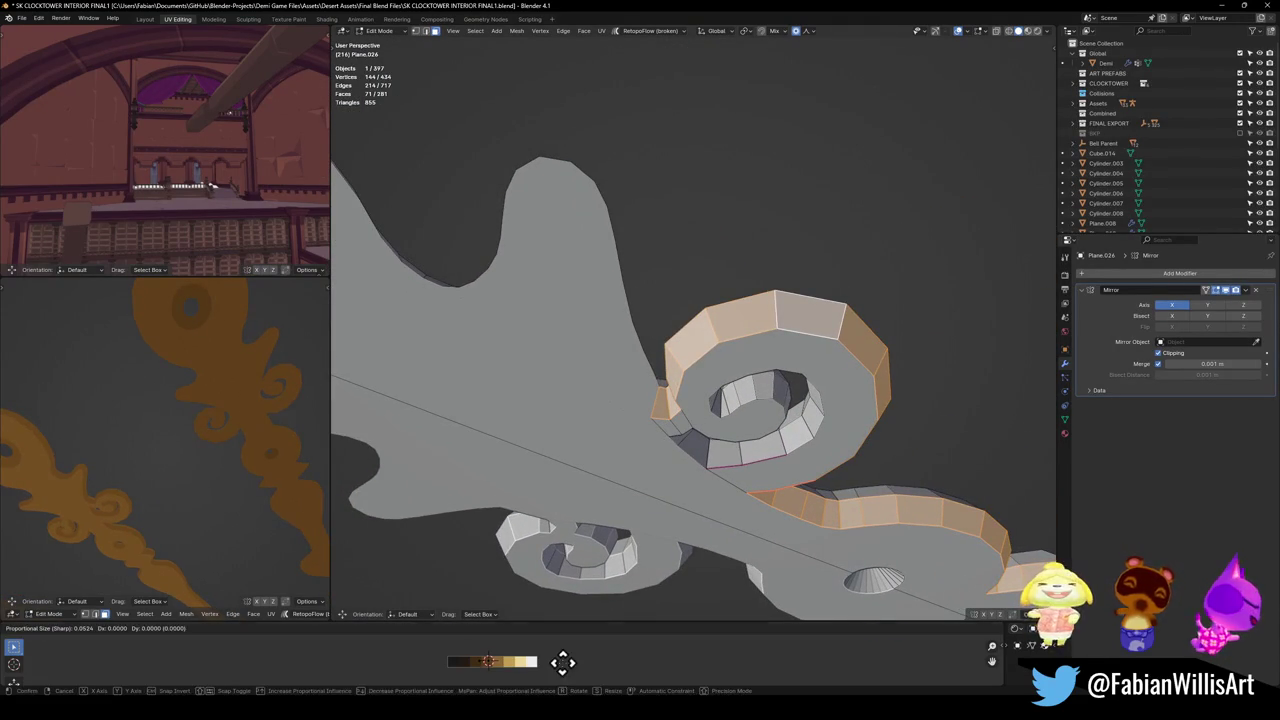
pyautogui.click(558, 660)
pyautogui.scroll(2, 245, 408)
pyautogui.scroll(3, 238, 408)
pyautogui.press('g')
pyautogui.press('x')
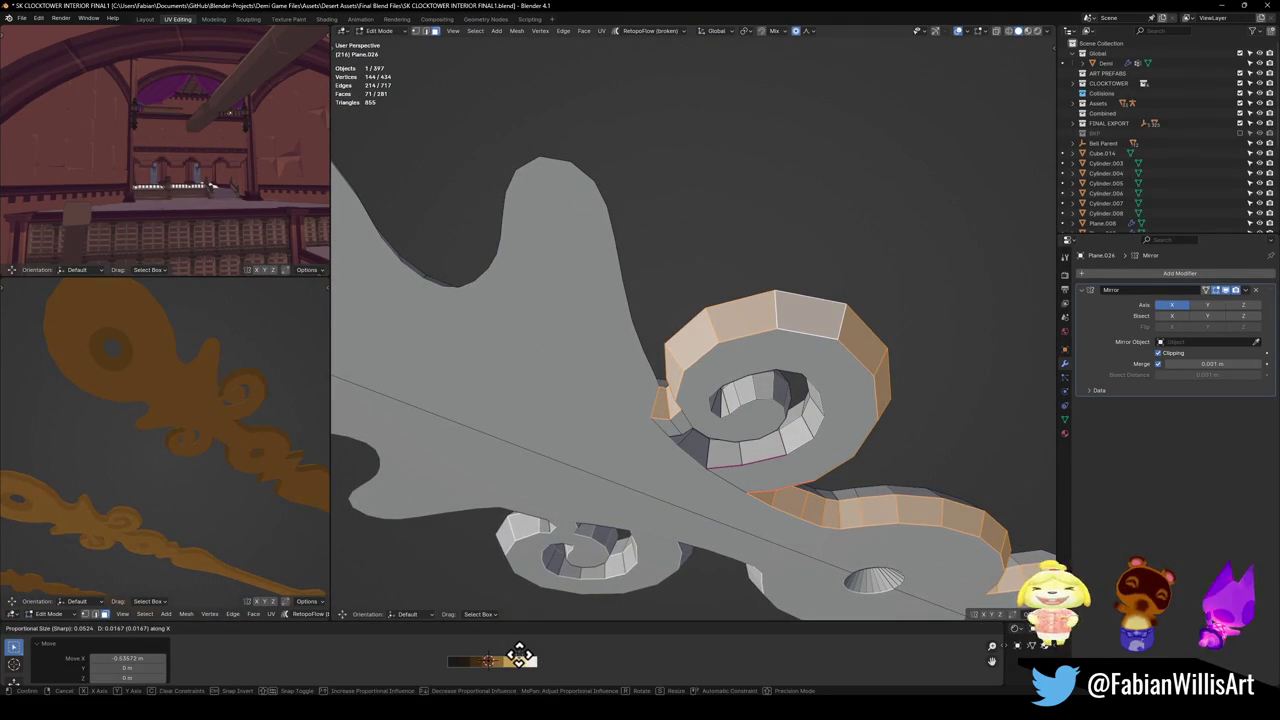
pyautogui.click(520, 657)
# Triangulate the ornament's upper faces using Beauty for quads and n-gons.
pyautogui.moveTo(314, 528)
pyautogui.mouseDown(button='middle')
pyautogui.moveTo(254, 480)
pyautogui.moveTo(260, 531)
pyautogui.moveTo(279, 469)
pyautogui.moveTo(300, 451)
pyautogui.moveTo(266, 466)
pyautogui.moveTo(248, 430)
pyautogui.mouseUp(button='middle')
pyautogui.moveTo(824, 390); pyautogui.dragTo(703, 458, button='middle')
pyautogui.moveTo(873, 437); pyautogui.dragTo(837, 337, button='middle')
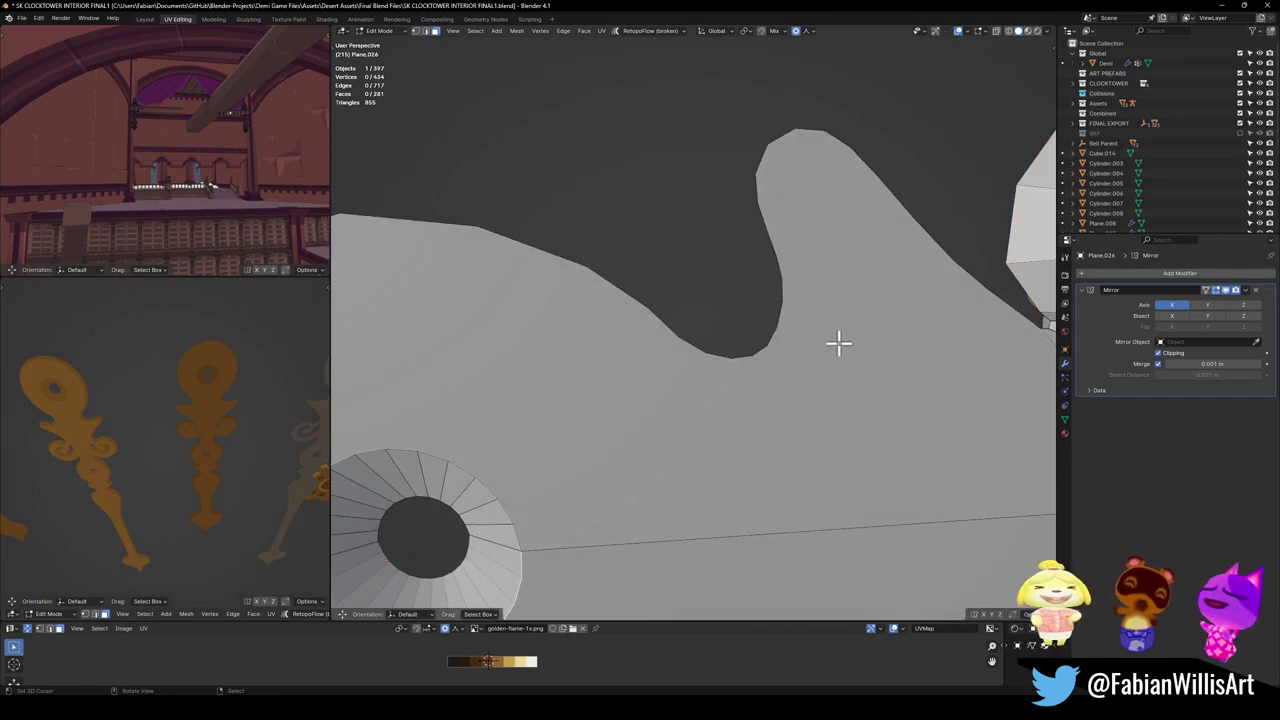
pyautogui.press('l')
pyautogui.scroll(-3, 846, 397)
pyautogui.hotkey('ctrl', 't')
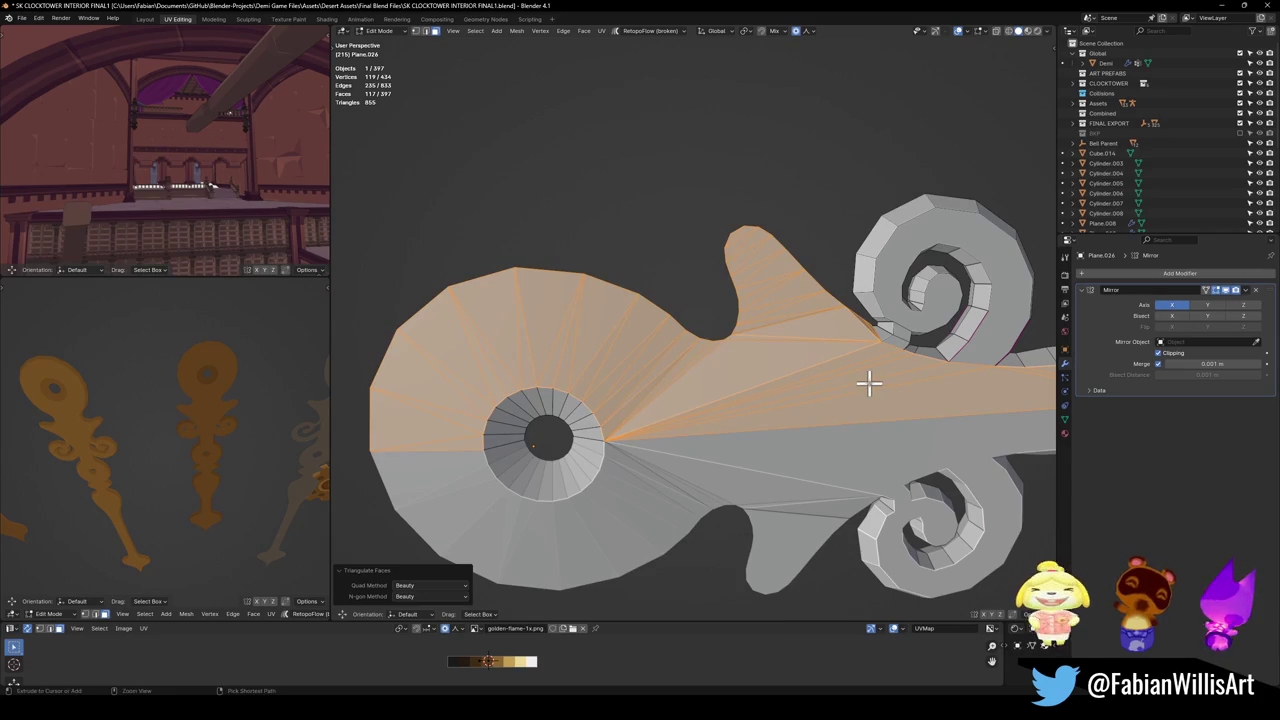
# Undo the triangulation and loop-cut one new edge across the ornament's upper face.
pyautogui.hotkey('ctrl', 'z')
pyautogui.hotkey('alt', 'a')
pyautogui.hotkey('ctrl', 'r')
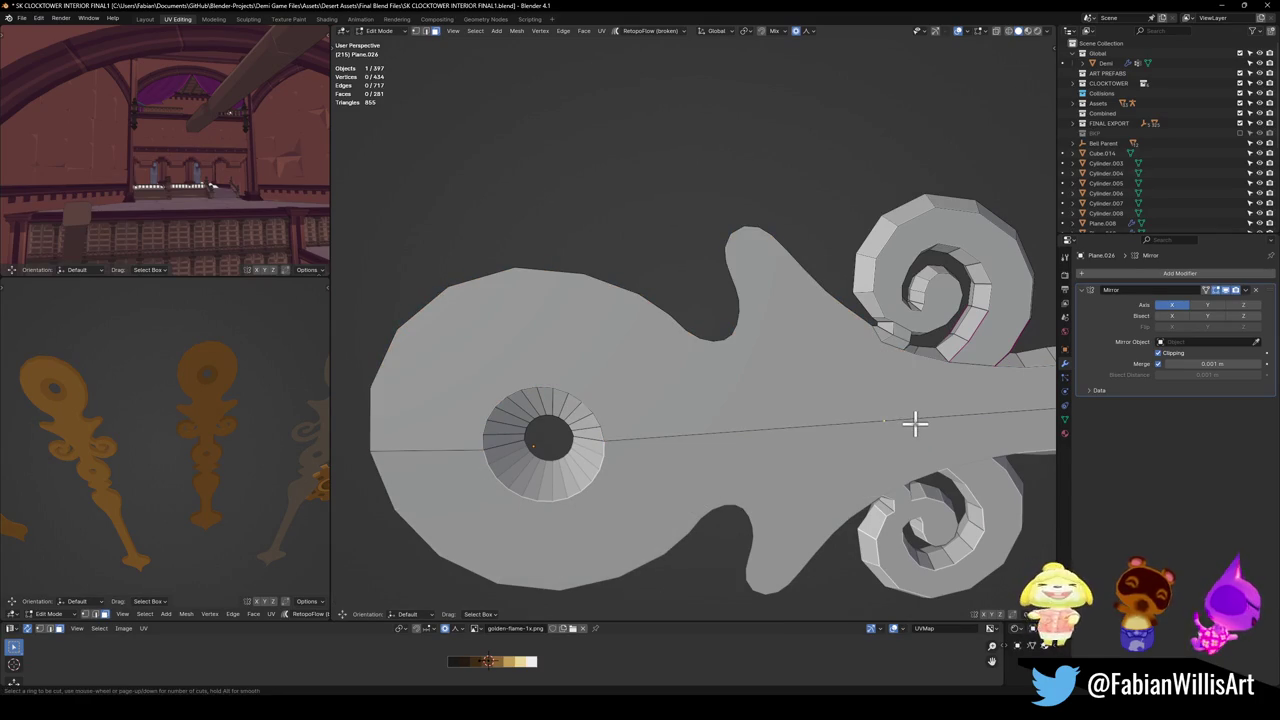
pyautogui.click(915, 424)
pyautogui.click(899, 422)
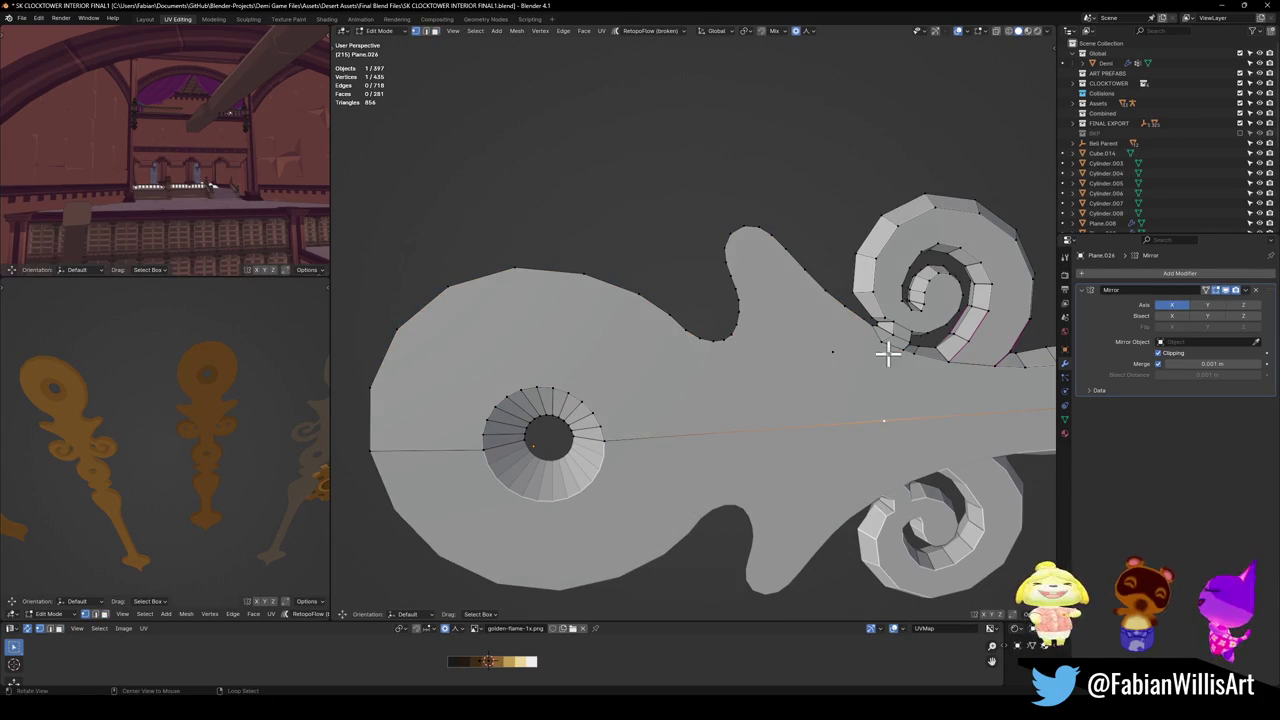
pyautogui.scroll(-2, 890, 358)
pyautogui.scroll(5, 871, 357)
# Try a soft-falloff move on a spiral vertex, then select a single vertex in top view.
pyautogui.moveTo(723, 366)
pyautogui.mouseDown(button='middle')
pyautogui.moveTo(746, 423)
pyautogui.moveTo(738, 343)
pyautogui.moveTo(569, 286)
pyautogui.moveTo(594, 391)
pyautogui.moveTo(640, 340)
pyautogui.mouseUp(button='middle')
pyautogui.press('g')
pyautogui.rightClick(585, 434)
pyautogui.rightClick(672, 378)
pyautogui.press('Escape')
pyautogui.moveTo(644, 364)
pyautogui.mouseDown(button='middle')
pyautogui.moveTo(771, 406)
pyautogui.moveTo(771, 343)
pyautogui.mouseUp(button='middle')
pyautogui.press('a')
pyautogui.click(696, 372)
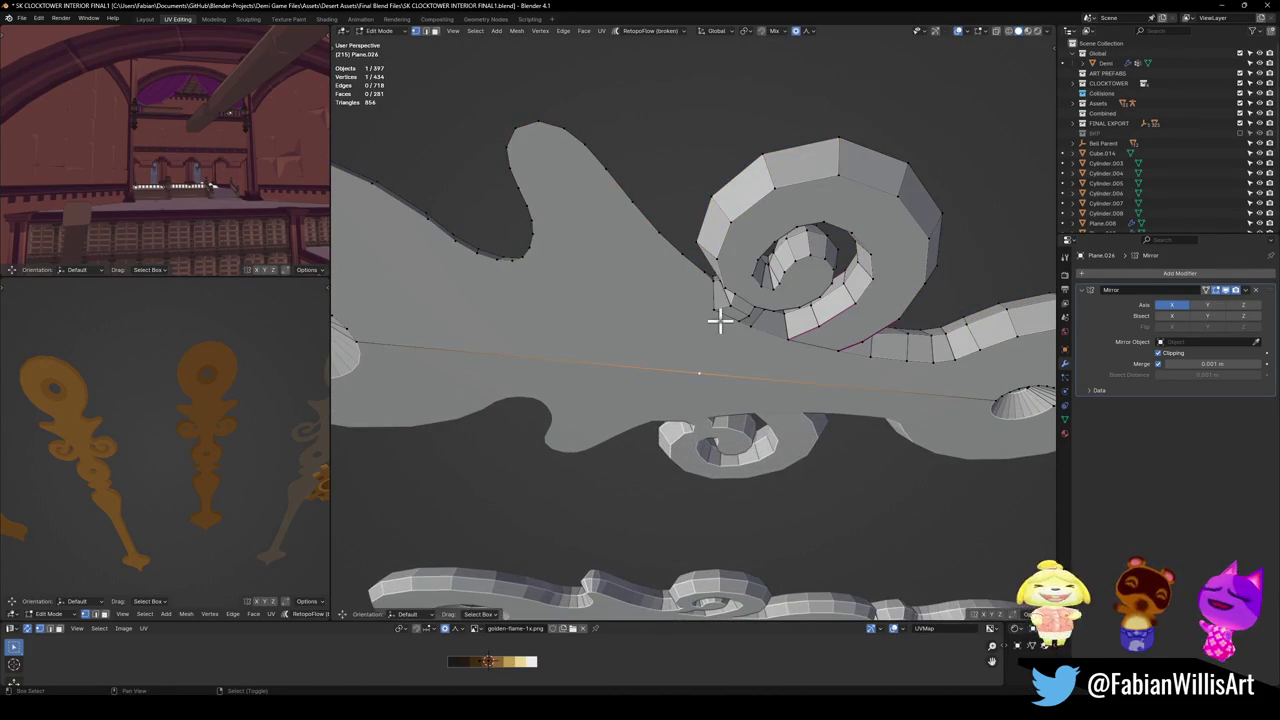
pyautogui.moveTo(614, 329)
pyautogui.mouseDown(button='middle')
pyautogui.moveTo(622, 396)
pyautogui.moveTo(690, 329)
pyautogui.mouseUp(button='middle')
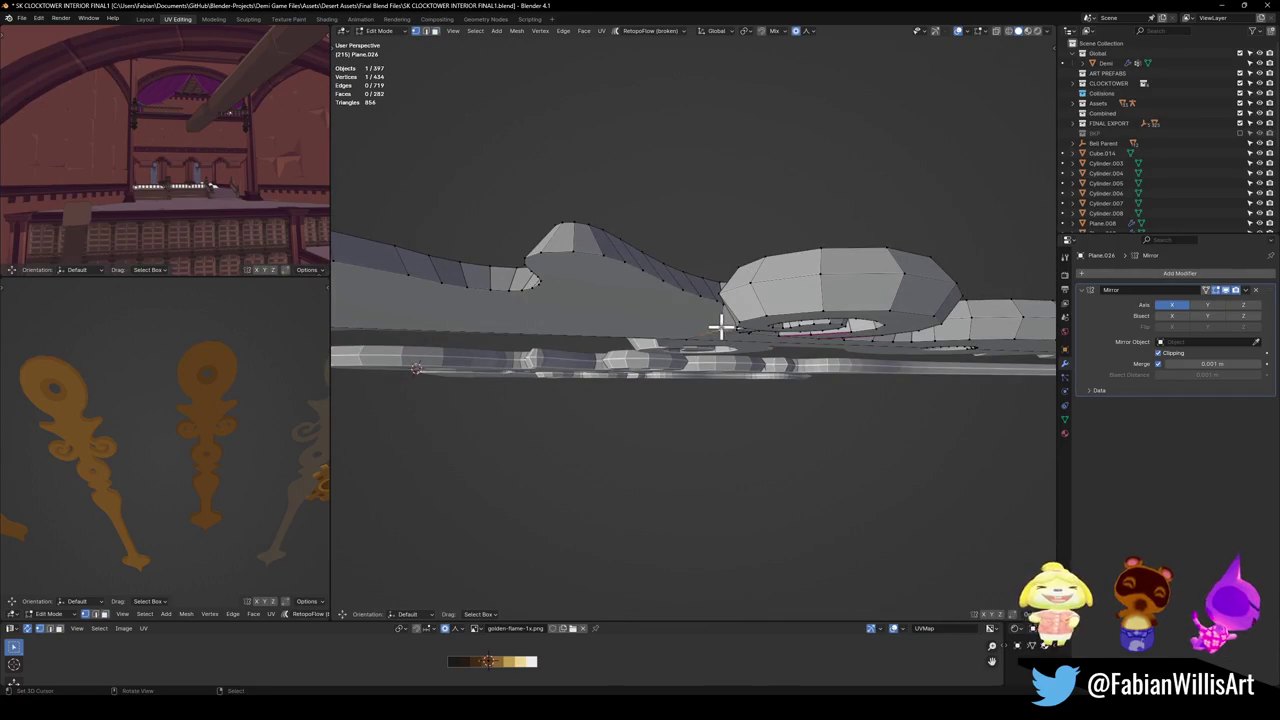
pyautogui.press('KP_7')
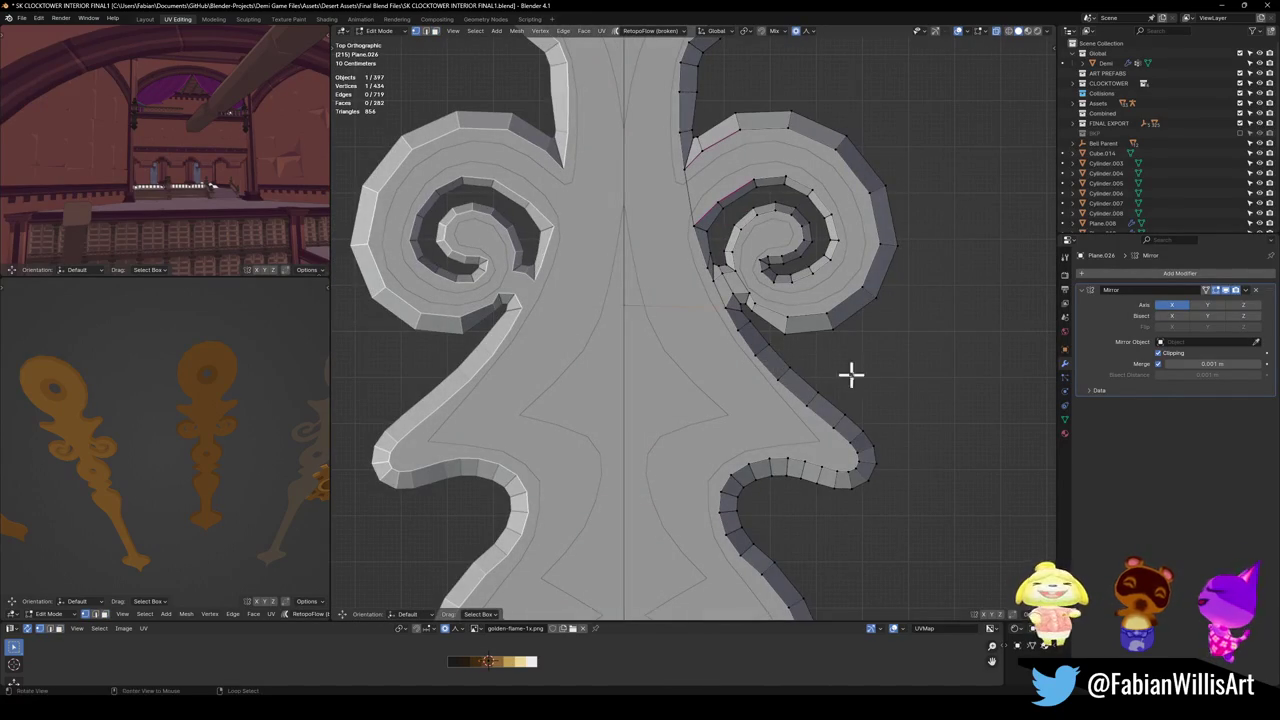
# Nudge a vertex on the right outline slightly with proportional editing.
pyautogui.click(766, 377)
pyautogui.press('g')
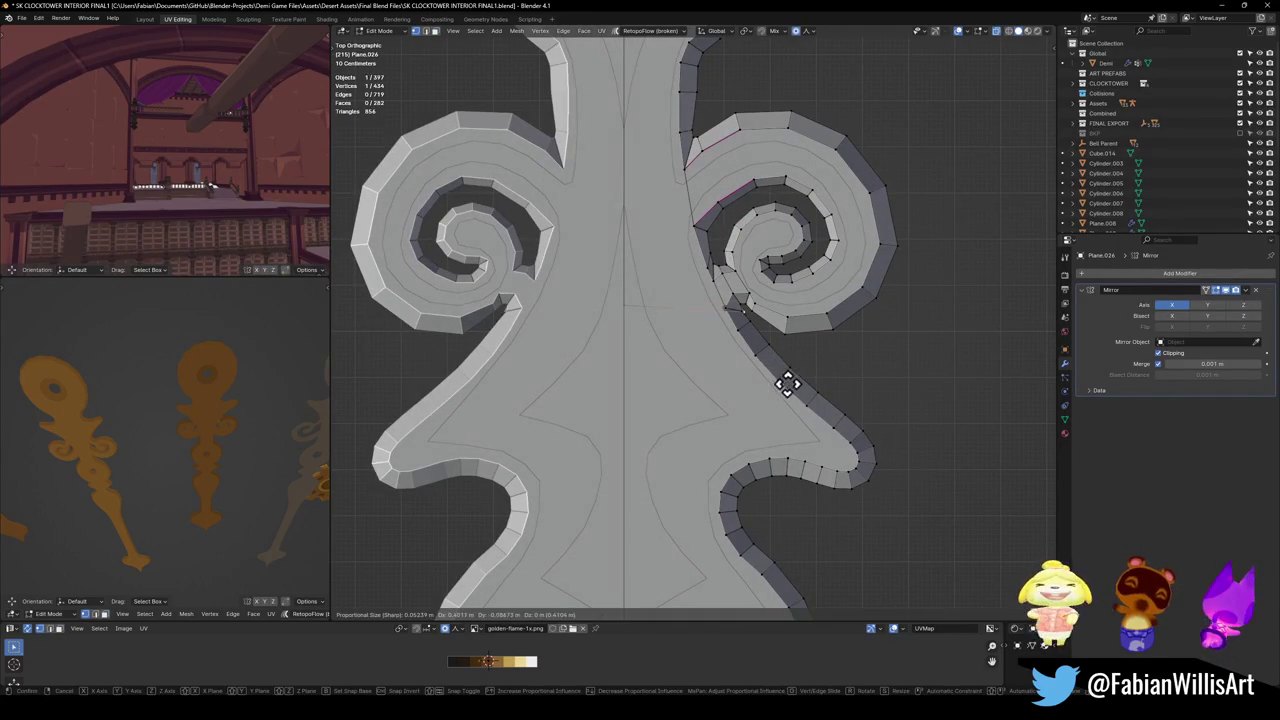
pyautogui.click(781, 375)
pyautogui.moveTo(783, 381)
pyautogui.mouseDown(button='middle')
pyautogui.moveTo(751, 220)
pyautogui.moveTo(686, 249)
pyautogui.moveTo(700, 329)
pyautogui.mouseUp(button='middle')
pyautogui.press('KP_7')
# Extrude ten vertices tracing the bulb's right outline downward.
pyautogui.press('e')
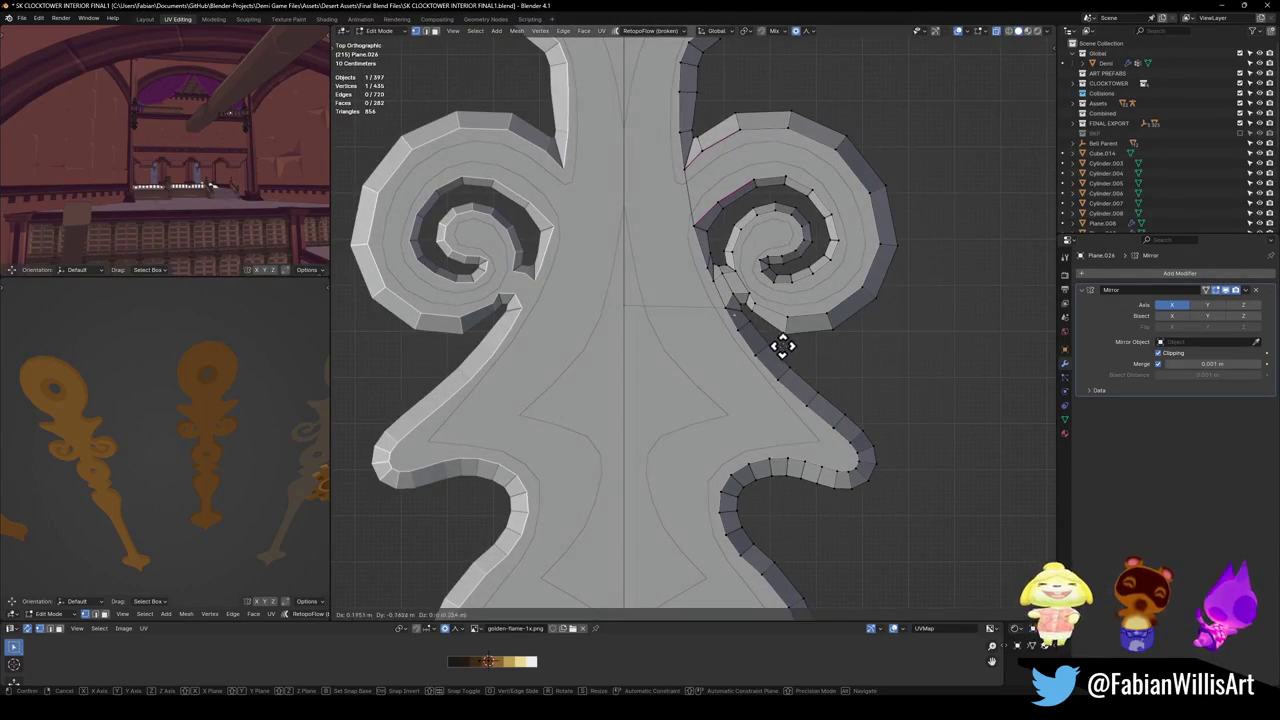
pyautogui.click(806, 364)
pyautogui.press('e')
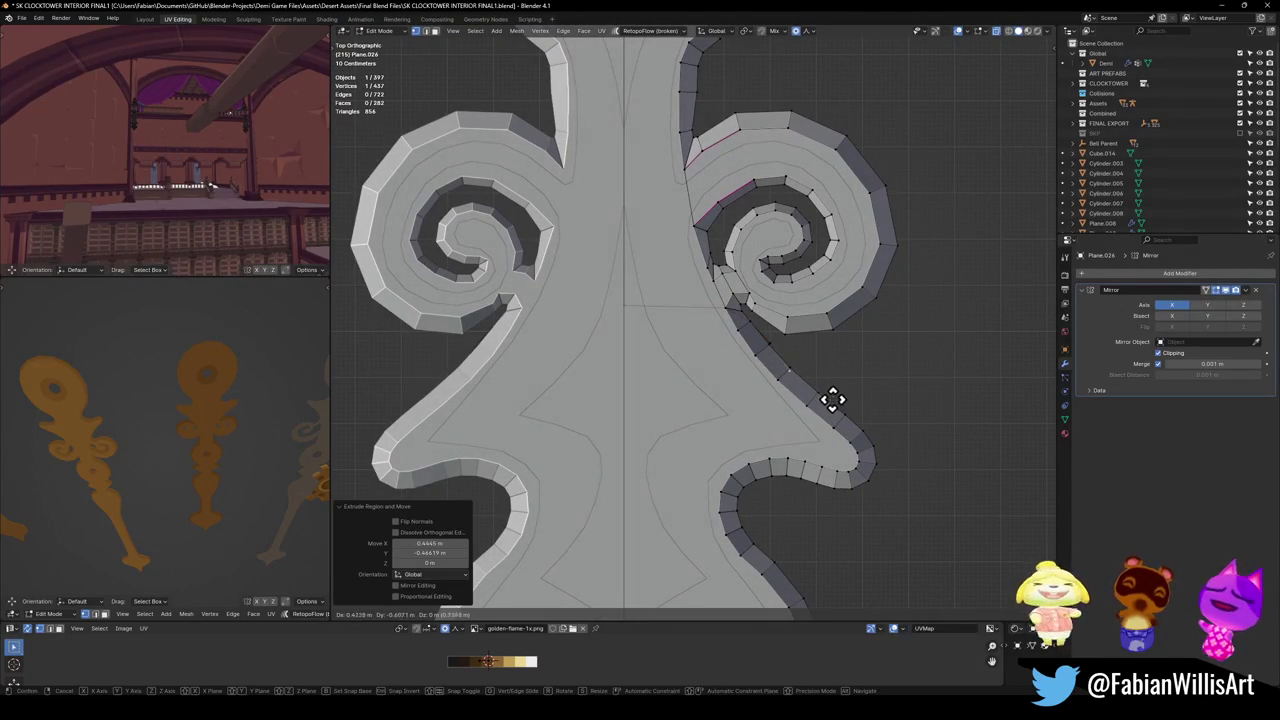
pyautogui.click(846, 396)
pyautogui.press('e')
pyautogui.click(870, 423)
pyautogui.press('e')
pyautogui.click(896, 445)
pyautogui.press('e')
pyautogui.click(912, 463)
pyautogui.press('e')
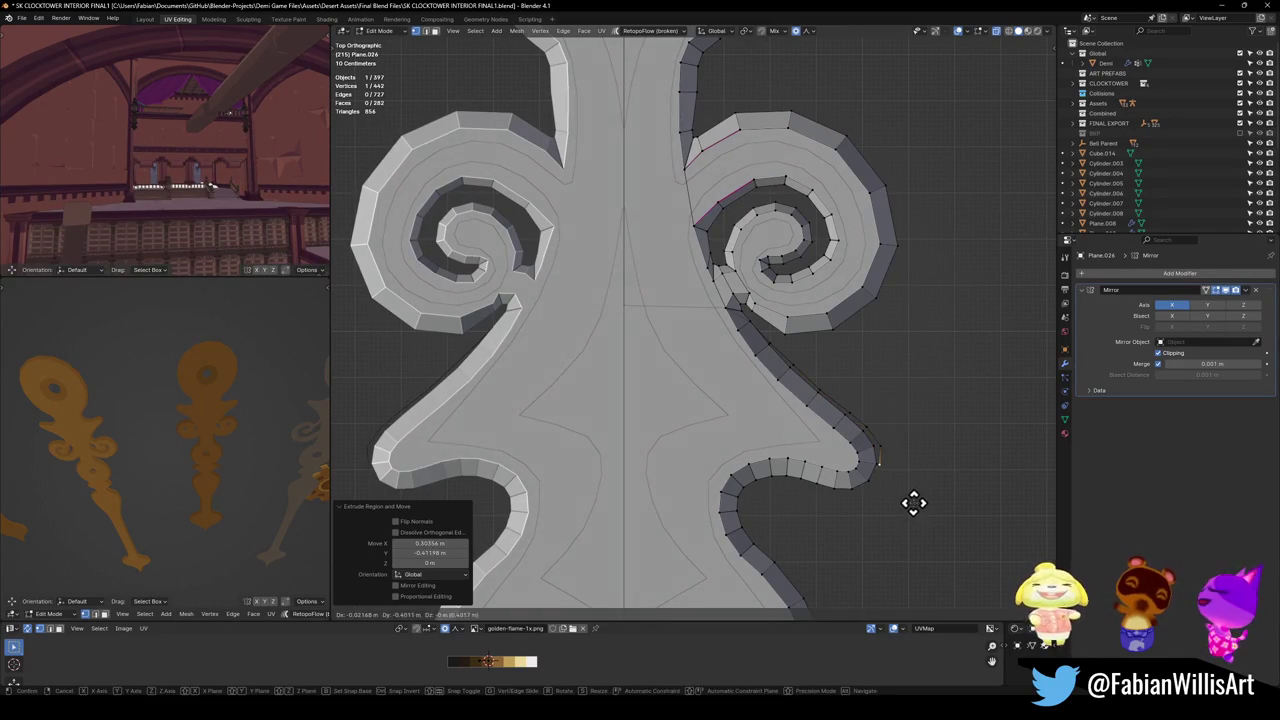
pyautogui.click(914, 508)
pyautogui.press('e')
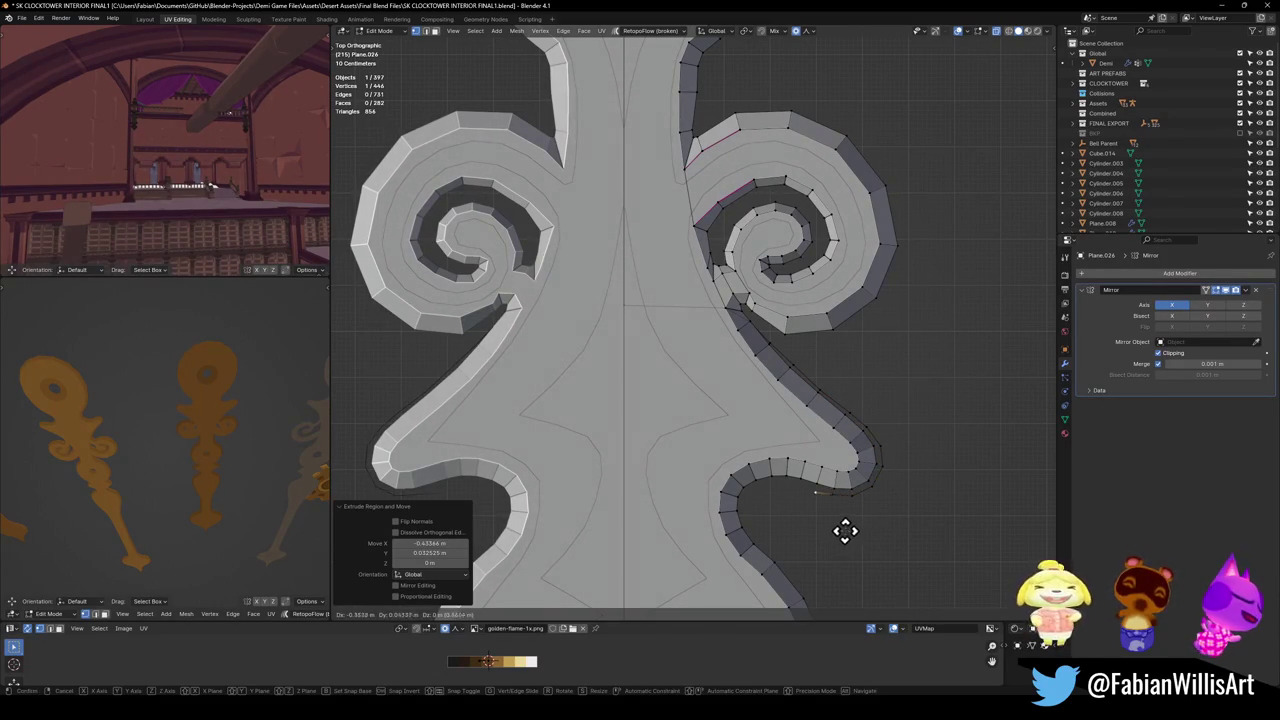
pyautogui.click(838, 527)
pyautogui.press('e')
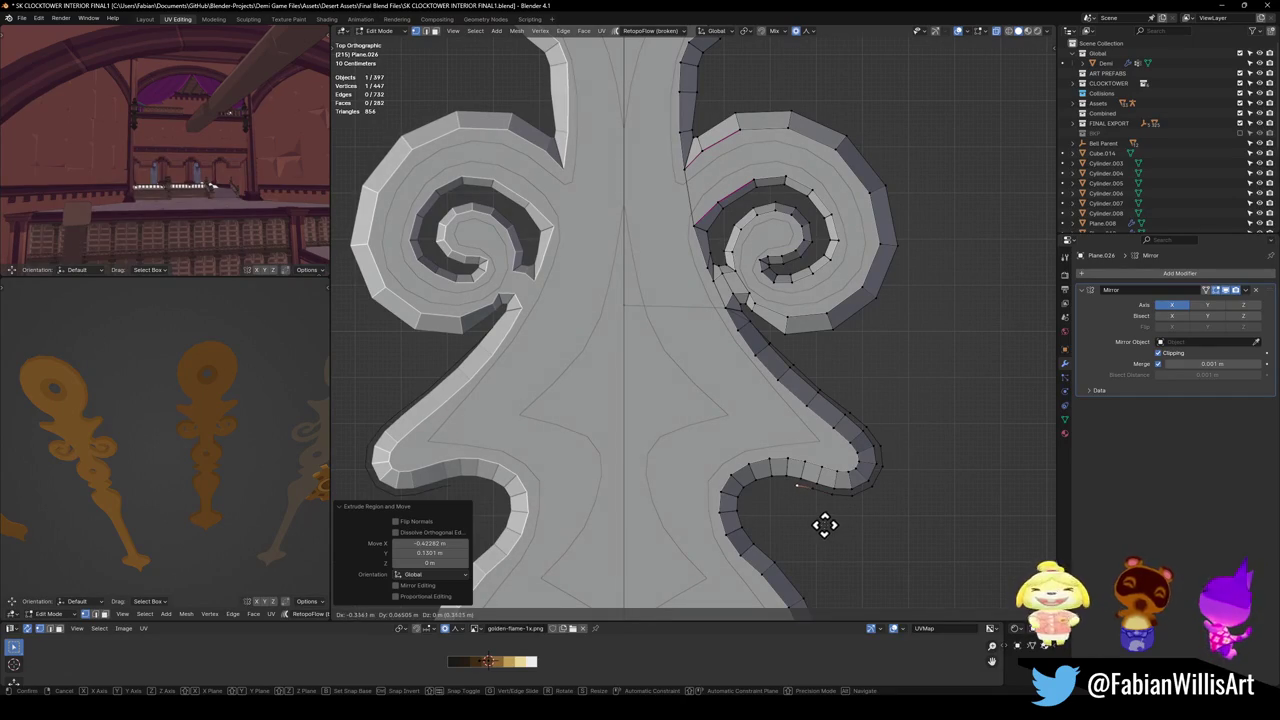
pyautogui.click(808, 520)
pyautogui.press('e')
pyautogui.click(791, 523)
pyautogui.press('e')
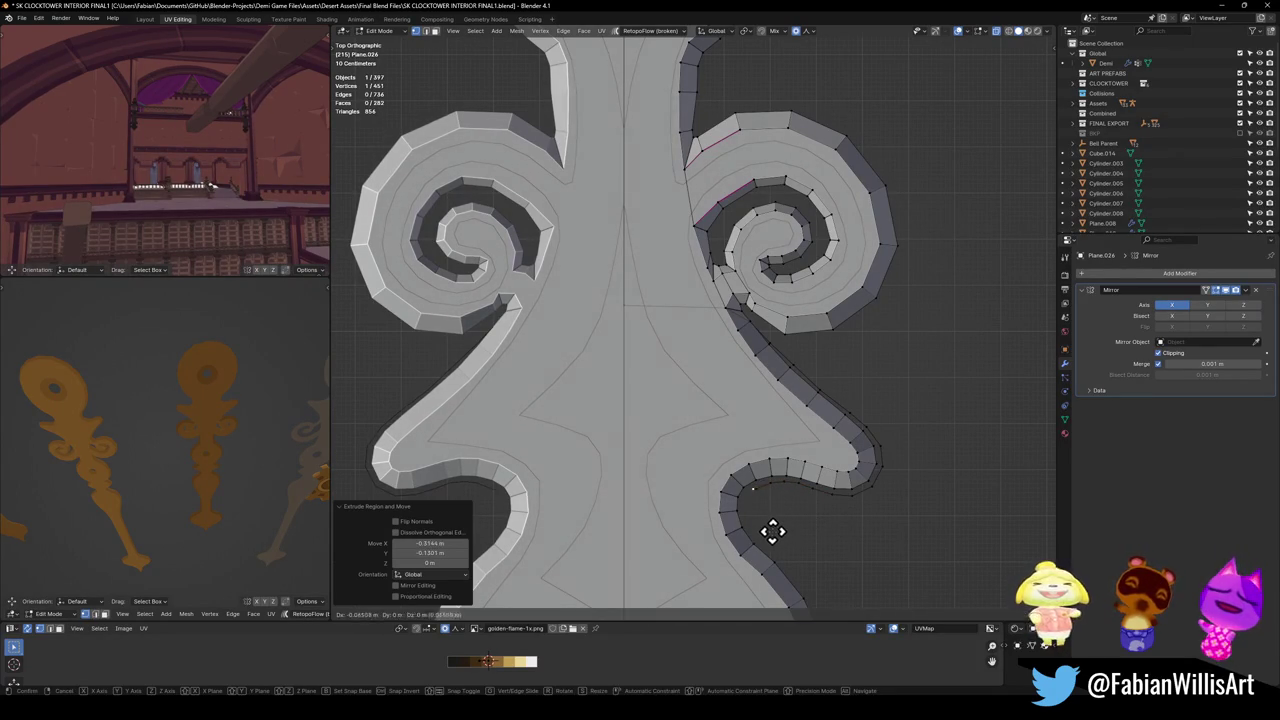
pyautogui.click(766, 543)
# Continue extruding vertices along the lower outline.
pyautogui.press('e')
pyautogui.click(766, 552)
pyautogui.press('e')
pyautogui.click(772, 565)
pyautogui.press('e')
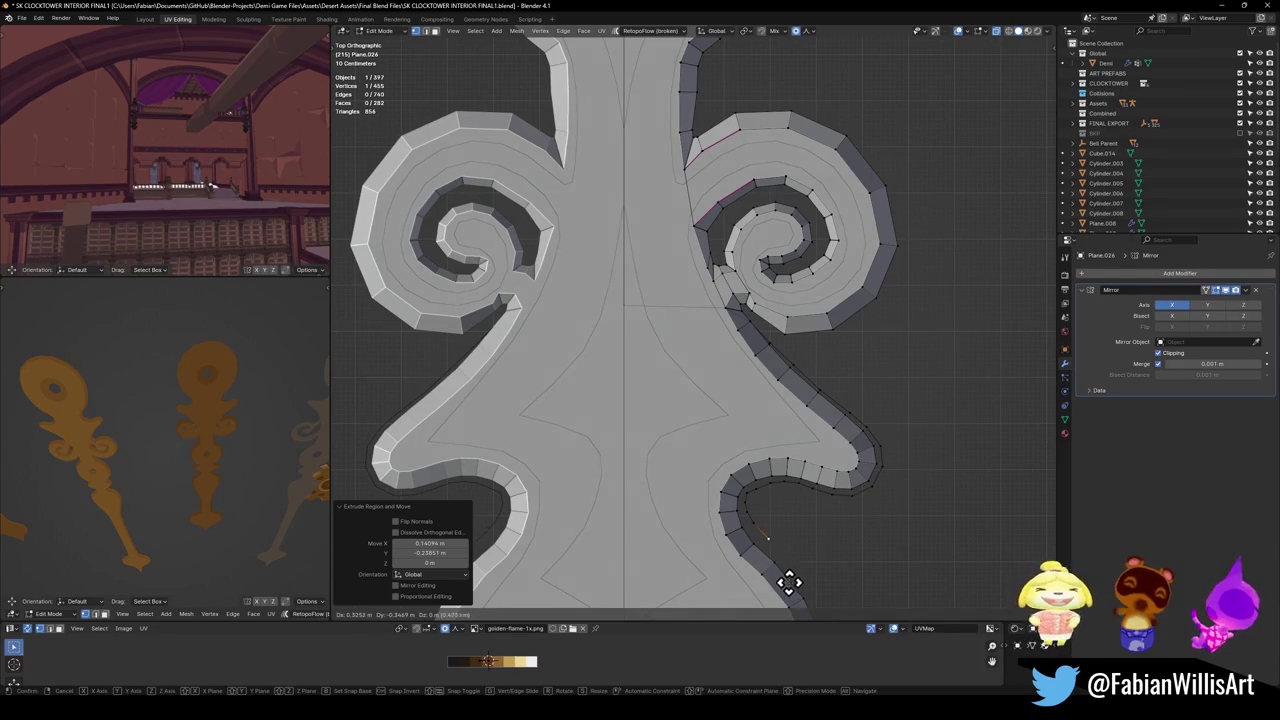
pyautogui.click(790, 582)
pyautogui.press('e')
pyautogui.keyDown('shift'); pyautogui.moveTo(786, 580); pyautogui.dragTo(771, 443, button='middle'); pyautogui.keyUp('shift')
pyautogui.click(788, 420)
pyautogui.press('e')
pyautogui.keyDown('shift'); pyautogui.moveTo(820, 460); pyautogui.dragTo(797, 363, button='middle'); pyautogui.keyUp('shift')
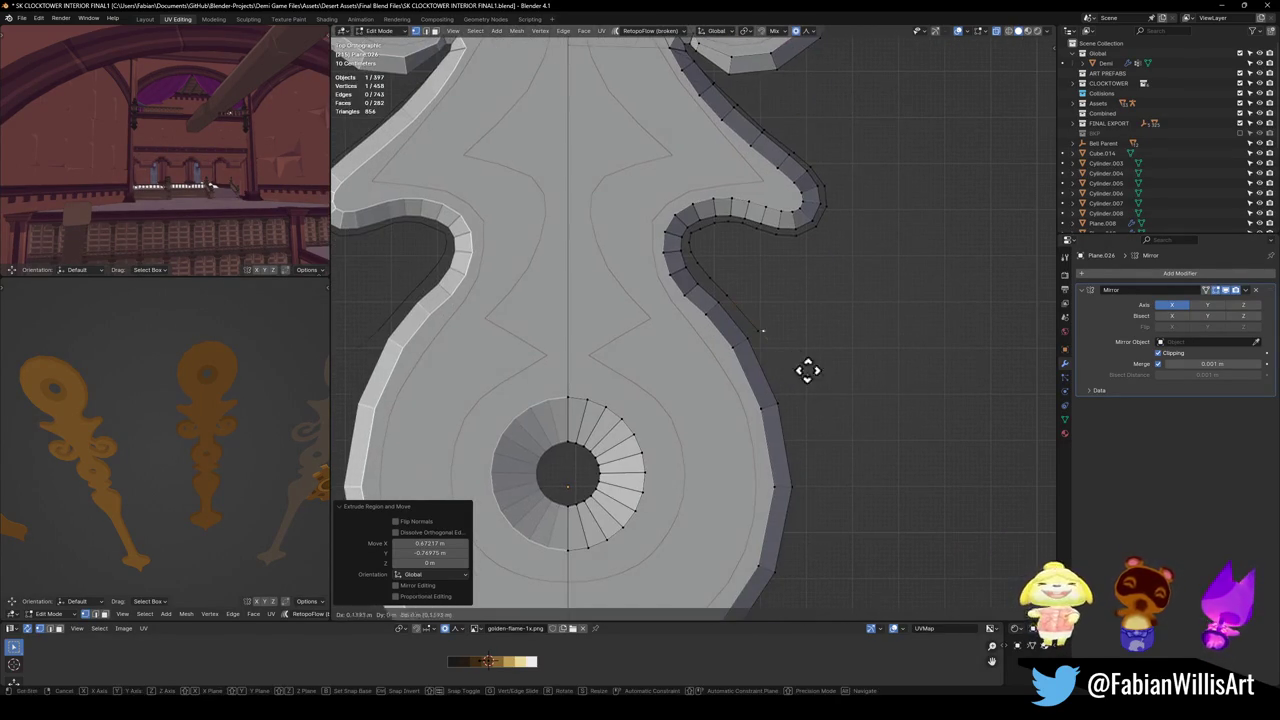
pyautogui.click(823, 434)
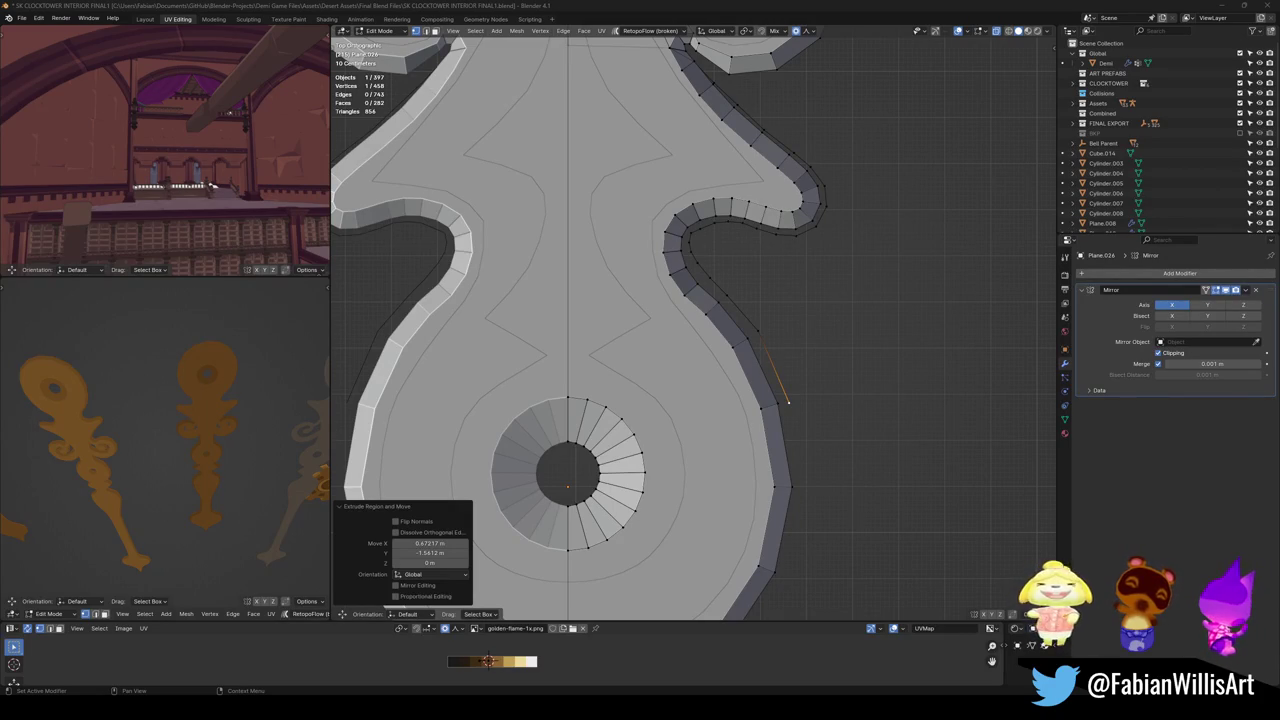
# Add the final outline vertices, end the extrusion, and save the clocktower file.
pyautogui.keyDown('shift'); pyautogui.moveTo(767, 412); pyautogui.dragTo(811, 306, button='middle'); pyautogui.keyUp('shift')
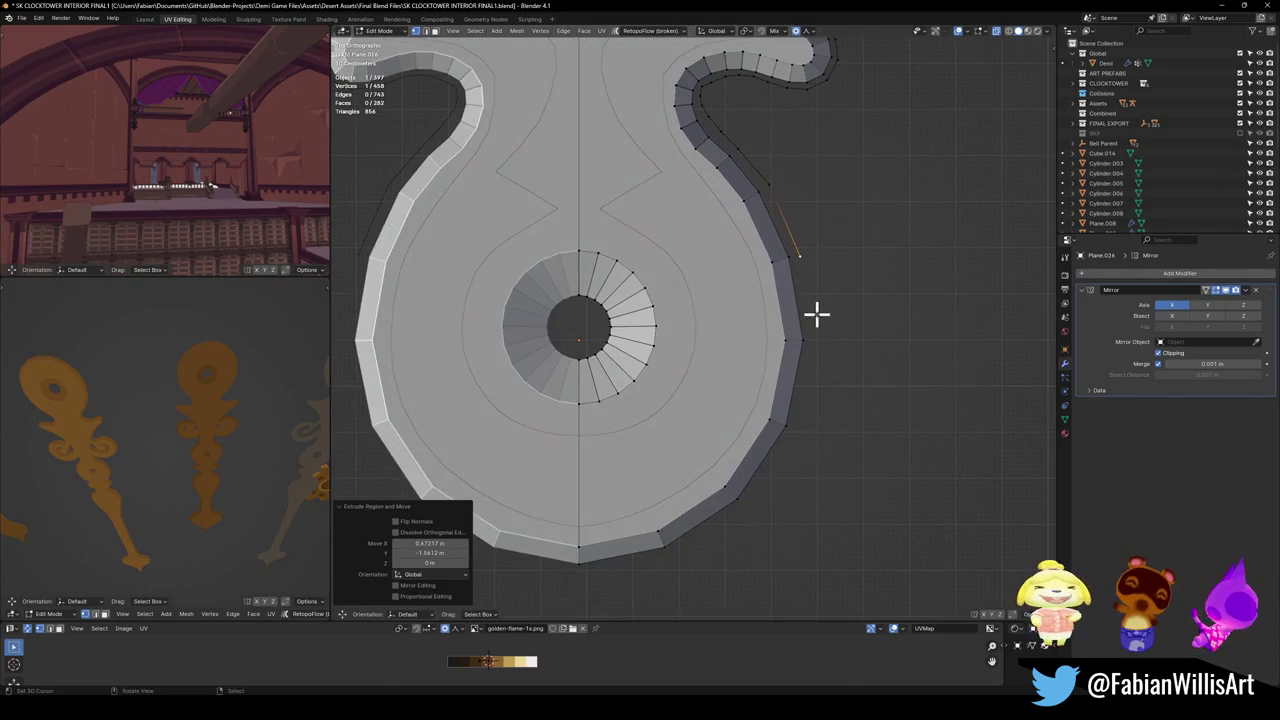
pyautogui.press('e')
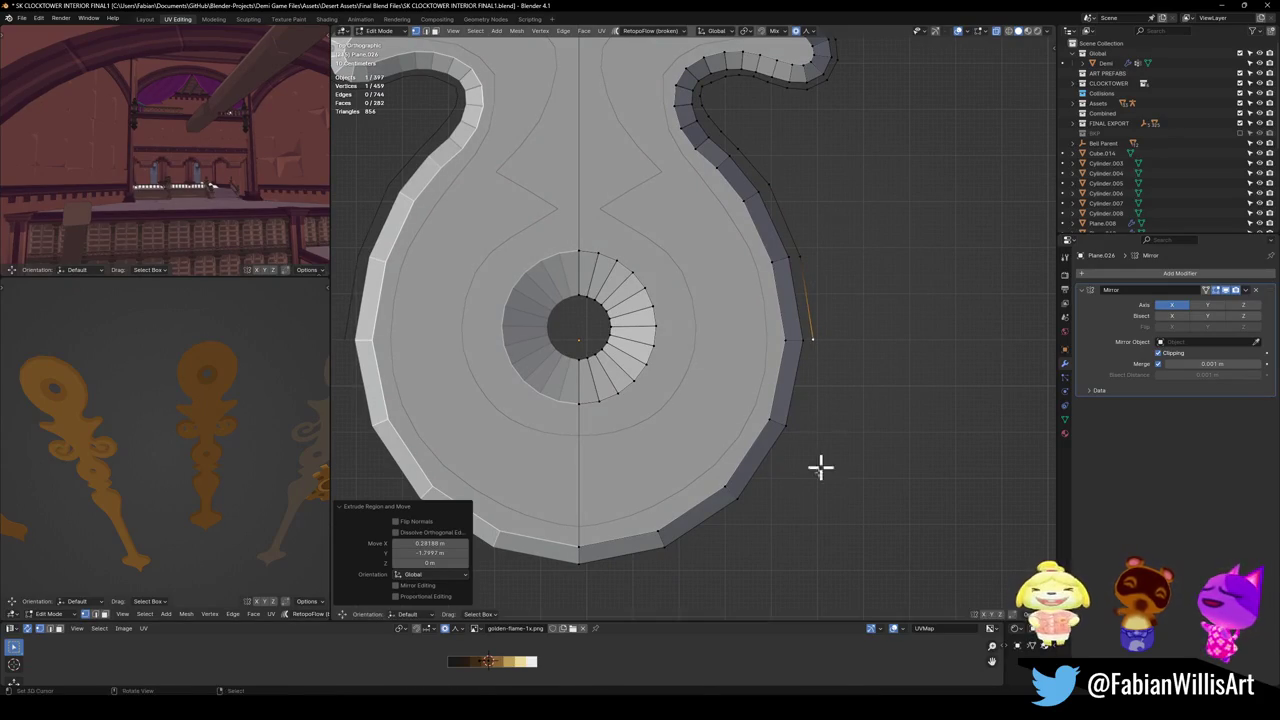
pyautogui.scroll(-2, 795, 580)
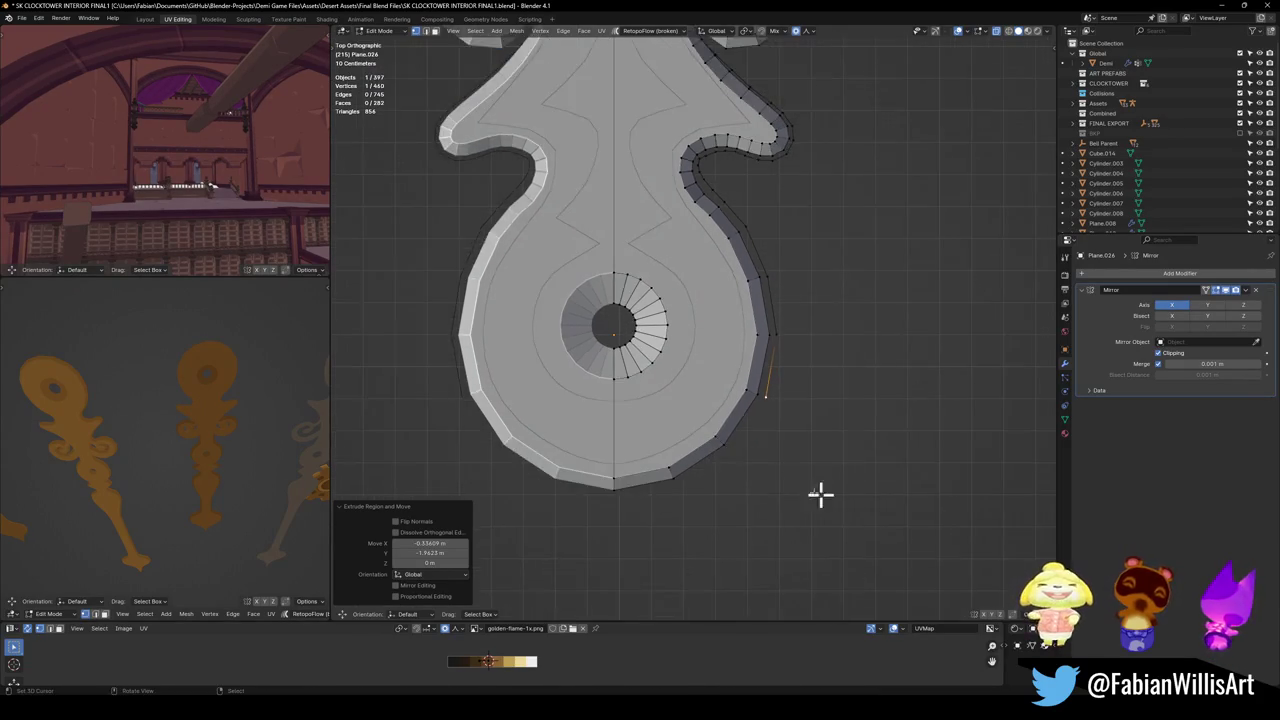
pyautogui.scroll(-1, 829, 497)
pyautogui.click(779, 434)
pyautogui.press('e')
pyautogui.click(723, 471)
pyautogui.press('e')
pyautogui.rightClick(658, 486)
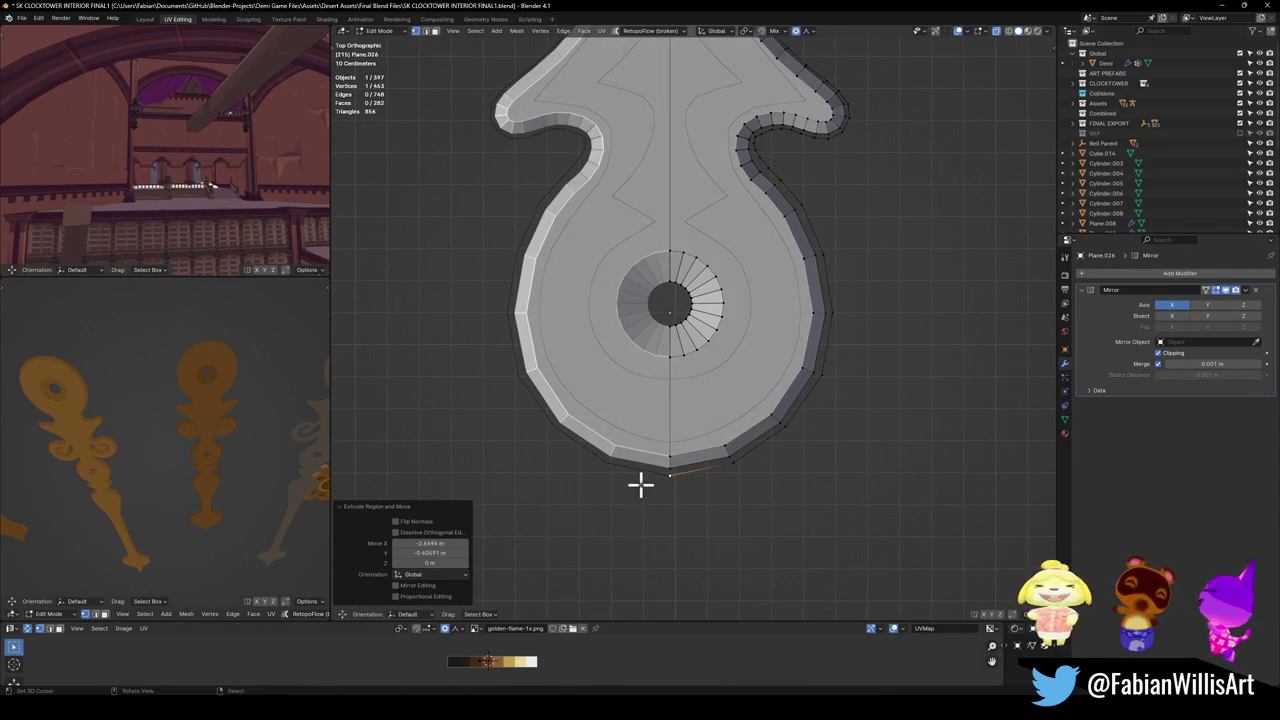
pyautogui.click(690, 480)
pyautogui.moveTo(740, 474); pyautogui.dragTo(706, 278, button='middle')
pyautogui.hotkey('ctrl', 's')
pyautogui.moveTo(814, 329)
pyautogui.mouseDown(button='middle')
pyautogui.moveTo(800, 326)
pyautogui.moveTo(814, 366)
pyautogui.moveTo(755, 370)
pyautogui.moveTo(689, 340)
pyautogui.moveTo(711, 309)
pyautogui.mouseUp(button='middle')
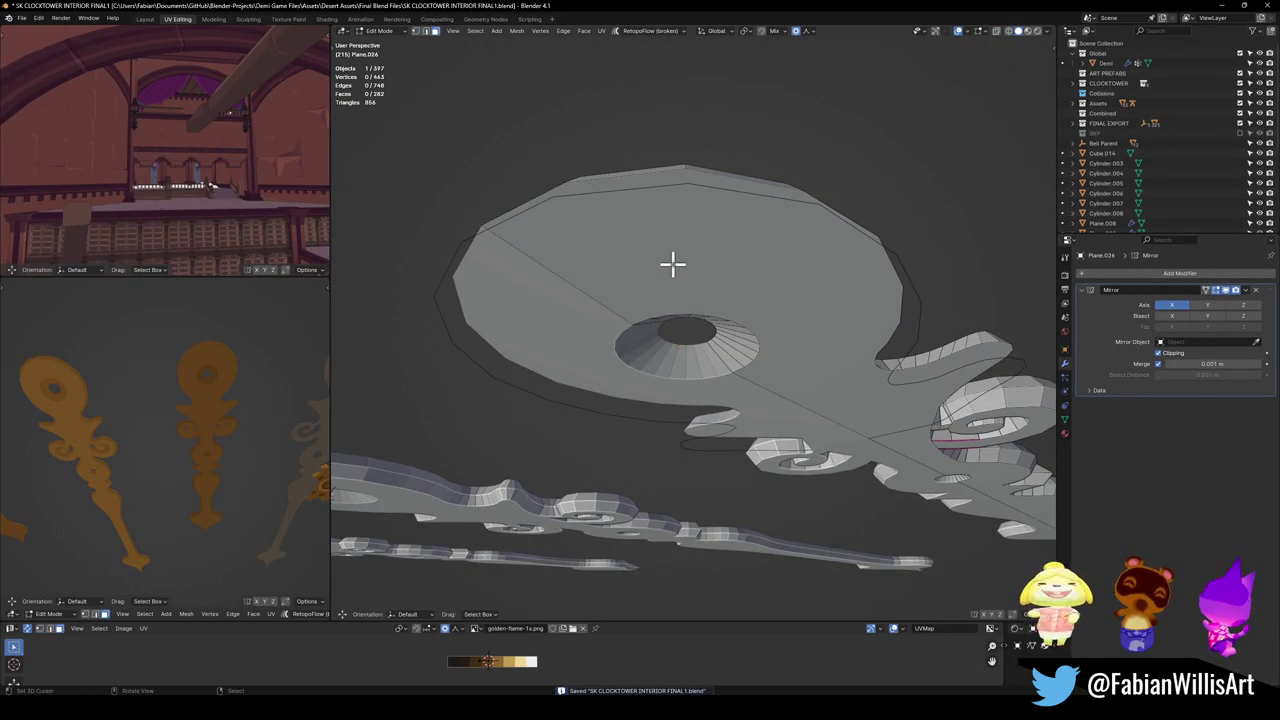
# Fill the edge loop around the mesh gap with a new face.
pyautogui.moveTo(792, 293)
pyautogui.mouseDown(button='middle')
pyautogui.moveTo(829, 317)
pyautogui.moveTo(754, 317)
pyautogui.moveTo(748, 345)
pyautogui.moveTo(742, 300)
pyautogui.moveTo(674, 337)
pyautogui.moveTo(737, 374)
pyautogui.moveTo(735, 328)
pyautogui.moveTo(734, 371)
pyautogui.moveTo(650, 392)
pyautogui.moveTo(694, 389)
pyautogui.moveTo(703, 423)
pyautogui.moveTo(663, 349)
pyautogui.moveTo(703, 346)
pyautogui.moveTo(797, 446)
pyautogui.moveTo(703, 391)
pyautogui.moveTo(727, 348)
pyautogui.moveTo(729, 426)
pyautogui.moveTo(745, 440)
pyautogui.moveTo(763, 363)
pyautogui.moveTo(740, 343)
pyautogui.mouseUp(button='middle')
pyautogui.keyDown('alt'); pyautogui.click(703, 346); pyautogui.keyUp('alt')
pyautogui.press('f')
pyautogui.hotkey('alt', 'a')
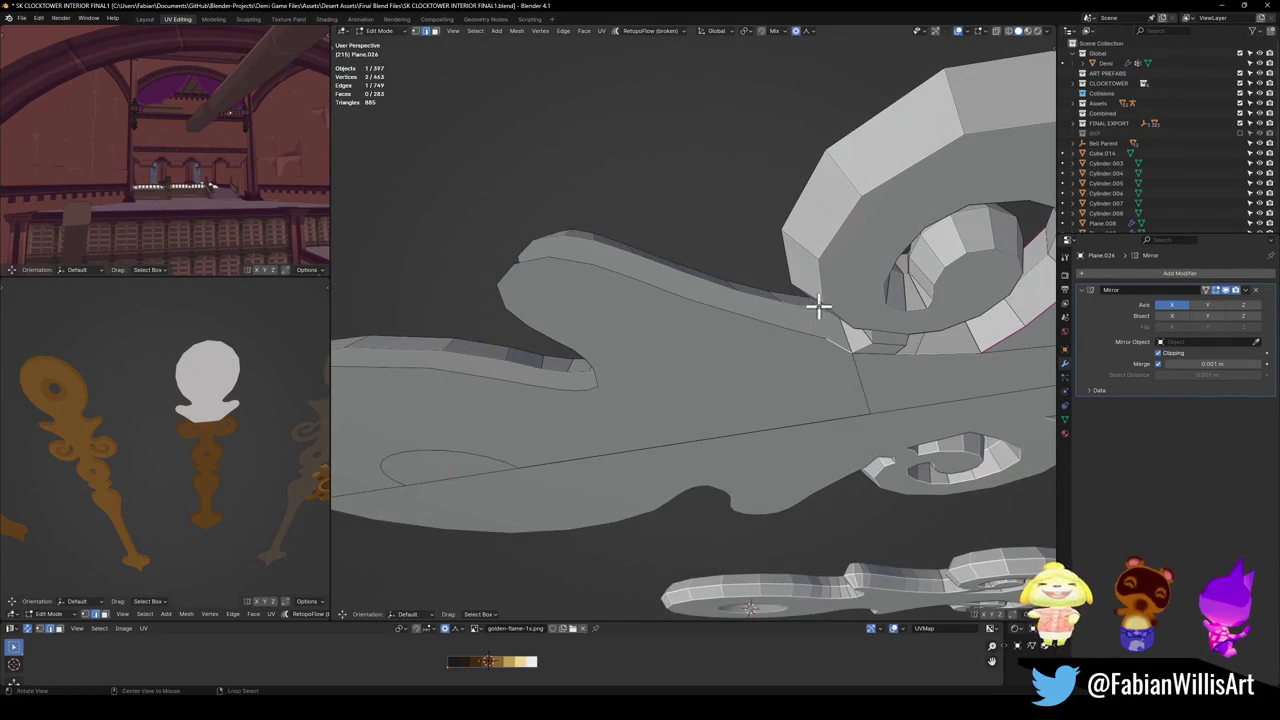
pyautogui.moveTo(817, 311); pyautogui.dragTo(838, 305, button='middle')
pyautogui.hotkey('alt', 'a')
pyautogui.moveTo(878, 364)
pyautogui.mouseDown(button='middle')
pyautogui.moveTo(819, 355)
pyautogui.moveTo(800, 394)
pyautogui.moveTo(820, 383)
pyautogui.moveTo(774, 343)
pyautogui.moveTo(766, 386)
pyautogui.moveTo(811, 341)
pyautogui.mouseUp(button='middle')
# Delete a large flat face and fill the hole strip with faces.
pyautogui.click(755, 333)
pyautogui.press('x')
pyautogui.click(731, 409)
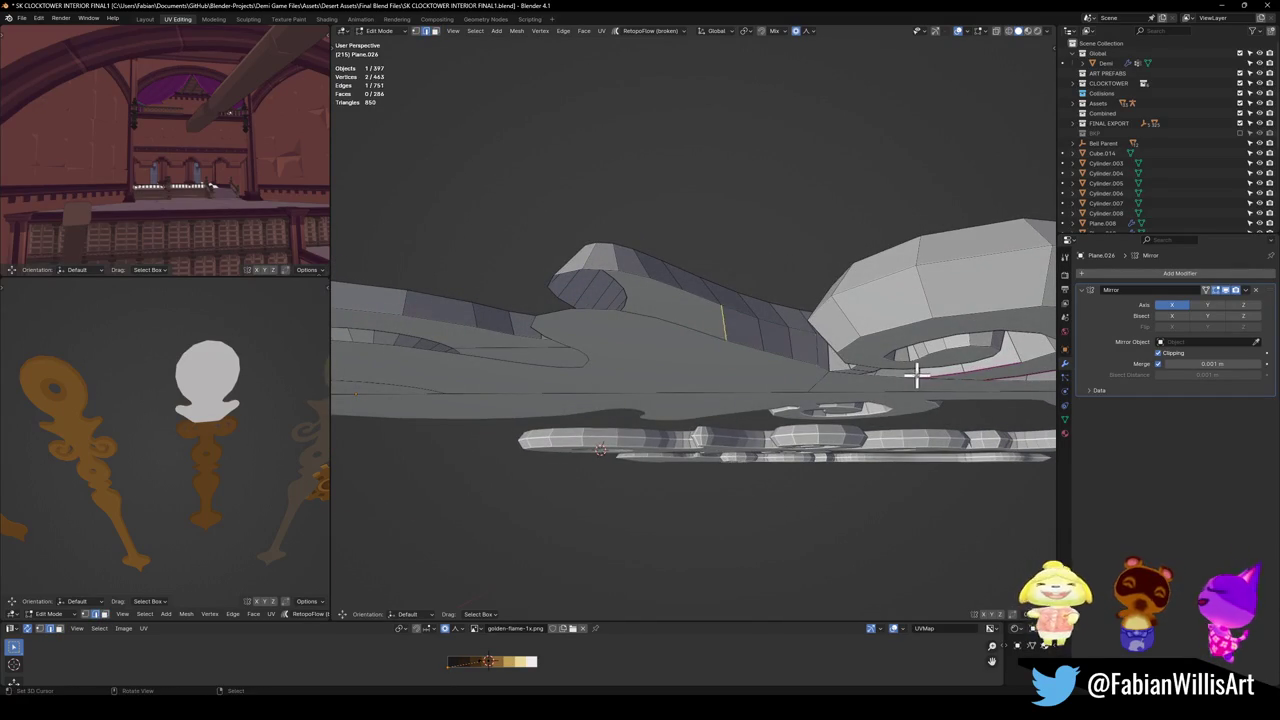
pyautogui.press('f')
pyautogui.press('f')
pyautogui.press('f')
pyautogui.press('f')
pyautogui.press('f')
pyautogui.press('f')
# Delete another large flat face from the ornament.
pyautogui.moveTo(748, 323)
pyautogui.mouseDown(button='middle')
pyautogui.moveTo(726, 351)
pyautogui.moveTo(843, 363)
pyautogui.moveTo(813, 299)
pyautogui.mouseUp(button='middle')
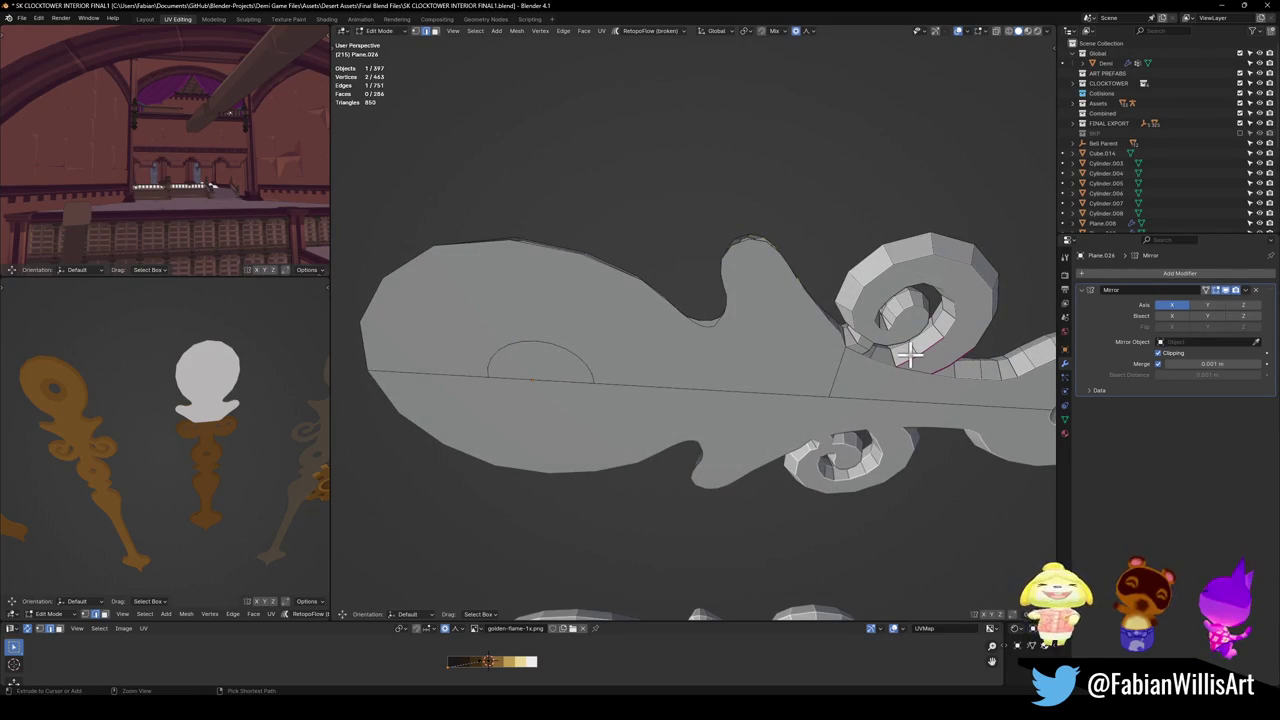
pyautogui.moveTo(910, 352)
pyautogui.mouseDown(button='middle')
pyautogui.moveTo(826, 329)
pyautogui.moveTo(693, 360)
pyautogui.mouseUp(button='middle')
pyautogui.click(693, 360)
pyautogui.moveTo(549, 368)
pyautogui.mouseDown(button='middle')
pyautogui.moveTo(623, 434)
pyautogui.moveTo(617, 349)
pyautogui.moveTo(617, 411)
pyautogui.moveTo(629, 380)
pyautogui.moveTo(643, 391)
pyautogui.moveTo(643, 420)
pyautogui.moveTo(623, 406)
pyautogui.moveTo(623, 323)
pyautogui.moveTo(634, 349)
pyautogui.moveTo(714, 363)
pyautogui.moveTo(674, 386)
pyautogui.moveTo(689, 420)
pyautogui.moveTo(700, 371)
pyautogui.moveTo(737, 469)
pyautogui.moveTo(818, 505)
pyautogui.moveTo(717, 451)
pyautogui.moveTo(700, 380)
pyautogui.moveTo(660, 366)
pyautogui.moveTo(671, 351)
pyautogui.mouseUp(button='middle')
pyautogui.press('x')
pyautogui.click(636, 332)
# Join the top outer edge to the inner ring with a face; try an X extrusion.
pyautogui.keyDown('shift'); pyautogui.click(646, 206); pyautogui.keyUp('shift')
pyautogui.press('f')
pyautogui.hotkey('alt', 'a')
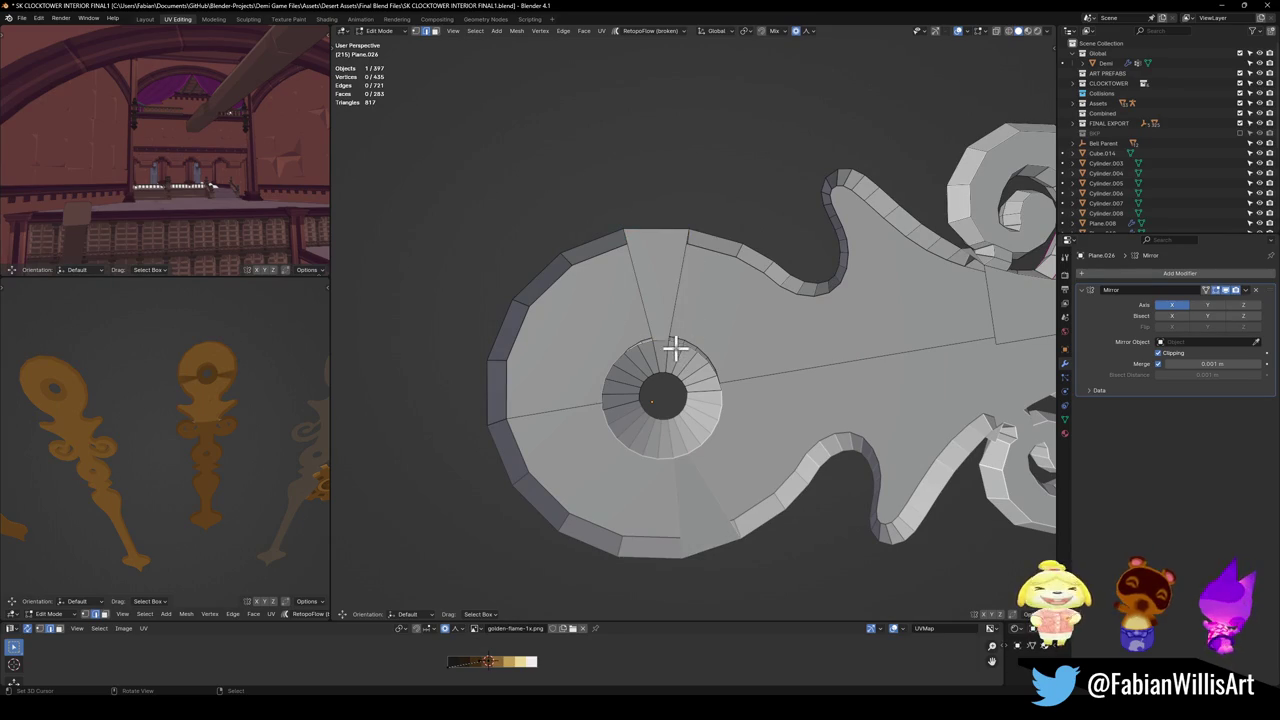
pyautogui.moveTo(671, 311)
pyautogui.mouseDown(button='middle')
pyautogui.moveTo(760, 346)
pyautogui.moveTo(751, 283)
pyautogui.moveTo(751, 327)
pyautogui.moveTo(791, 383)
pyautogui.moveTo(814, 323)
pyautogui.moveTo(837, 354)
pyautogui.mouseUp(button='middle')
pyautogui.hotkey('alt', 'a')
pyautogui.press('e')
pyautogui.press('x')
pyautogui.rightClick(731, 428)
pyautogui.hotkey('alt', 'a')
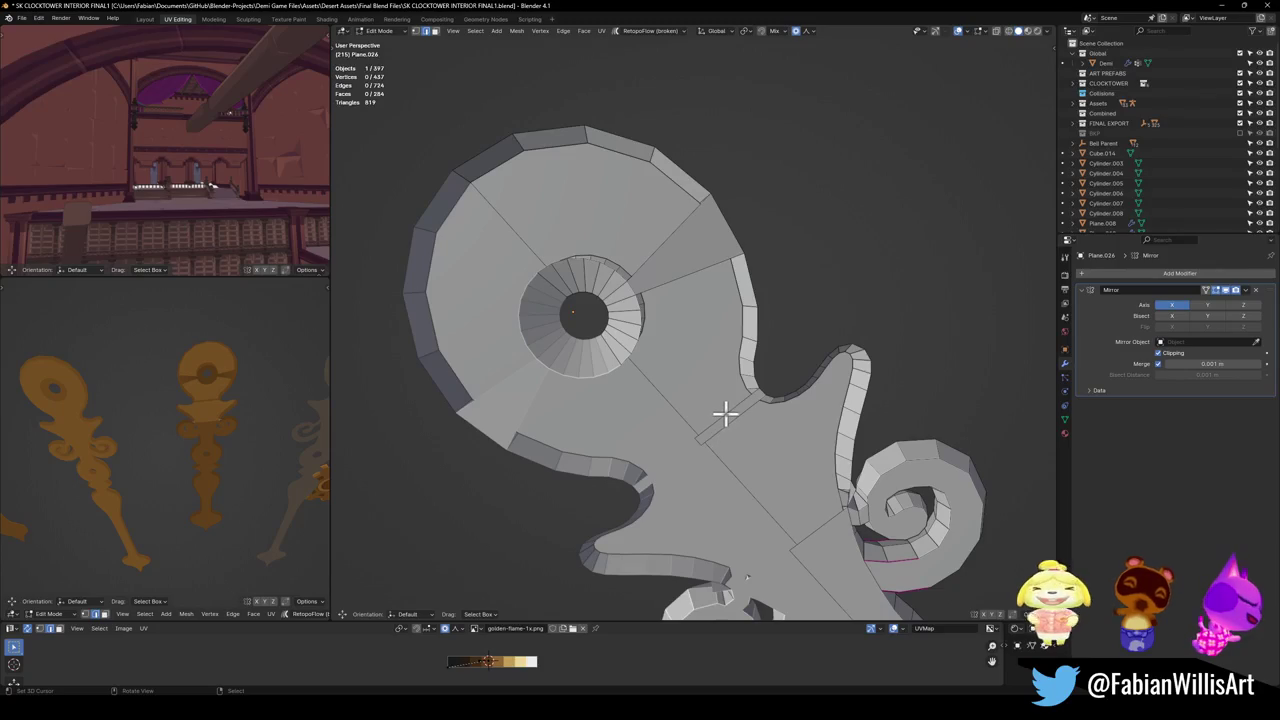
# Fill the gap beside the edge loop and the top gap with new faces.
pyautogui.keyDown('alt'); pyautogui.click(728, 407); pyautogui.keyUp('alt')
pyautogui.press('f')
pyautogui.hotkey('alt', 'a')
pyautogui.keyDown('alt'); pyautogui.click(684, 168); pyautogui.keyUp('alt')
pyautogui.press('f')
pyautogui.hotkey('alt', 'a')
# Delete the stray flat face on the flame and select the edge loop along its edge.
pyautogui.moveTo(731, 214)
pyautogui.mouseDown(button='middle')
pyautogui.moveTo(663, 417)
pyautogui.moveTo(652, 363)
pyautogui.moveTo(626, 346)
pyautogui.moveTo(620, 381)
pyautogui.moveTo(649, 363)
pyautogui.moveTo(646, 380)
pyautogui.mouseUp(button='middle')
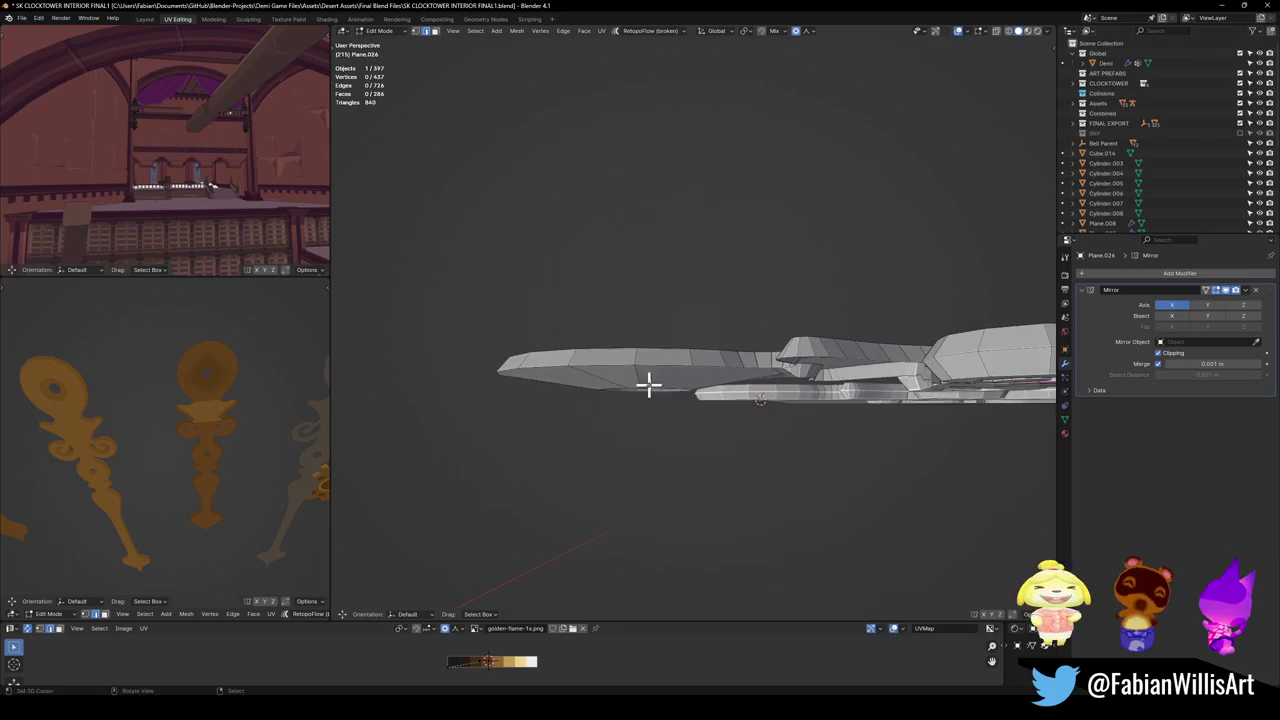
pyautogui.keyDown('alt'); pyautogui.click(705, 383); pyautogui.keyUp('alt')
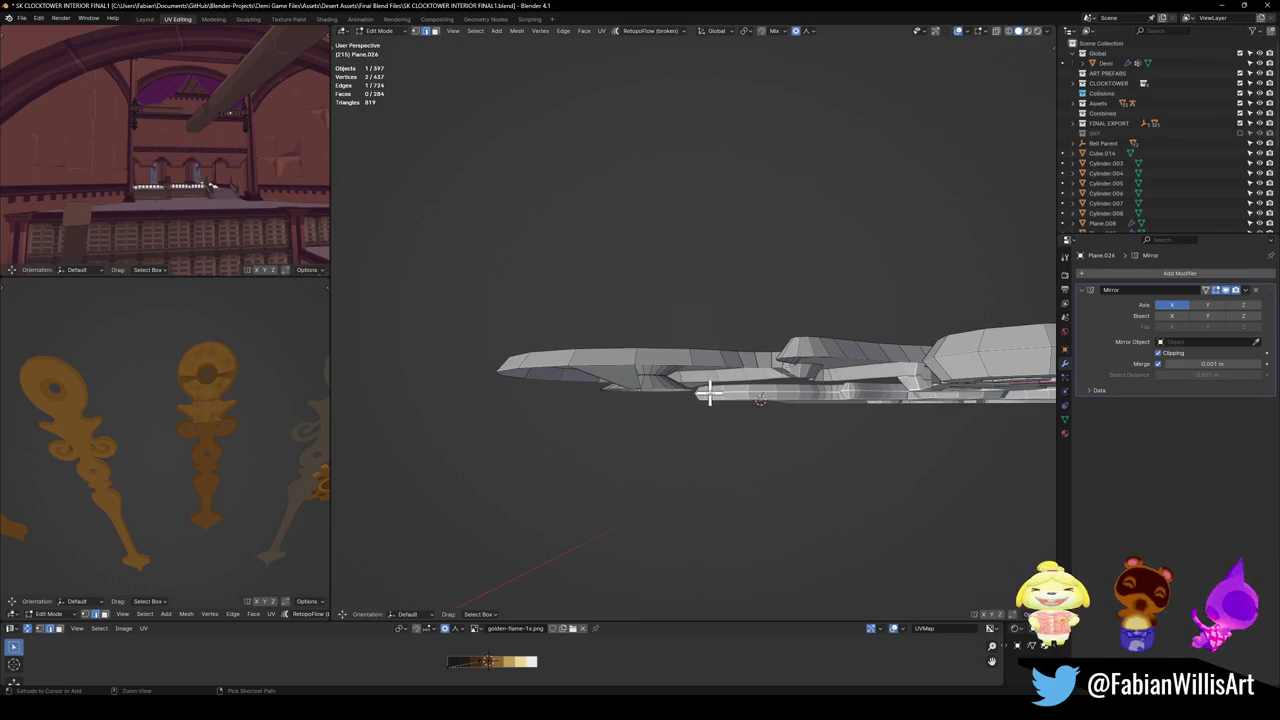
pyautogui.moveTo(712, 383)
pyautogui.mouseDown(button='middle')
pyautogui.moveTo(714, 363)
pyautogui.moveTo(719, 403)
pyautogui.moveTo(714, 349)
pyautogui.moveTo(866, 374)
pyautogui.moveTo(823, 409)
pyautogui.moveTo(826, 430)
pyautogui.moveTo(906, 403)
pyautogui.moveTo(791, 449)
pyautogui.mouseUp(button='middle')
pyautogui.hotkey('ctrl', 'z')
pyautogui.click(737, 451)
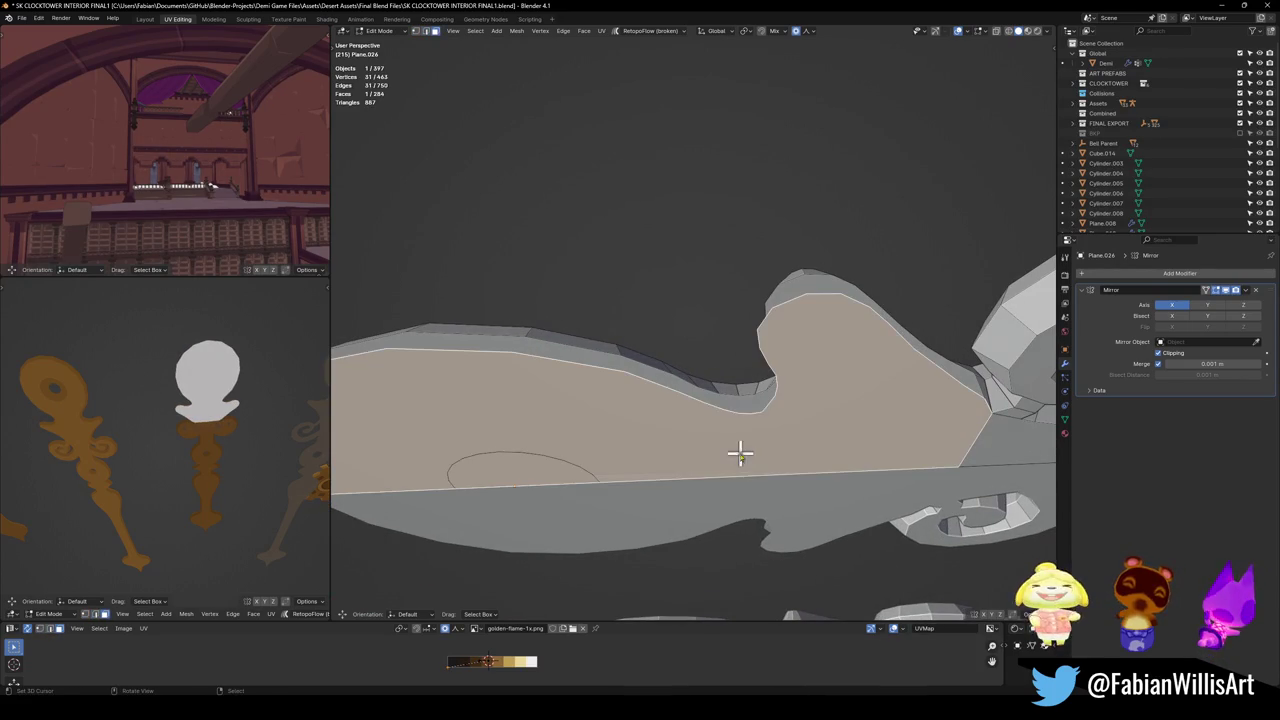
pyautogui.press('x')
pyautogui.click(729, 476)
pyautogui.moveTo(774, 471)
pyautogui.mouseDown(button='middle')
pyautogui.moveTo(817, 428)
pyautogui.moveTo(806, 397)
pyautogui.moveTo(771, 420)
pyautogui.moveTo(717, 406)
pyautogui.moveTo(720, 457)
pyautogui.moveTo(797, 475)
pyautogui.moveTo(794, 491)
pyautogui.moveTo(783, 491)
pyautogui.moveTo(754, 380)
pyautogui.moveTo(737, 431)
pyautogui.moveTo(746, 463)
pyautogui.moveTo(833, 413)
pyautogui.moveTo(749, 434)
pyautogui.moveTo(814, 409)
pyautogui.moveTo(834, 374)
pyautogui.mouseUp(button='middle')
pyautogui.keyDown('alt'); pyautogui.click(750, 466); pyautogui.keyUp('alt')
# Shift the selected edge loop of the flame hand along the X axis.
pyautogui.press('g')
pyautogui.press('x')
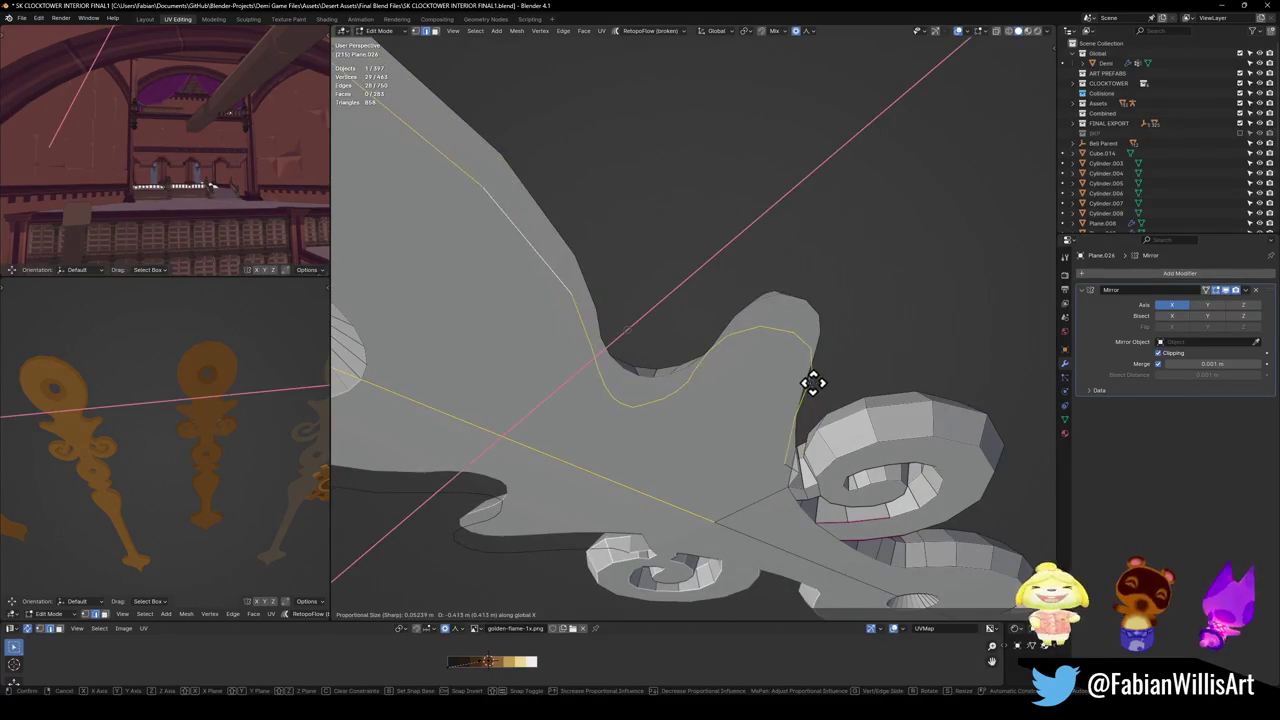
pyautogui.click(733, 421)
pyautogui.scroll(-5, 733, 421)
pyautogui.moveTo(746, 449)
pyautogui.mouseDown(button='middle')
pyautogui.moveTo(749, 489)
pyautogui.moveTo(720, 438)
pyautogui.mouseUp(button='middle')
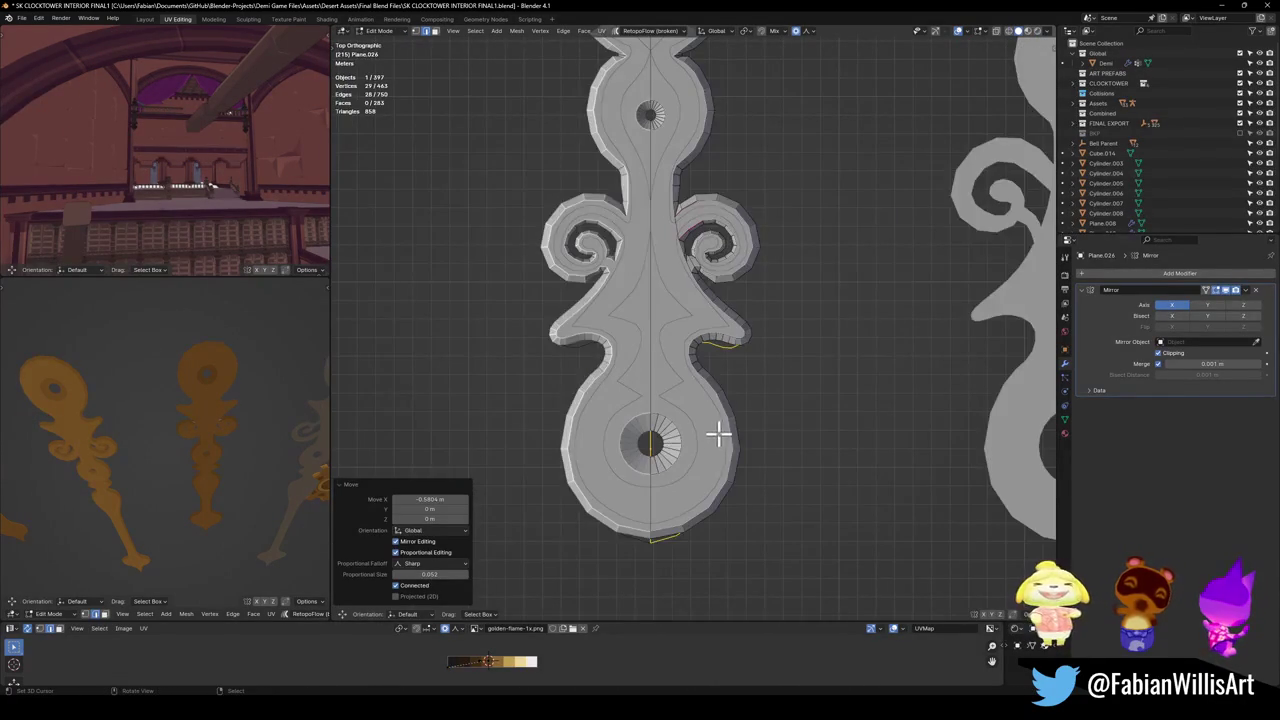
# Nudge the selected edges along Y, up slightly and then down, to align the flame outline.
pyautogui.press('g')
pyautogui.press('y')
pyautogui.press('Escape')
pyautogui.press('g')
pyautogui.press('y')
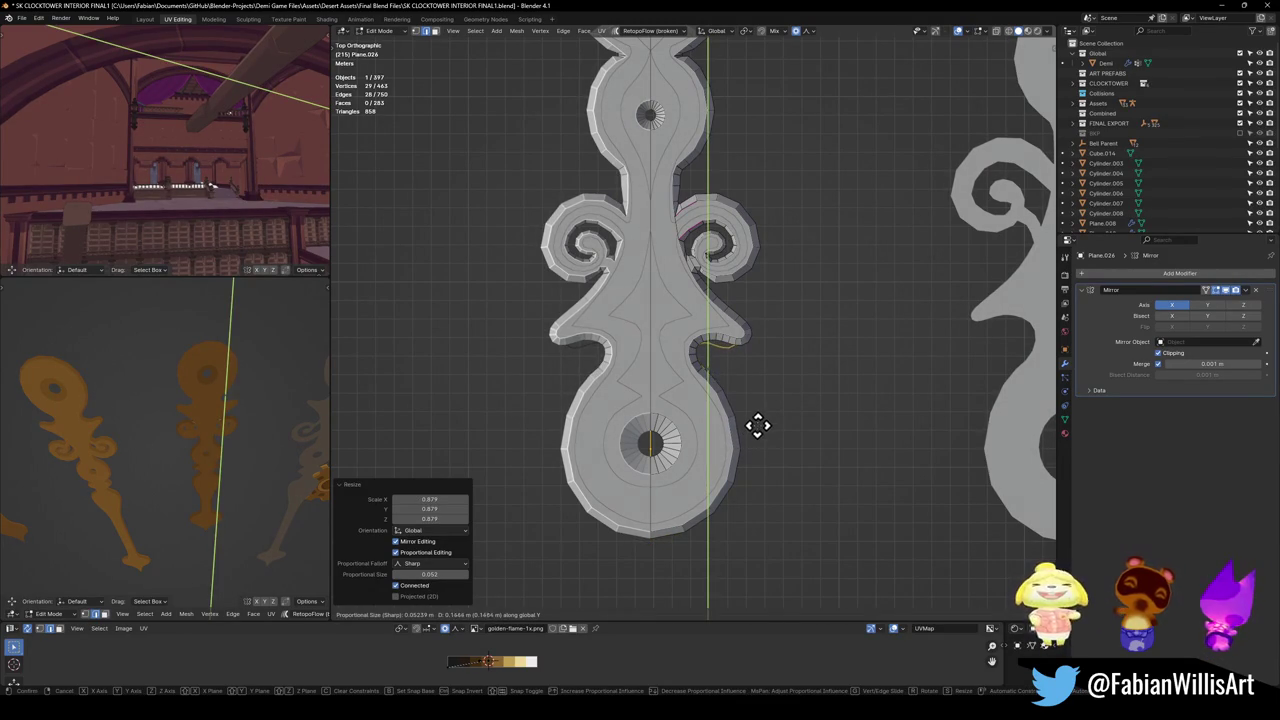
pyautogui.click(750, 435)
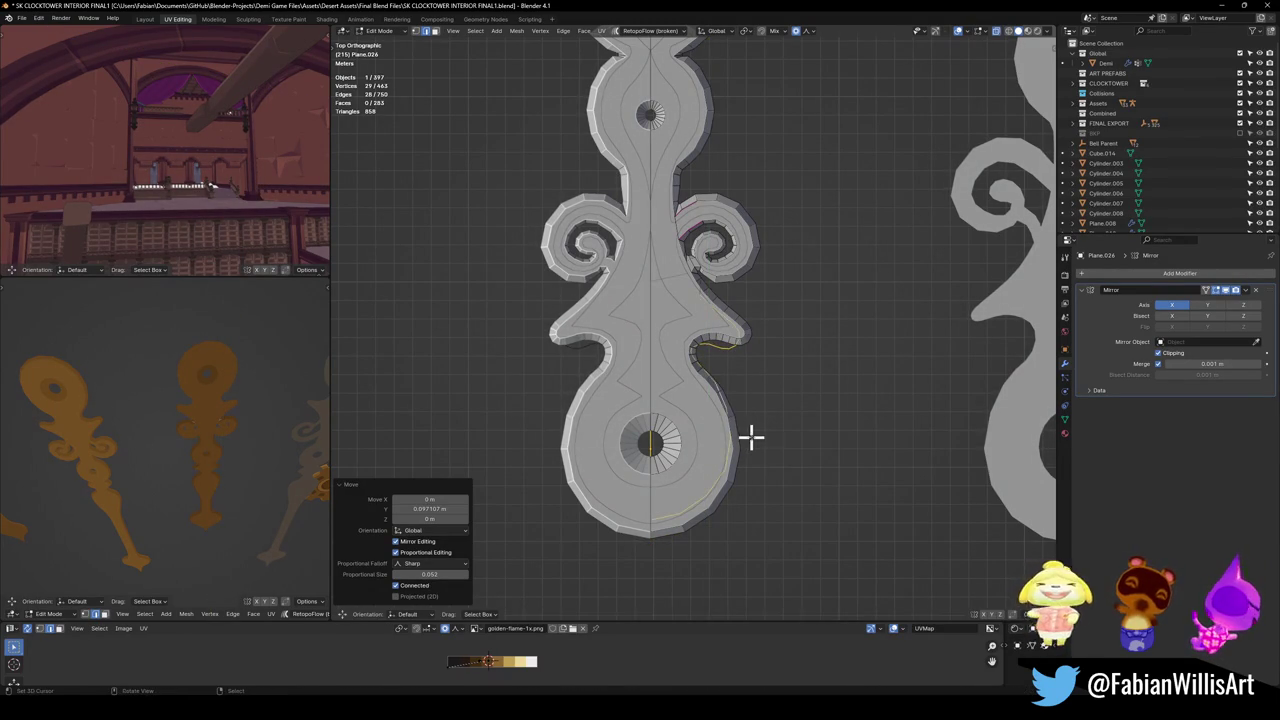
pyautogui.scroll(3, 752, 435)
pyautogui.moveTo(754, 434)
pyautogui.keyDown('shift'); pyautogui.mouseDown(button='middle')
pyautogui.moveTo(794, 417)
pyautogui.moveTo(826, 349)
pyautogui.mouseUp(button='middle'); pyautogui.keyUp('shift')
pyautogui.press('g')
pyautogui.press('y')
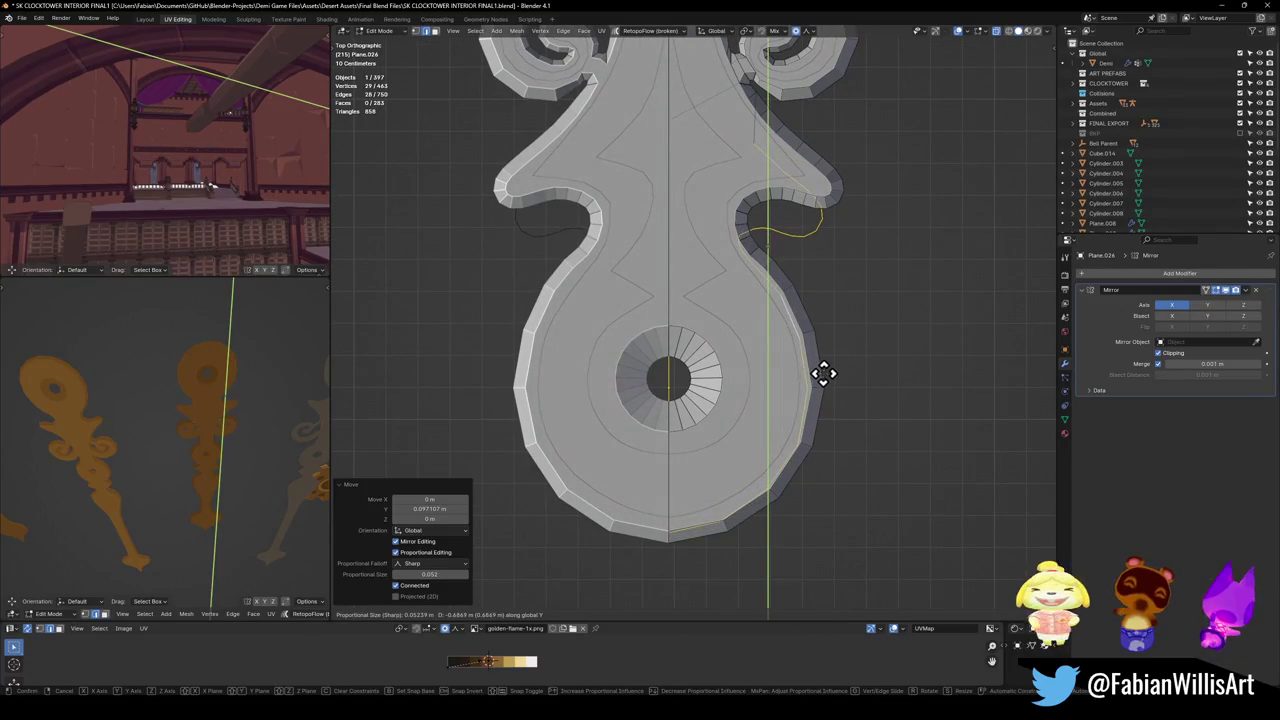
pyautogui.click(822, 372)
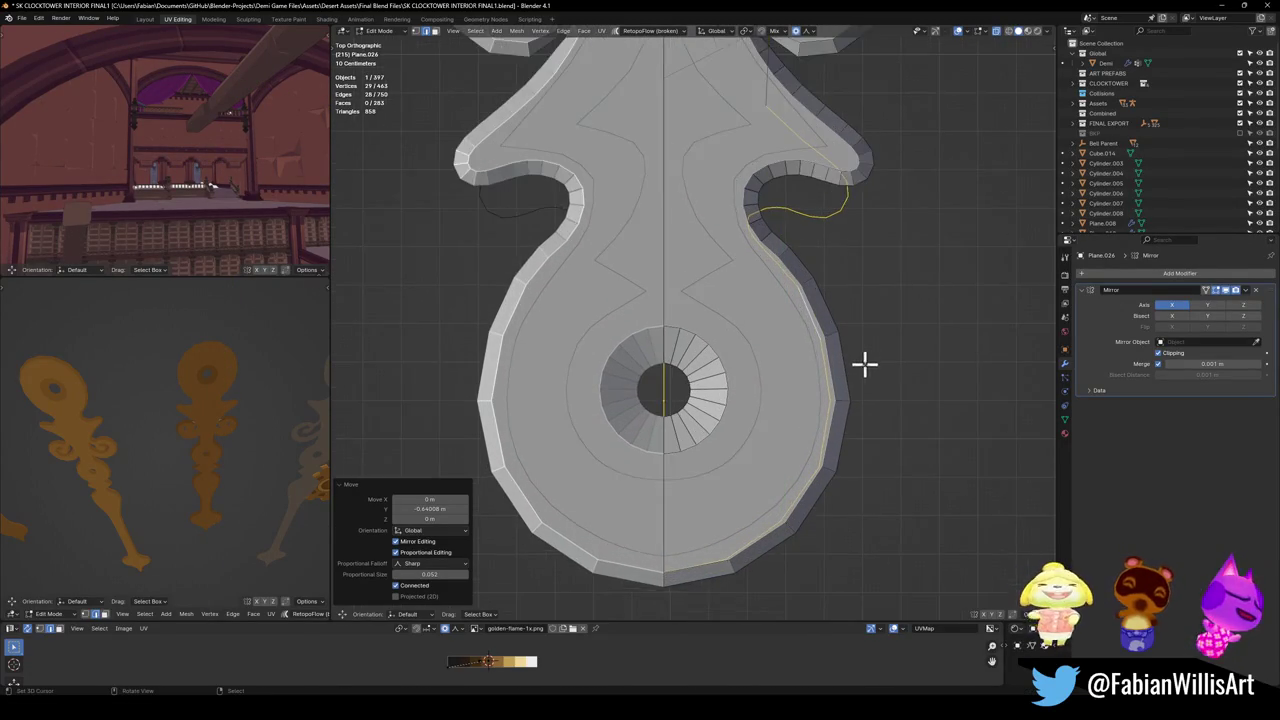
# Proportionally move the notch-curve vertices to round out the flame's edge.
pyautogui.scroll(2, 863, 357)
pyautogui.scroll(2, 863, 374)
pyautogui.hotkey('alt', 'a')
pyautogui.scroll(2, 731, 377)
pyautogui.click(676, 360)
pyautogui.press('g')
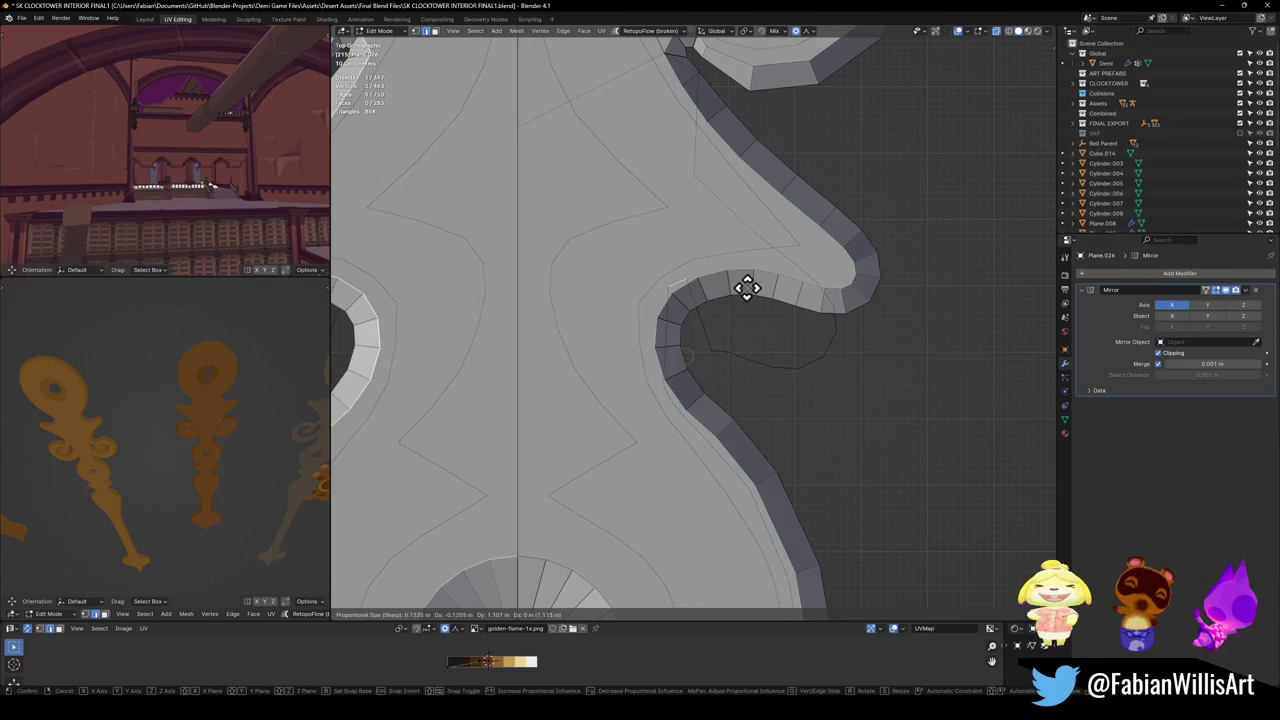
pyautogui.scroll(-3, 737, 296)
pyautogui.scroll(-6, 733, 297)
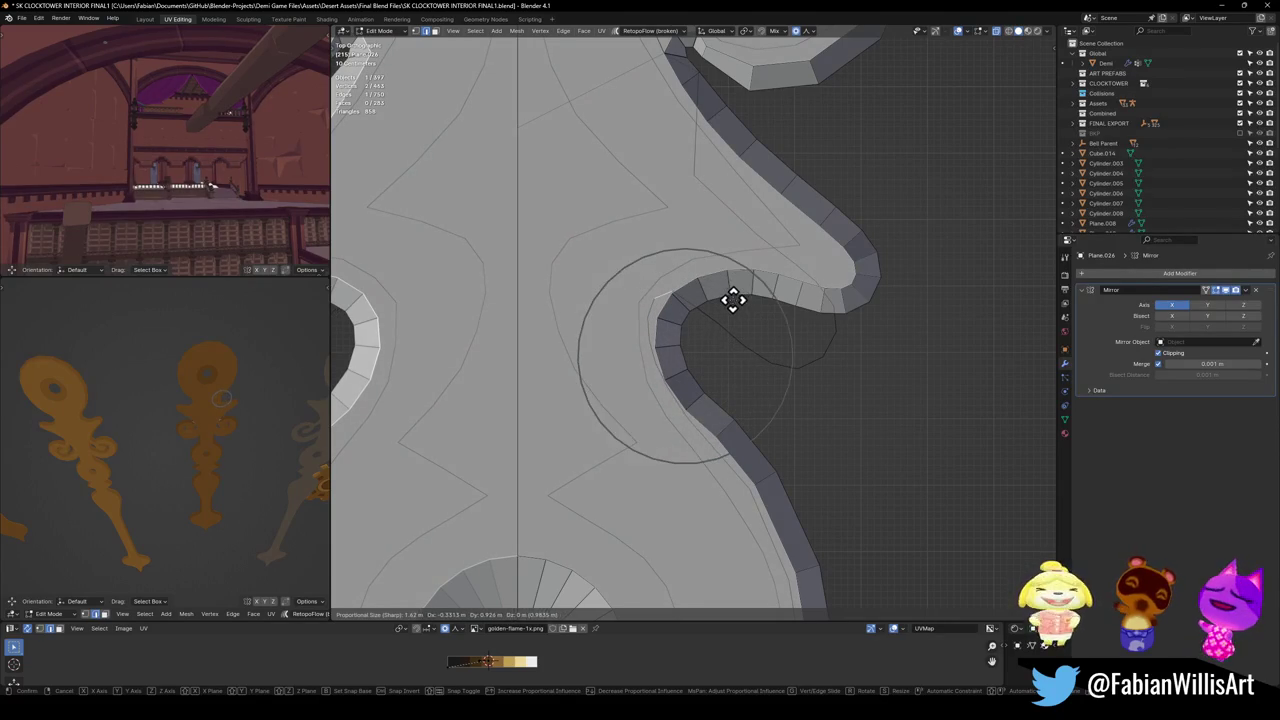
pyautogui.click(731, 297)
pyautogui.press('g')
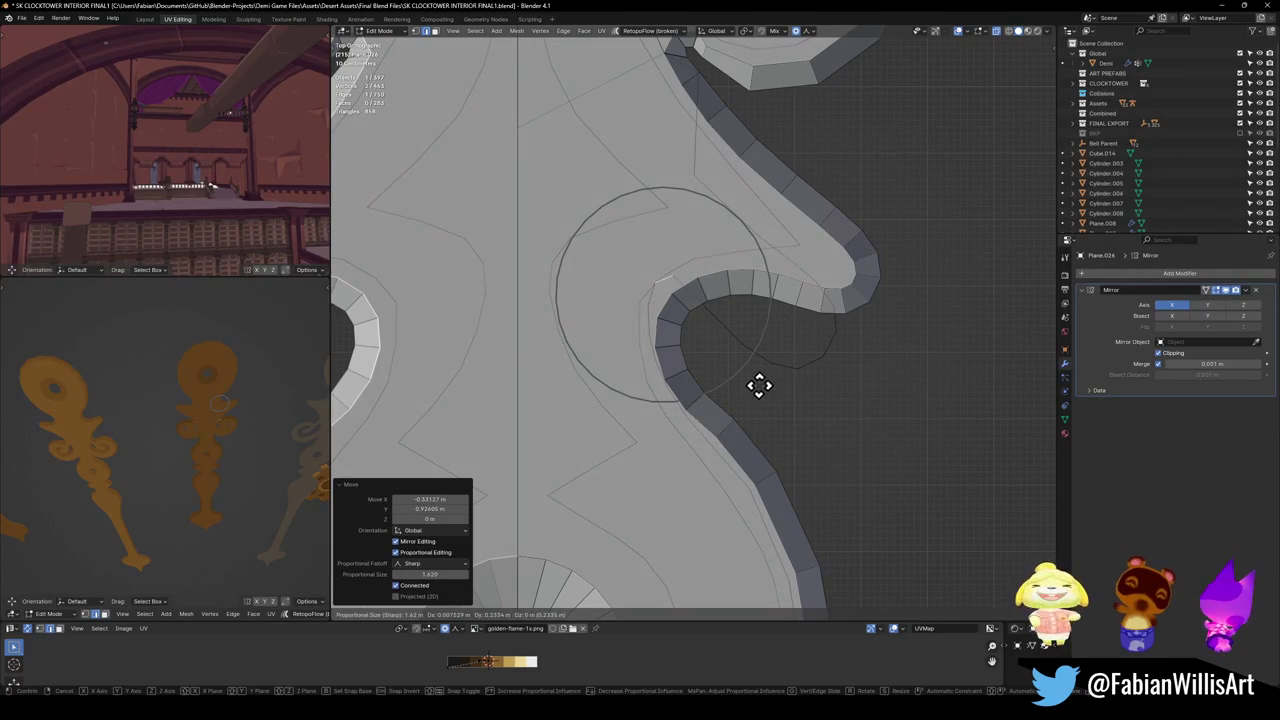
pyautogui.rightClick(747, 401)
pyautogui.hotkey('alt', 'a')
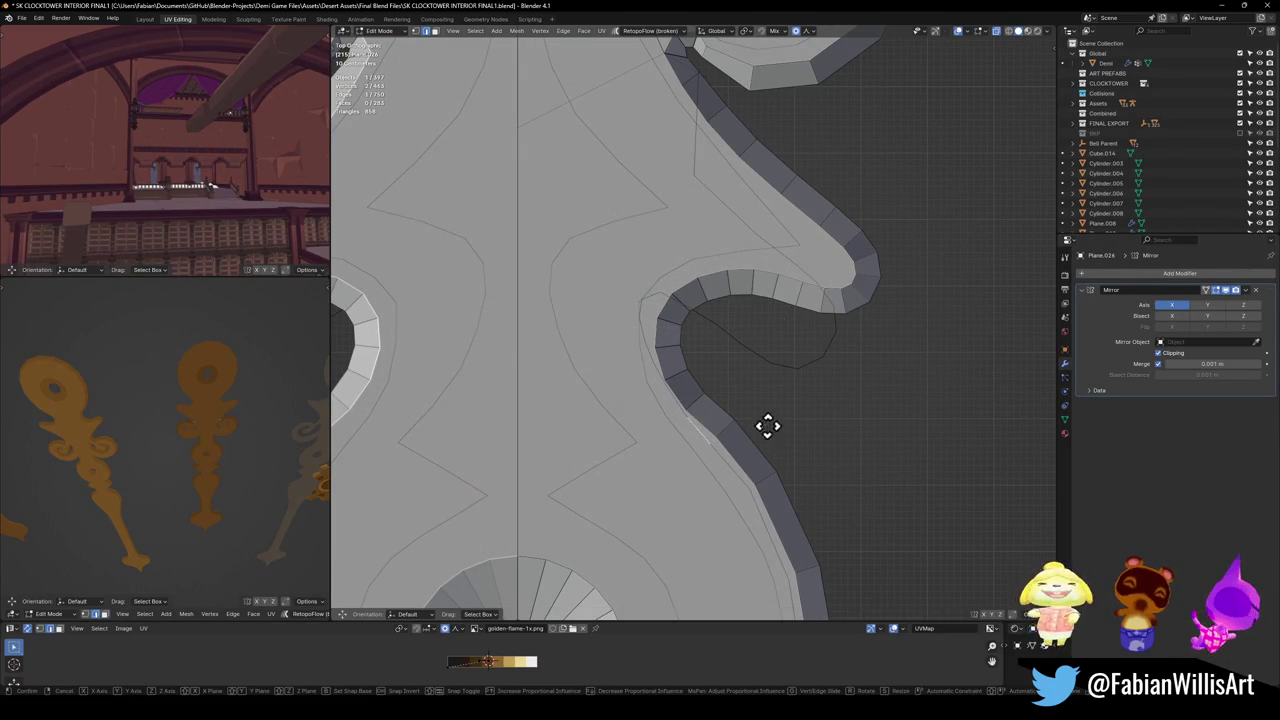
pyautogui.press('g')
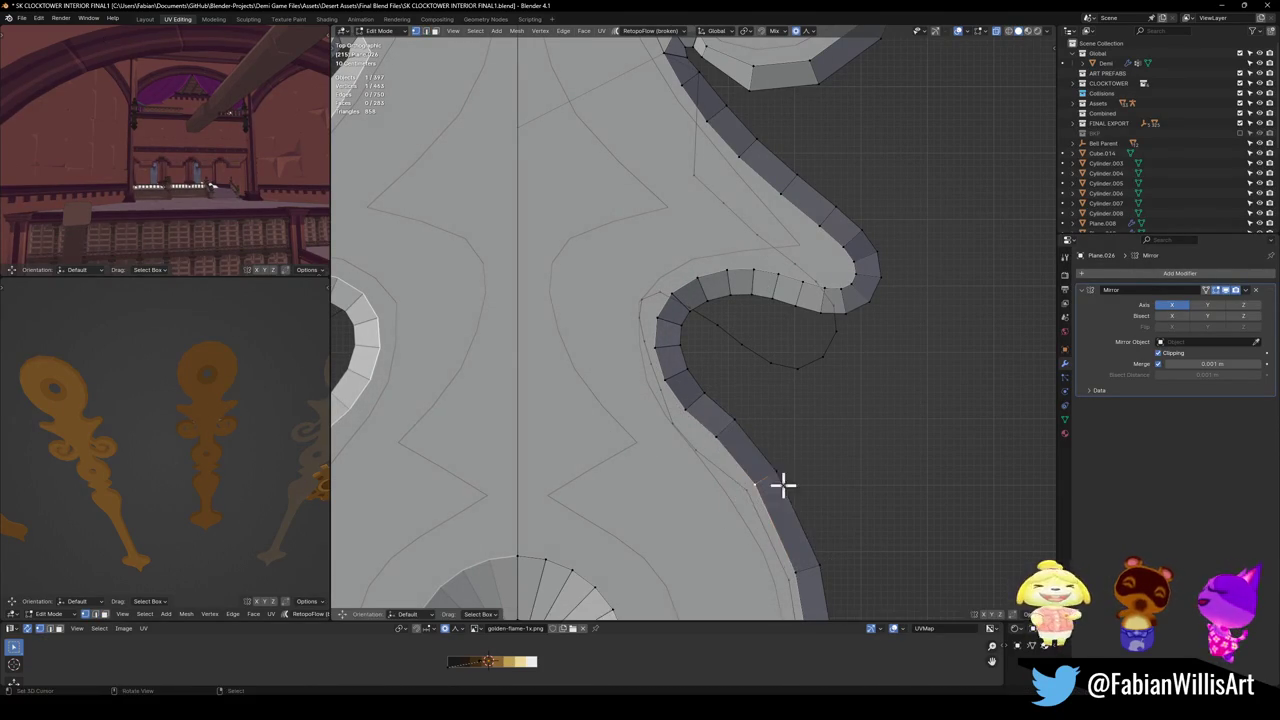
pyautogui.click(790, 490)
# Reshape more vertices along the curve with proportional moves, nudging the edge up-left.
pyautogui.click(660, 400)
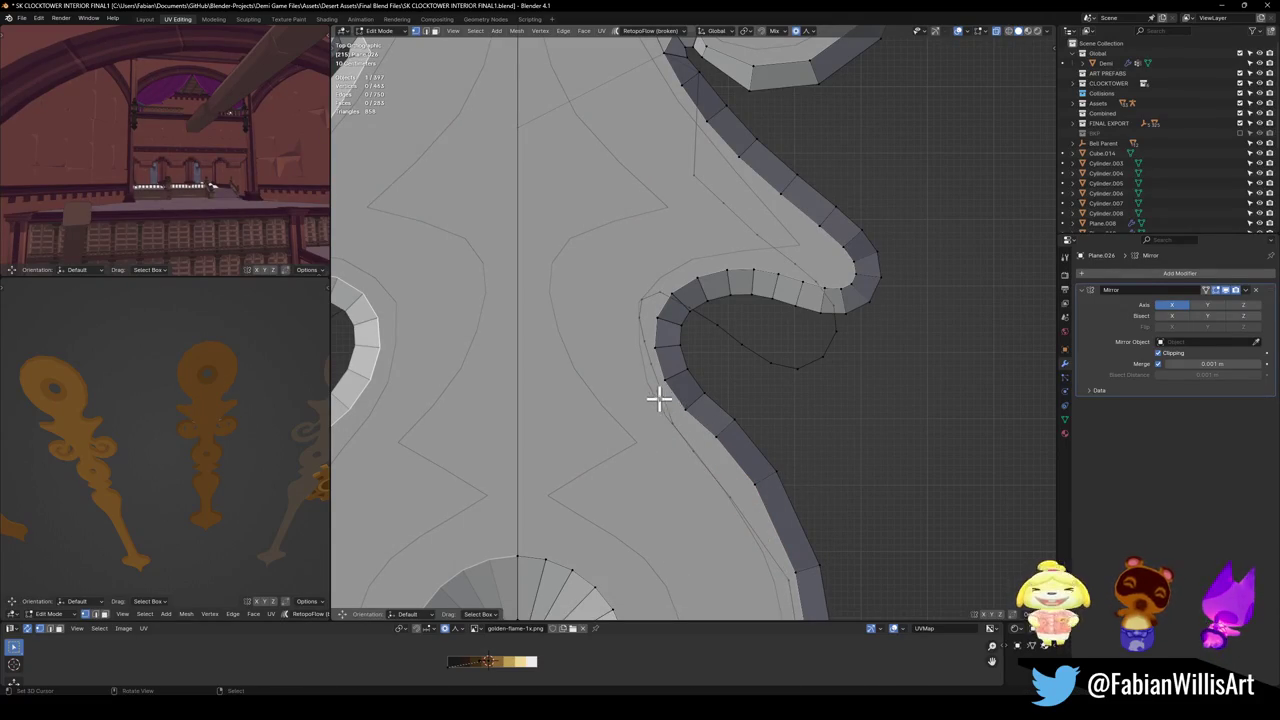
pyautogui.press('g')
pyautogui.click(670, 375)
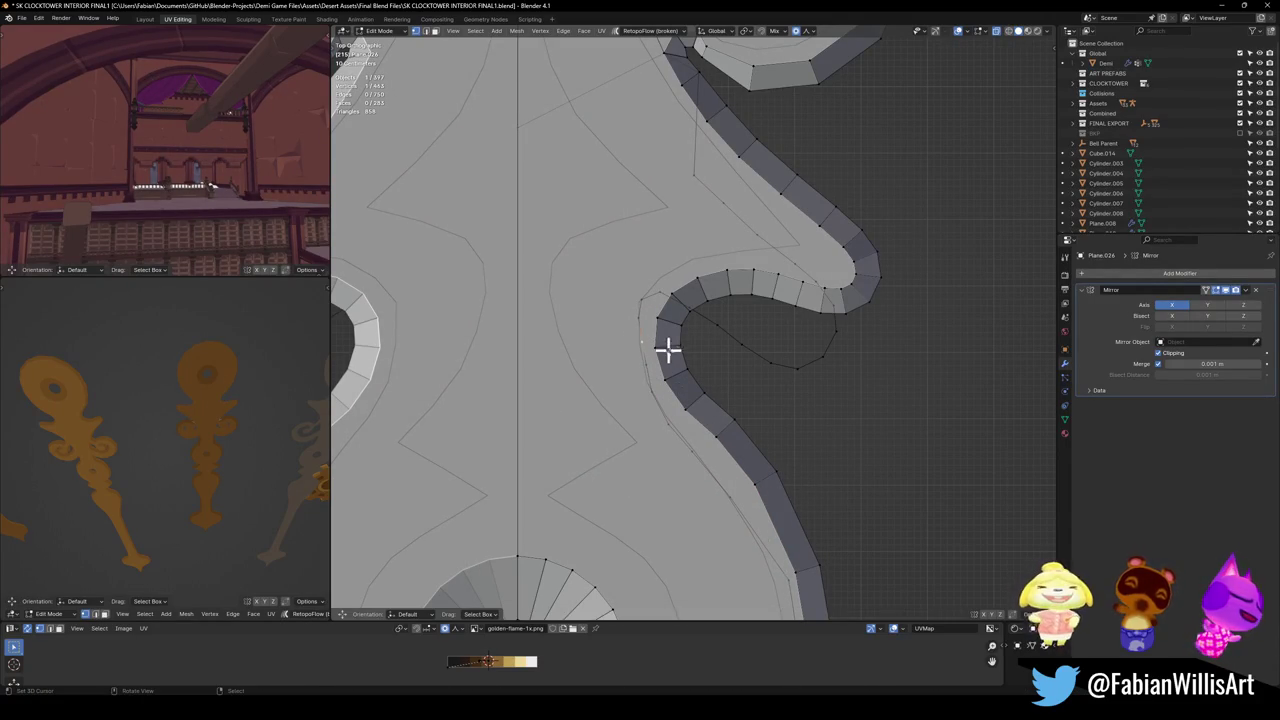
pyautogui.press('g')
pyautogui.click(674, 358)
pyautogui.click(714, 323)
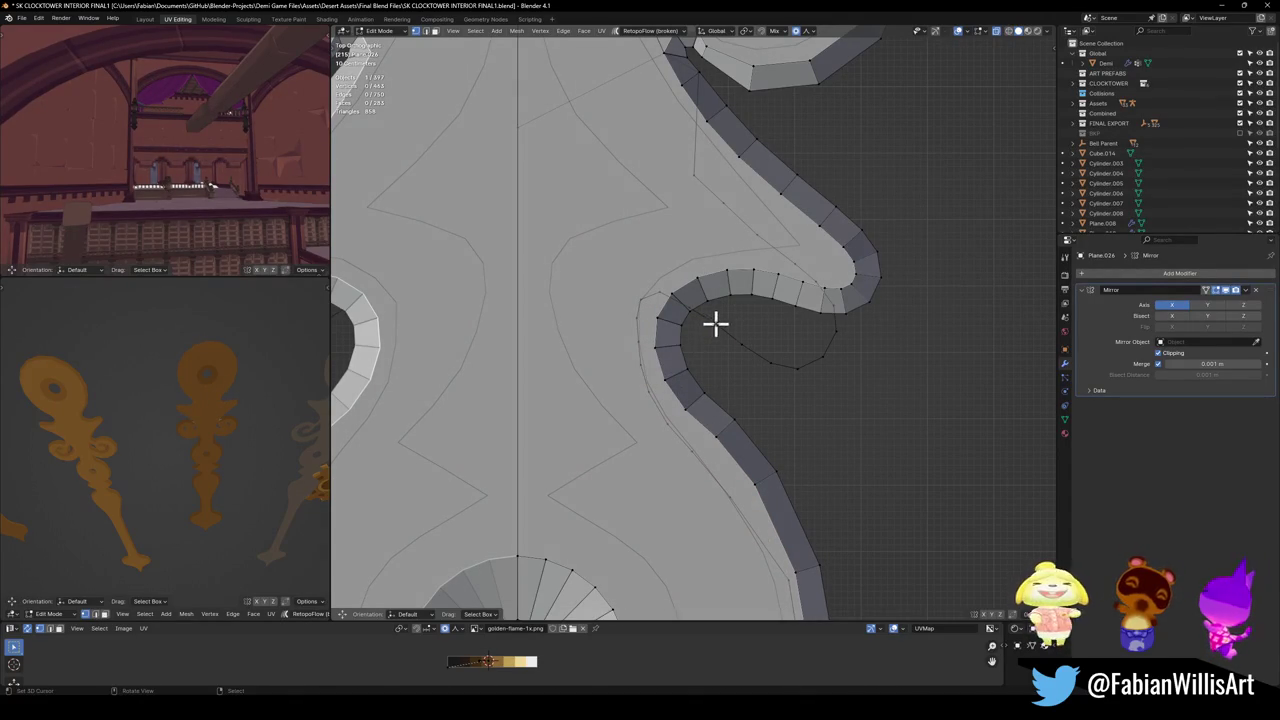
pyautogui.press('g')
pyautogui.scroll(-5, 752, 271)
pyautogui.scroll(-3, 752, 271)
pyautogui.scroll(3, 760, 273)
pyautogui.scroll(3, 766, 278)
pyautogui.click(768, 281)
pyautogui.click(700, 283)
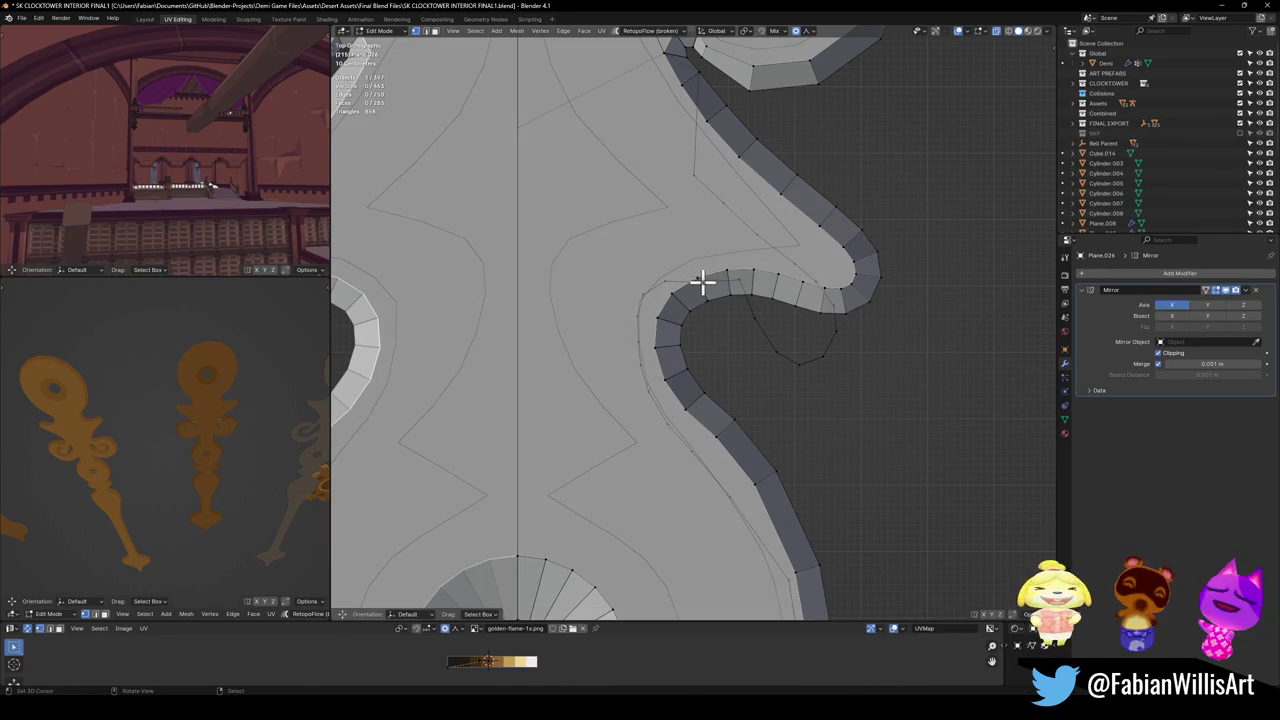
pyautogui.click(740, 275)
pyautogui.press('g')
pyautogui.scroll(-3, 743, 268)
pyautogui.scroll(2, 743, 268)
pyautogui.click(744, 283)
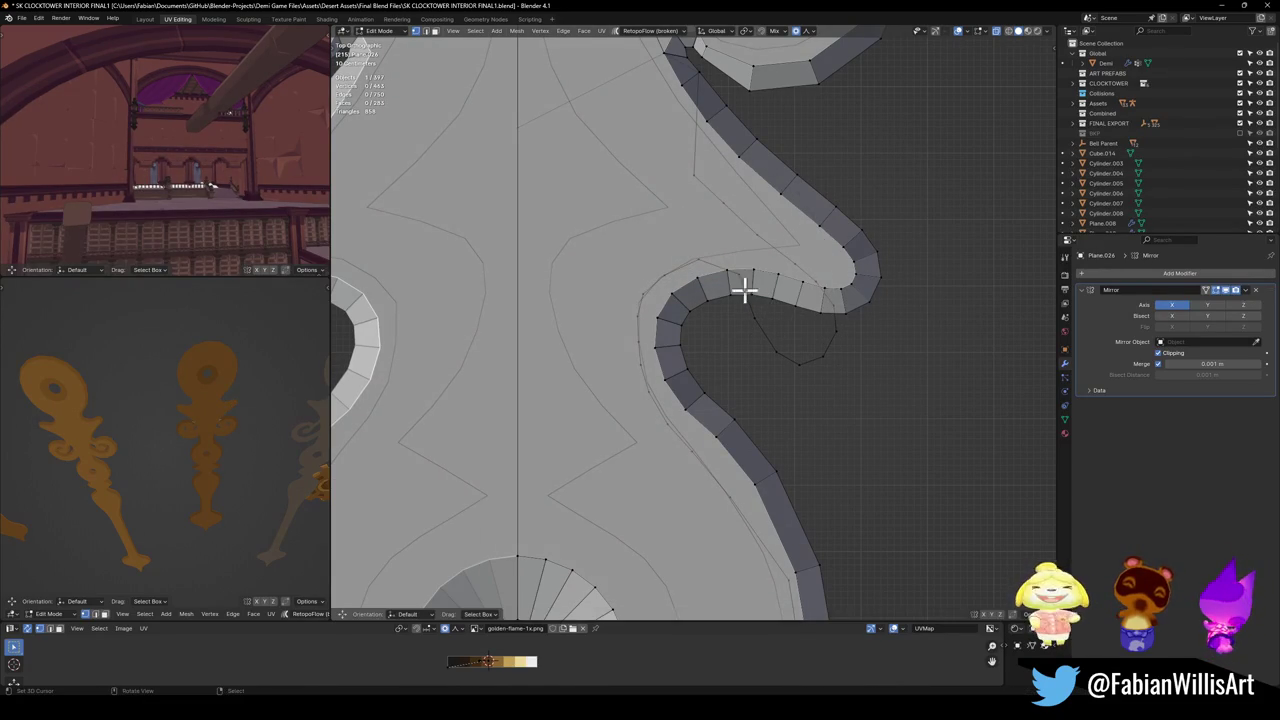
# Reshape the inner curve with a proportional vertex move and a proportional scale.
pyautogui.click(838, 330)
pyautogui.press('g')
pyautogui.scroll(-4, 849, 323)
pyautogui.scroll(-1, 852, 312)
pyautogui.scroll(-2, 855, 300)
pyautogui.scroll(-2, 854, 303)
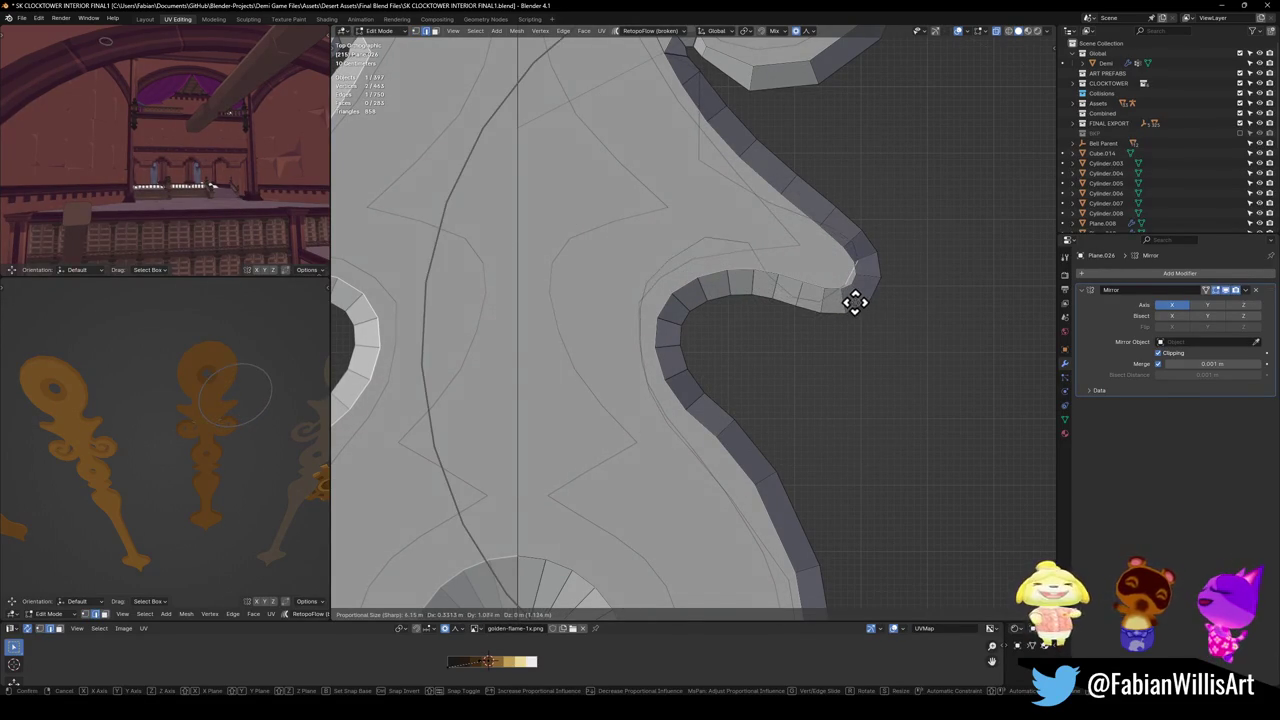
pyautogui.click(856, 307)
pyautogui.press('s')
pyautogui.scroll(6, 909, 294)
pyautogui.scroll(5, 909, 294)
pyautogui.click(823, 334)
pyautogui.press('g')
pyautogui.rightClick(825, 327)
pyautogui.click(818, 334)
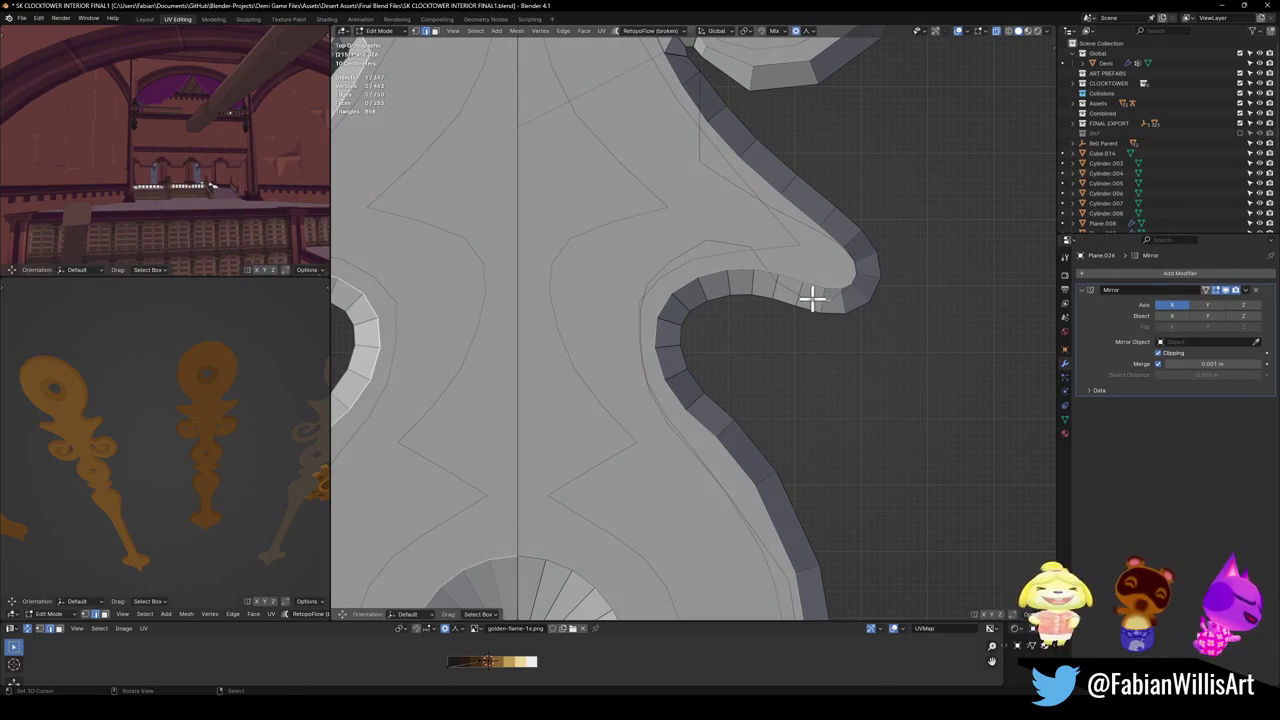
# Smooth the remaining outline vertices with sharp-falloff moves and return to Object Mode.
pyautogui.press('g')
pyautogui.rightClick(812, 300)
pyautogui.click(737, 237)
pyautogui.press('g')
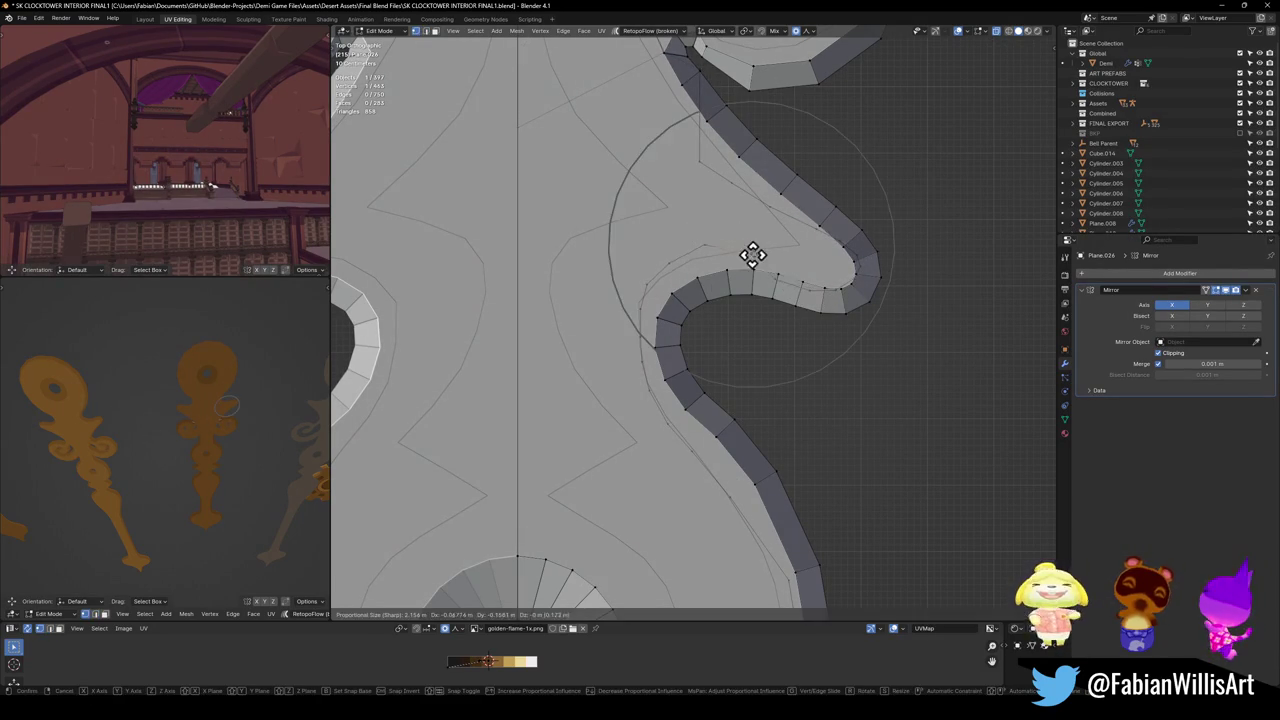
pyautogui.rightClick(756, 246)
pyautogui.click(738, 256)
pyautogui.click(719, 238)
pyautogui.press('g')
pyautogui.click(714, 268)
pyautogui.click(783, 263)
pyautogui.press('Tab')
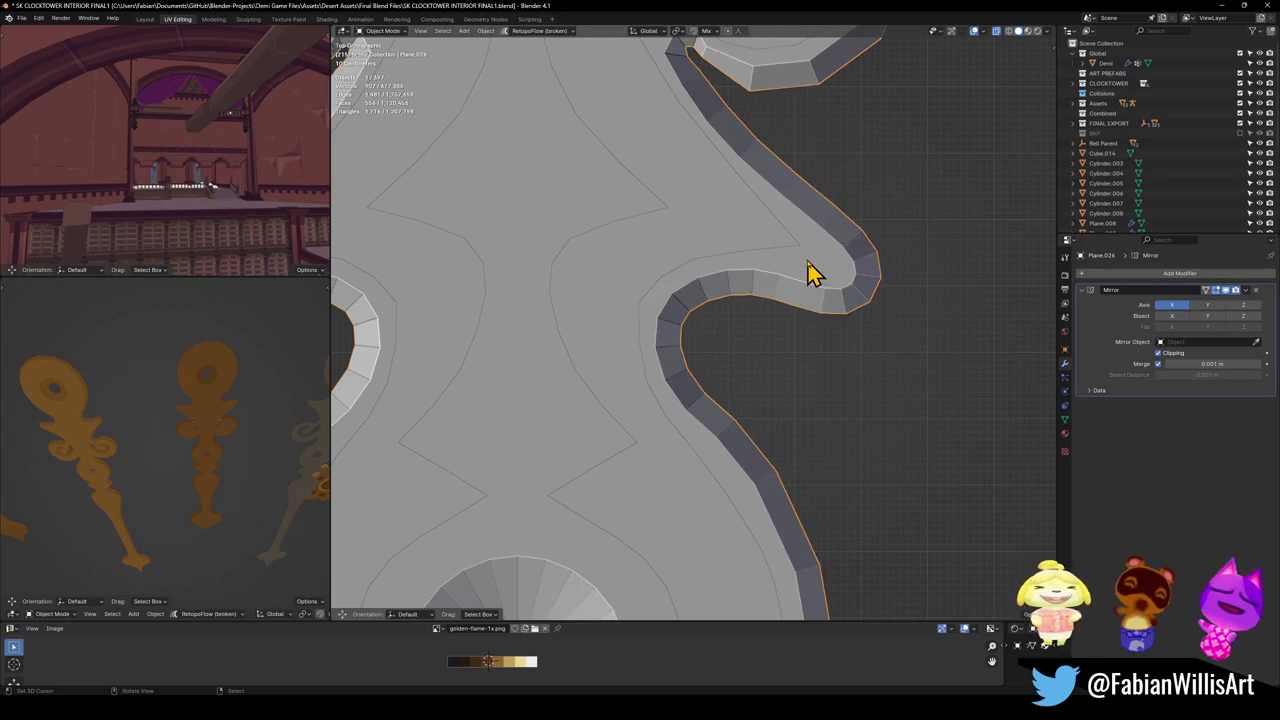
# Select the middle flame hand and enter Edit Mode on it.
pyautogui.scroll(-3, 806, 278)
pyautogui.scroll(-1, 700, 310)
pyautogui.hotkey('ctrl', '1')
pyautogui.scroll(-3, 700, 329)
pyautogui.press('g')
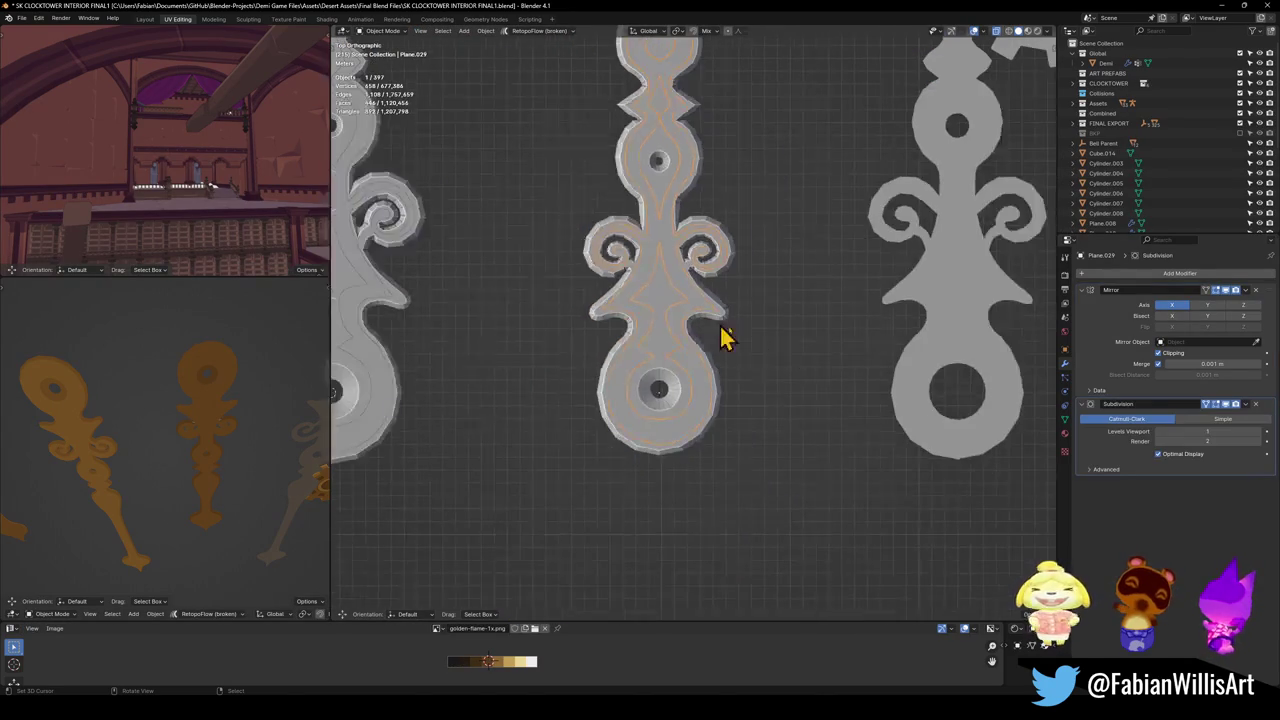
pyautogui.click(675, 325)
pyautogui.click(672, 322)
pyautogui.press('Tab')
pyautogui.scroll(5, 774, 320)
pyautogui.scroll(2, 766, 240)
# Move inner-curve vertices with smooth falloff, pulling the edge down-left.
pyautogui.click(766, 240)
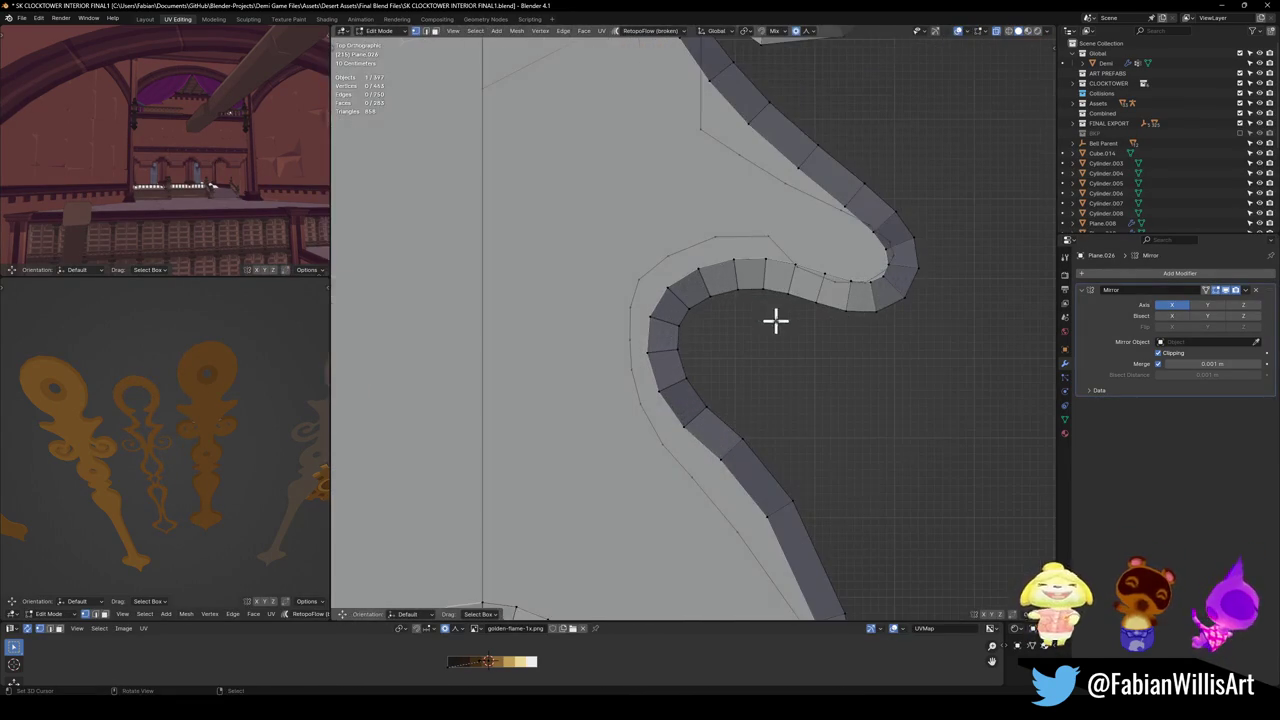
pyautogui.press('g')
pyautogui.scroll(6, 805, 256)
pyautogui.click(694, 266)
pyautogui.press('g')
pyautogui.click(665, 290)
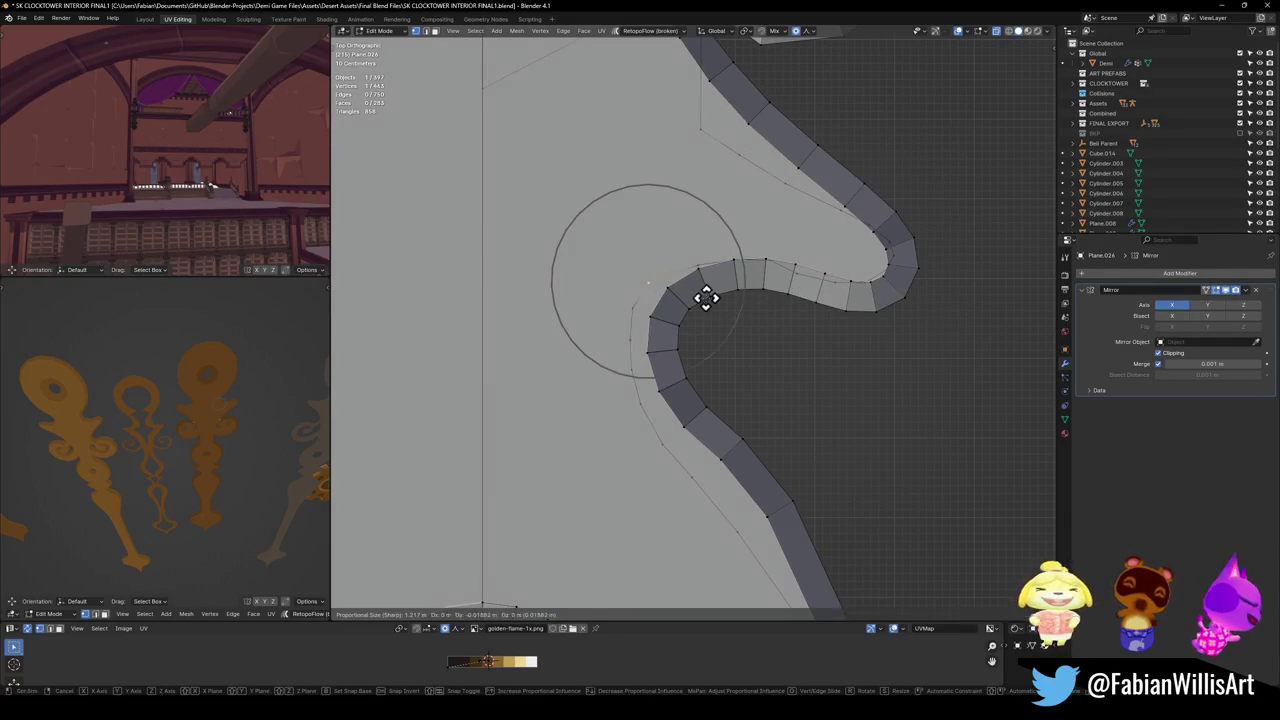
pyautogui.click(755, 318)
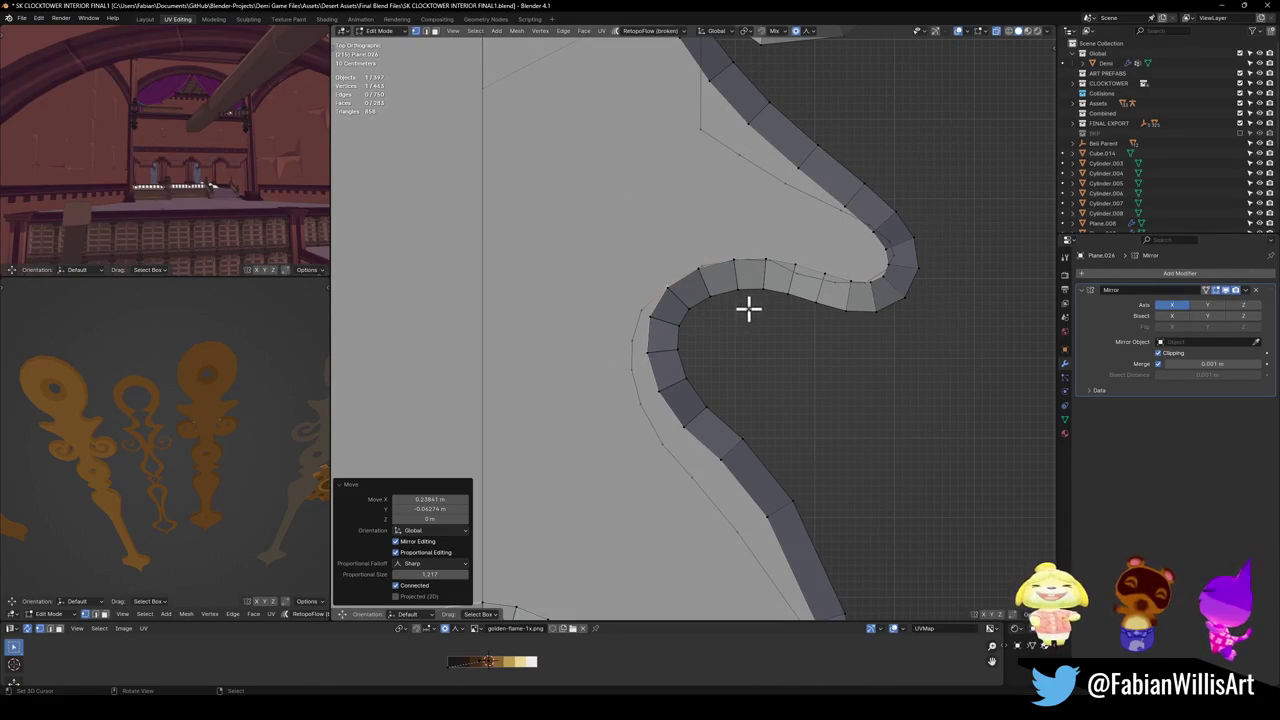
pyautogui.click(640, 309)
pyautogui.press('g')
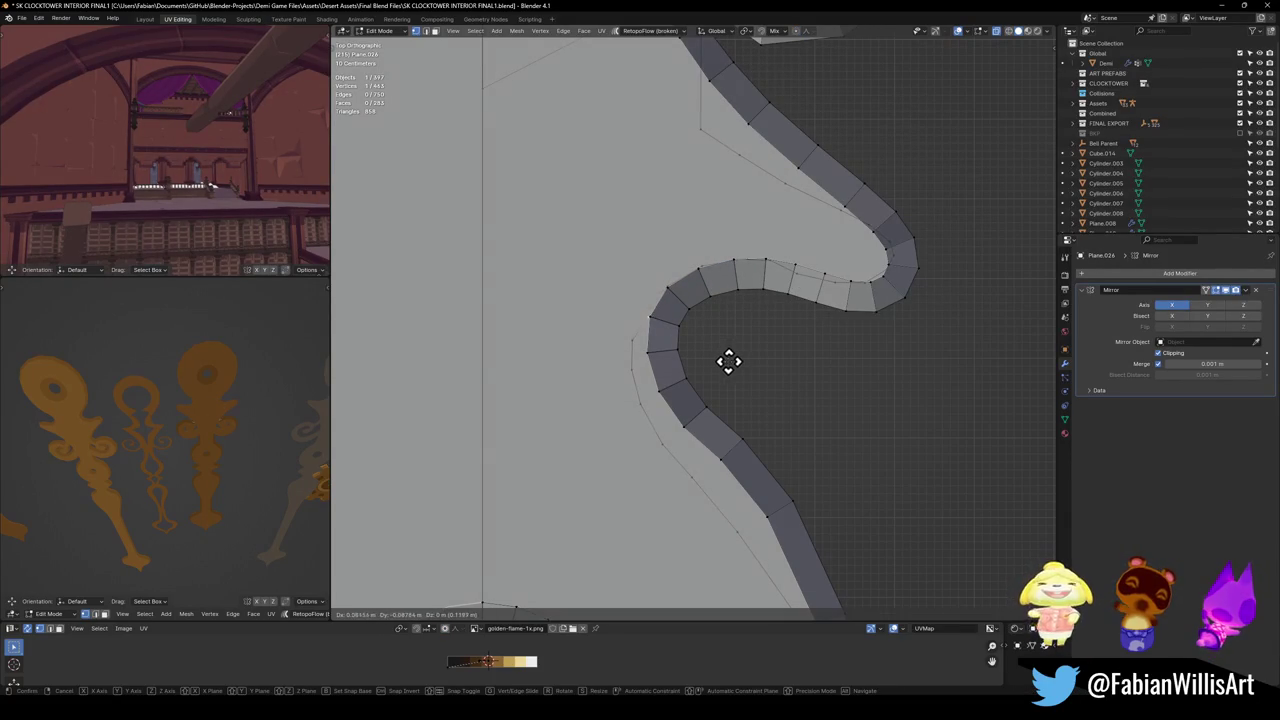
pyautogui.click(727, 363)
# Move the first two thin-outline vertices flat, excluding Z, to even out the curve.
pyautogui.click(636, 343)
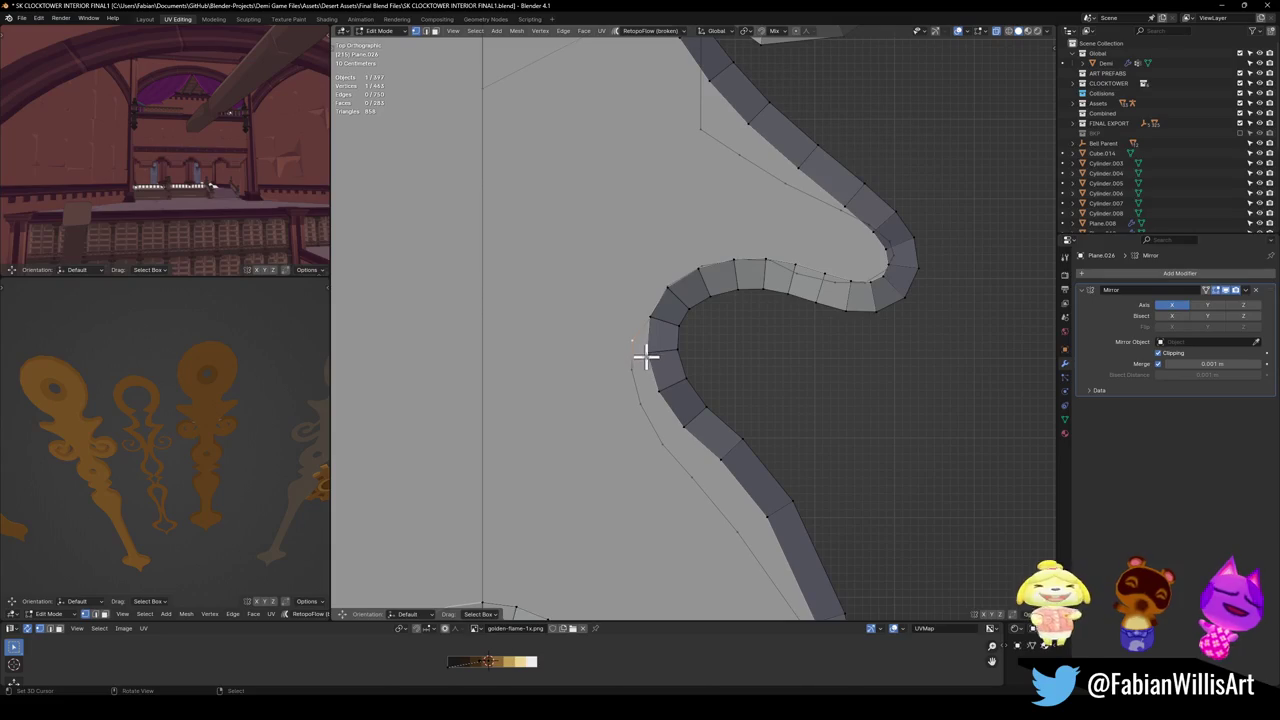
pyautogui.press('g')
pyautogui.hotkey('shift', 'z')
pyautogui.click(645, 351)
pyautogui.click(629, 371)
pyautogui.press('g')
pyautogui.hotkey('shift', 'z')
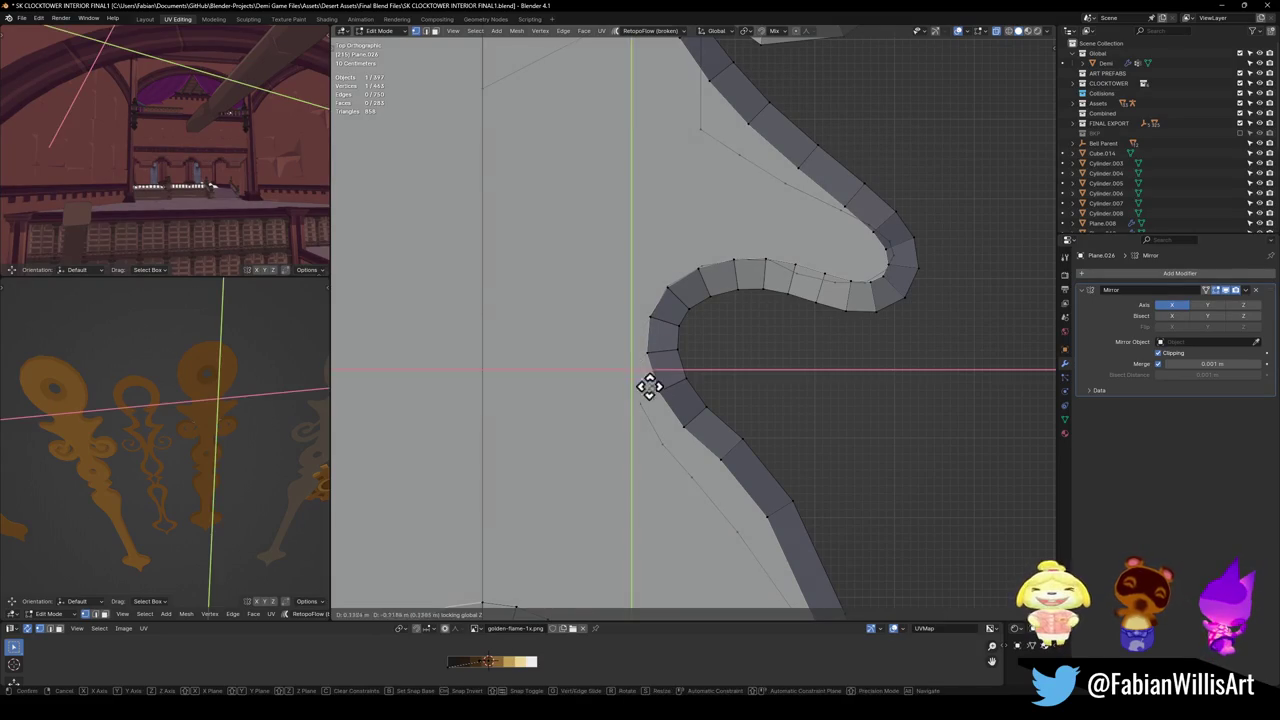
pyautogui.click(657, 391)
# Flat-move the next two outline vertices, ending at a 0.73 m X, −0.19 m Y offset.
pyautogui.click(640, 406)
pyautogui.press('g')
pyautogui.hotkey('shift', 'z')
pyautogui.click(660, 457)
pyautogui.click(666, 454)
pyautogui.press('g')
pyautogui.hotkey('shift', 'z')
pyautogui.click(714, 464)
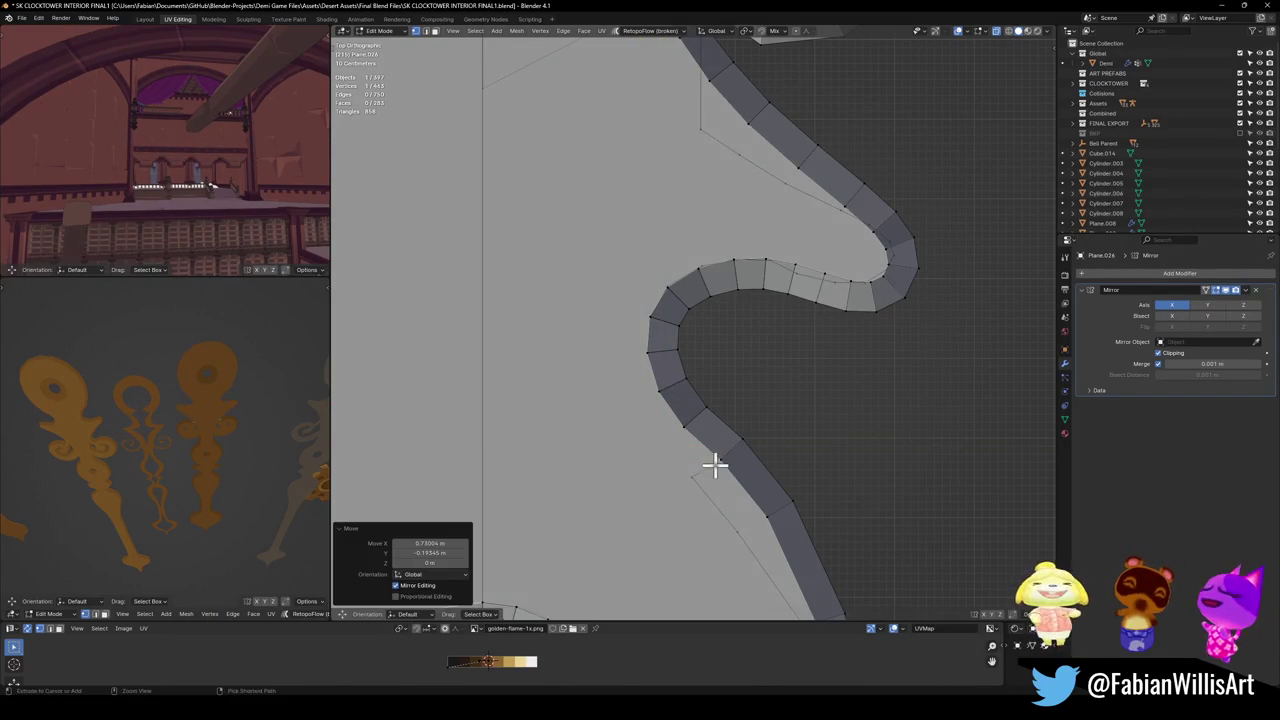
pyautogui.scroll(-6, 754, 404)
pyautogui.moveTo(736, 380)
pyautogui.mouseDown(button='middle')
pyautogui.moveTo(760, 417)
pyautogui.moveTo(722, 323)
pyautogui.moveTo(706, 320)
pyautogui.moveTo(714, 346)
pyautogui.moveTo(706, 280)
pyautogui.moveTo(797, 403)
pyautogui.moveTo(823, 357)
pyautogui.moveTo(834, 431)
pyautogui.moveTo(760, 414)
pyautogui.moveTo(760, 457)
pyautogui.moveTo(756, 410)
pyautogui.mouseUp(button='middle')
# Loop-cut the center edge, slide and Y-move the new vertex, and join vertices with a new edge.
pyautogui.scroll(5, 760, 414)
pyautogui.click(759, 374)
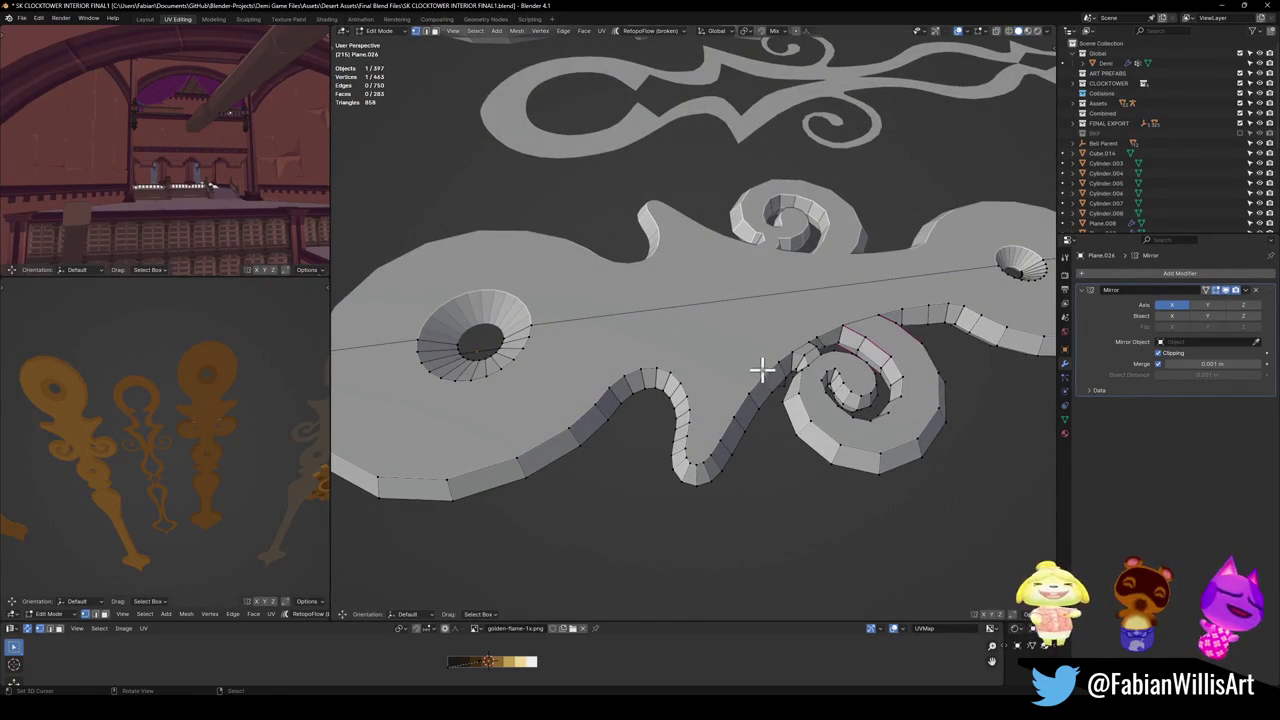
pyautogui.moveTo(742, 362); pyautogui.dragTo(748, 331, button='middle')
pyautogui.keyDown('ctrl'); pyautogui.rightClick(750, 258); pyautogui.keyUp('ctrl')
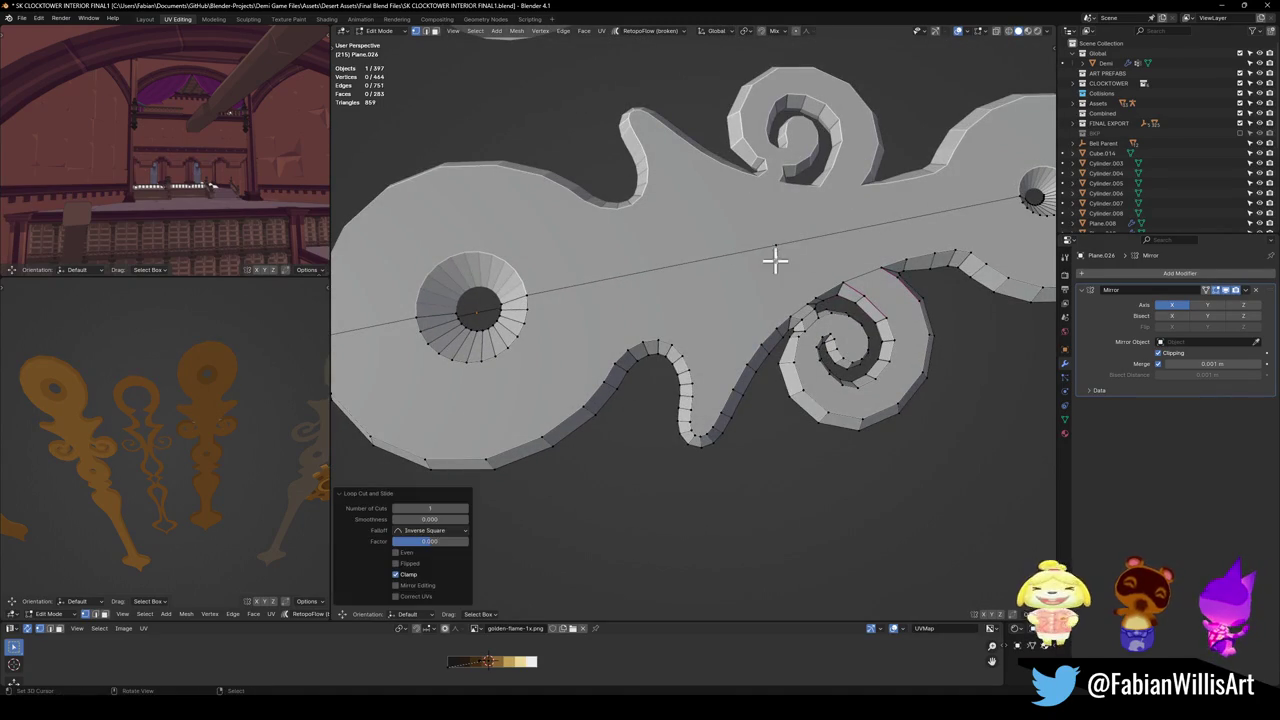
pyautogui.press('g')
pyautogui.press('g')
pyautogui.click(788, 289)
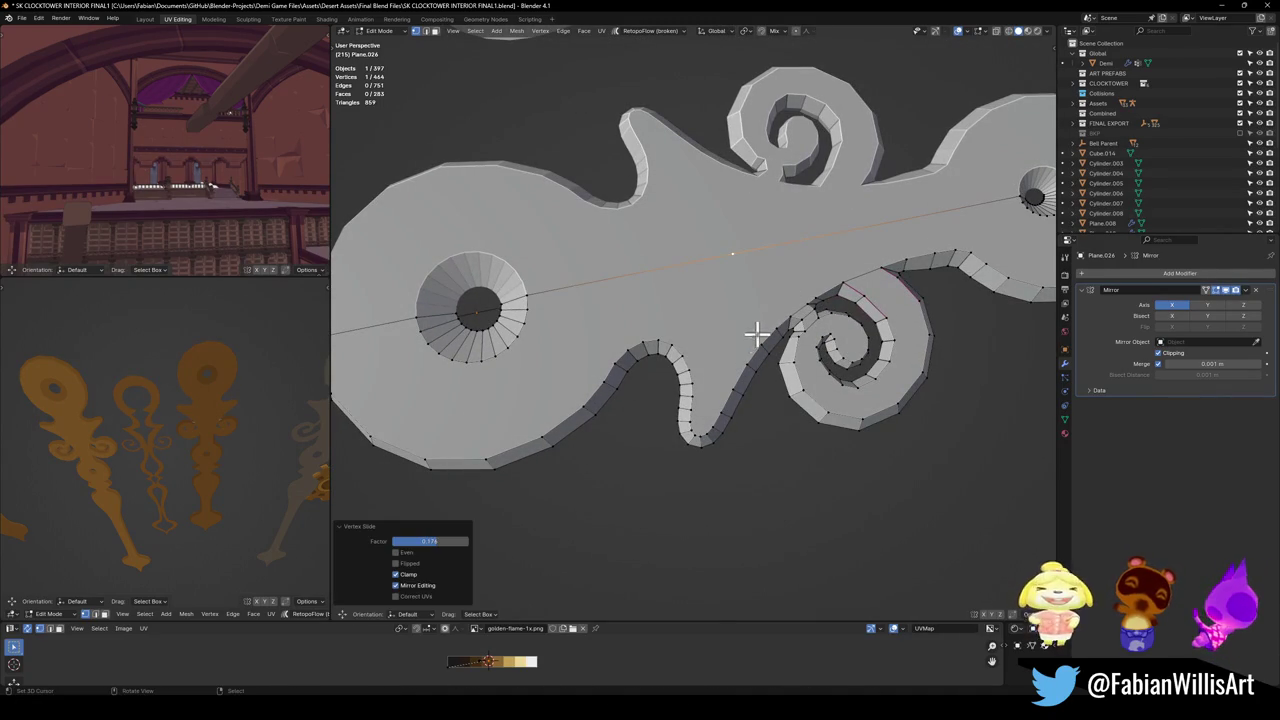
pyautogui.press('g')
pyautogui.press('y')
pyautogui.click(755, 347)
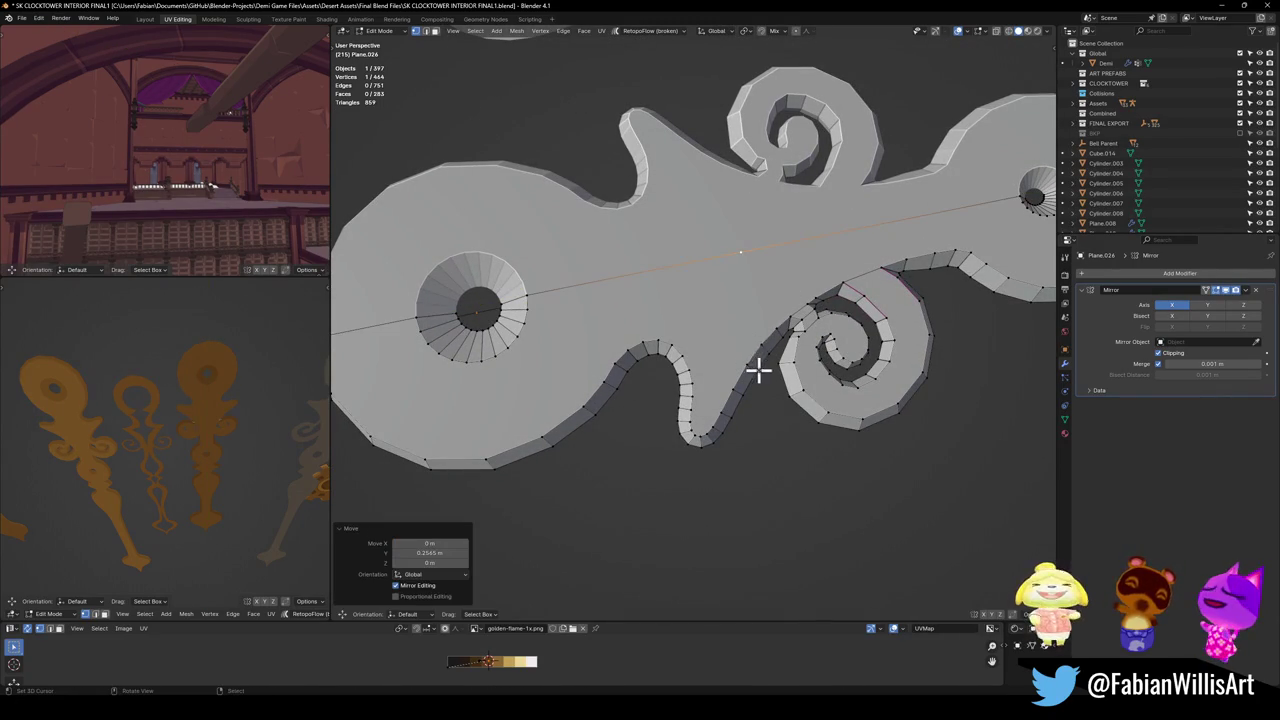
pyautogui.click(741, 346)
pyautogui.press('j')
# Select the lower half of the split top face and duplicate it.
pyautogui.press('l')
pyautogui.moveTo(680, 309)
pyautogui.mouseDown(button='middle')
pyautogui.moveTo(731, 320)
pyautogui.moveTo(760, 377)
pyautogui.moveTo(737, 360)
pyautogui.mouseUp(button='middle')
pyautogui.hotkey('shift', 'd')
# Lift the duplicated face straight up along Z and place it.
pyautogui.press('z')
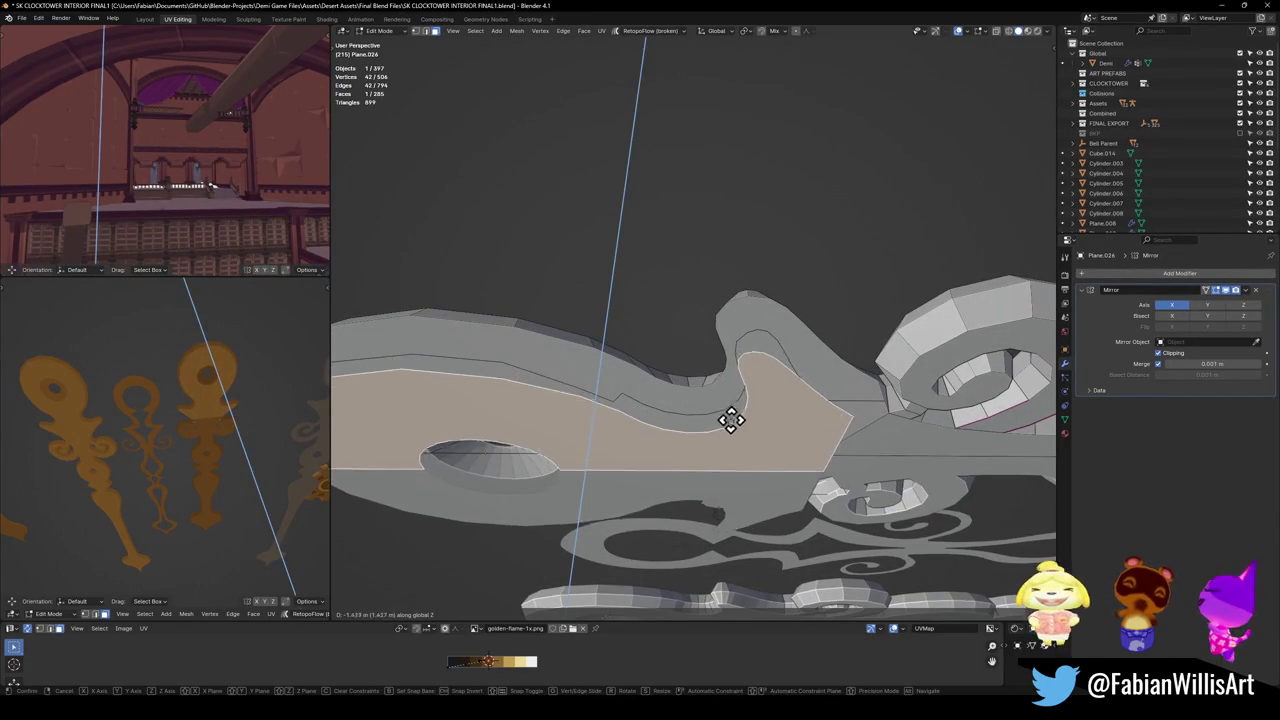
pyautogui.click(728, 408)
pyautogui.hotkey('alt', 'n')
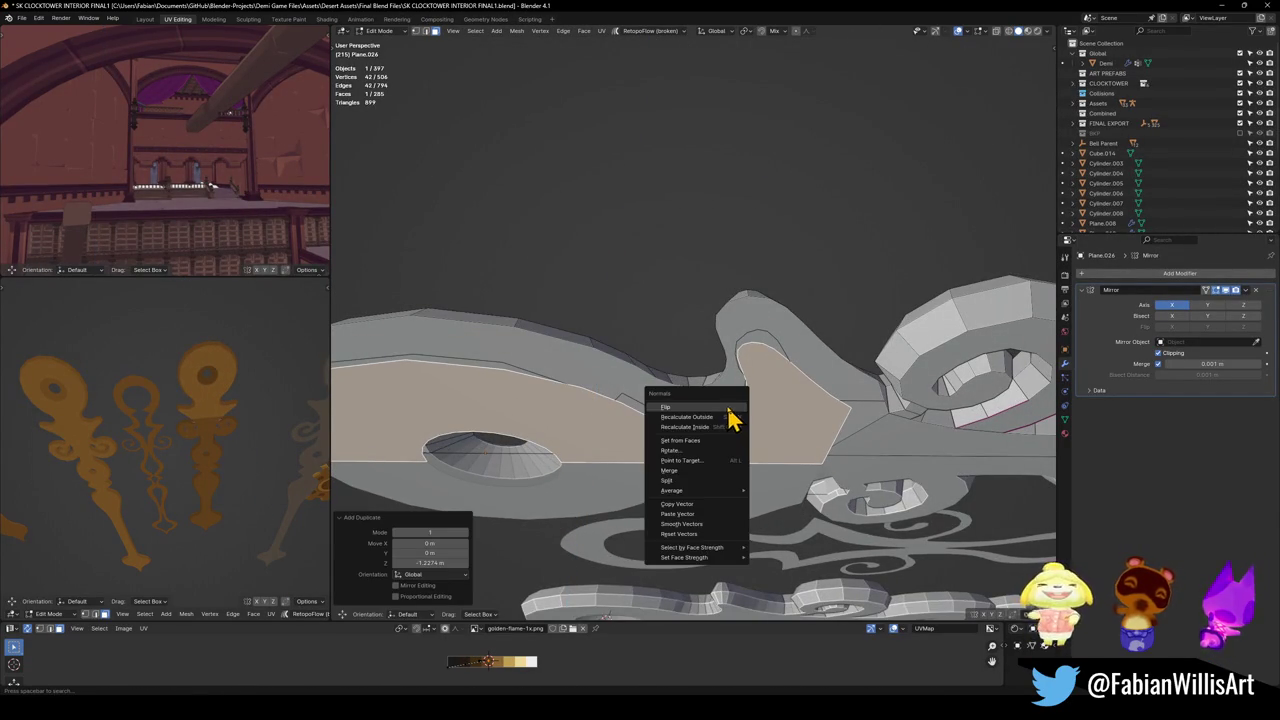
pyautogui.click(731, 417)
# Delete the leftover edge loop and the unwanted side face loop.
pyautogui.click(789, 402)
pyautogui.keyDown('alt'); pyautogui.click(848, 395); pyautogui.keyUp('alt')
pyautogui.press('x')
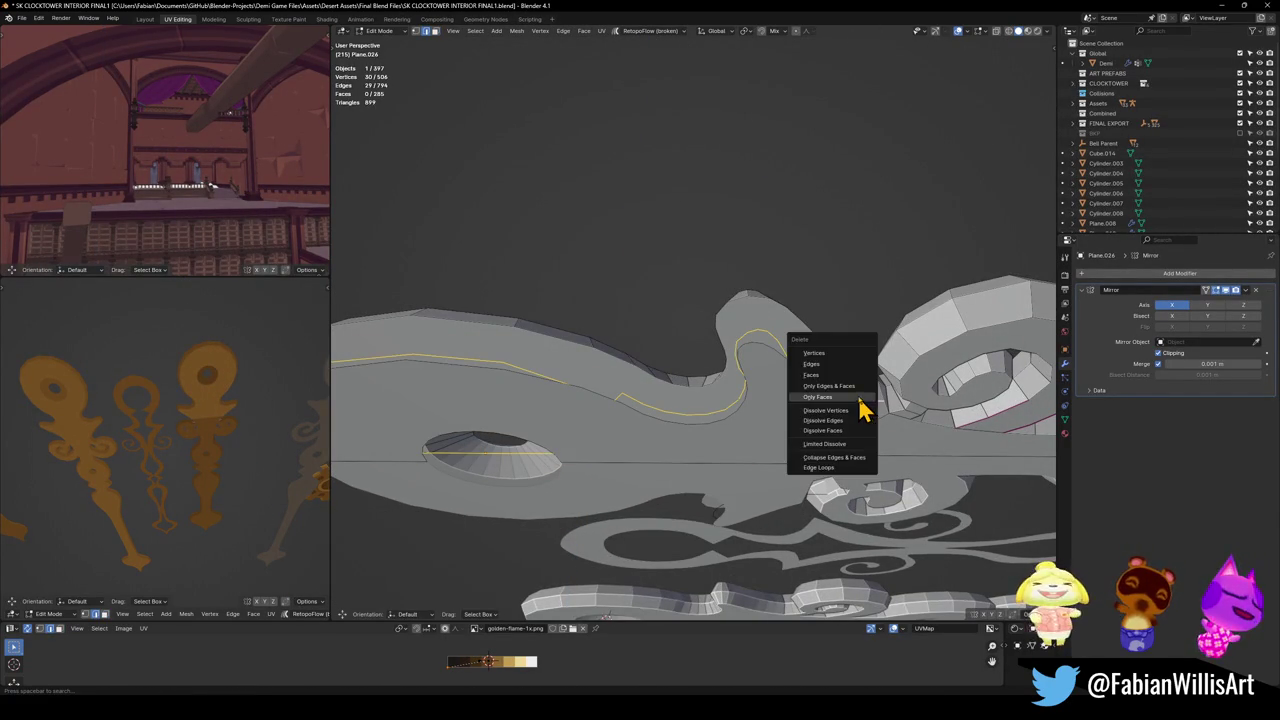
pyautogui.click(834, 368)
pyautogui.moveTo(772, 396)
pyautogui.mouseDown(button='middle')
pyautogui.moveTo(768, 409)
pyautogui.moveTo(857, 446)
pyautogui.moveTo(777, 423)
pyautogui.moveTo(780, 394)
pyautogui.moveTo(794, 448)
pyautogui.moveTo(774, 417)
pyautogui.moveTo(780, 380)
pyautogui.moveTo(786, 426)
pyautogui.mouseUp(button='middle')
pyautogui.keyDown('alt'); pyautogui.click(767, 414); pyautogui.keyUp('alt')
pyautogui.press('x')
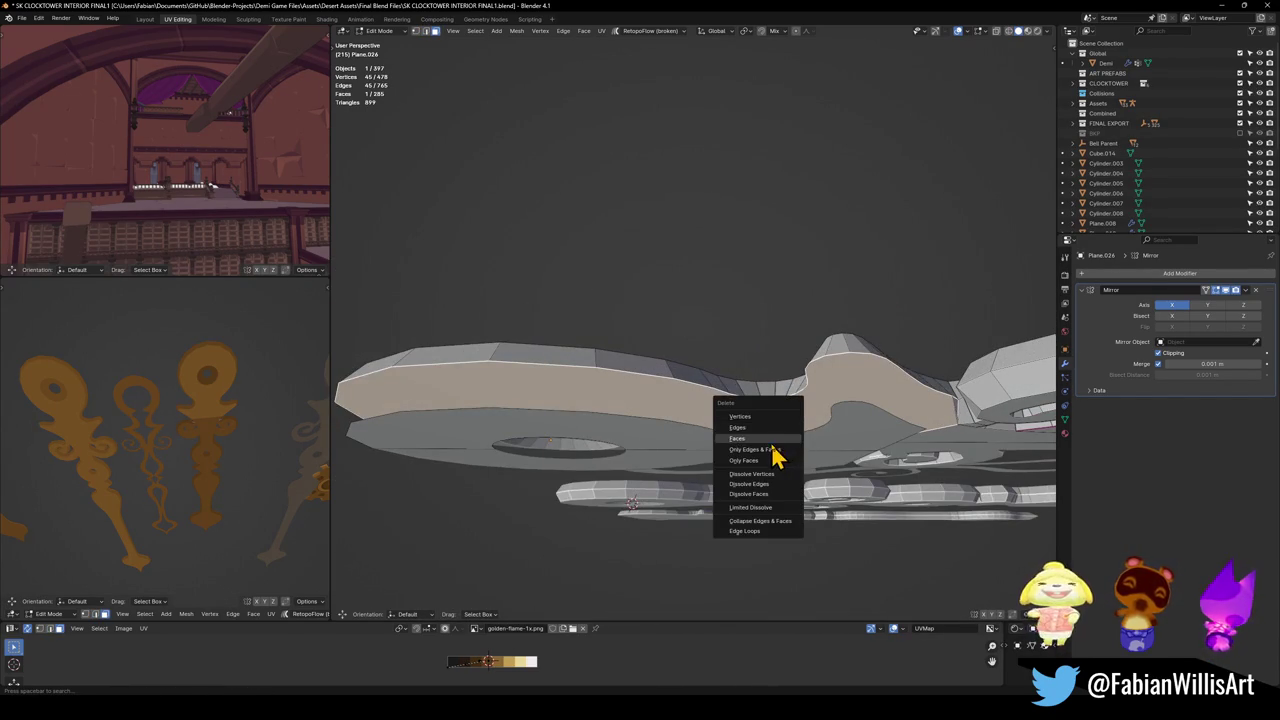
pyautogui.click(755, 472)
# Raise the selected top face 0.22995 m along Z.
pyautogui.moveTo(723, 474)
pyautogui.mouseDown(button='middle')
pyautogui.moveTo(700, 446)
pyautogui.moveTo(597, 443)
pyautogui.moveTo(620, 440)
pyautogui.moveTo(620, 400)
pyautogui.moveTo(623, 443)
pyautogui.moveTo(574, 374)
pyautogui.moveTo(594, 373)
pyautogui.moveTo(604, 322)
pyautogui.moveTo(620, 334)
pyautogui.moveTo(609, 423)
pyautogui.moveTo(580, 361)
pyautogui.mouseUp(button='middle')
pyautogui.press('g')
pyautogui.press('z')
pyautogui.click(588, 434)
# Start filling the gaps along the flame's rim with new faces.
pyautogui.hotkey('alt', 'a')
pyautogui.click(604, 320)
pyautogui.press('f')
pyautogui.hotkey('alt', 'a')
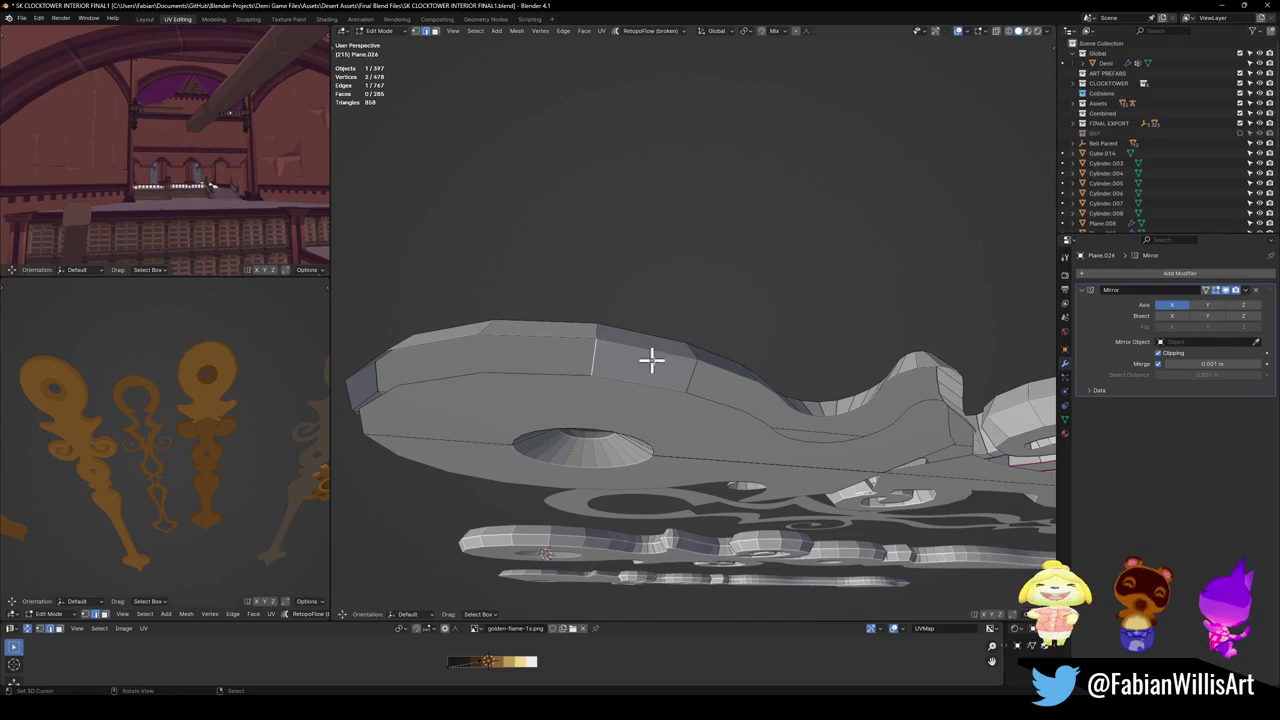
# Fill the remaining faces along the left and curved rim.
pyautogui.press('f')
pyautogui.press('f')
pyautogui.press('f')
pyautogui.moveTo(705, 401); pyautogui.dragTo(649, 368, button='middle')
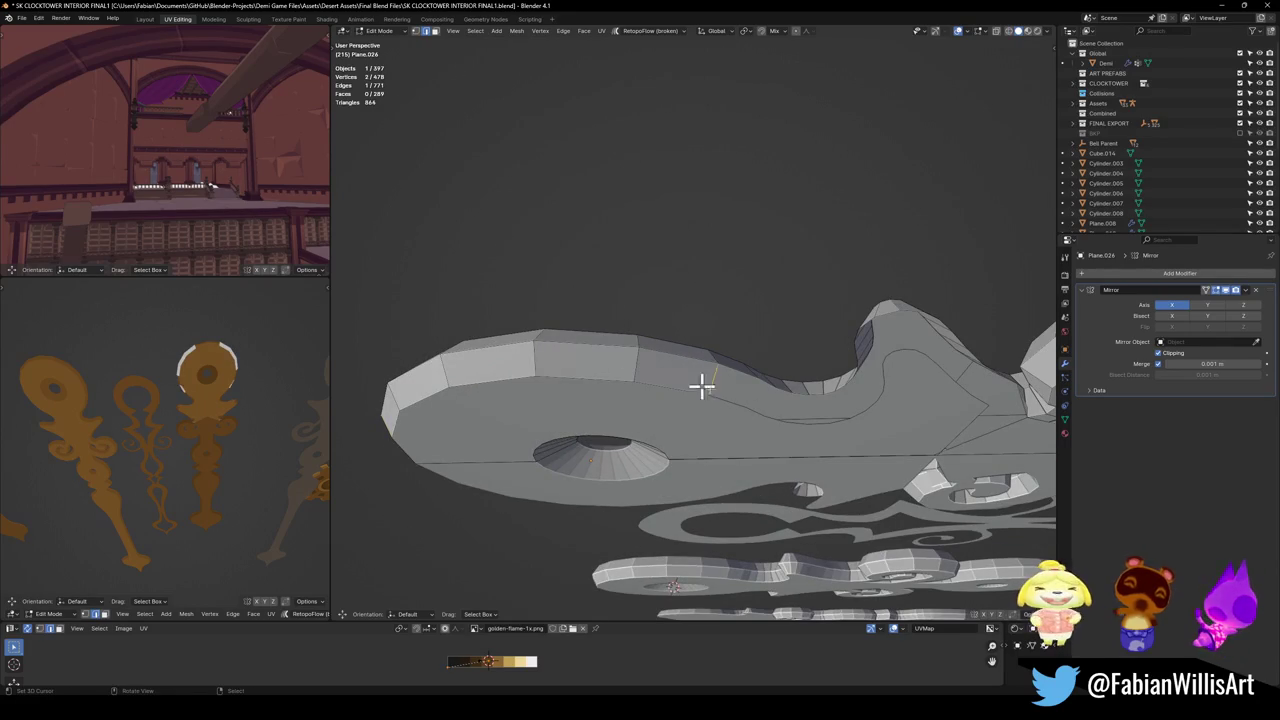
pyautogui.press('f')
pyautogui.press('f')
pyautogui.press('f')
pyautogui.press('f')
pyautogui.press('f')
pyautogui.press('f')
pyautogui.press('f')
pyautogui.press('f')
pyautogui.press('f')
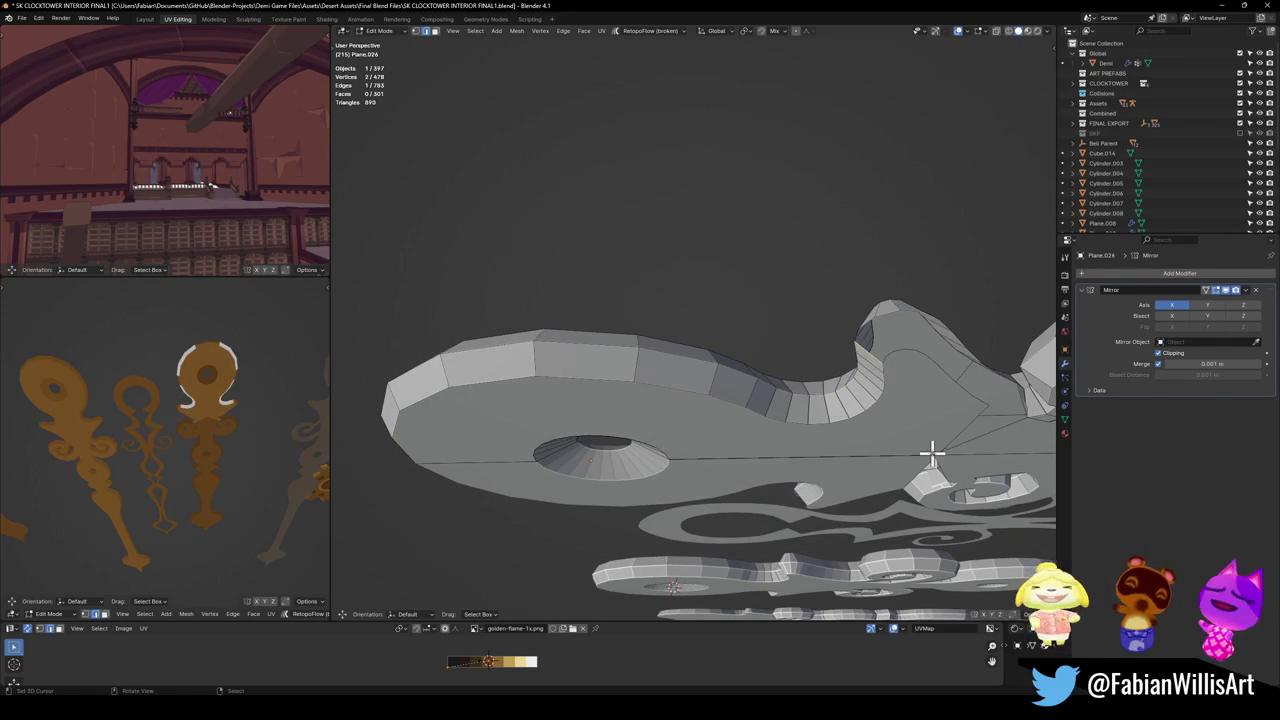
pyautogui.press('f')
pyautogui.press('f')
pyautogui.press('f')
pyautogui.press('f')
pyautogui.moveTo(949, 443)
pyautogui.mouseDown(button='middle')
pyautogui.moveTo(777, 414)
pyautogui.moveTo(751, 374)
pyautogui.moveTo(765, 371)
pyautogui.mouseUp(button='middle')
pyautogui.scroll(3, 765, 371)
pyautogui.press('j')
# Slide two top-surface vertices toward the centre line and merge them at center.
pyautogui.click(743, 443)
pyautogui.hotkey('shift', 'v')
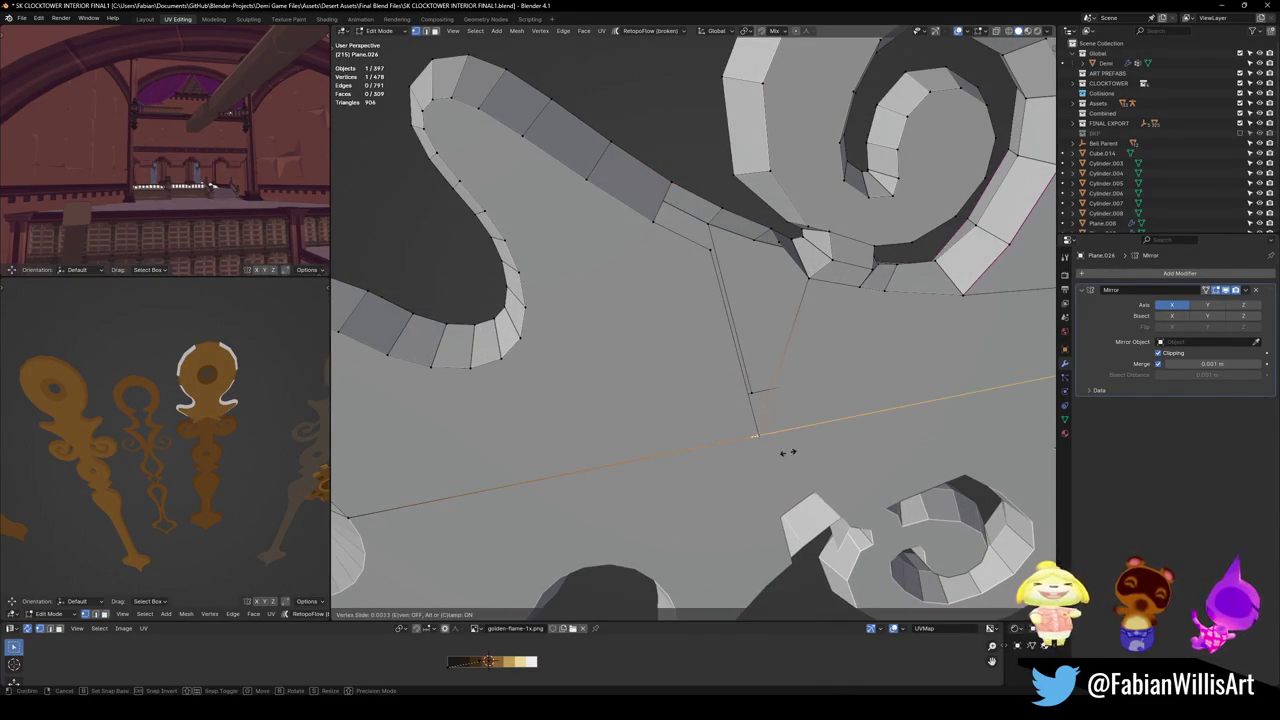
pyautogui.click(829, 449)
pyautogui.hotkey('shift', 'v')
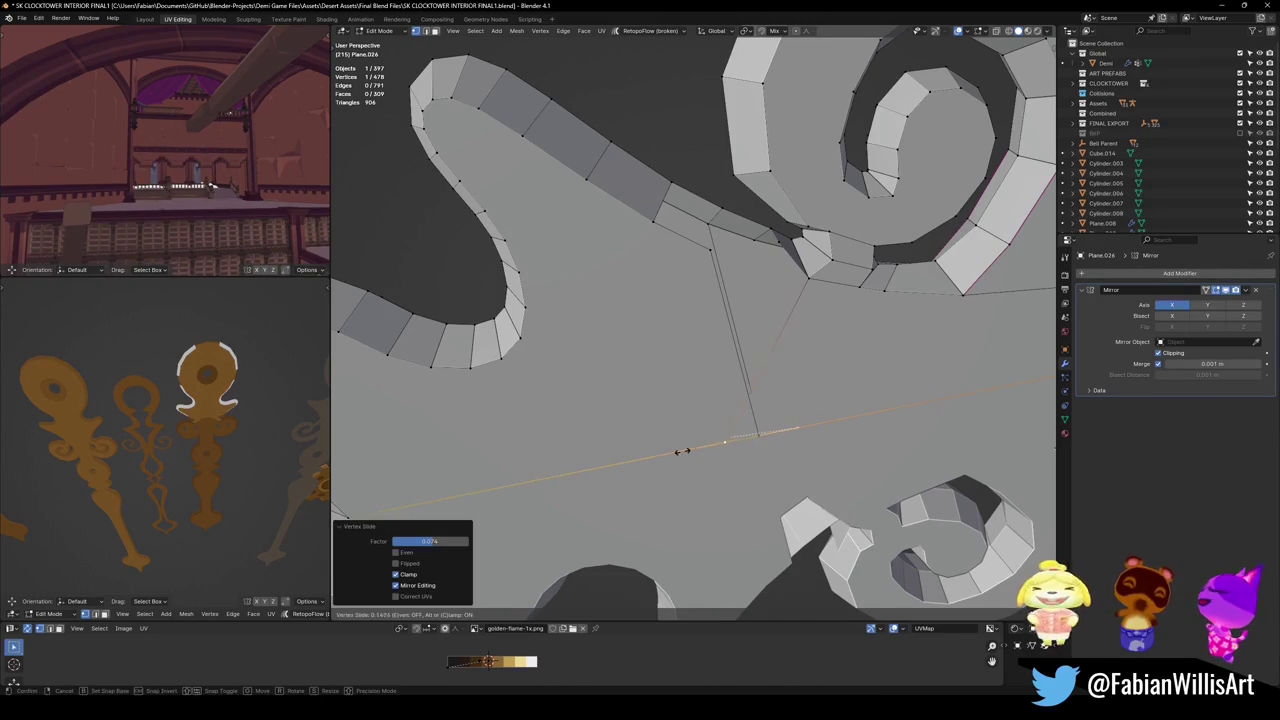
pyautogui.click(754, 437)
pyautogui.moveTo(754, 437); pyautogui.dragTo(720, 471, button='middle')
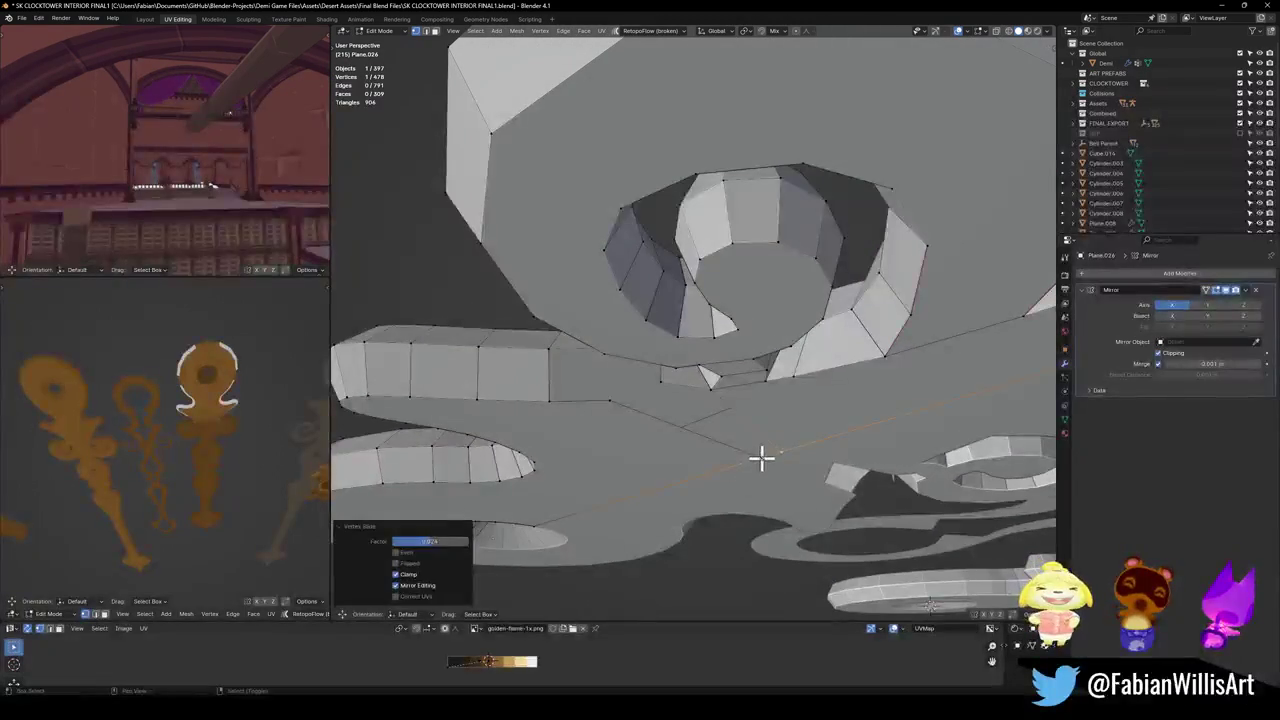
pyautogui.press('q')
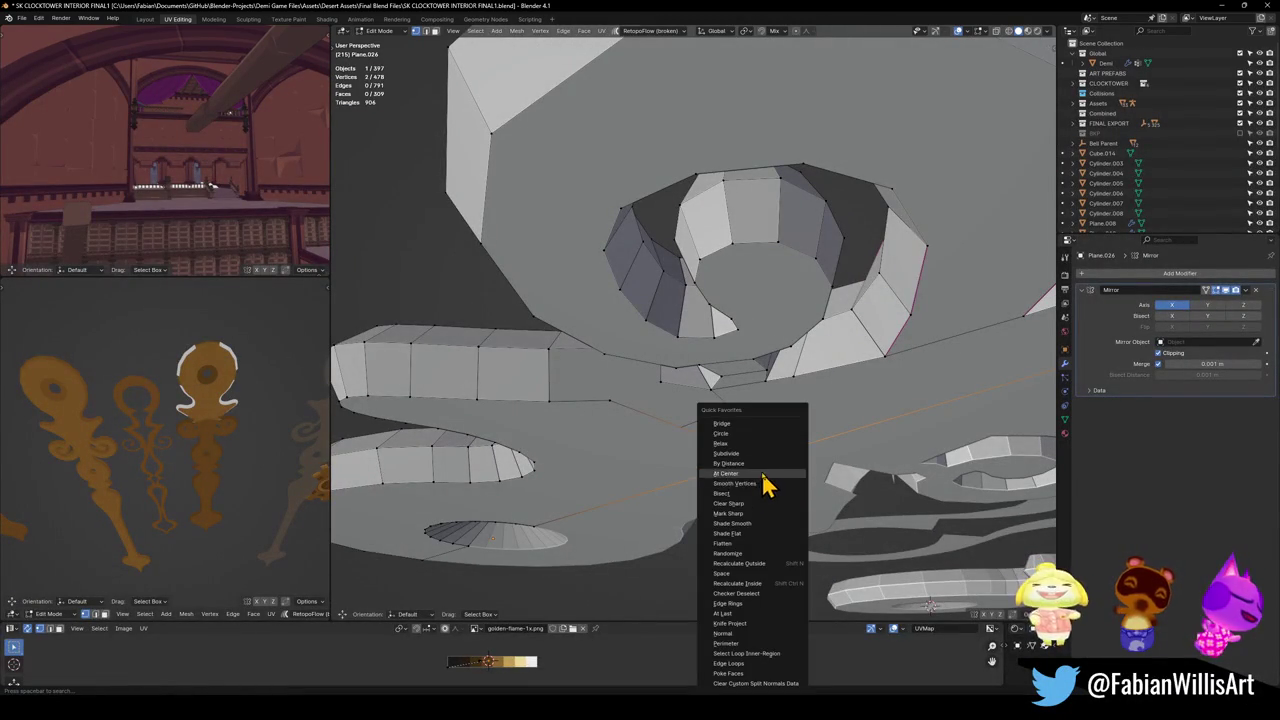
pyautogui.click(761, 471)
# Connect vertex pairs with new edges to triangulate the top, then fill the last gap.
pyautogui.moveTo(760, 449); pyautogui.dragTo(794, 429, button='middle')
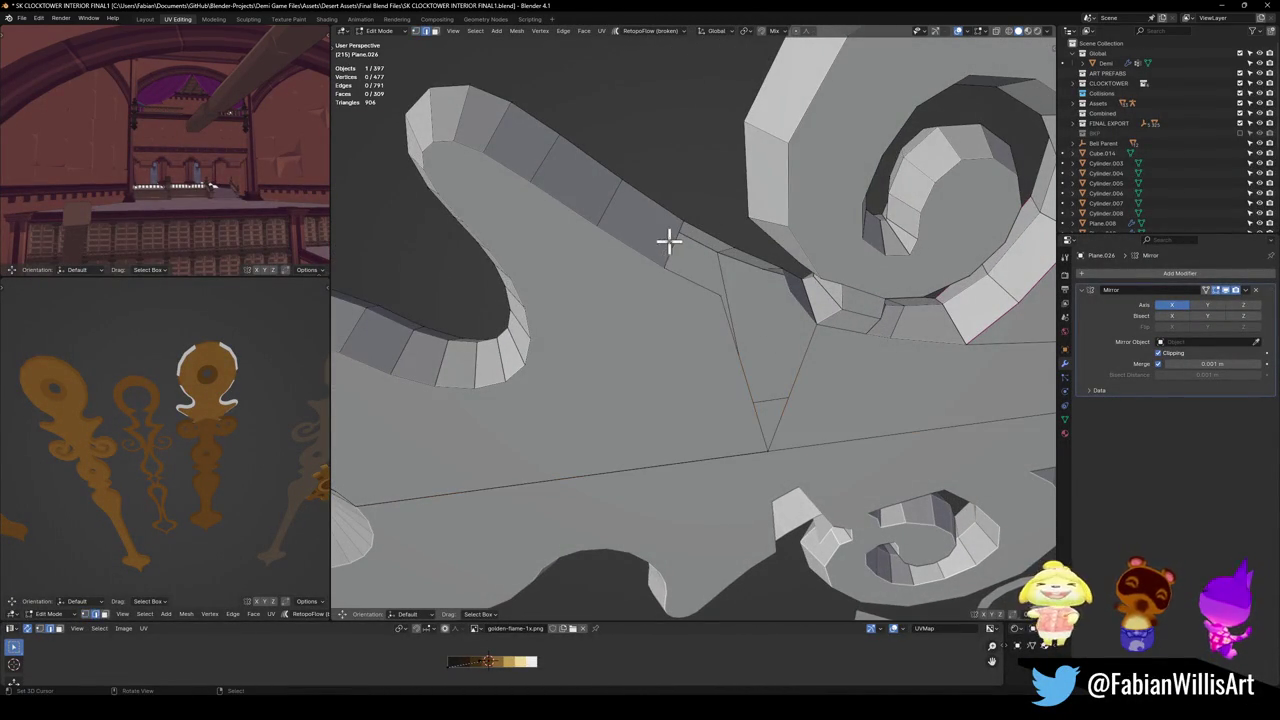
pyautogui.moveTo(754, 337); pyautogui.dragTo(791, 352, button='middle')
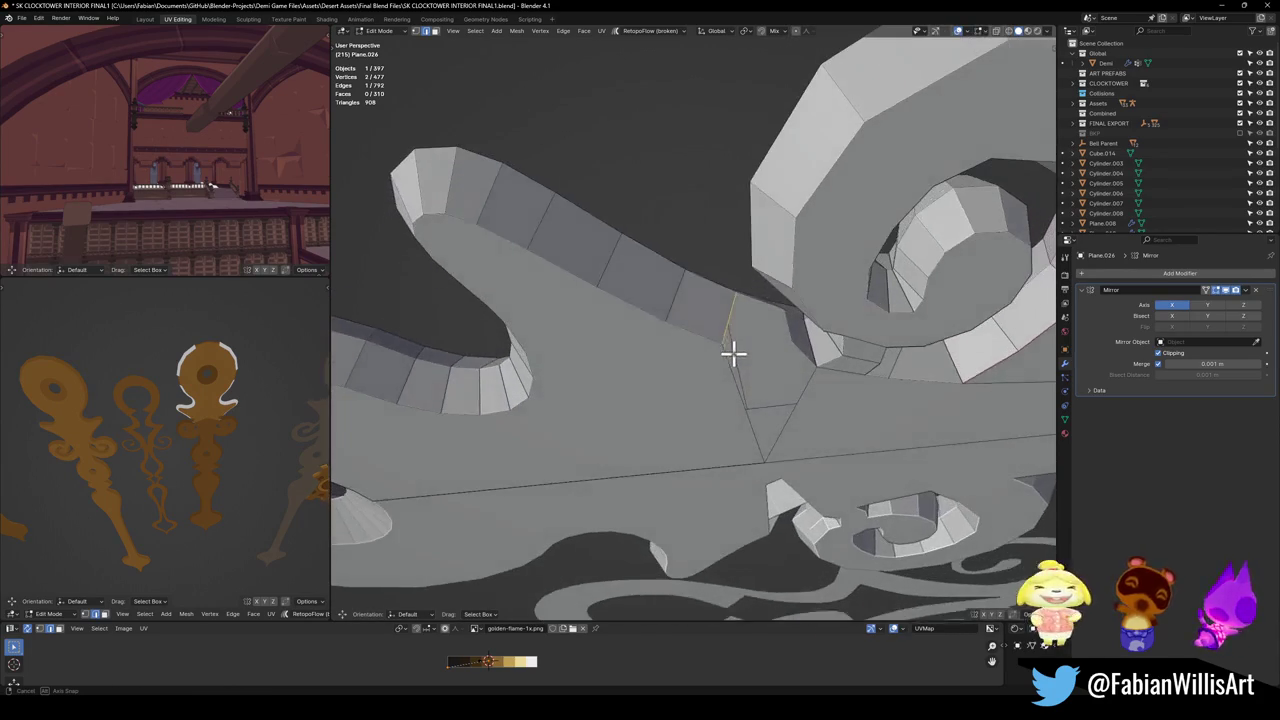
pyautogui.press('j')
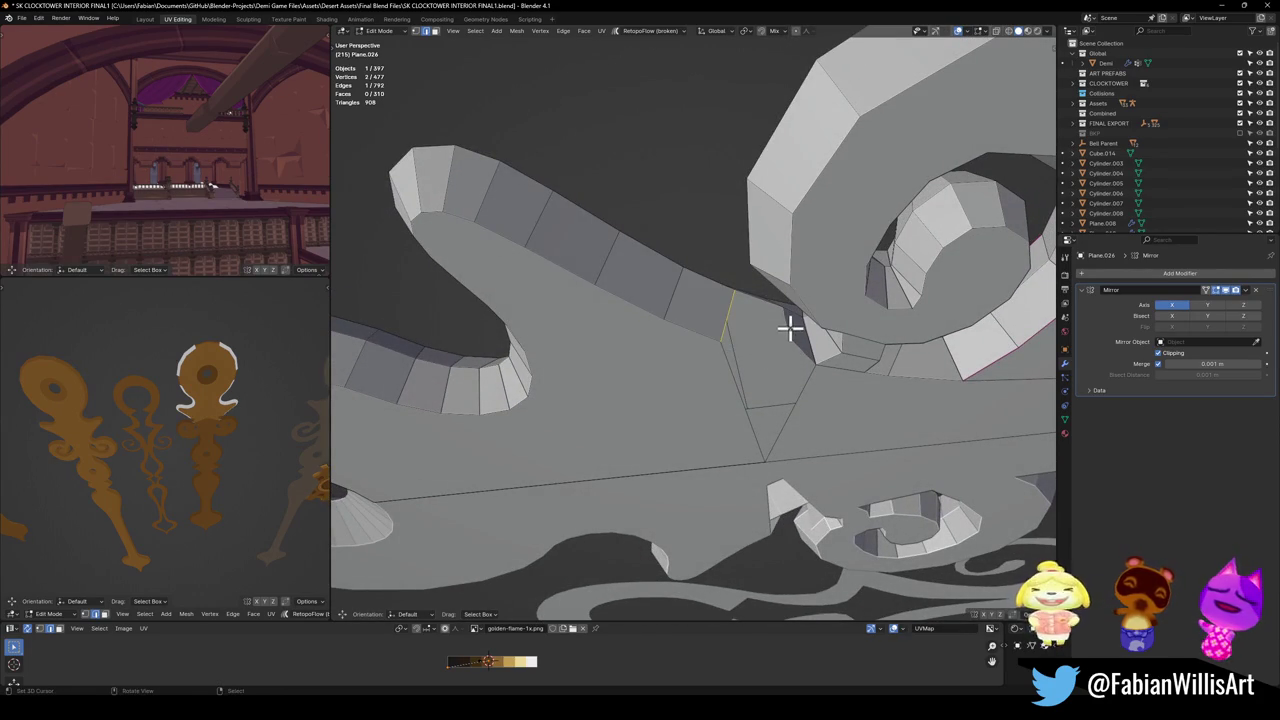
pyautogui.keyDown('shift'); pyautogui.click(724, 322); pyautogui.keyUp('shift')
pyautogui.press('j')
pyautogui.click(757, 370)
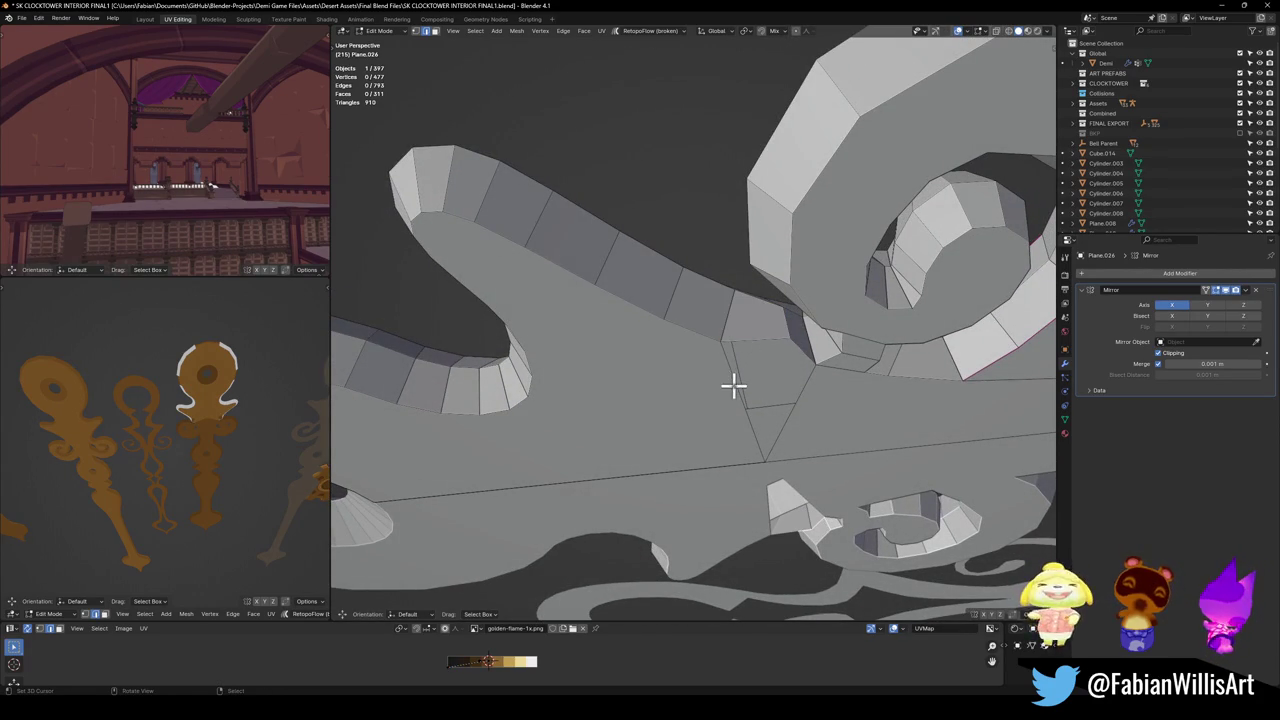
pyautogui.press('j')
pyautogui.moveTo(808, 390)
pyautogui.mouseDown(button='middle')
pyautogui.moveTo(815, 283)
pyautogui.moveTo(777, 380)
pyautogui.moveTo(797, 443)
pyautogui.moveTo(880, 461)
pyautogui.moveTo(851, 429)
pyautogui.moveTo(455, 419)
pyautogui.mouseUp(button='middle')
pyautogui.press('f')
pyautogui.hotkey('alt', 'a')
pyautogui.scroll(-5, 800, 300)
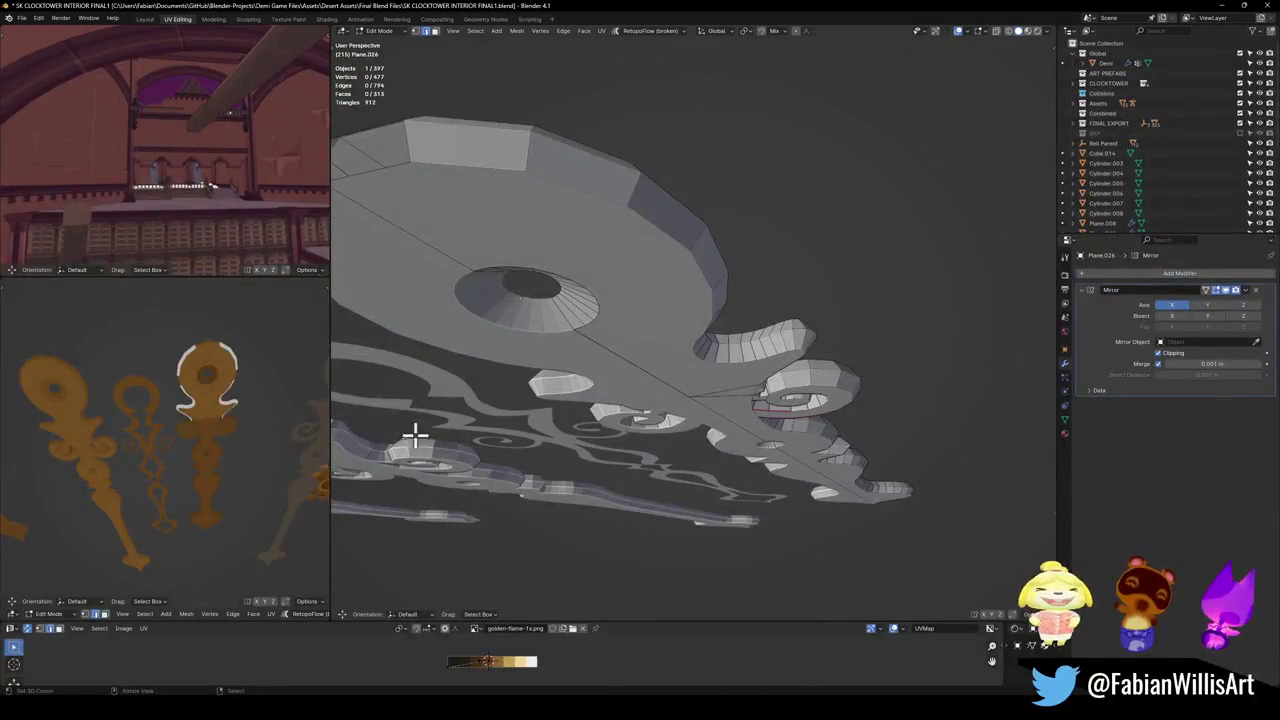
# Switch to textured shading and begin selecting the clock hand's rim faces.
pyautogui.moveTo(680, 382)
pyautogui.mouseDown(button='middle')
pyautogui.moveTo(657, 366)
pyautogui.moveTo(623, 291)
pyautogui.mouseUp(button='middle')
pyautogui.press('z')
pyautogui.click(488, 215)
pyautogui.moveTo(488, 215); pyautogui.dragTo(538, 307, button='middle')
pyautogui.click(538, 307)
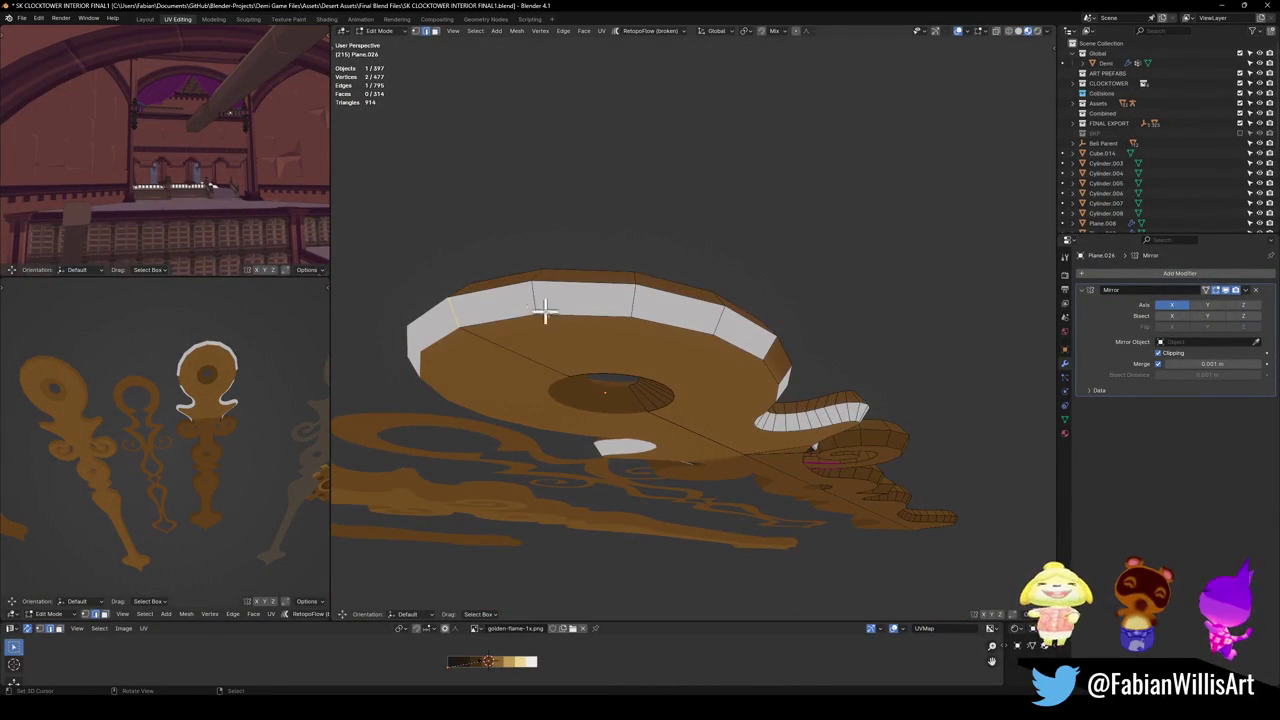
pyautogui.click(531, 303)
pyautogui.moveTo(531, 303)
pyautogui.mouseDown(button='middle')
pyautogui.moveTo(657, 337)
pyautogui.moveTo(551, 337)
pyautogui.mouseUp(button='middle')
pyautogui.keyDown('ctrl'); pyautogui.click(555, 340); pyautogui.keyUp('ctrl')
pyautogui.keyDown('ctrl'); pyautogui.click(680, 375); pyautogui.keyUp('ctrl')
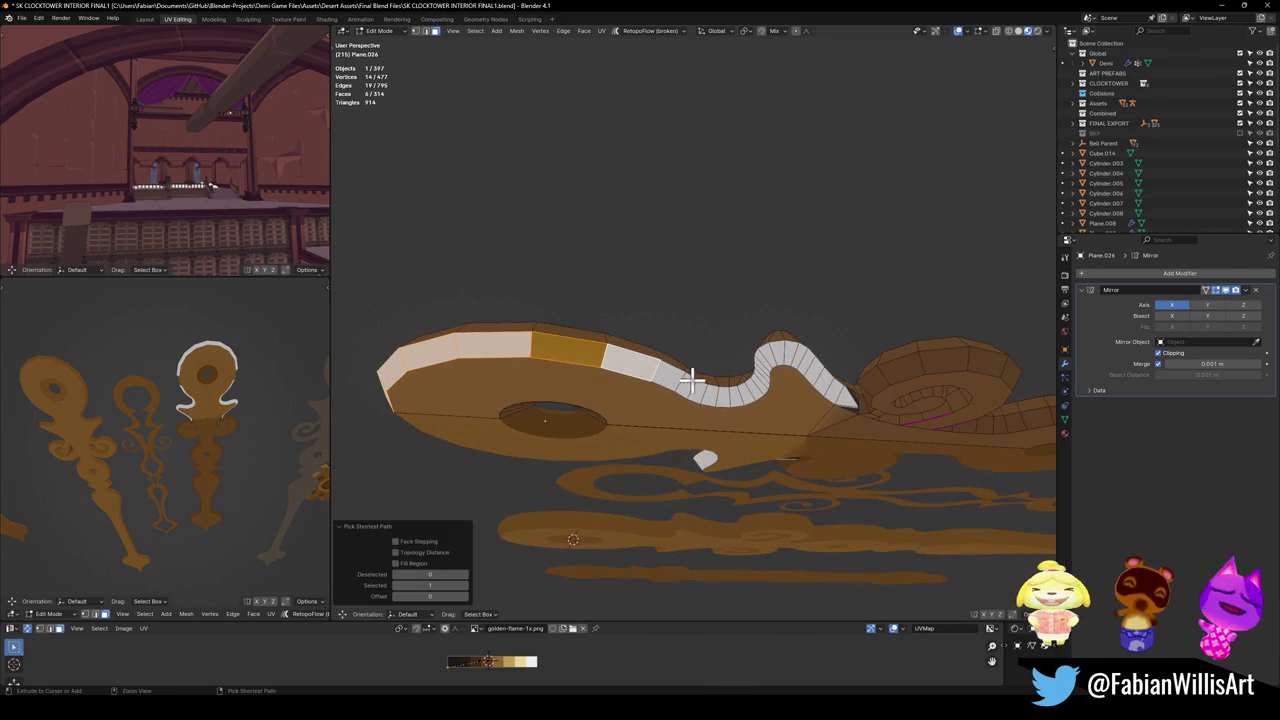
pyautogui.keyDown('ctrl'); pyautogui.click(763, 388); pyautogui.keyUp('ctrl')
# Extend the selection to the last rim faces and snap their UVs to the 2D cursor.
pyautogui.moveTo(783, 355)
pyautogui.mouseDown(button='middle')
pyautogui.moveTo(806, 369)
pyautogui.moveTo(777, 317)
pyautogui.moveTo(829, 317)
pyautogui.mouseUp(button='middle')
pyautogui.keyDown('ctrl'); pyautogui.click(811, 364); pyautogui.keyUp('ctrl')
pyautogui.scroll(3, 800, 368)
pyautogui.scroll(2, 790, 368)
pyautogui.keyDown('ctrl'); pyautogui.click(777, 317); pyautogui.keyUp('ctrl')
pyautogui.keyDown('ctrl'); pyautogui.click(765, 337); pyautogui.keyUp('ctrl')
pyautogui.hotkey('shift', 's')
pyautogui.click(535, 567)
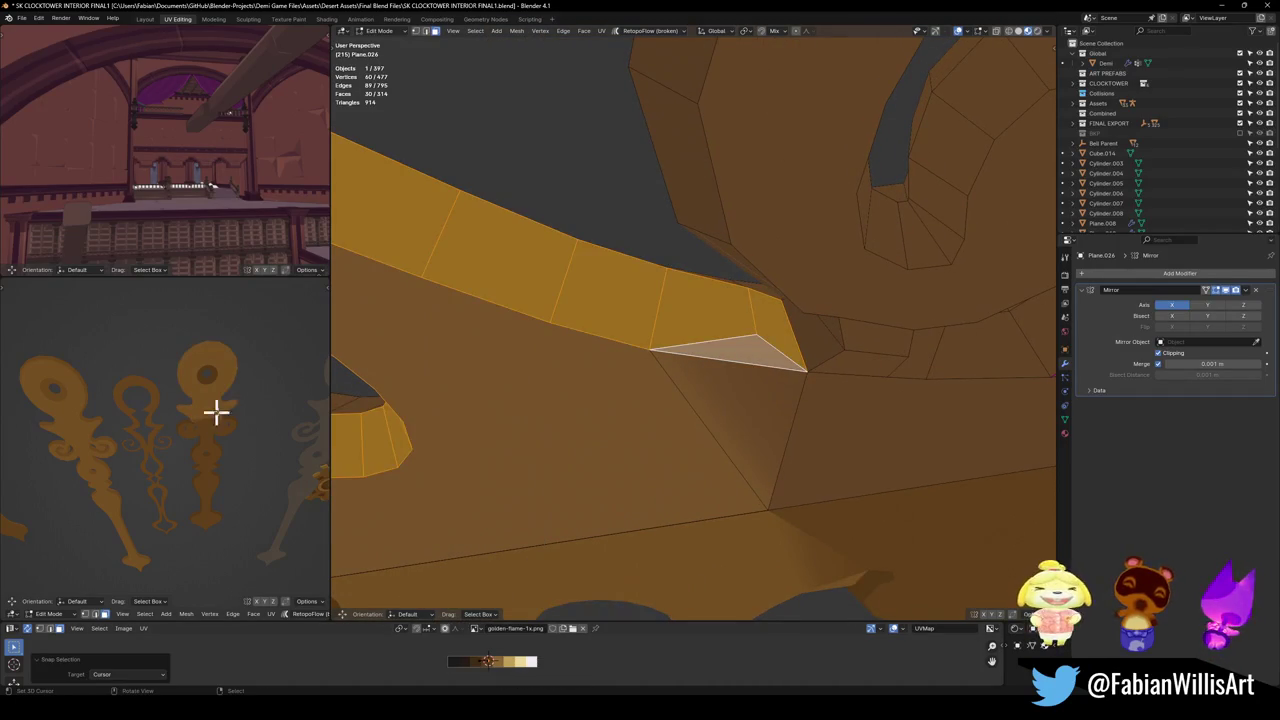
pyautogui.hotkey('ctrl', 'z')
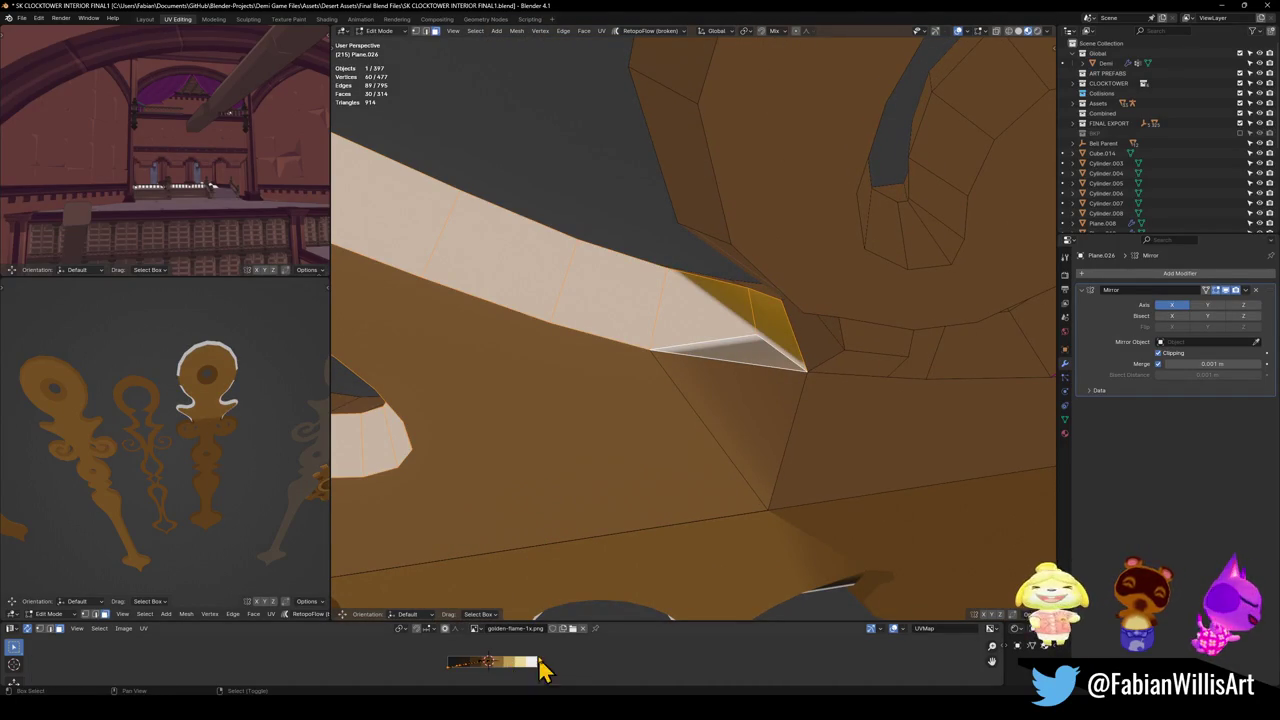
pyautogui.hotkey('ctrl', 'shift', 'z')
# Slide the rim's UVs along X to a new palette shade.
pyautogui.moveTo(210, 420)
pyautogui.mouseDown(button='middle')
pyautogui.moveTo(254, 437)
pyautogui.moveTo(171, 463)
pyautogui.moveTo(190, 463)
pyautogui.mouseUp(button='middle')
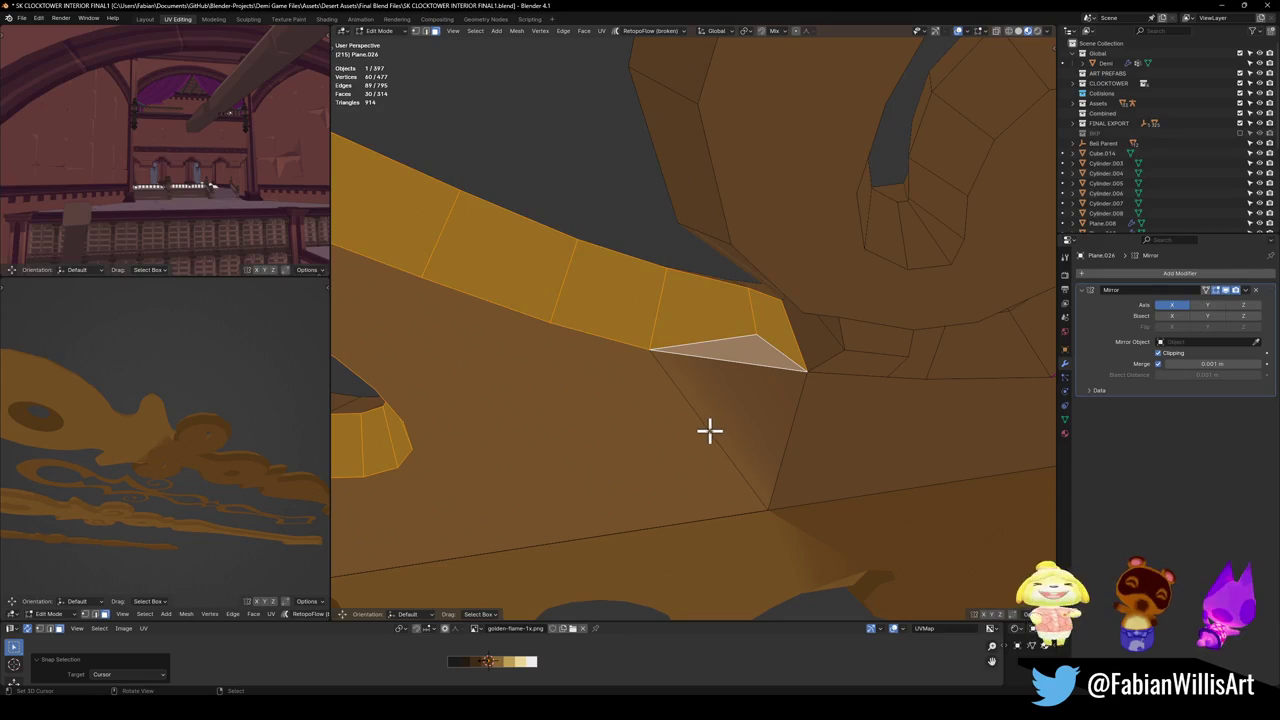
pyautogui.scroll(-4, 948, 435)
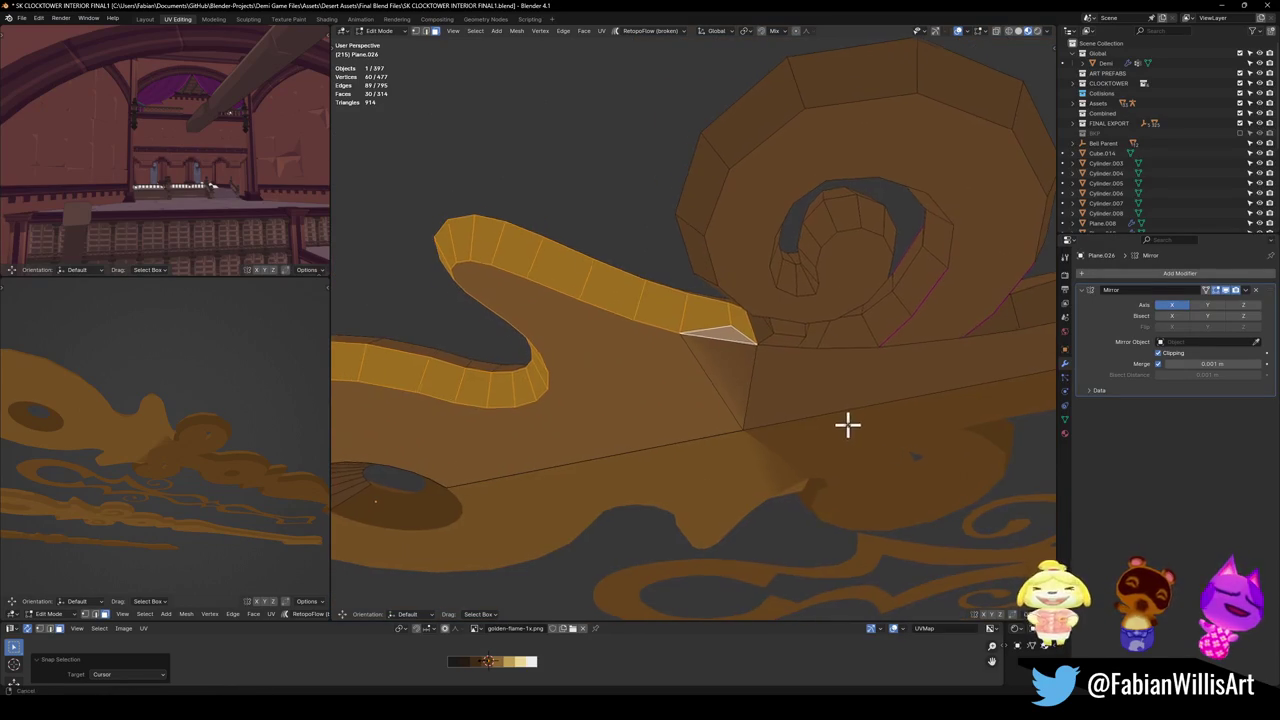
pyautogui.press('g')
pyautogui.press('x')
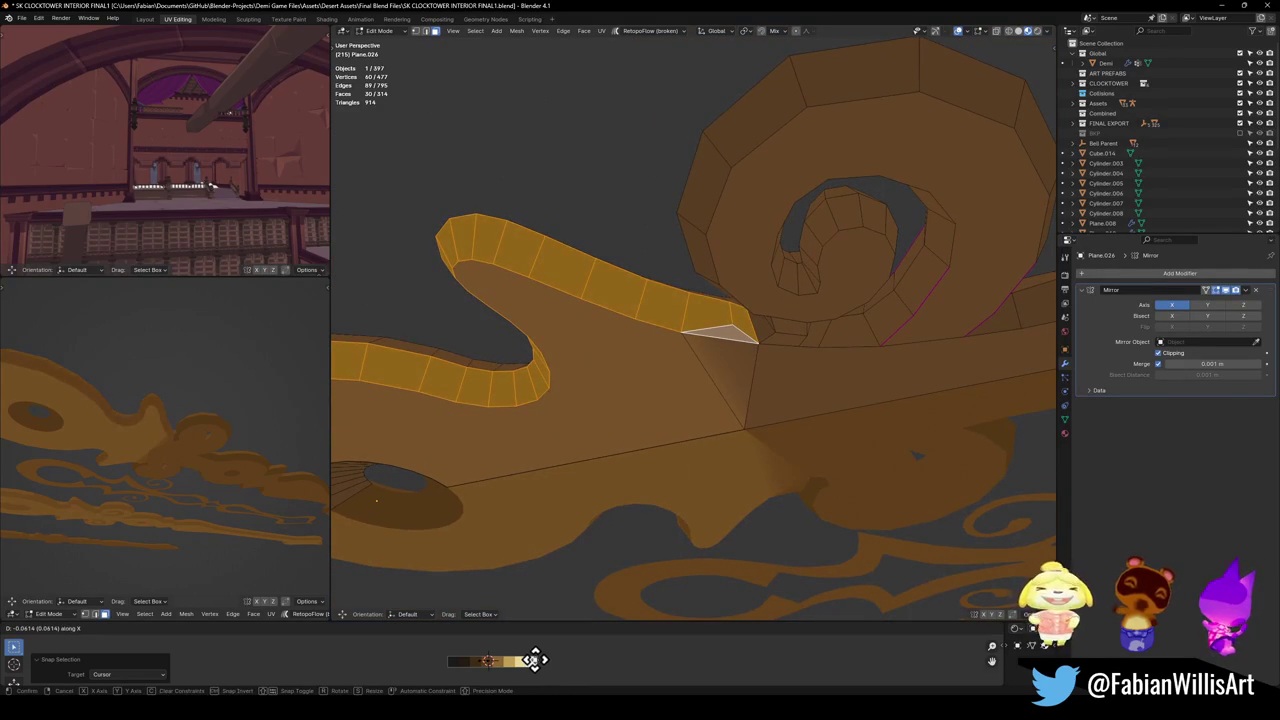
pyautogui.click(528, 657)
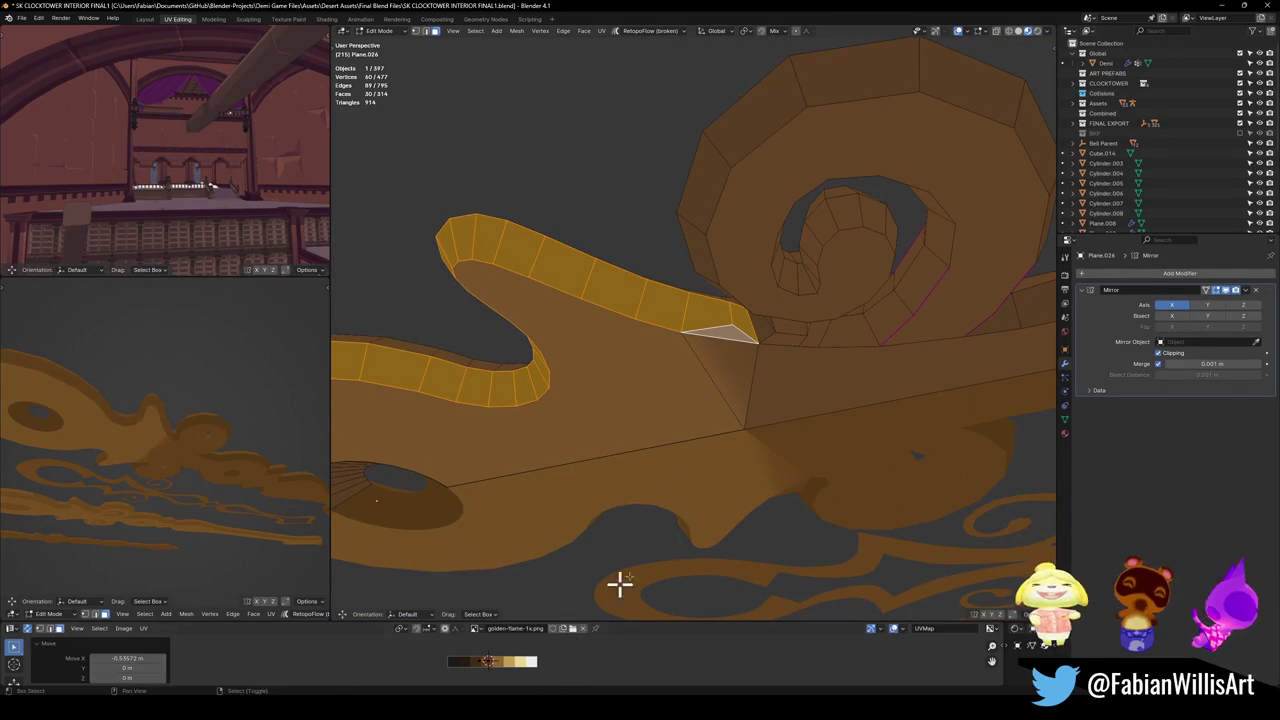
# Select the large flat strip face and move the 2D cursor to its UVs.
pyautogui.hotkey('alt', 'a')
pyautogui.click(735, 393)
pyautogui.click(884, 378)
pyautogui.scroll(-2, 884, 378)
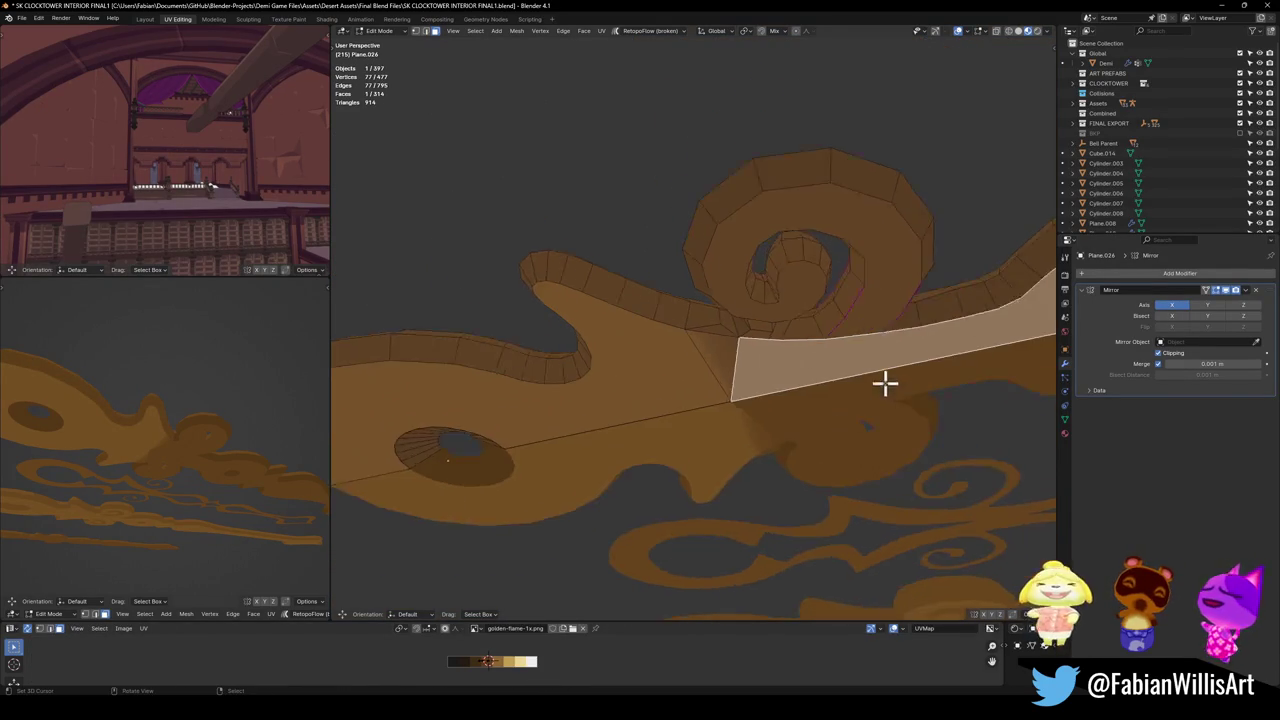
pyautogui.scroll(-2, 871, 363)
pyautogui.click(938, 378)
pyautogui.click(934, 306)
pyautogui.hotkey('shift', 's')
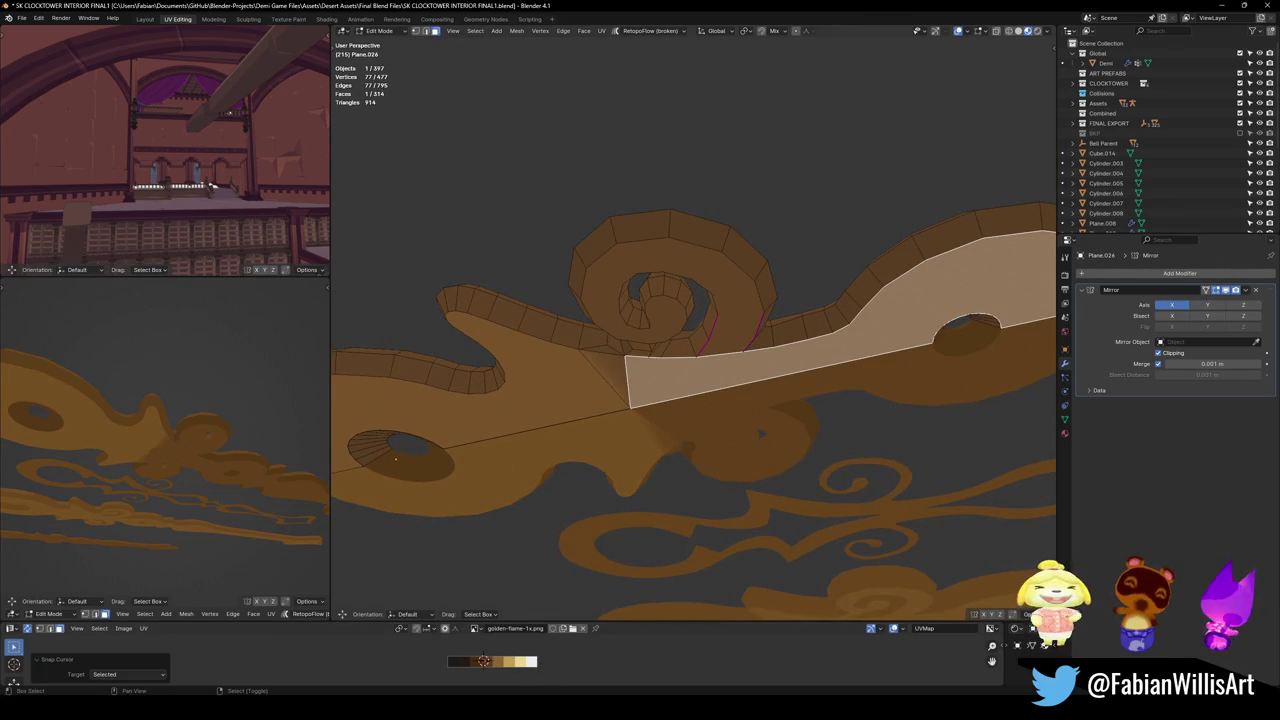
# Snap the left blade face and small triangle UVs to that shade, then grow to linked faces.
pyautogui.click(538, 408)
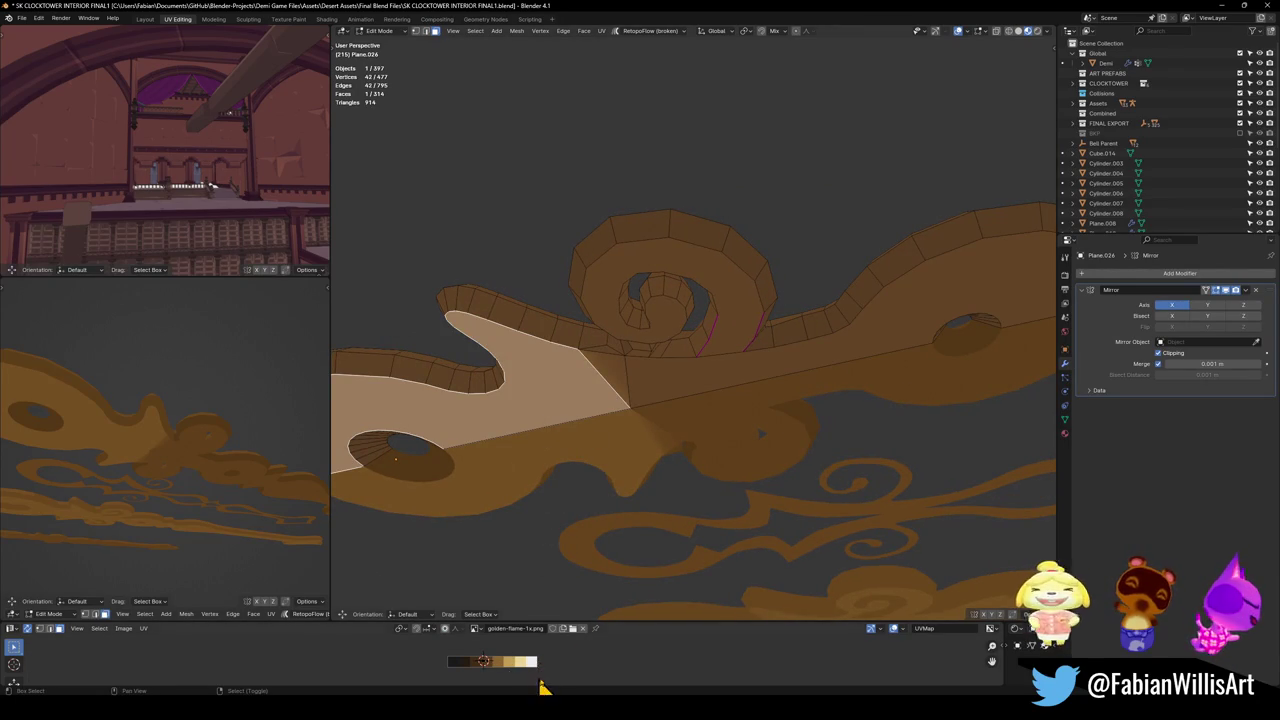
pyautogui.keyDown('shift'); pyautogui.click(613, 396); pyautogui.keyUp('shift')
pyautogui.hotkey('shift', 's')
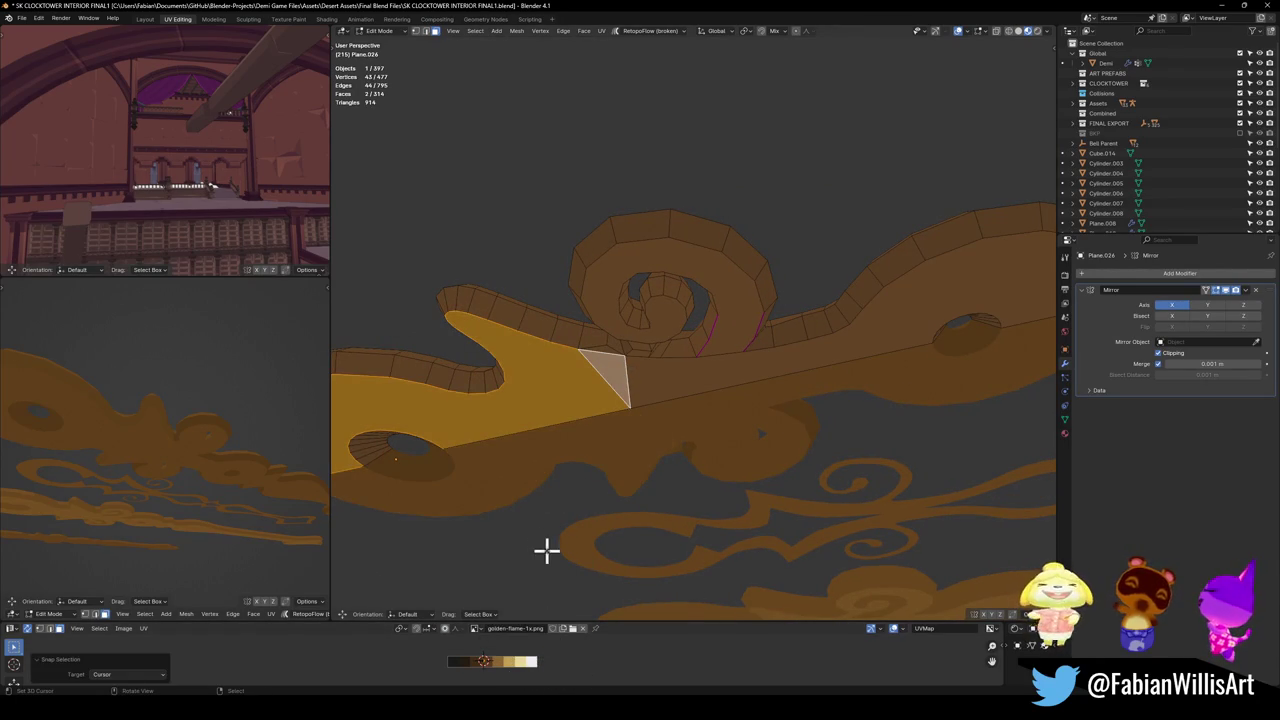
pyautogui.press('l')
pyautogui.scroll(5, 417, 377)
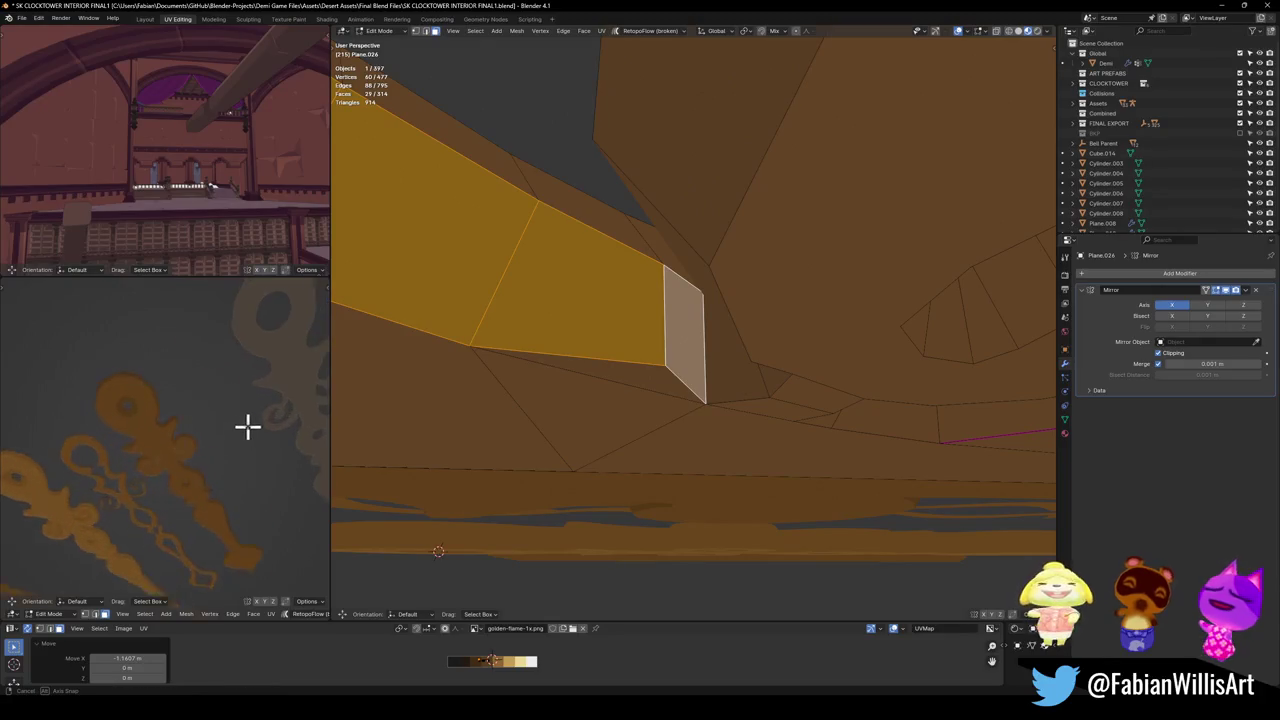
# Move the linked blade faces' UVs to apply their new shade.
pyautogui.press('g')
pyautogui.click(262, 434)
pyautogui.moveTo(500, 410)
pyautogui.mouseDown(button='middle')
pyautogui.moveTo(757, 380)
pyautogui.moveTo(749, 443)
pyautogui.moveTo(846, 377)
pyautogui.mouseUp(button='middle')
pyautogui.moveTo(209, 457)
pyautogui.mouseDown(button='middle')
pyautogui.moveTo(211, 437)
pyautogui.moveTo(197, 503)
pyautogui.moveTo(186, 437)
pyautogui.moveTo(480, 437)
pyautogui.mouseUp(button='middle')
pyautogui.scroll(-3, 663, 402)
# Loop-select the side walls and shift their UVs along X to a new palette shade.
pyautogui.keyDown('alt'); pyautogui.click(630, 390); pyautogui.keyUp('alt')
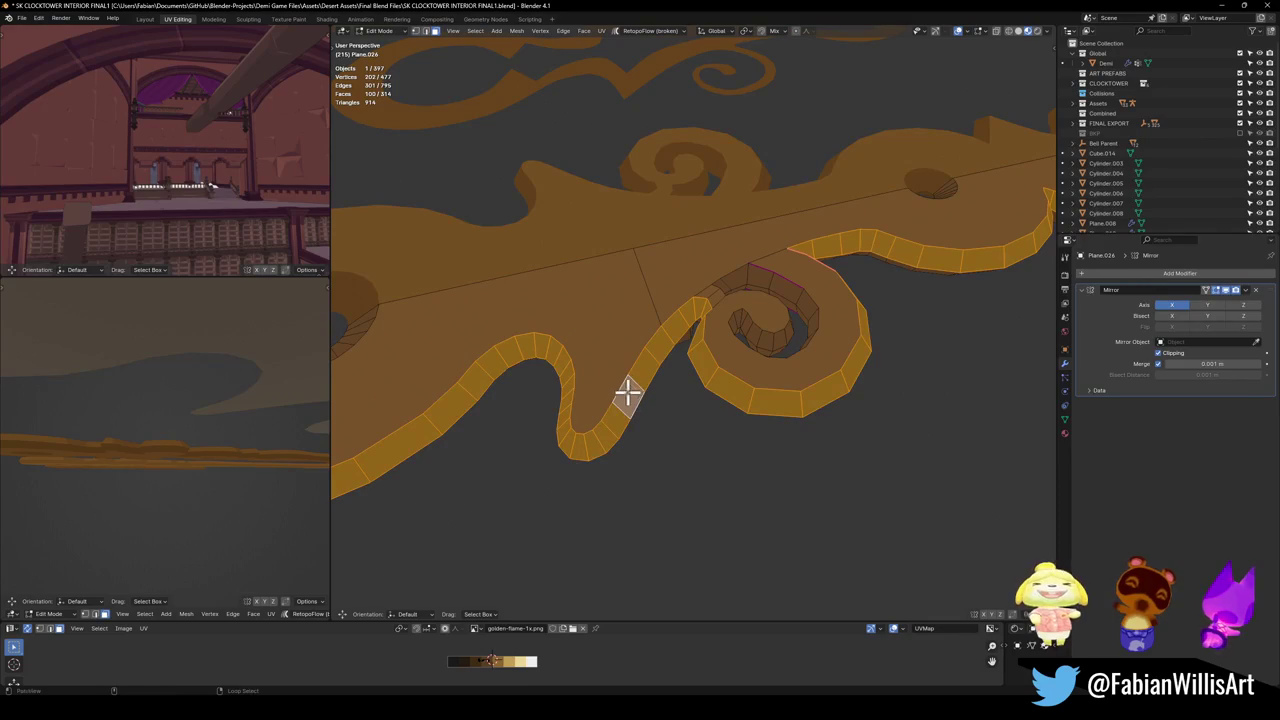
pyautogui.press('g')
pyautogui.press('x')
pyautogui.click(519, 660)
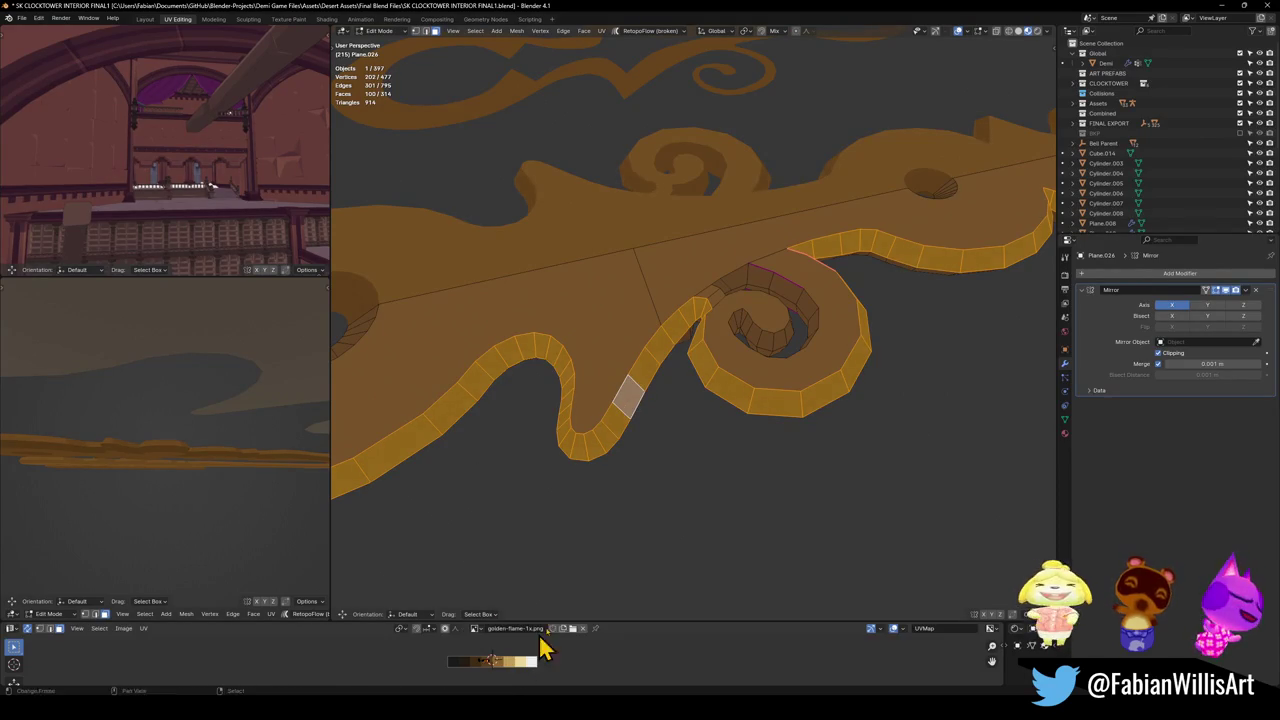
pyautogui.moveTo(666, 371); pyautogui.dragTo(637, 297, button='middle')
pyautogui.press('g')
pyautogui.press('x')
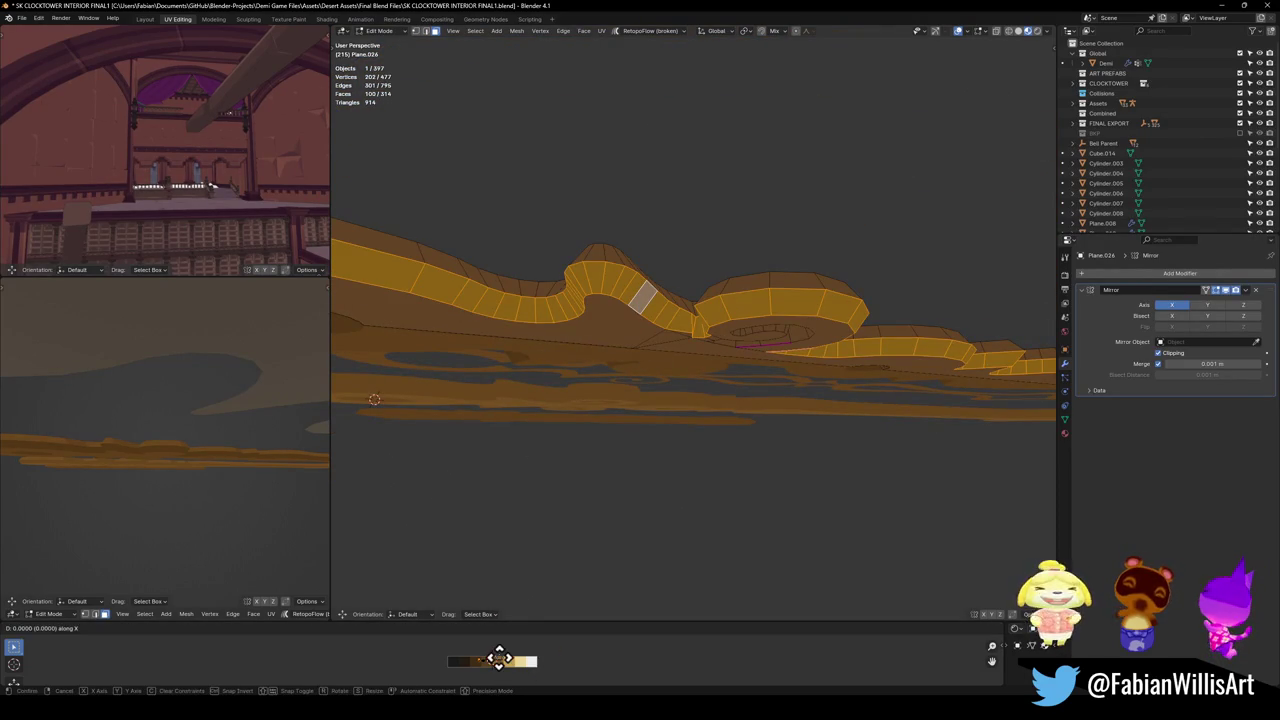
pyautogui.click(514, 660)
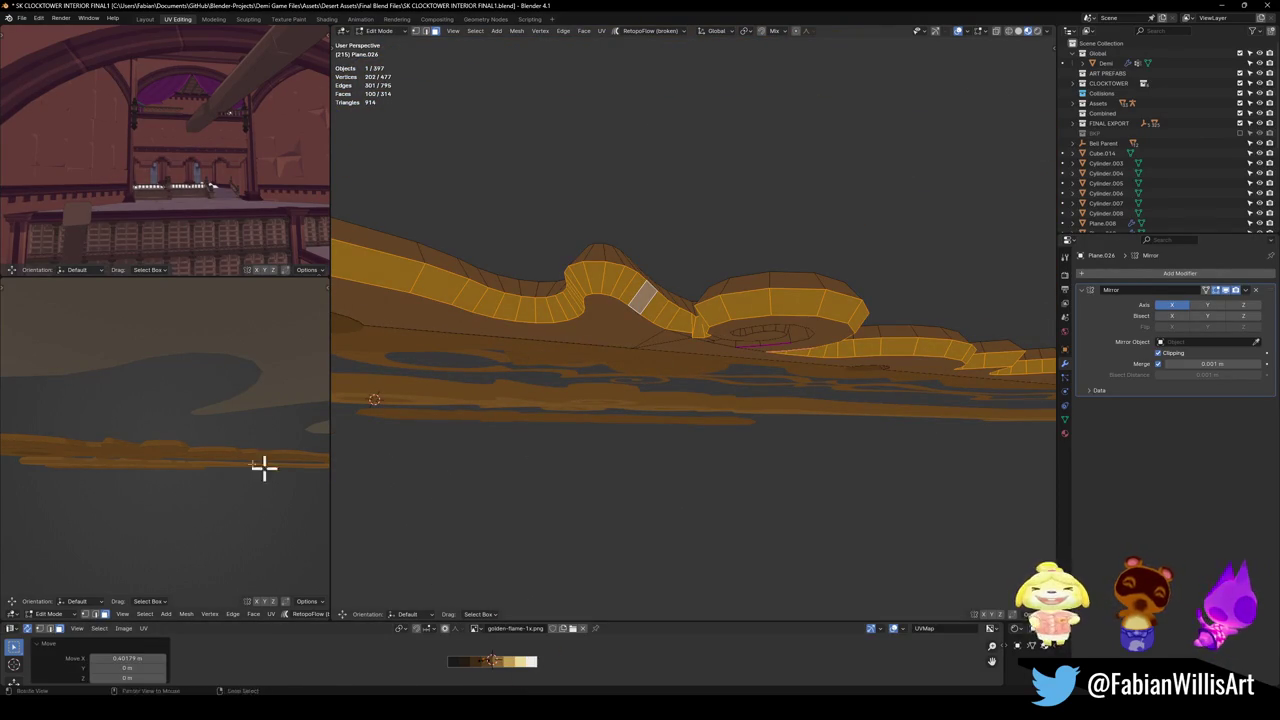
# Shift the head, small triangle and blade face UVs along X to another shade.
pyautogui.moveTo(300, 470); pyautogui.dragTo(226, 406, button='middle')
pyautogui.moveTo(198, 494)
pyautogui.mouseDown(button='middle')
pyautogui.moveTo(176, 484)
pyautogui.moveTo(234, 449)
pyautogui.moveTo(220, 371)
pyautogui.moveTo(260, 471)
pyautogui.moveTo(194, 526)
pyautogui.moveTo(237, 431)
pyautogui.moveTo(179, 459)
pyautogui.mouseUp(button='middle')
pyautogui.moveTo(743, 423)
pyautogui.mouseDown(button='middle')
pyautogui.moveTo(720, 357)
pyautogui.moveTo(640, 330)
pyautogui.mouseUp(button='middle')
pyautogui.click(634, 326)
pyautogui.keyDown('shift'); pyautogui.click(680, 350); pyautogui.keyUp('shift')
pyautogui.keyDown('shift'); pyautogui.click(696, 372); pyautogui.keyUp('shift')
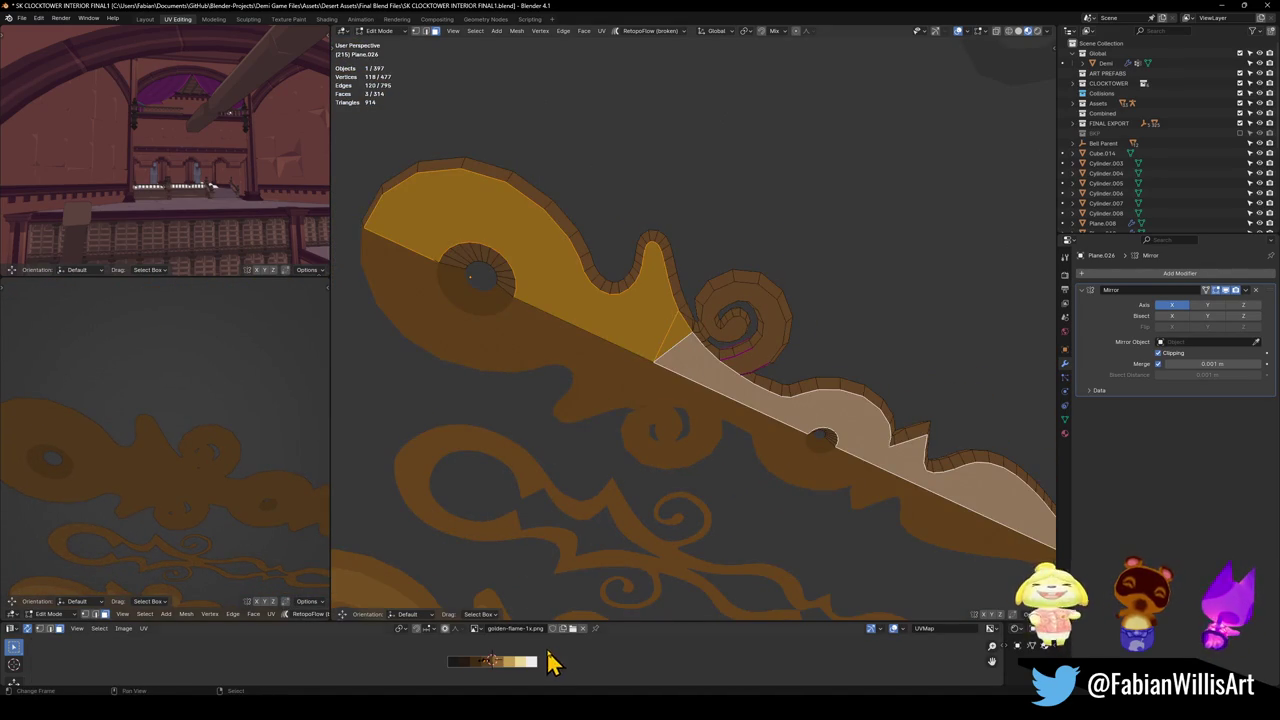
pyautogui.press('g')
pyautogui.press('x')
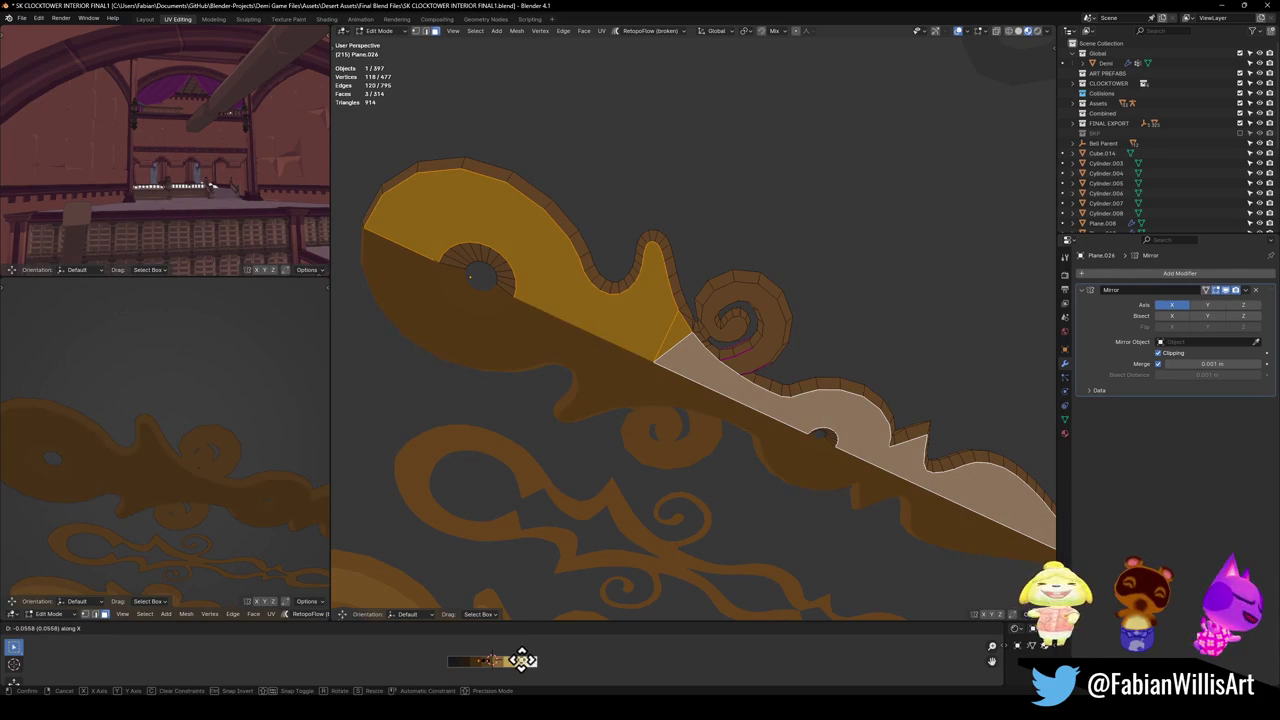
pyautogui.click(499, 658)
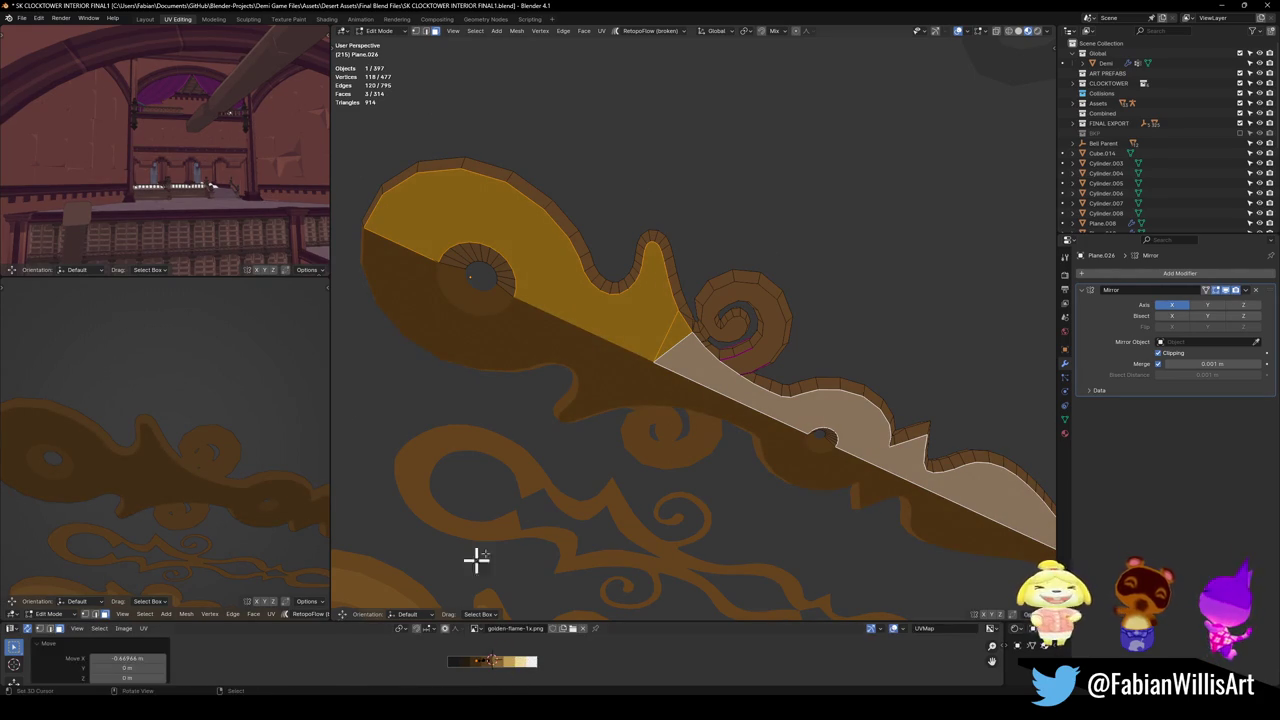
# Add the spiral's top face and shift the UVs along X to recolour it.
pyautogui.scroll(-2, 631, 435)
pyautogui.scroll(1, 766, 337)
pyautogui.scroll(2, 774, 354)
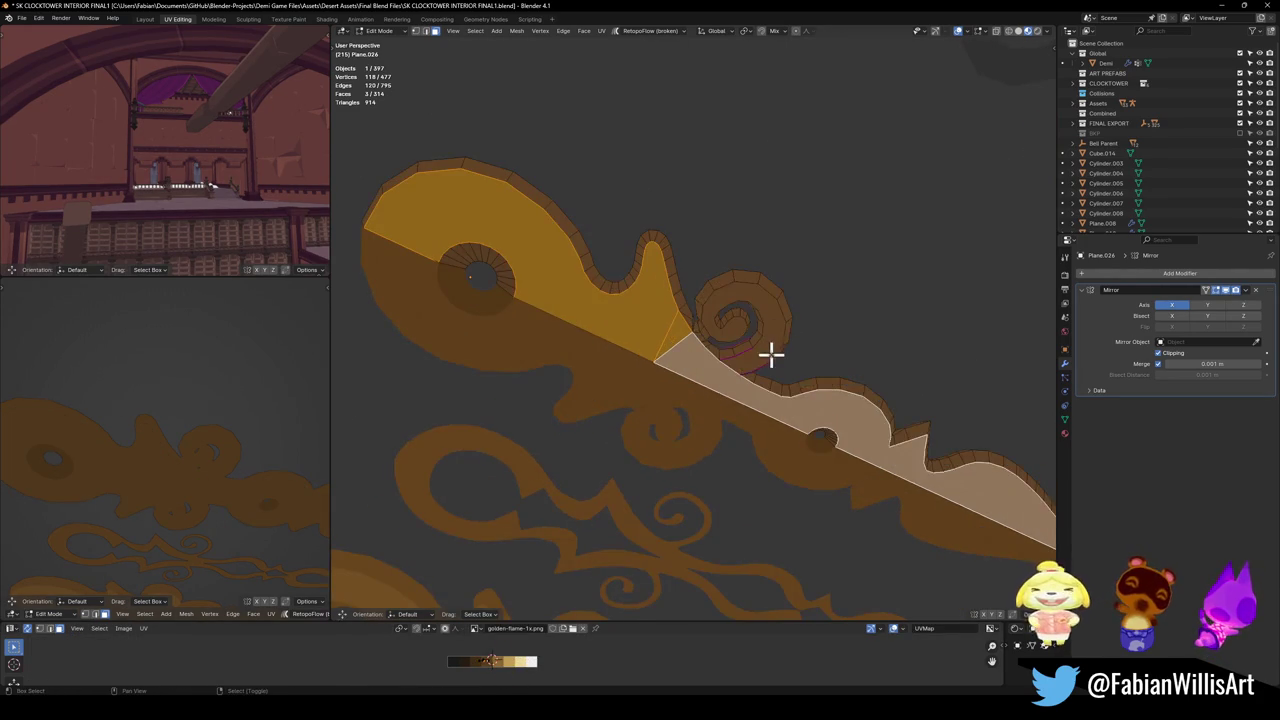
pyautogui.keyDown('shift'); pyautogui.click(743, 400); pyautogui.keyUp('shift')
pyautogui.press('g')
pyautogui.press('x')
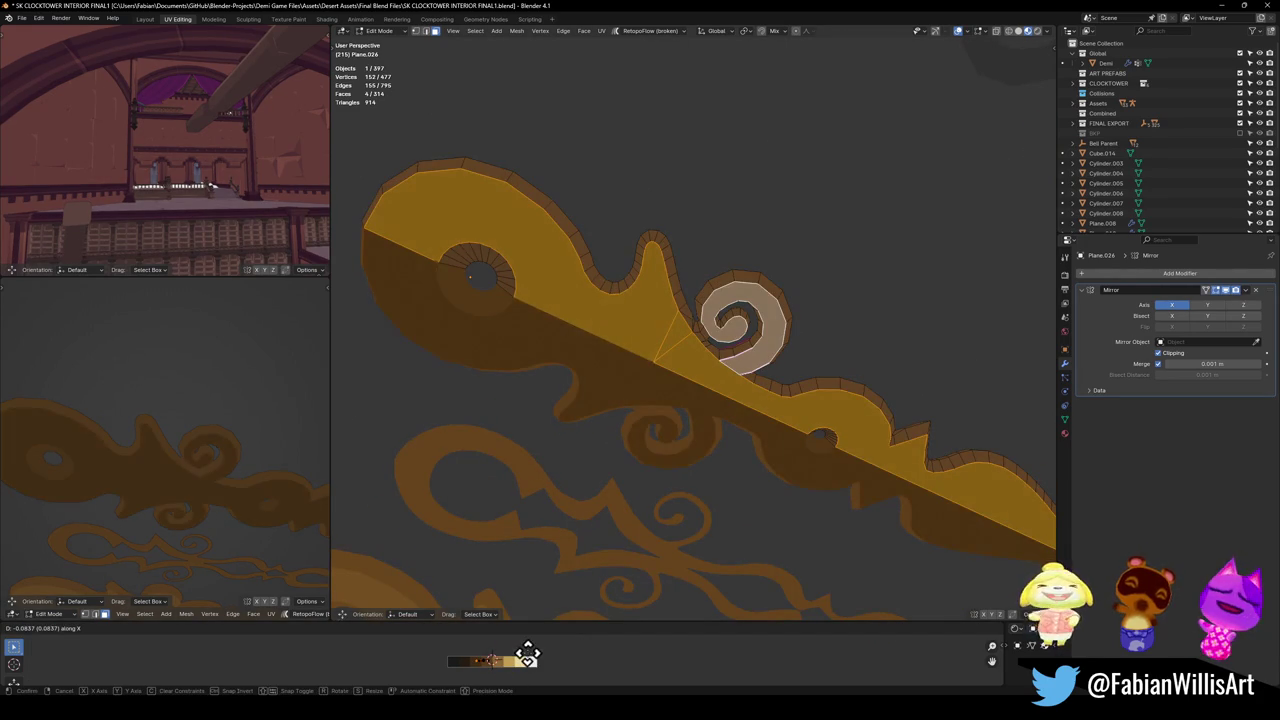
pyautogui.click(530, 655)
# Save the blend file and return to Object Mode.
pyautogui.moveTo(226, 471)
pyautogui.mouseDown(button='middle')
pyautogui.moveTo(234, 489)
pyautogui.moveTo(278, 481)
pyautogui.mouseUp(button='middle')
pyautogui.moveTo(220, 447)
pyautogui.mouseDown(button='middle')
pyautogui.moveTo(160, 543)
pyautogui.moveTo(163, 577)
pyautogui.moveTo(189, 540)
pyautogui.moveTo(184, 431)
pyautogui.moveTo(177, 463)
pyautogui.moveTo(191, 374)
pyautogui.moveTo(165, 414)
pyautogui.mouseUp(button='middle')
pyautogui.hotkey('ctrl', 's')
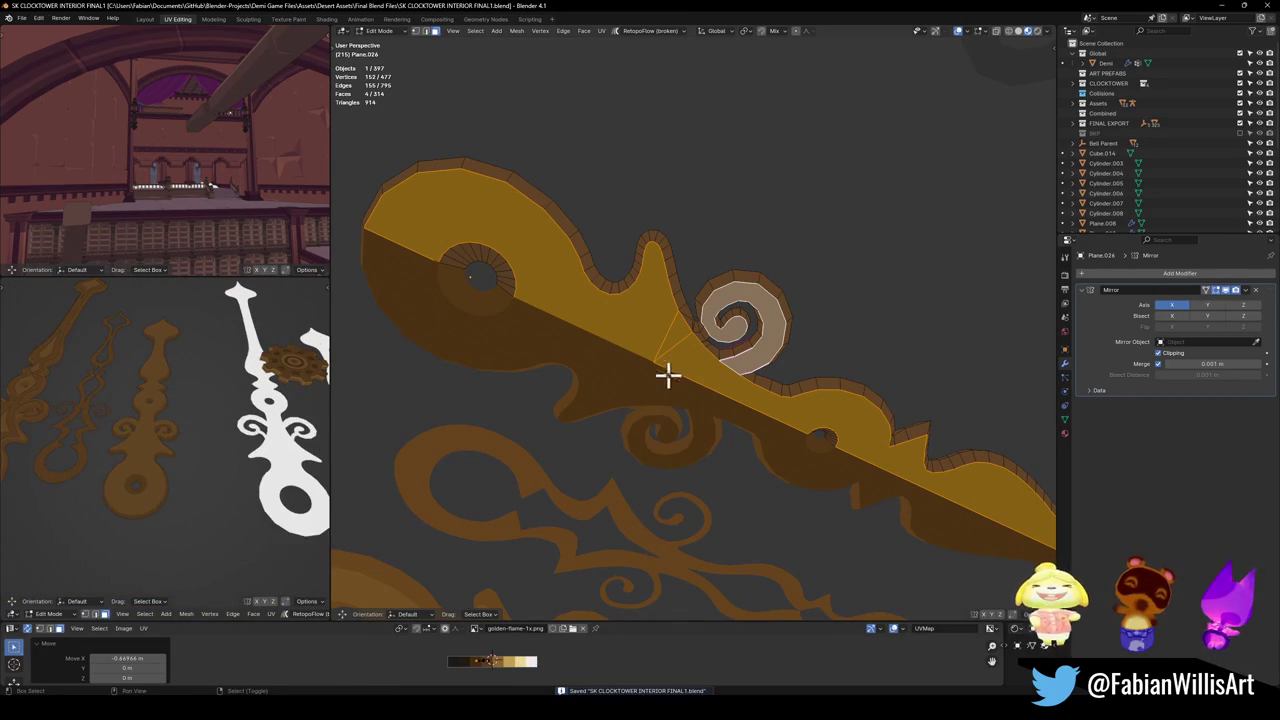
pyautogui.press('Tab')
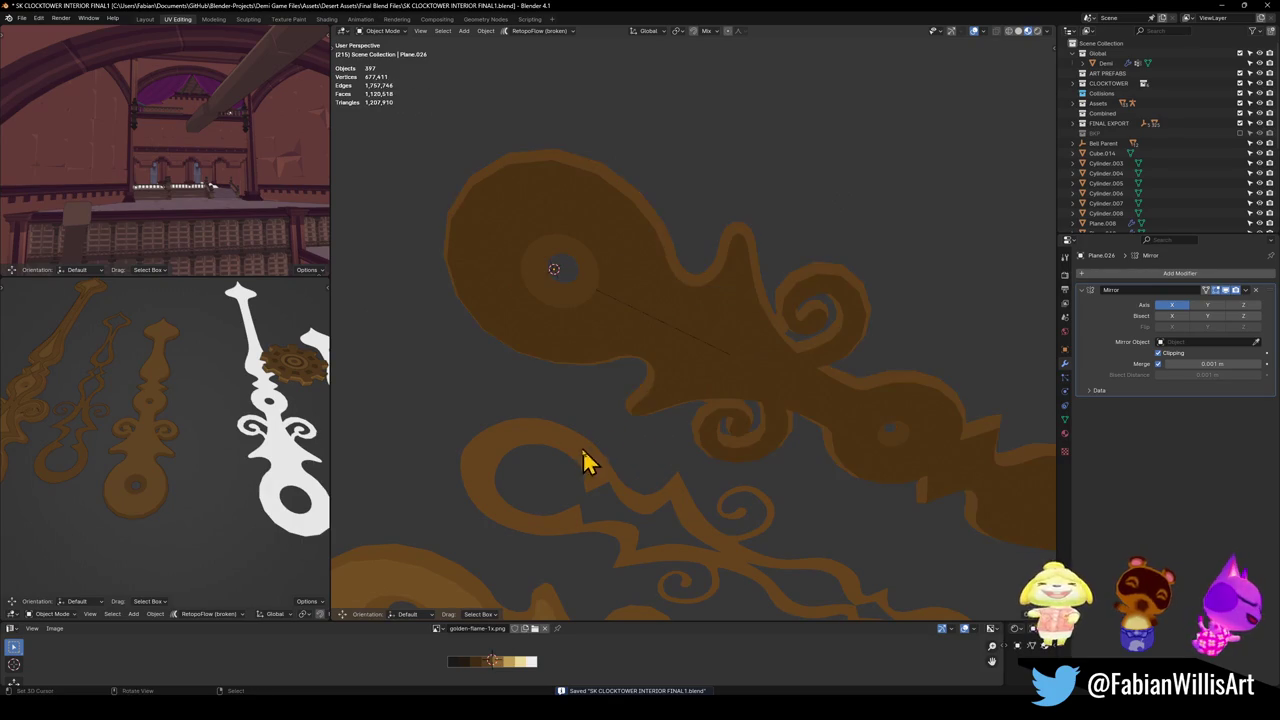
# Edit the clock hand plane, try deleting the head face, then undo it.
pyautogui.click(646, 331)
pyautogui.press('Tab')
pyautogui.scroll(4, 666, 326)
pyautogui.press('g')
pyautogui.click(726, 298)
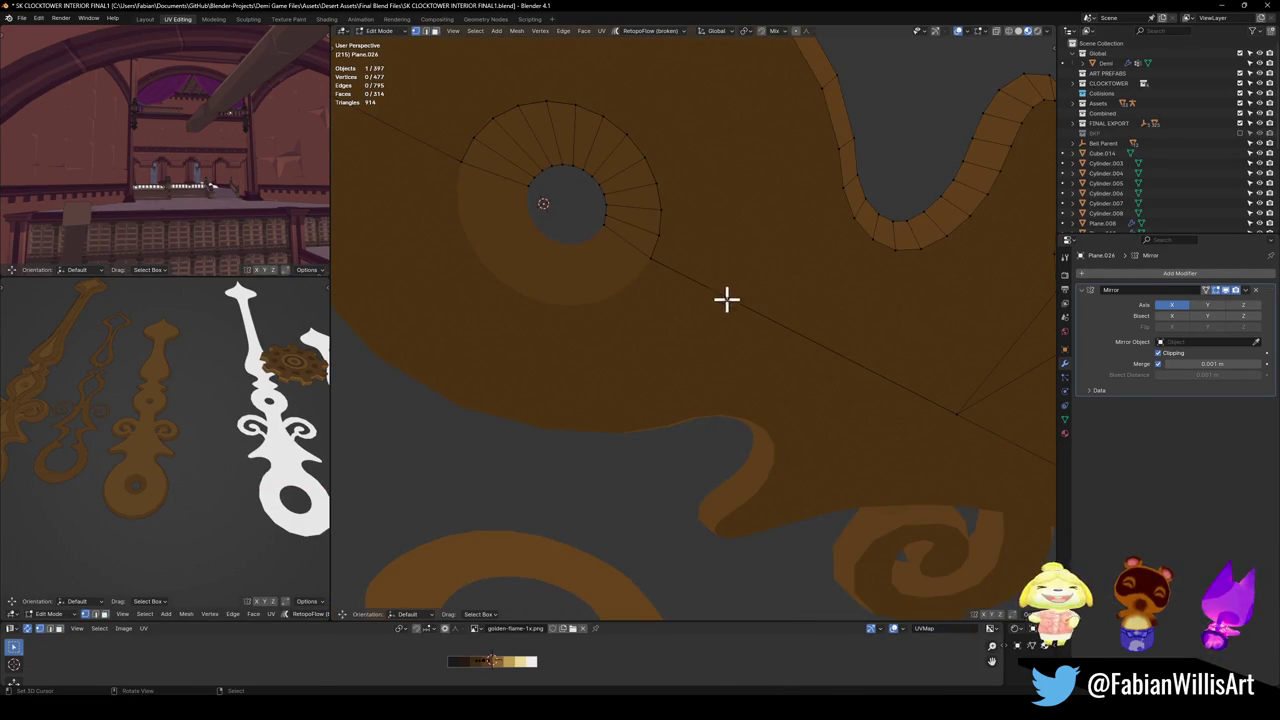
pyautogui.click(786, 311)
pyautogui.moveTo(786, 311); pyautogui.dragTo(785, 337, button='middle')
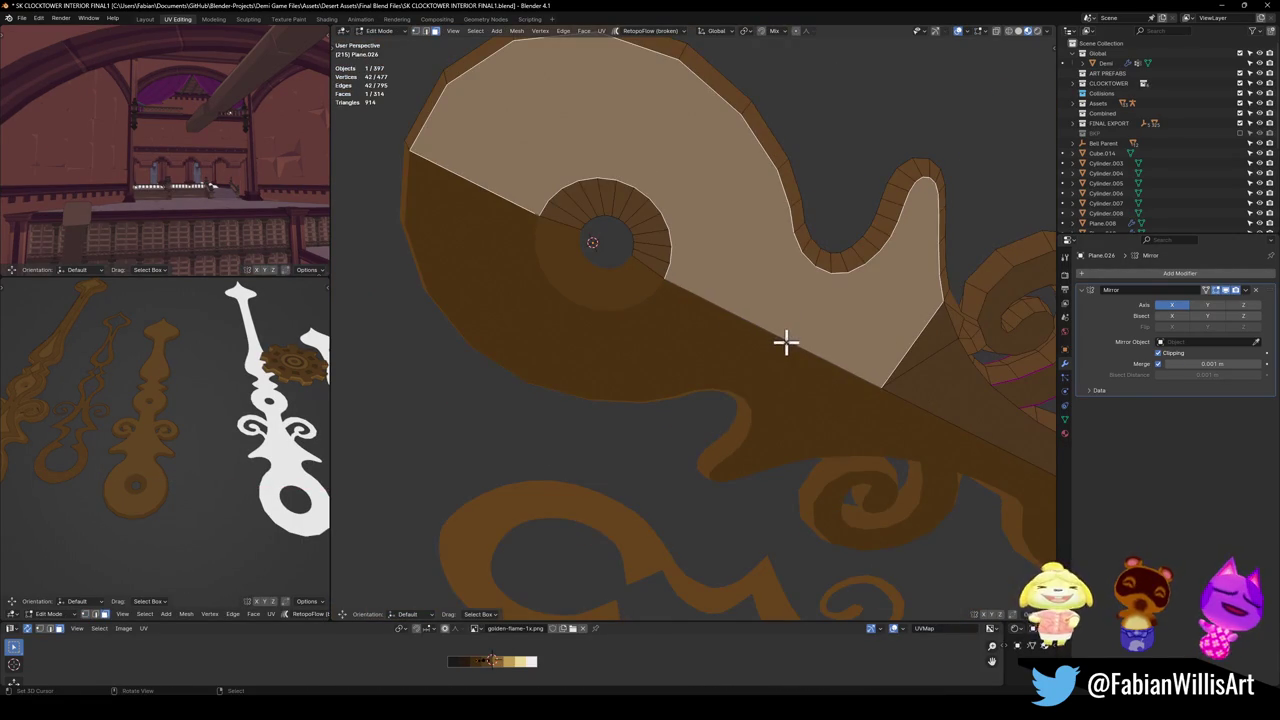
pyautogui.press('x')
pyautogui.click(758, 321)
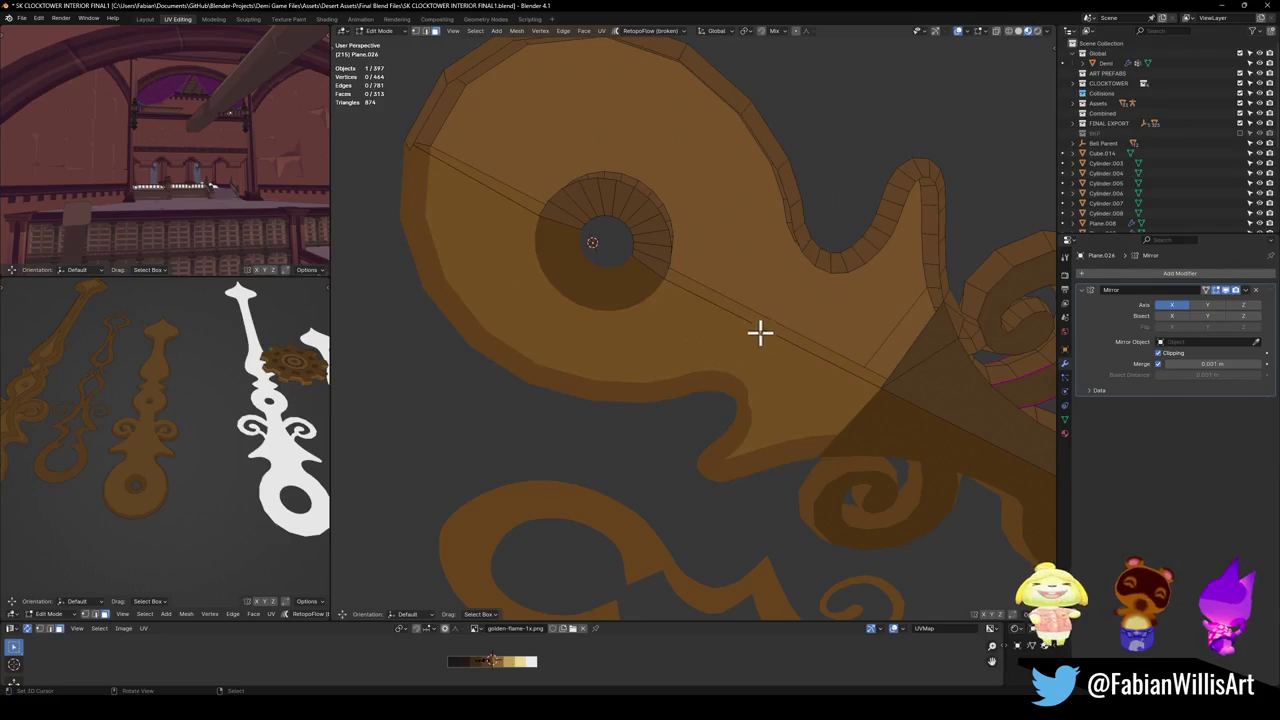
pyautogui.hotkey('ctrl', 'z')
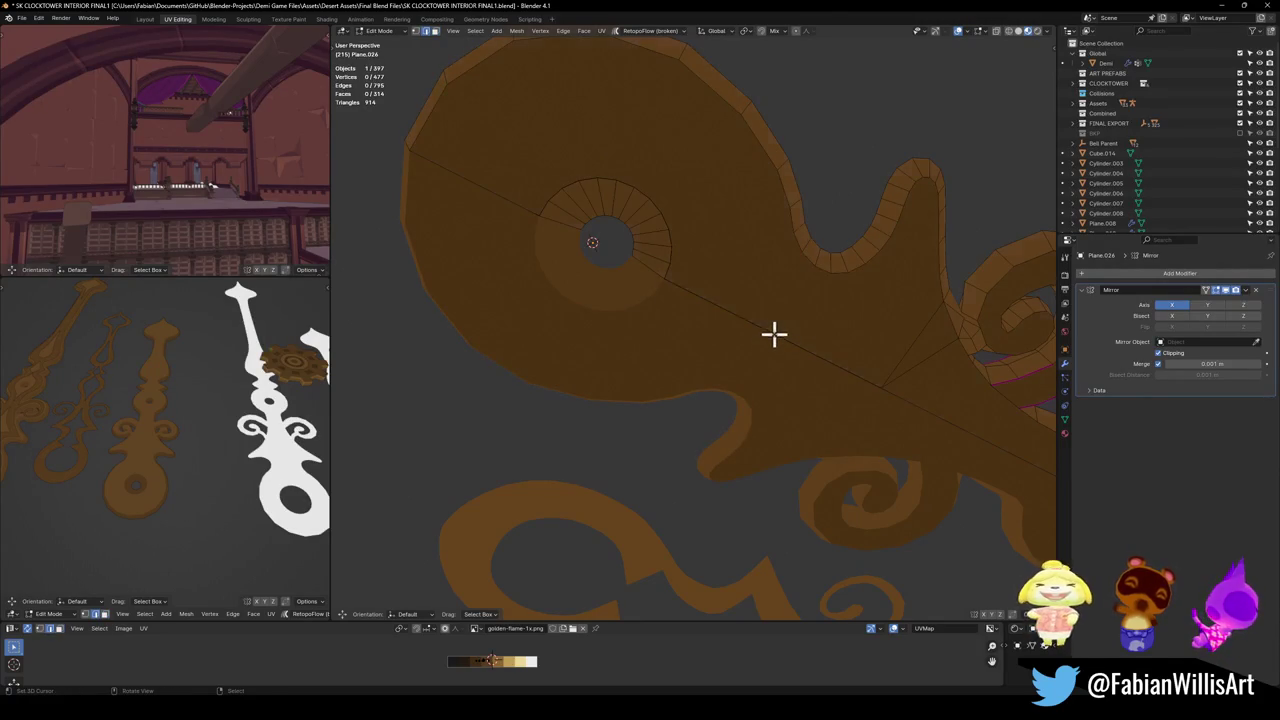
# Delete the diagonal edge across the head and save the file.
pyautogui.click(773, 335)
pyautogui.press('x')
pyautogui.click(770, 322)
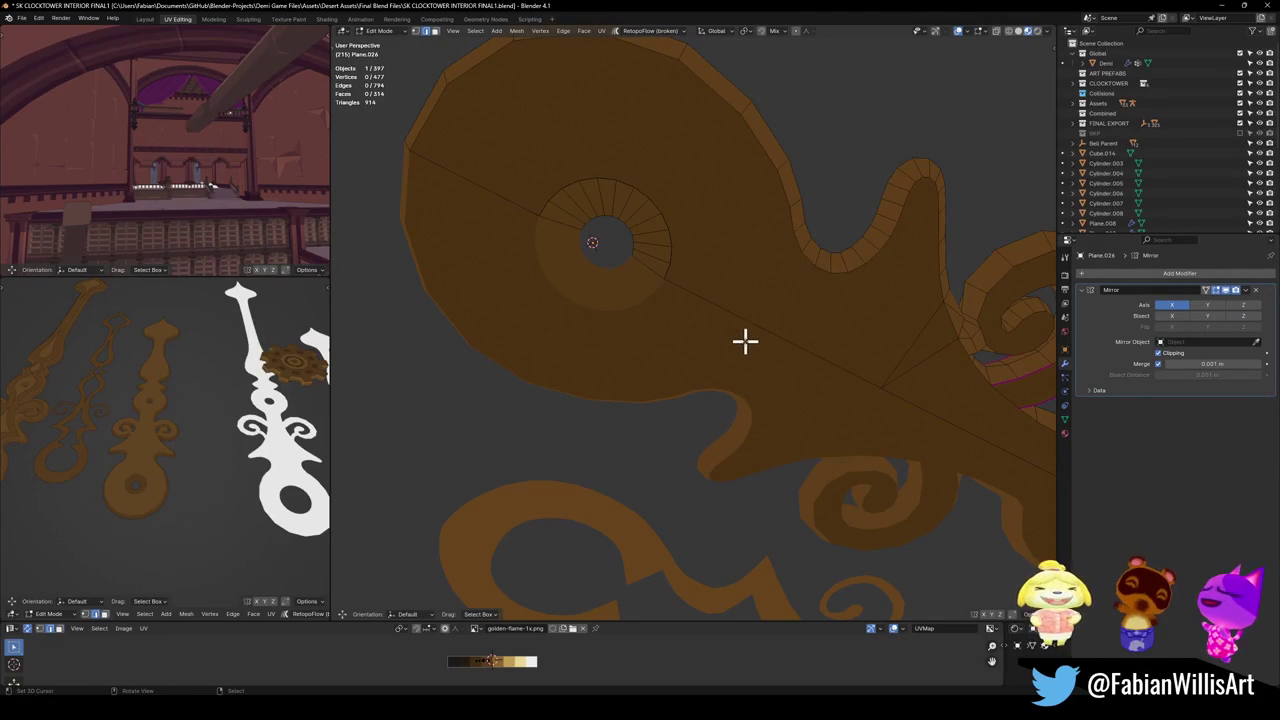
pyautogui.hotkey('ctrl', 's')
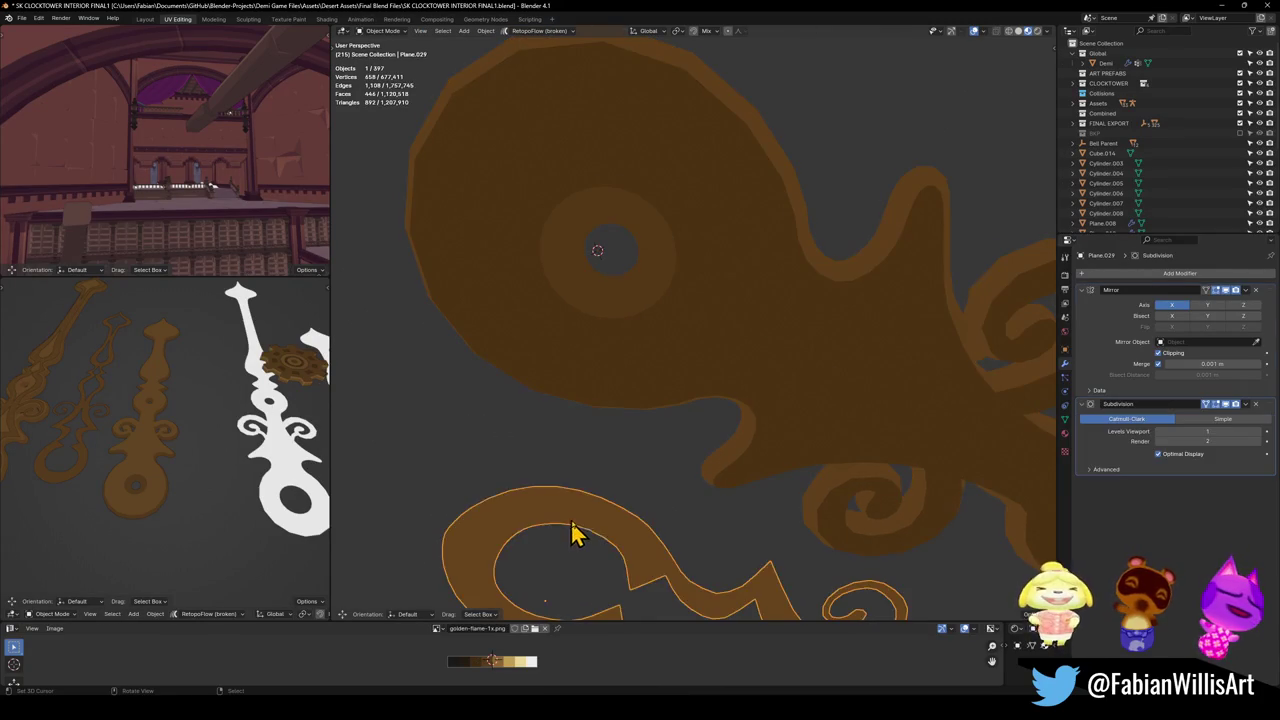
# Orbit the views to inspect the clock hands, then deselect all of them.
pyautogui.moveTo(110, 425)
pyautogui.mouseDown(button='middle')
pyautogui.moveTo(123, 466)
pyautogui.moveTo(120, 449)
pyautogui.moveTo(172, 465)
pyautogui.mouseUp(button='middle')
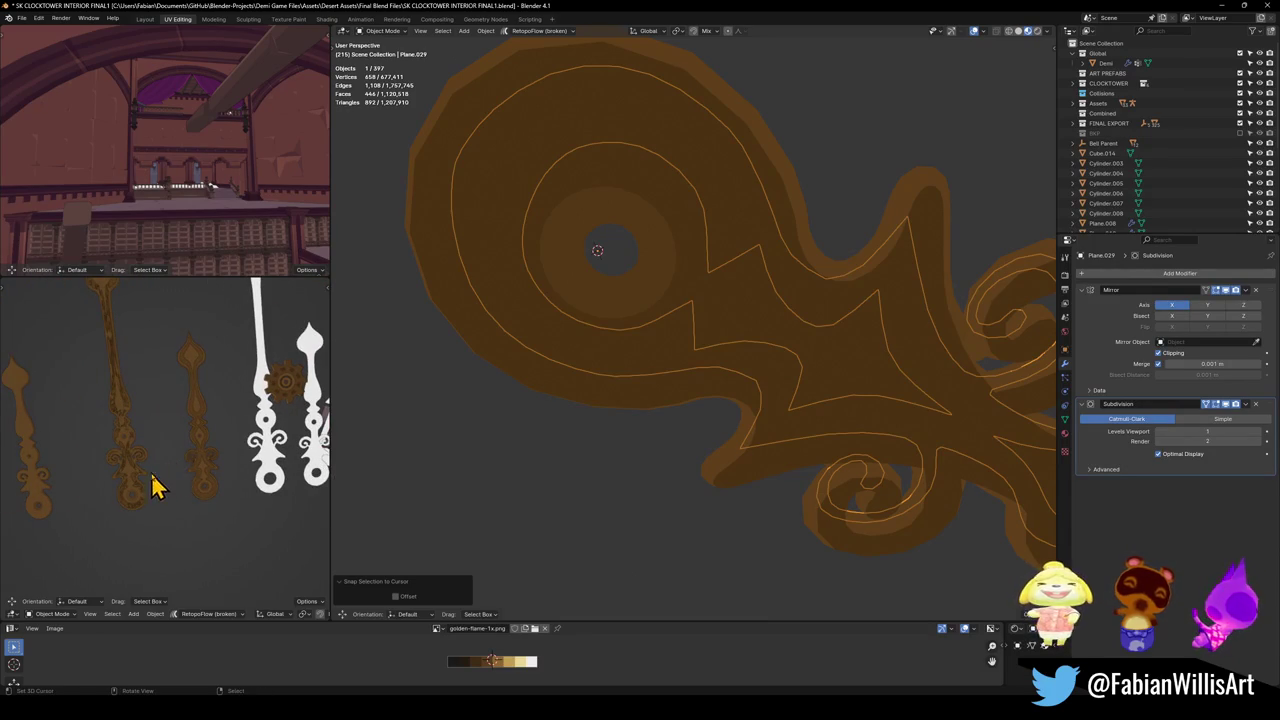
pyautogui.scroll(-3, 614, 306)
pyautogui.scroll(-2, 603, 334)
pyautogui.moveTo(603, 334)
pyautogui.mouseDown(button='middle')
pyautogui.moveTo(651, 400)
pyautogui.moveTo(637, 460)
pyautogui.moveTo(666, 463)
pyautogui.moveTo(494, 366)
pyautogui.moveTo(614, 386)
pyautogui.moveTo(641, 312)
pyautogui.moveTo(680, 340)
pyautogui.moveTo(586, 386)
pyautogui.moveTo(575, 355)
pyautogui.moveTo(589, 366)
pyautogui.mouseUp(button='middle')
pyautogui.scroll(-2, 641, 312)
pyautogui.scroll(3, 680, 340)
pyautogui.click(555, 420)
pyautogui.click(560, 418)
pyautogui.click(410, 428)
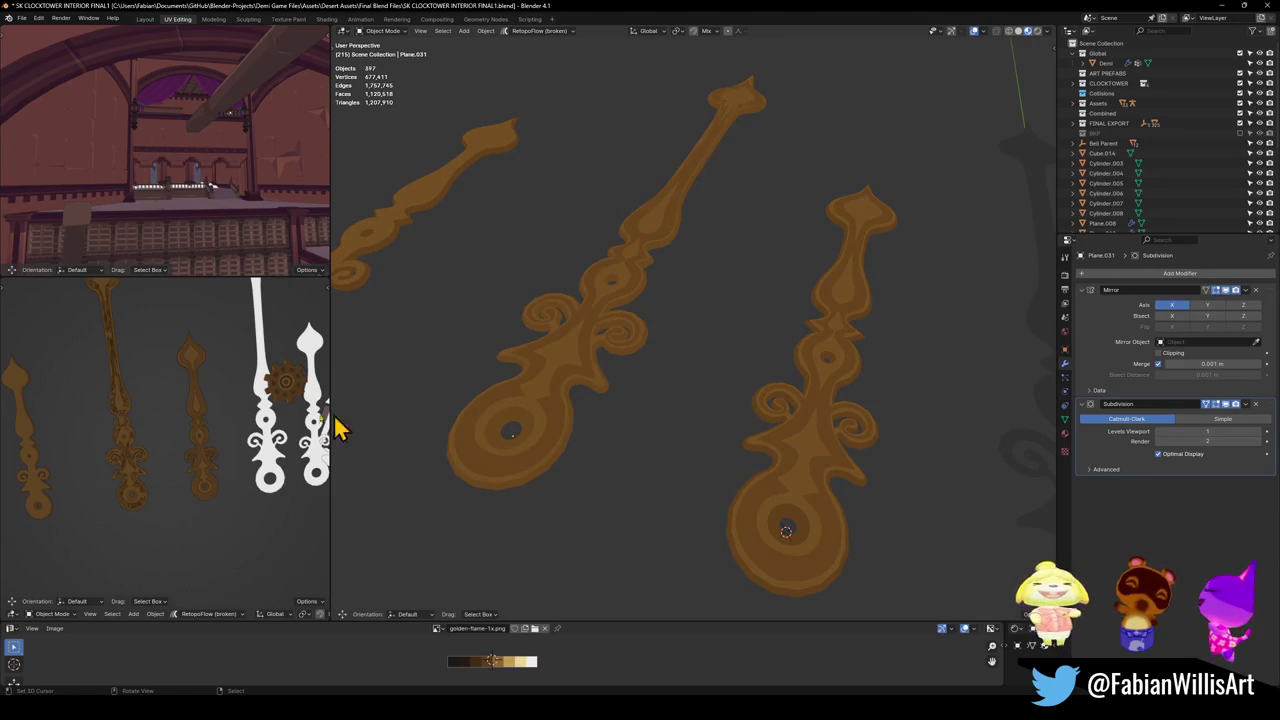
# Save the clocktower file with the coloured hands, then select the left flame hand.
pyautogui.moveTo(137, 451)
pyautogui.mouseDown(button='middle')
pyautogui.moveTo(134, 534)
pyautogui.moveTo(149, 543)
pyautogui.moveTo(165, 438)
pyautogui.moveTo(137, 446)
pyautogui.moveTo(180, 429)
pyautogui.moveTo(203, 389)
pyautogui.moveTo(142, 397)
pyautogui.moveTo(194, 400)
pyautogui.moveTo(209, 449)
pyautogui.moveTo(155, 447)
pyautogui.moveTo(163, 466)
pyautogui.moveTo(157, 366)
pyautogui.moveTo(168, 360)
pyautogui.mouseUp(button='middle')
pyautogui.hotkey('ctrl', 's')
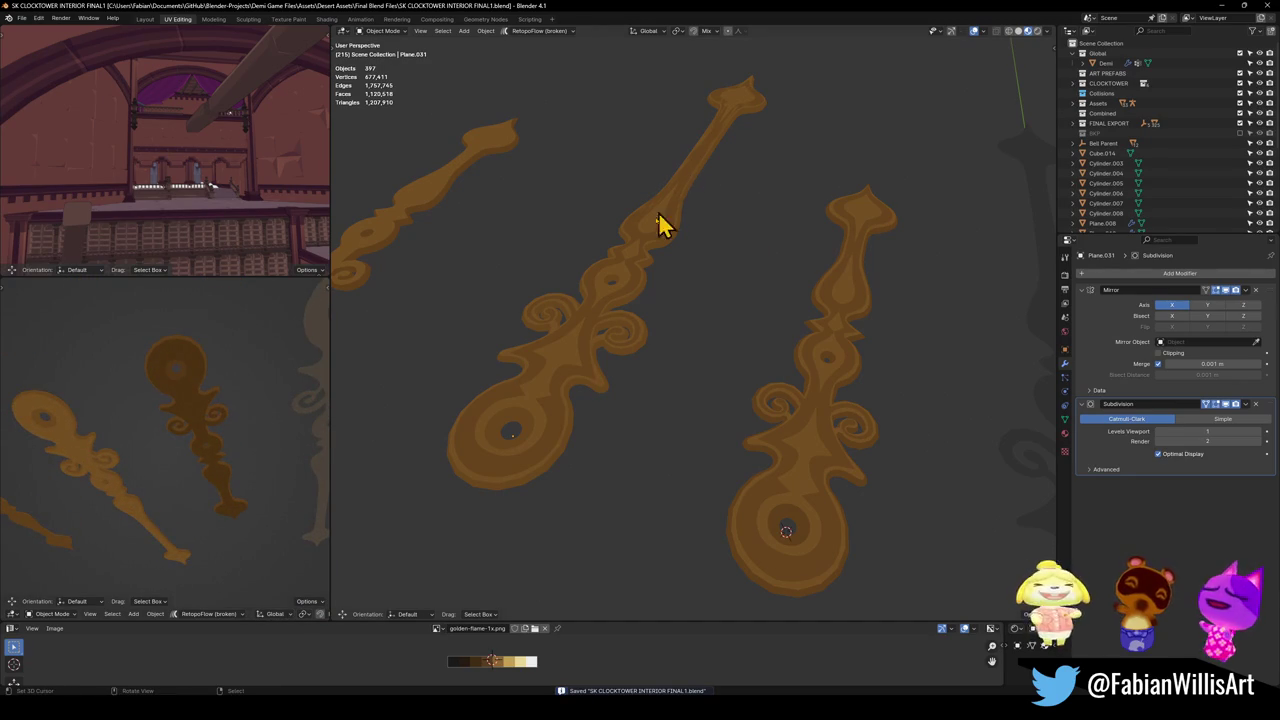
pyautogui.click(577, 390)
# Duplicate the two flame hands, mirror the copies on Z and raise them 1.2952 m.
pyautogui.keyDown('shift'); pyautogui.click(755, 500); pyautogui.keyUp('shift')
pyautogui.moveTo(755, 500)
pyautogui.mouseDown(button='middle')
pyautogui.moveTo(726, 471)
pyautogui.moveTo(737, 423)
pyautogui.mouseUp(button='middle')
pyautogui.hotkey('shift', 'd')
pyautogui.press('Escape')
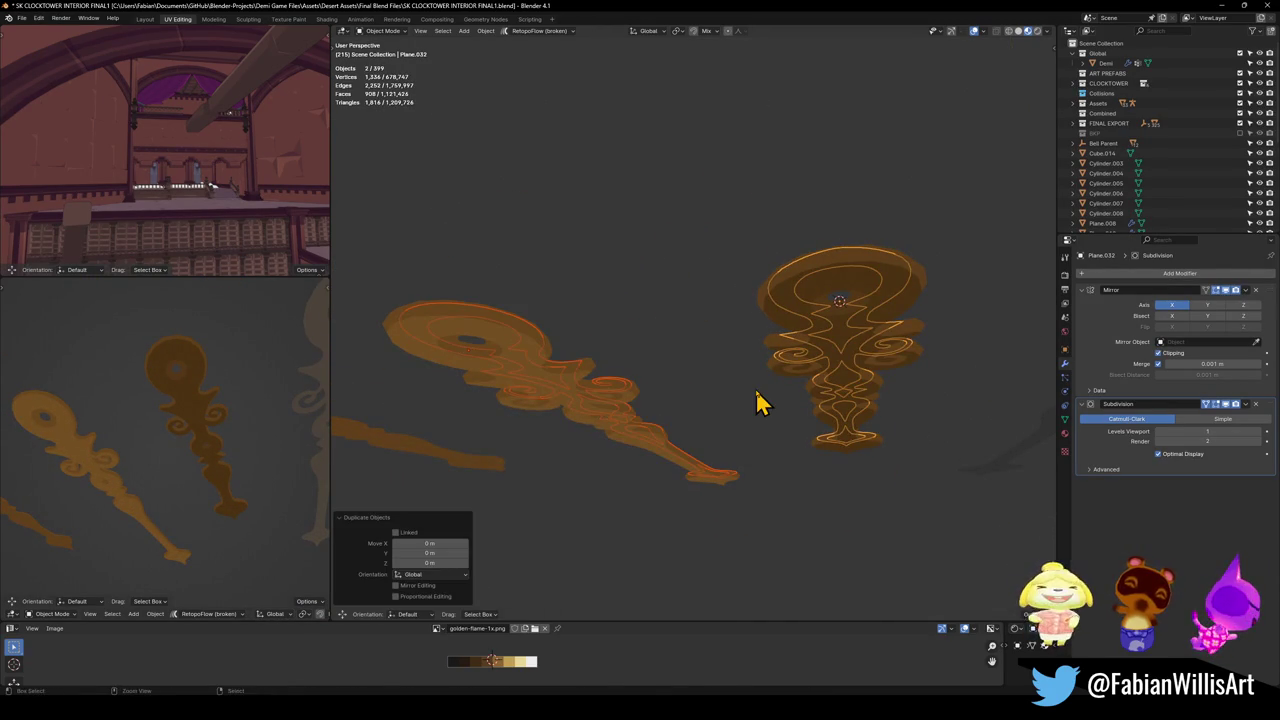
pyautogui.hotkey('ctrl', 'm')
pyautogui.press('z')
pyautogui.press('Return')
pyautogui.press('g')
pyautogui.press('z')
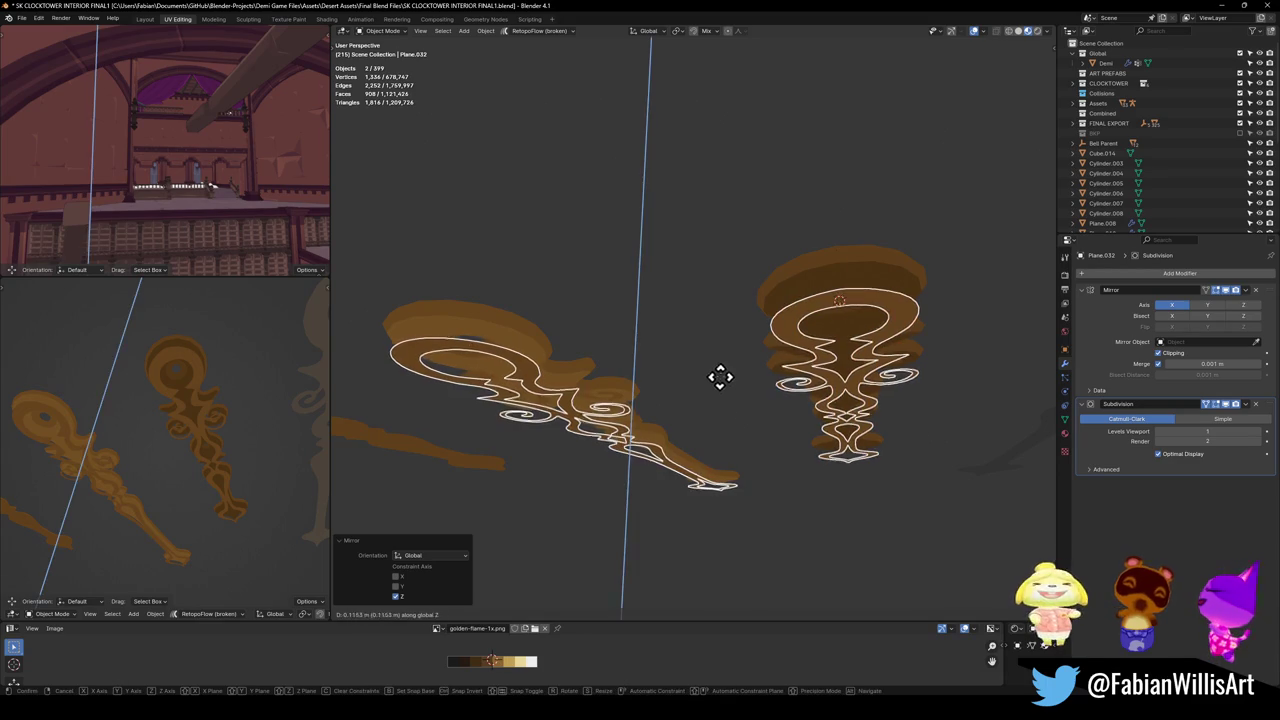
pyautogui.click(736, 215)
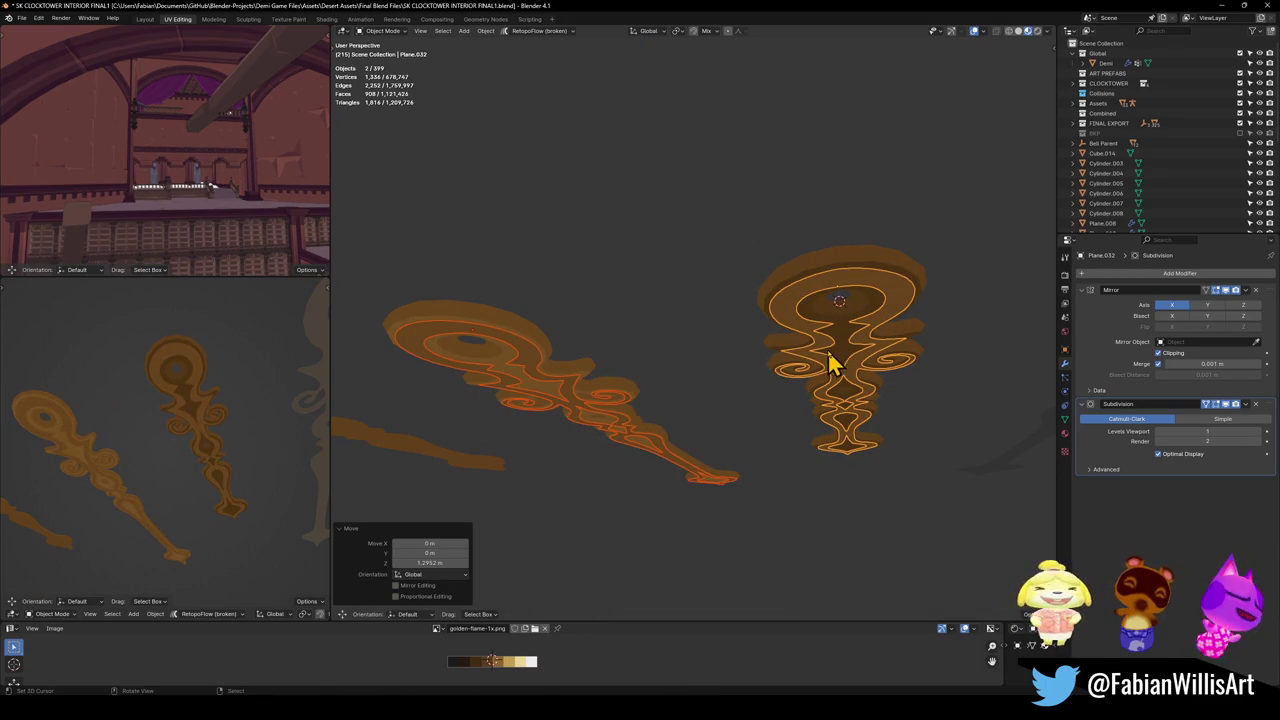
# Adjust the right flipped flame's height along Z.
pyautogui.click(866, 343)
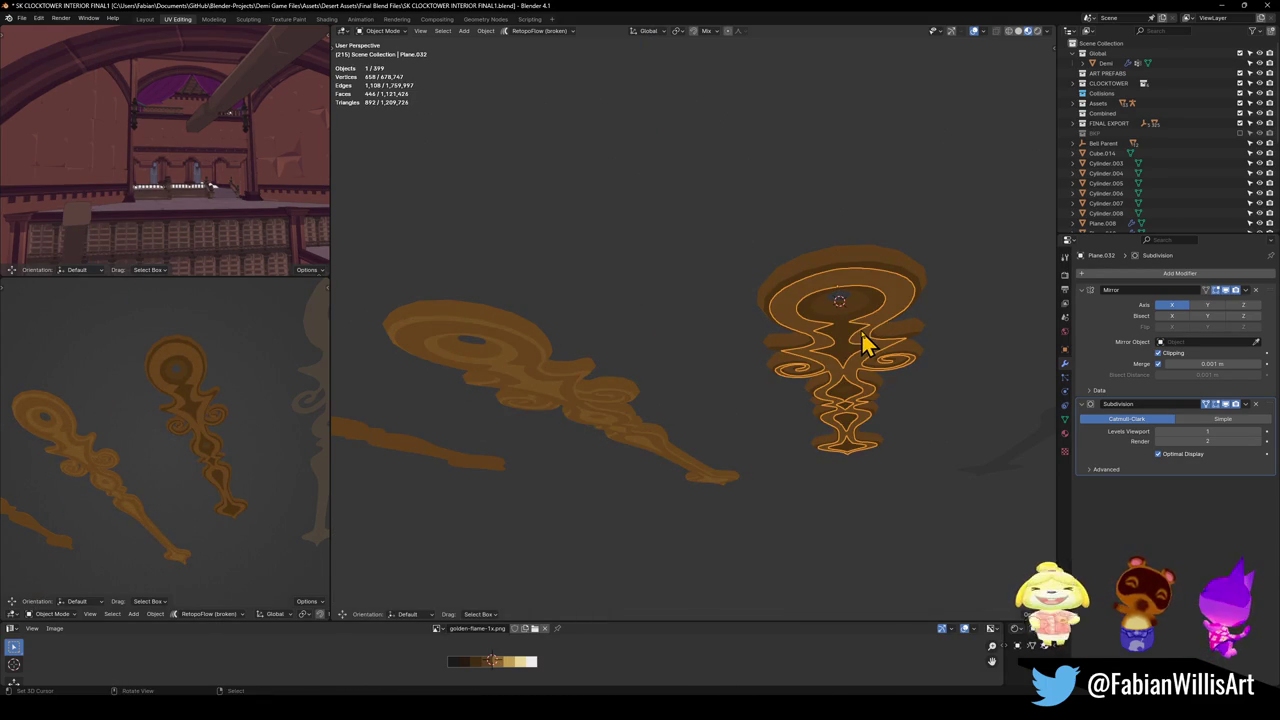
pyautogui.press('g')
pyautogui.press('z')
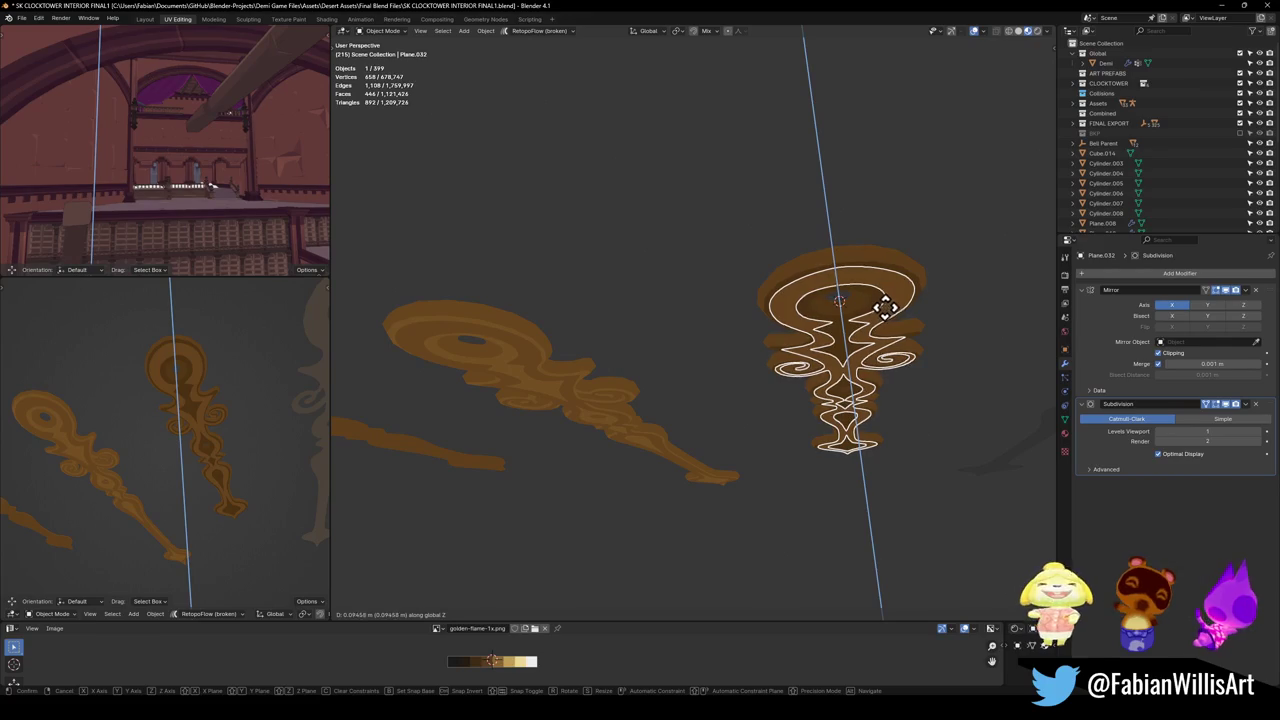
pyautogui.click(882, 308)
# Recolour the right flame by shifting its UVs along X across the palette, and save.
pyautogui.press('Tab')
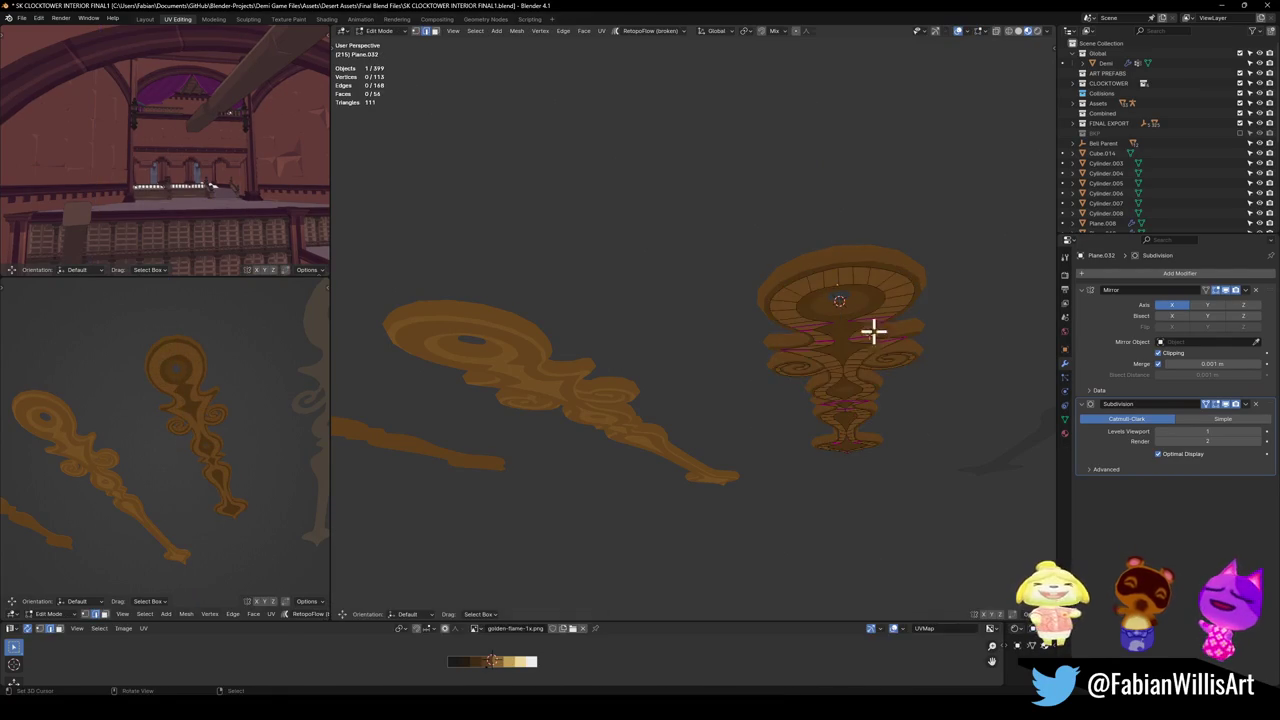
pyautogui.press('g')
pyautogui.press('x')
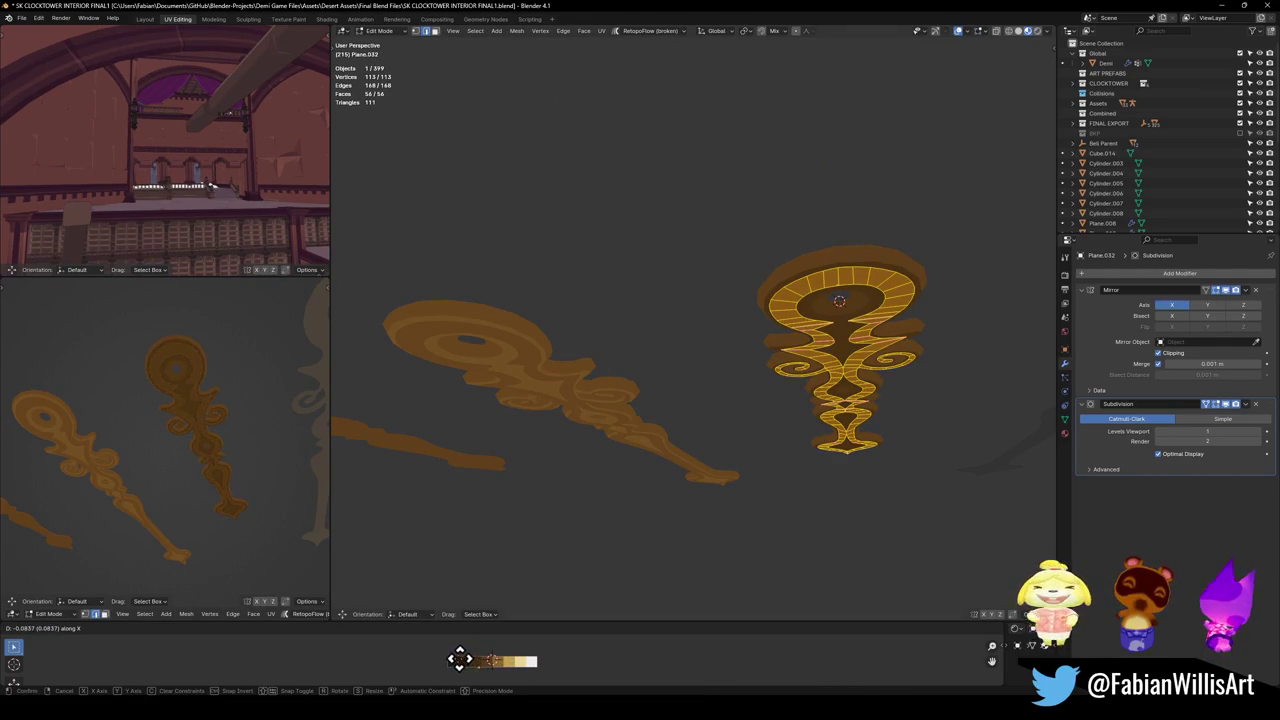
pyautogui.click(380, 650)
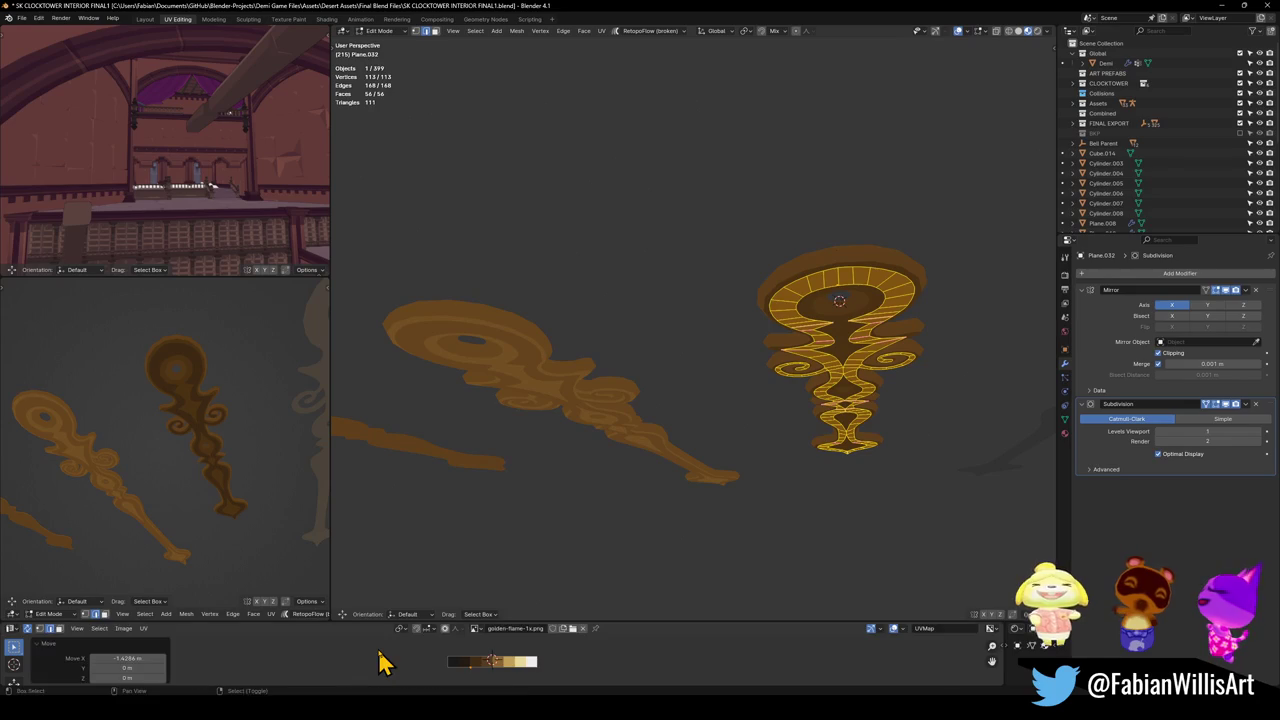
pyautogui.hotkey('ctrl', 's')
pyautogui.press('Tab')
# Adjust the left flipped flame's height along Z.
pyautogui.click(566, 400)
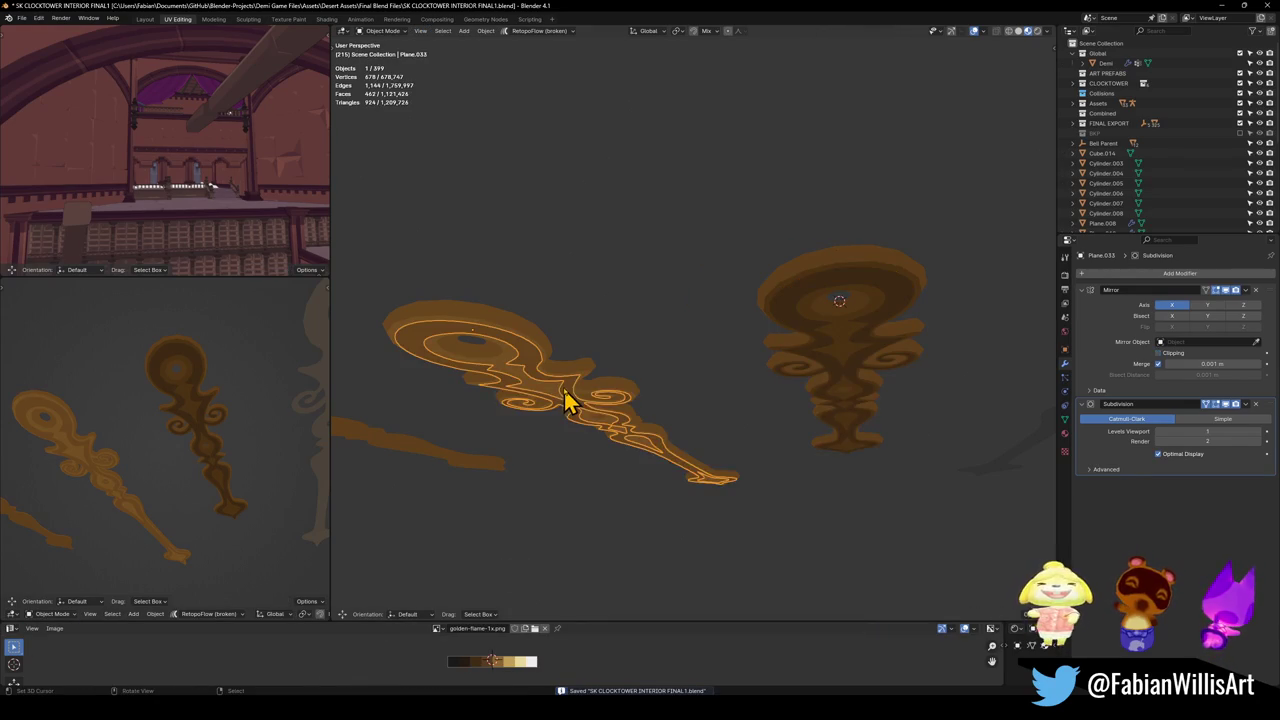
pyautogui.press('g')
pyautogui.press('z')
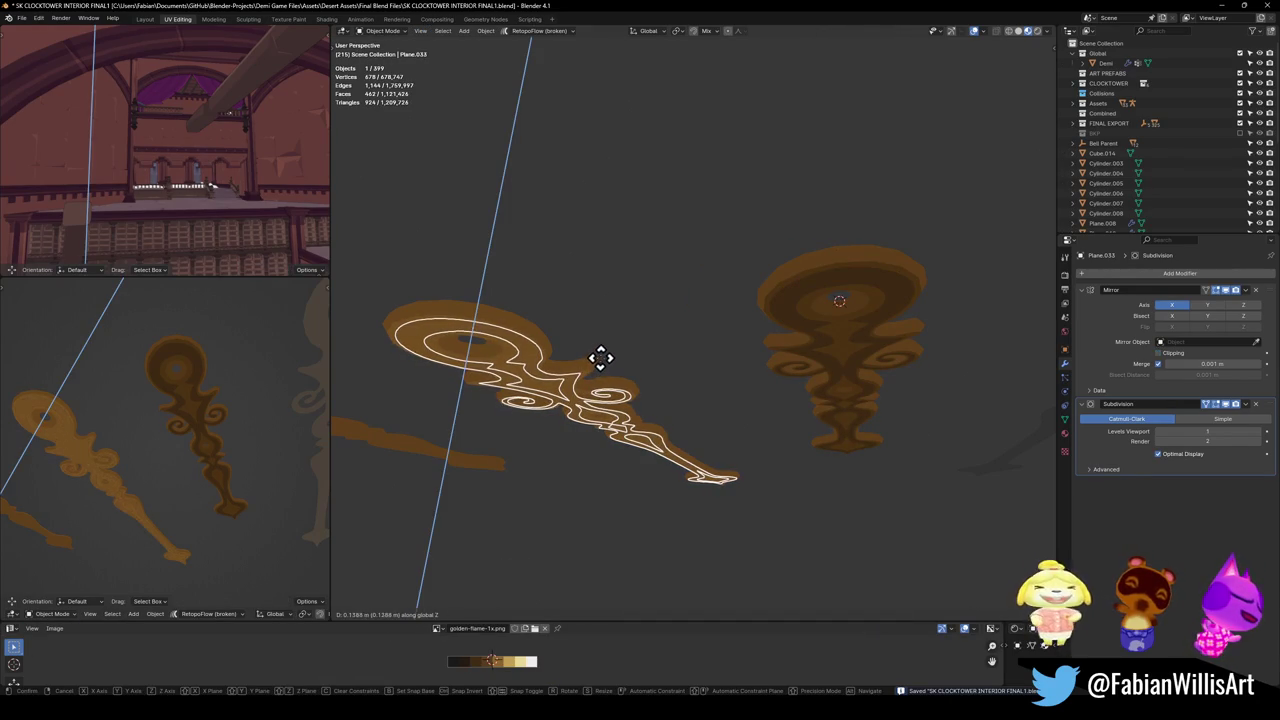
pyautogui.click(600, 366)
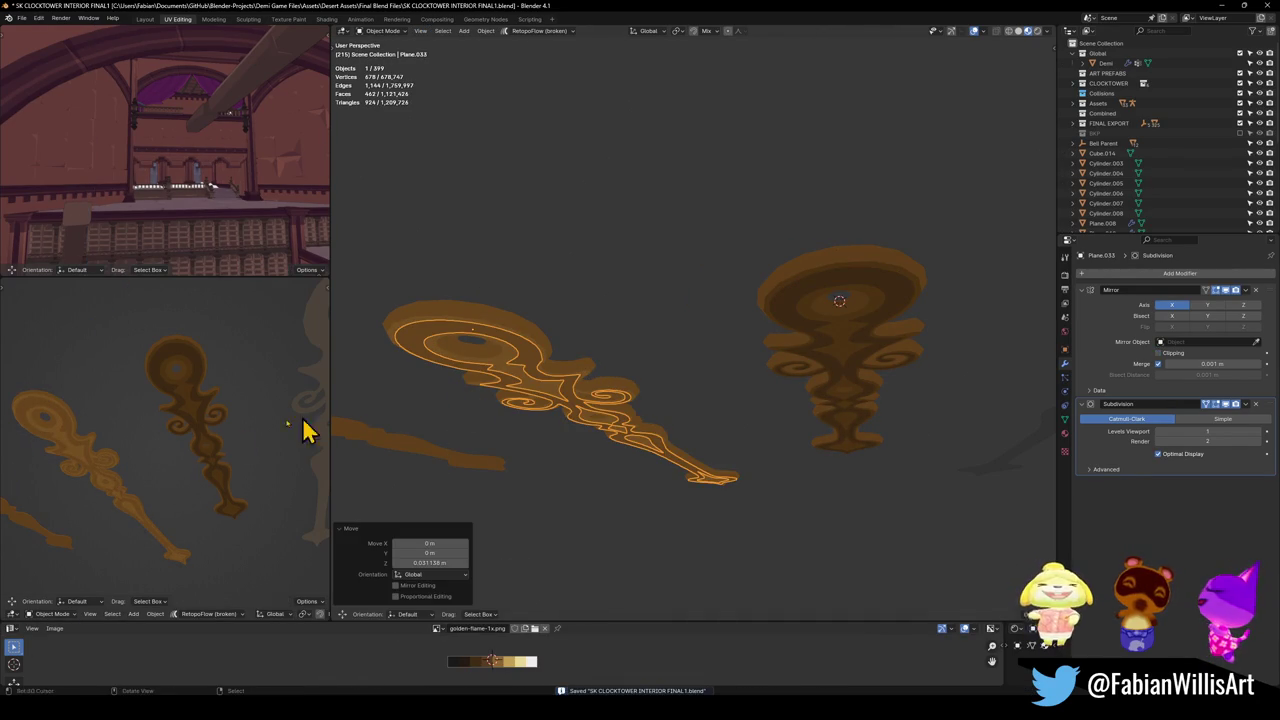
# Select the spiral ornament piece in Edit Mode and shift its UVs along X.
pyautogui.click(550, 399)
pyautogui.press('Tab')
pyautogui.scroll(5, 620, 385)
pyautogui.scroll(4, 710, 370)
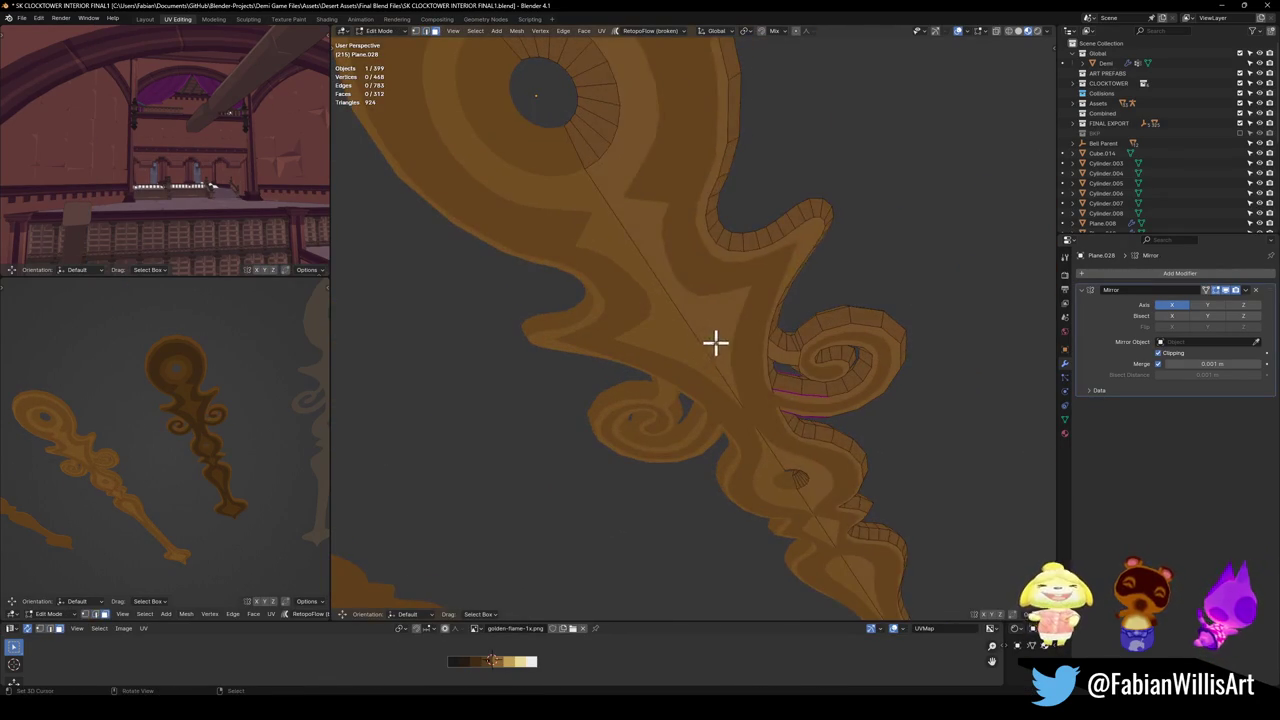
pyautogui.scroll(-3, 828, 408)
pyautogui.press('l')
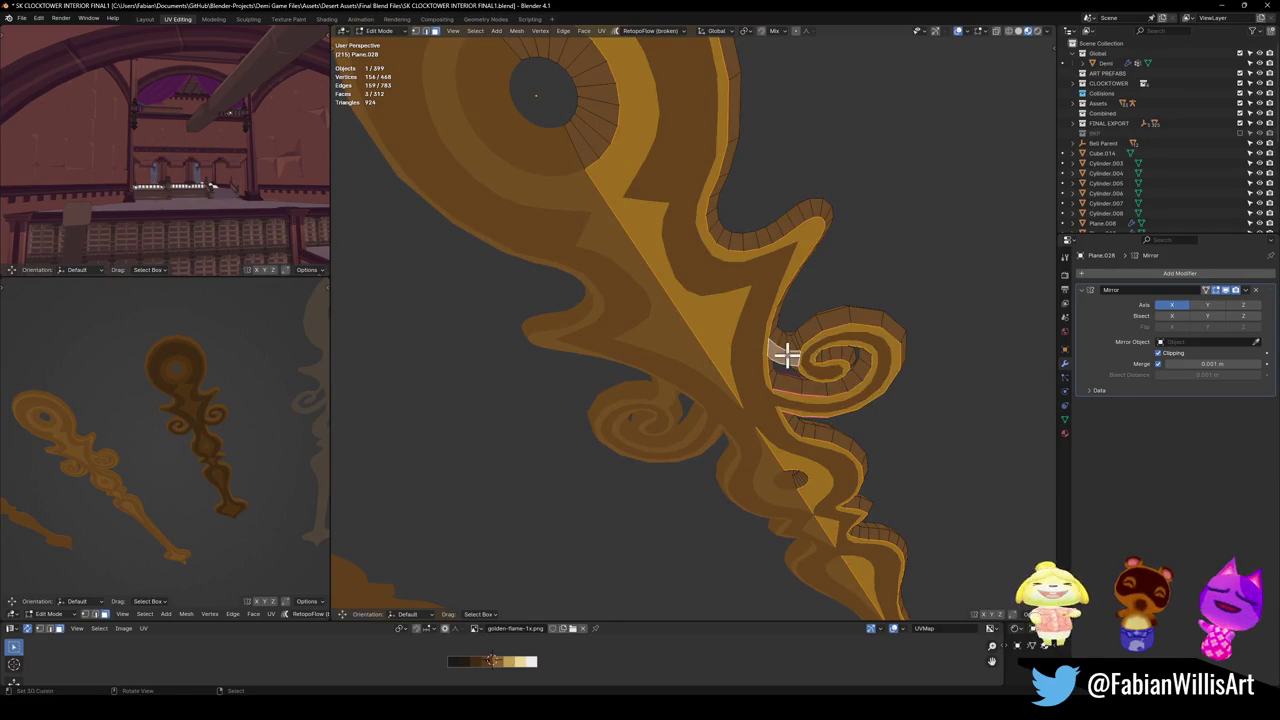
pyautogui.scroll(-2, 786, 354)
pyautogui.press('g')
pyautogui.press('x')
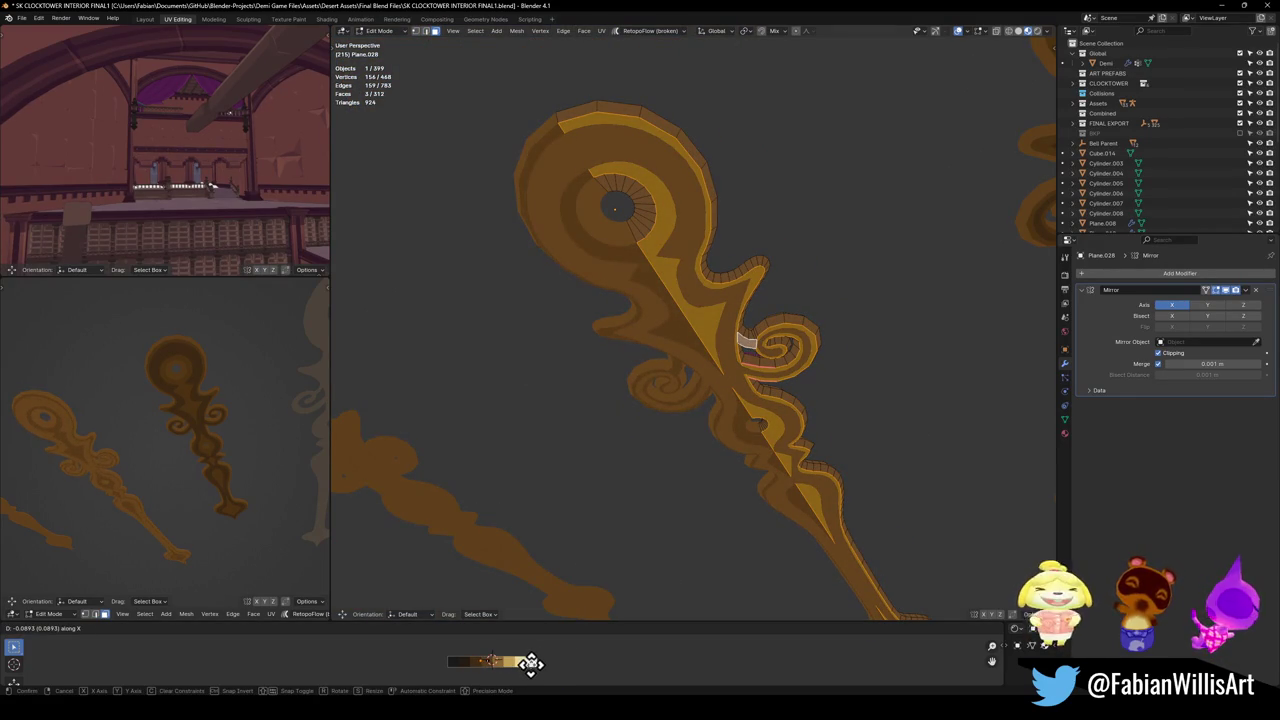
# Confirm the spiral's new palette colour and return to Object Mode.
pyautogui.click(526, 662)
pyautogui.press('Tab')
pyautogui.hotkey('ctrl', '1')
# Slide the flipped flame copy sideways along X.
pyautogui.hotkey('shift', 'd')
pyautogui.press('x')
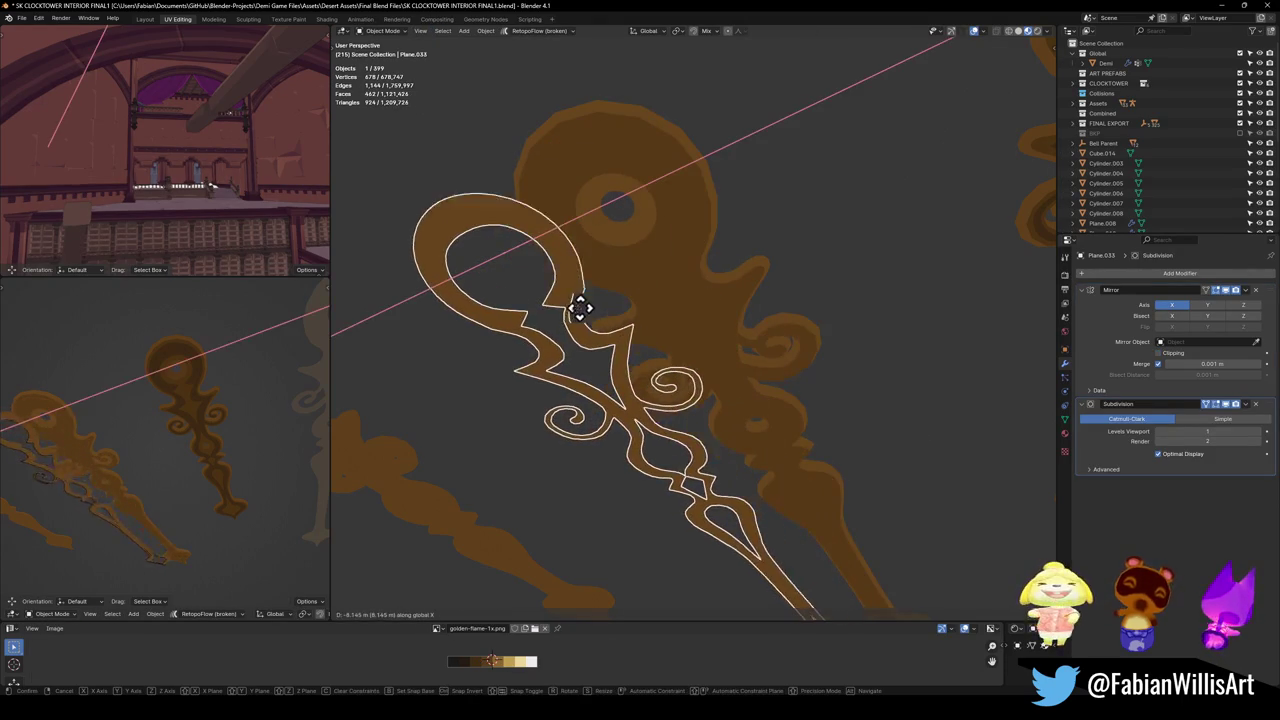
pyautogui.click(531, 337)
pyautogui.moveTo(538, 340)
pyautogui.mouseDown(button='middle')
pyautogui.moveTo(578, 398)
pyautogui.moveTo(703, 415)
pyautogui.mouseUp(button='middle')
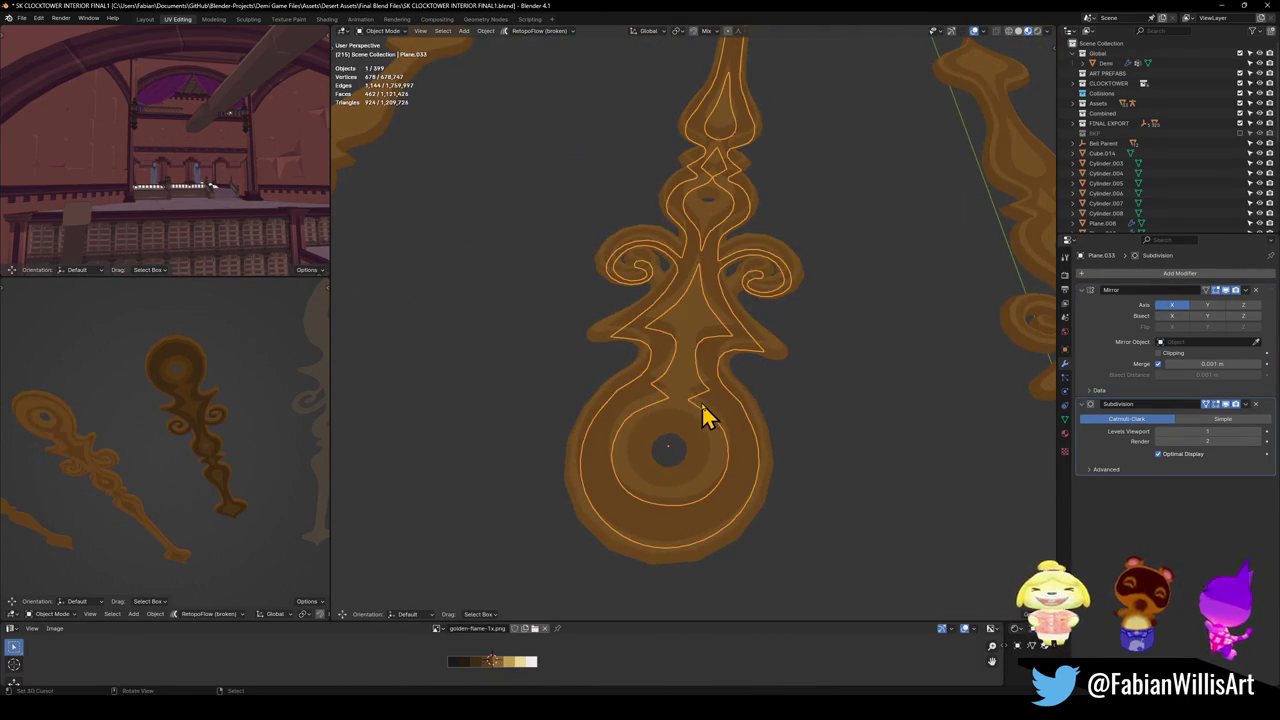
# Try moving the two selected hands to X -14.534 m, then undo it.
pyautogui.hotkey('shift', 'd')
pyautogui.press('x')
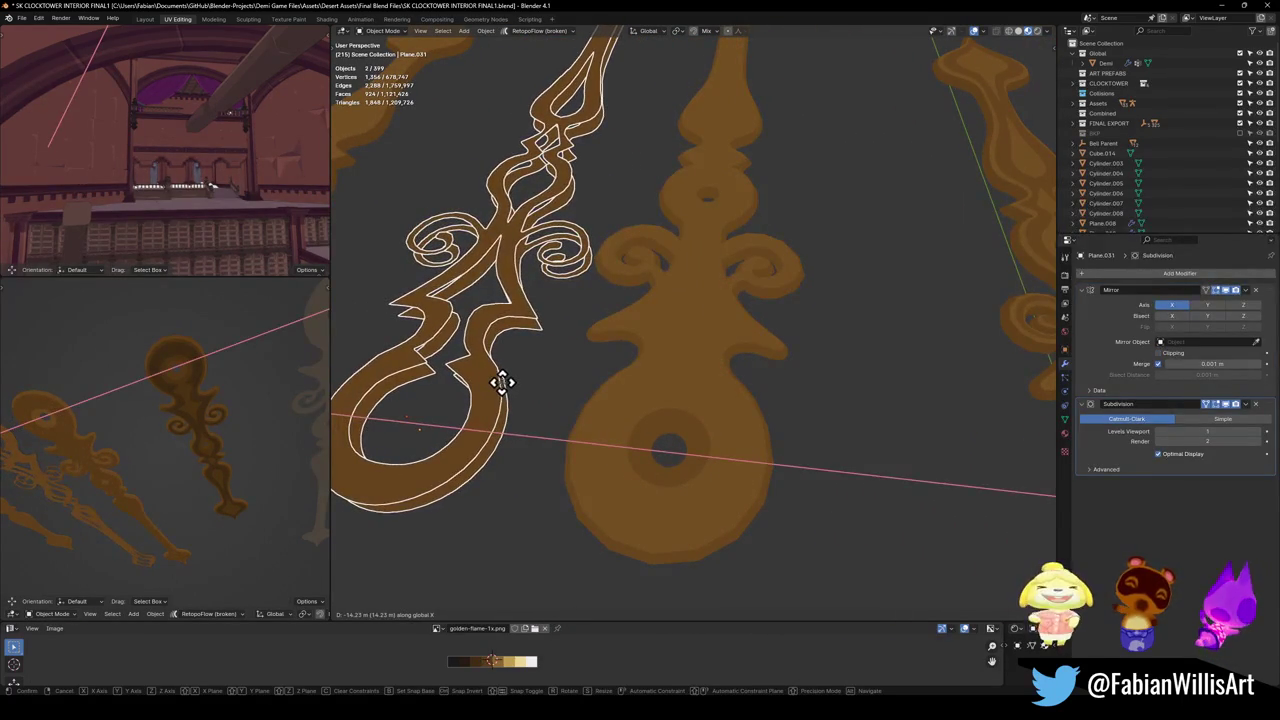
pyautogui.click(515, 395)
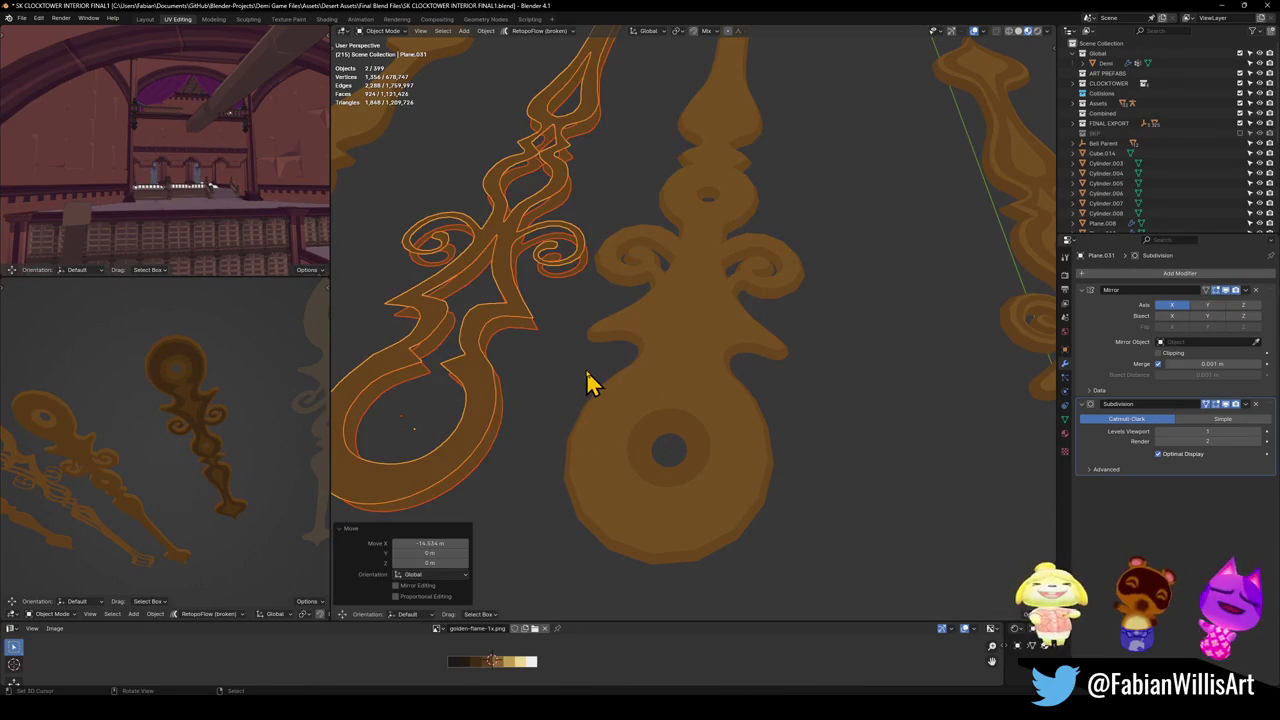
pyautogui.hotkey('ctrl', 'z')
# Try moving the hands to X -11.92 m, undo, and turn toward the middle ornament.
pyautogui.press('g')
pyautogui.press('x')
pyautogui.click(500, 388)
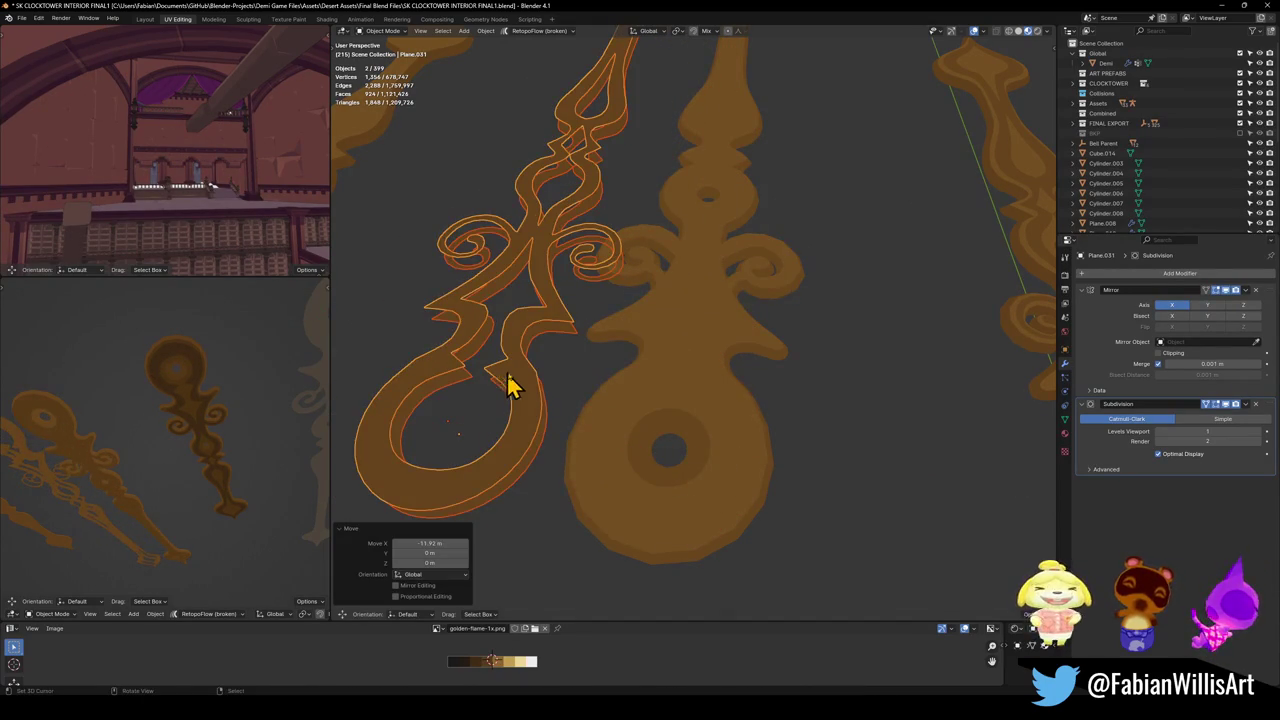
pyautogui.hotkey('ctrl', 'z')
pyautogui.moveTo(114, 414)
pyautogui.mouseDown(button='middle')
pyautogui.moveTo(155, 553)
pyautogui.moveTo(149, 434)
pyautogui.moveTo(137, 421)
pyautogui.moveTo(137, 551)
pyautogui.mouseUp(button='middle')
pyautogui.scroll(-3, 723, 331)
pyautogui.moveTo(560, 400)
pyautogui.mouseDown(button='middle')
pyautogui.moveTo(723, 331)
pyautogui.moveTo(686, 403)
pyautogui.mouseUp(button='middle')
# Recolour the middle ornament's spiral and neighbouring faces by shifting their UVs along X.
pyautogui.scroll(2, 697, 413)
pyautogui.click(737, 463)
pyautogui.press('Tab')
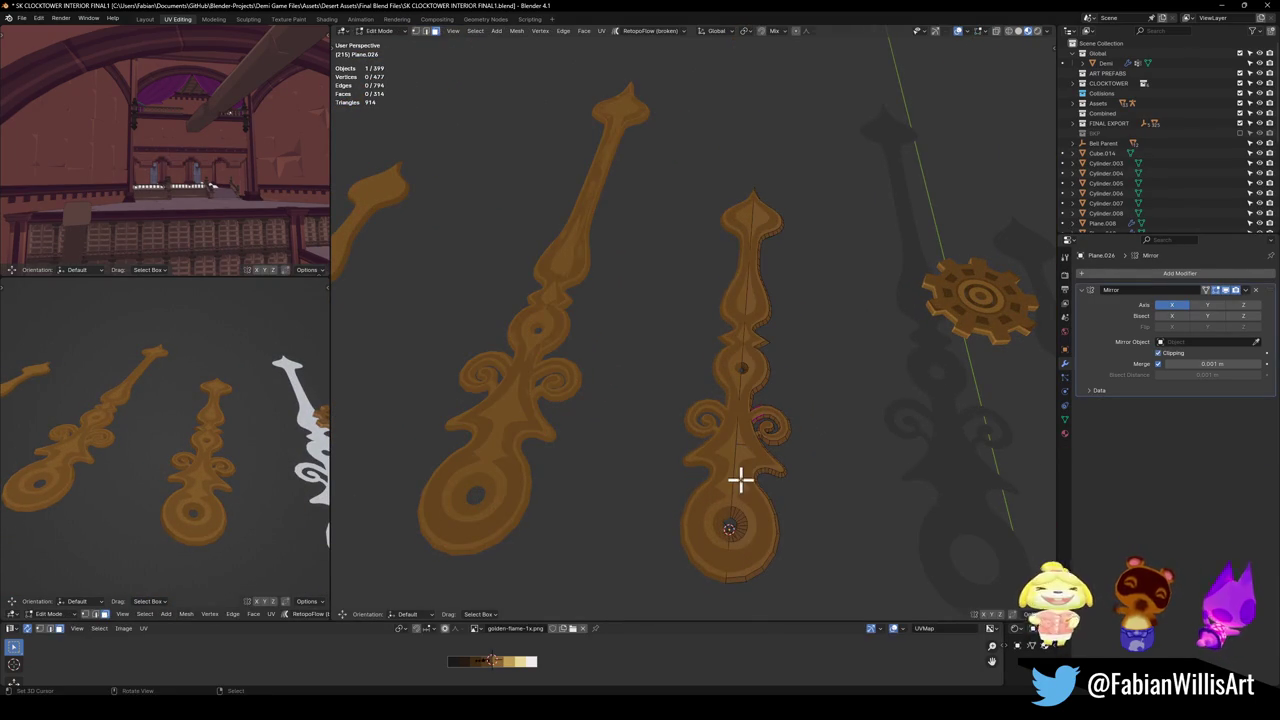
pyautogui.click(739, 486)
pyautogui.scroll(3, 737, 434)
pyautogui.keyDown('shift'); pyautogui.click(703, 320); pyautogui.keyUp('shift')
pyautogui.keyDown('shift'); pyautogui.click(774, 325); pyautogui.keyUp('shift')
pyautogui.keyDown('shift'); pyautogui.click(745, 313); pyautogui.keyUp('shift')
pyautogui.press('g')
pyautogui.press('x')
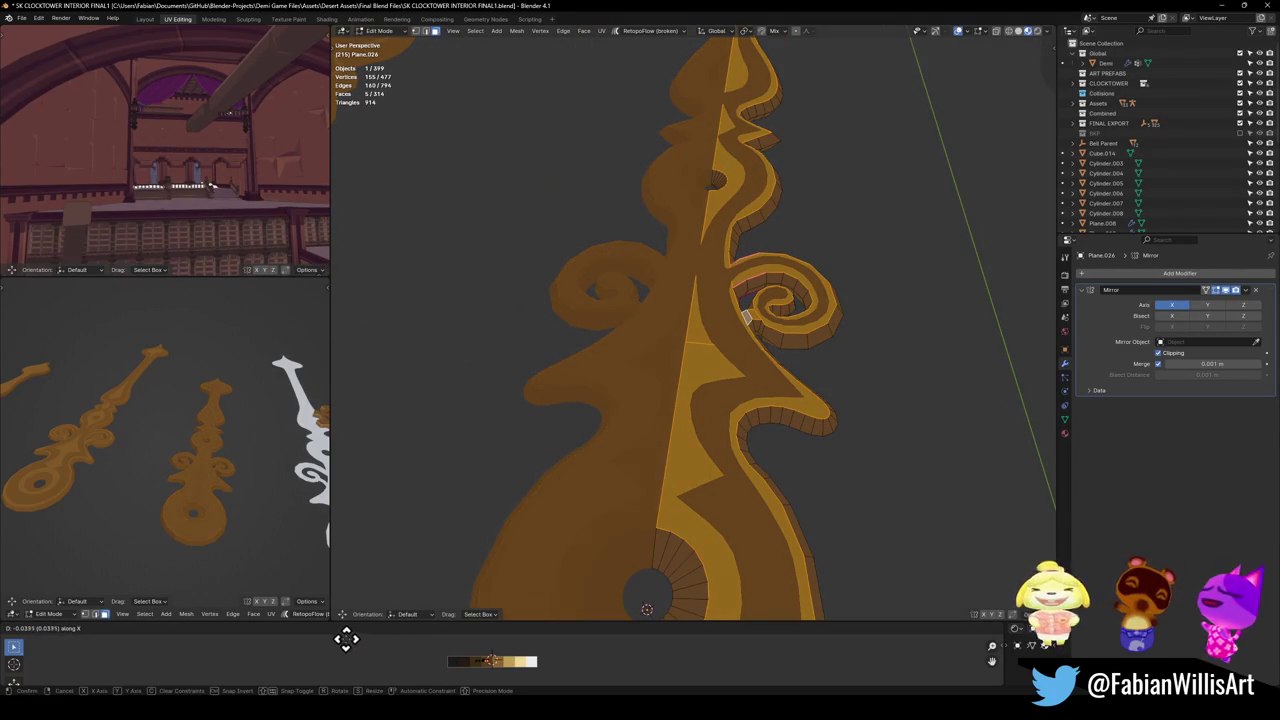
pyautogui.click(297, 675)
# Undo the last change, save the file, and return to Object Mode.
pyautogui.moveTo(206, 529)
pyautogui.mouseDown(button='middle')
pyautogui.moveTo(180, 509)
pyautogui.moveTo(233, 470)
pyautogui.mouseUp(button='middle')
pyautogui.scroll(3, 285, 465)
pyautogui.scroll(-2, 226, 464)
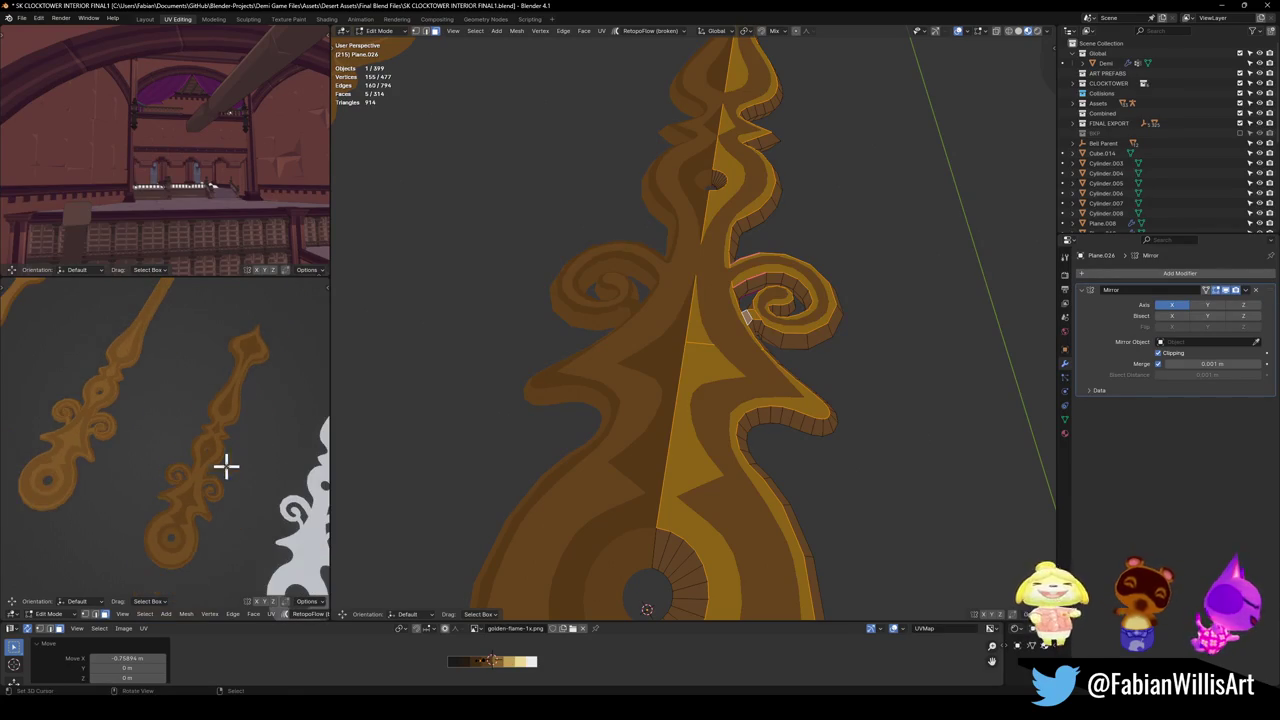
pyautogui.scroll(2, 272, 551)
pyautogui.scroll(1, 214, 500)
pyautogui.scroll(1, 206, 431)
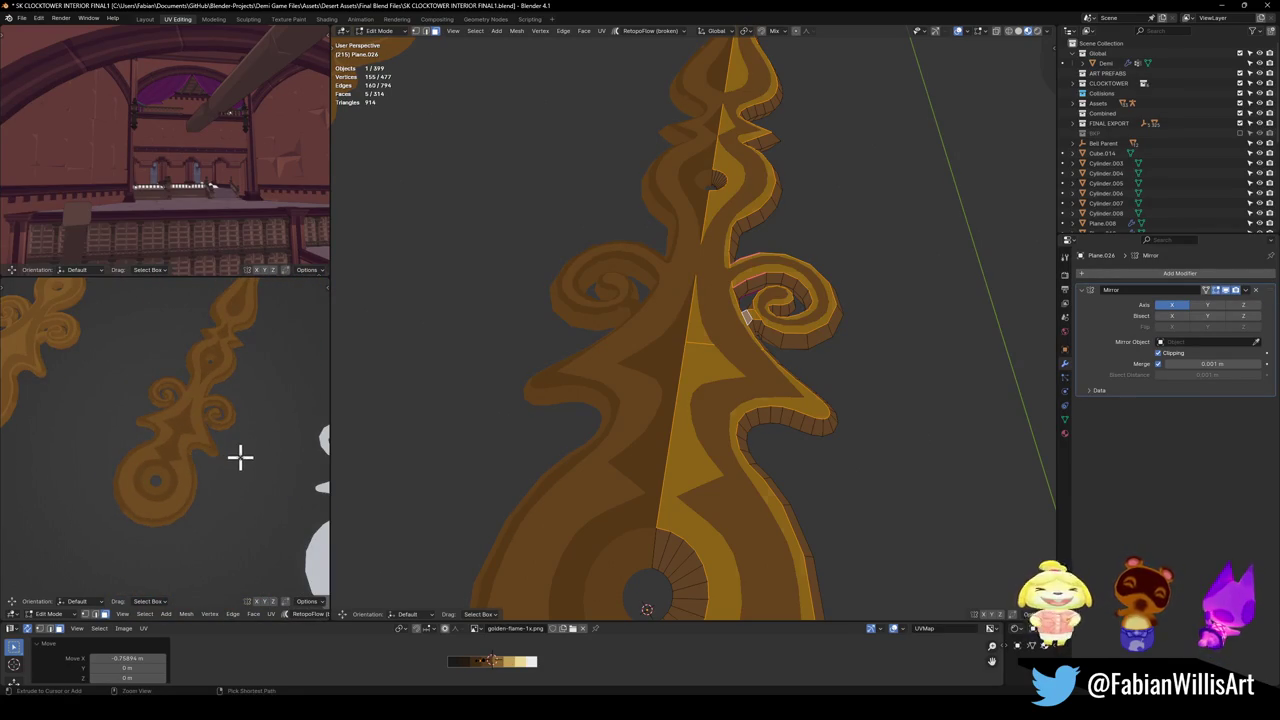
pyautogui.hotkey('ctrl', 'z')
pyautogui.hotkey('ctrl', 'z')
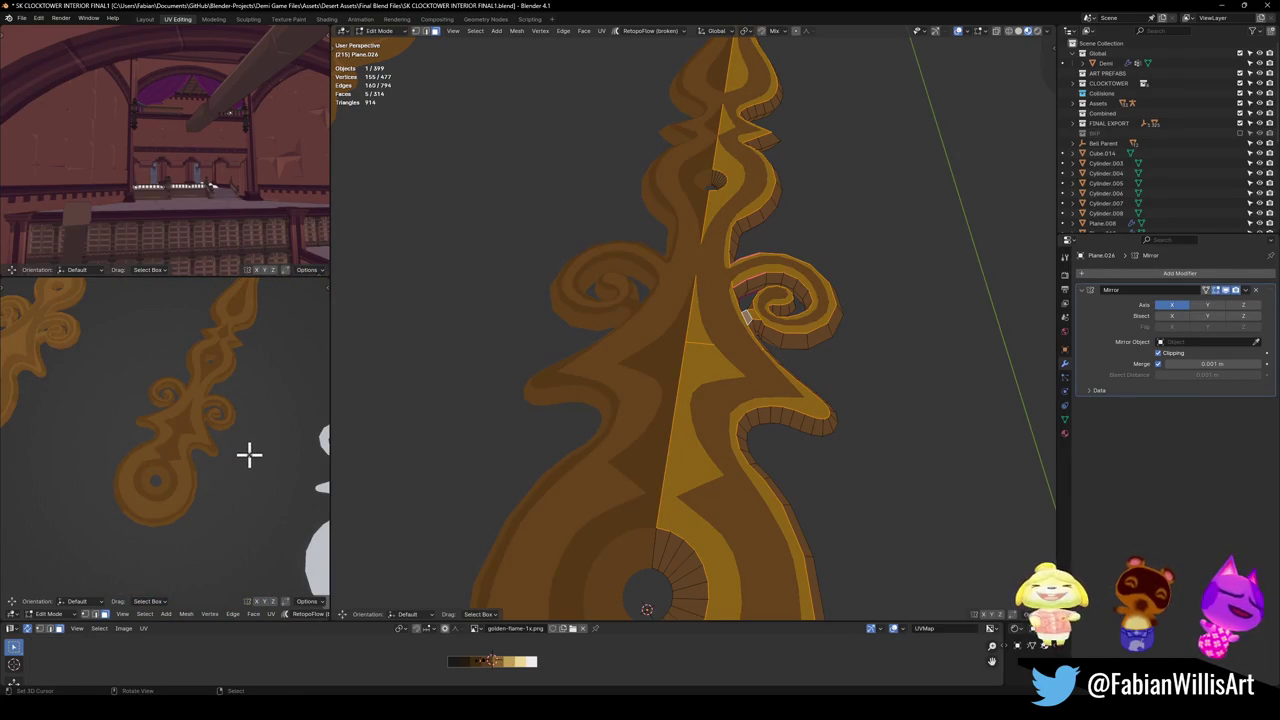
pyautogui.scroll(-2, 257, 437)
pyautogui.keyDown('alt'); pyautogui.moveTo(194, 440); pyautogui.dragTo(218, 444, button='middle'); pyautogui.keyUp('alt')
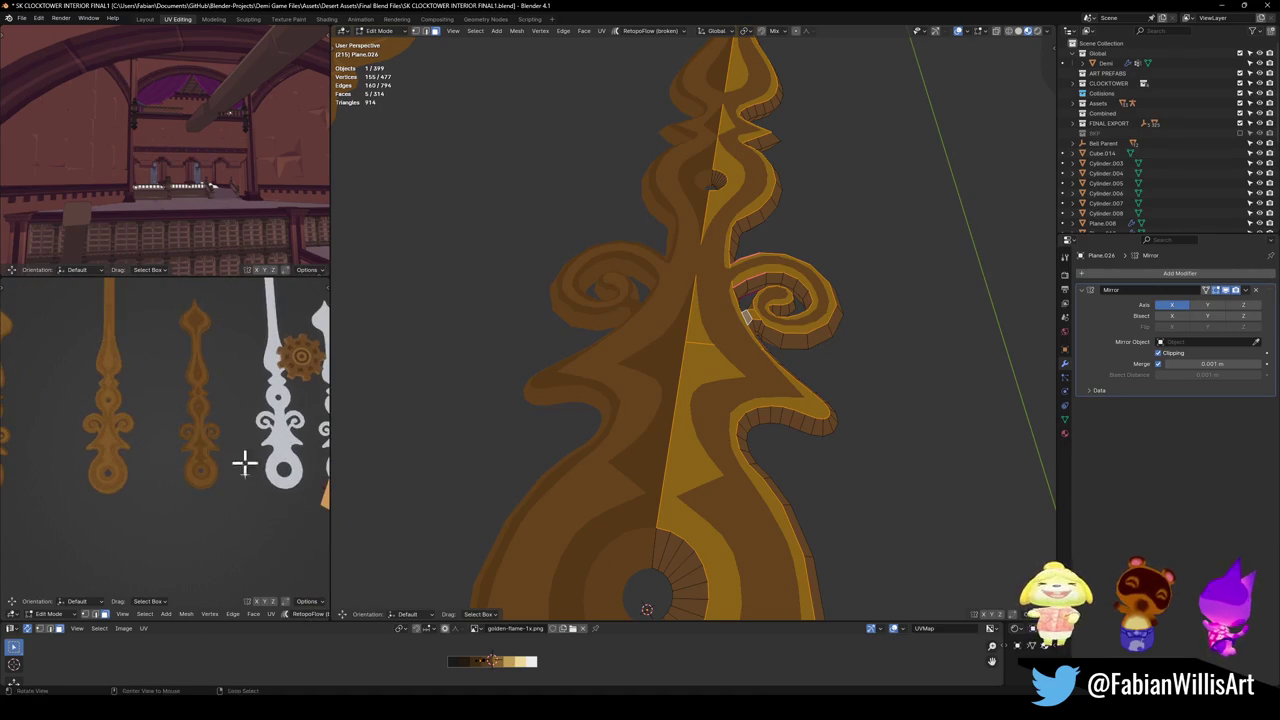
pyautogui.scroll(2, 250, 487)
pyautogui.hotkey('ctrl', 's')
pyautogui.scroll(-5, 760, 378)
pyautogui.press('Tab')
# Select the spiral piece of the flame hand in Edit Mode.
pyautogui.click(578, 395)
pyautogui.click(580, 390)
pyautogui.press('Tab')
pyautogui.scroll(4, 694, 346)
pyautogui.scroll(2, 795, 297)
pyautogui.click(749, 301)
# Shift the linked spiral faces' UVs along X to a new palette colour.
pyautogui.press('l')
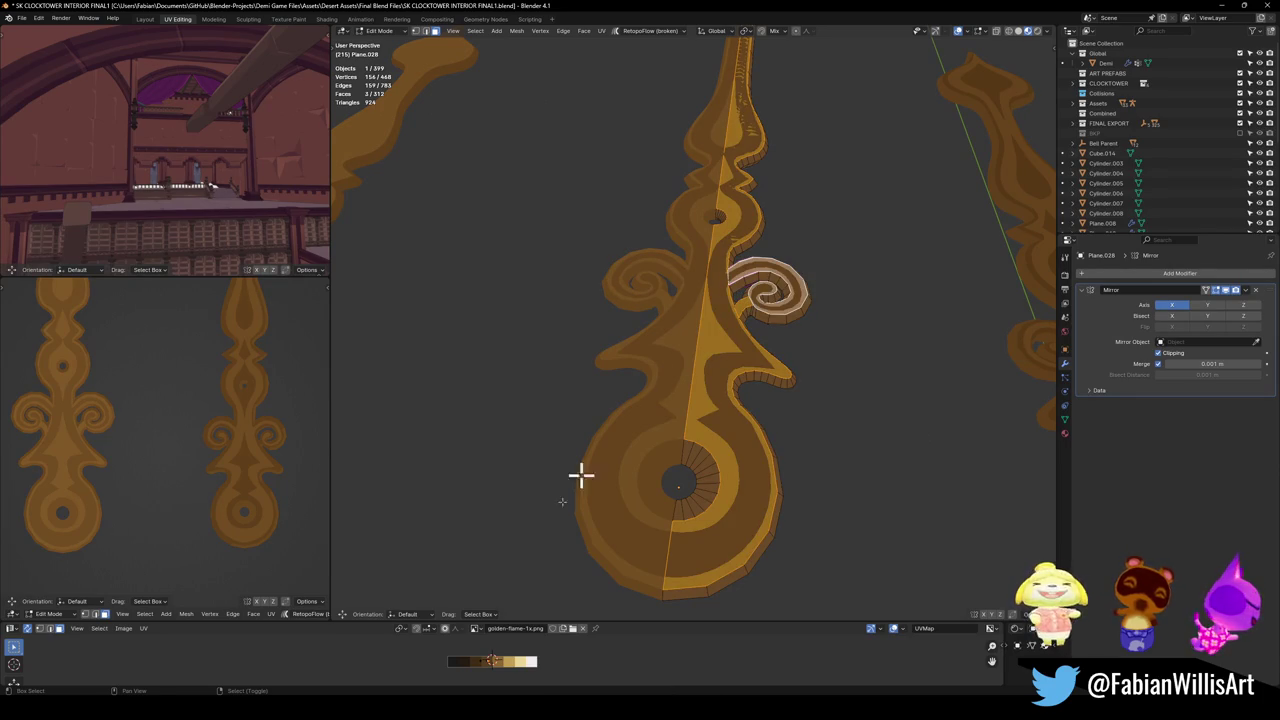
pyautogui.press('g')
pyautogui.press('x')
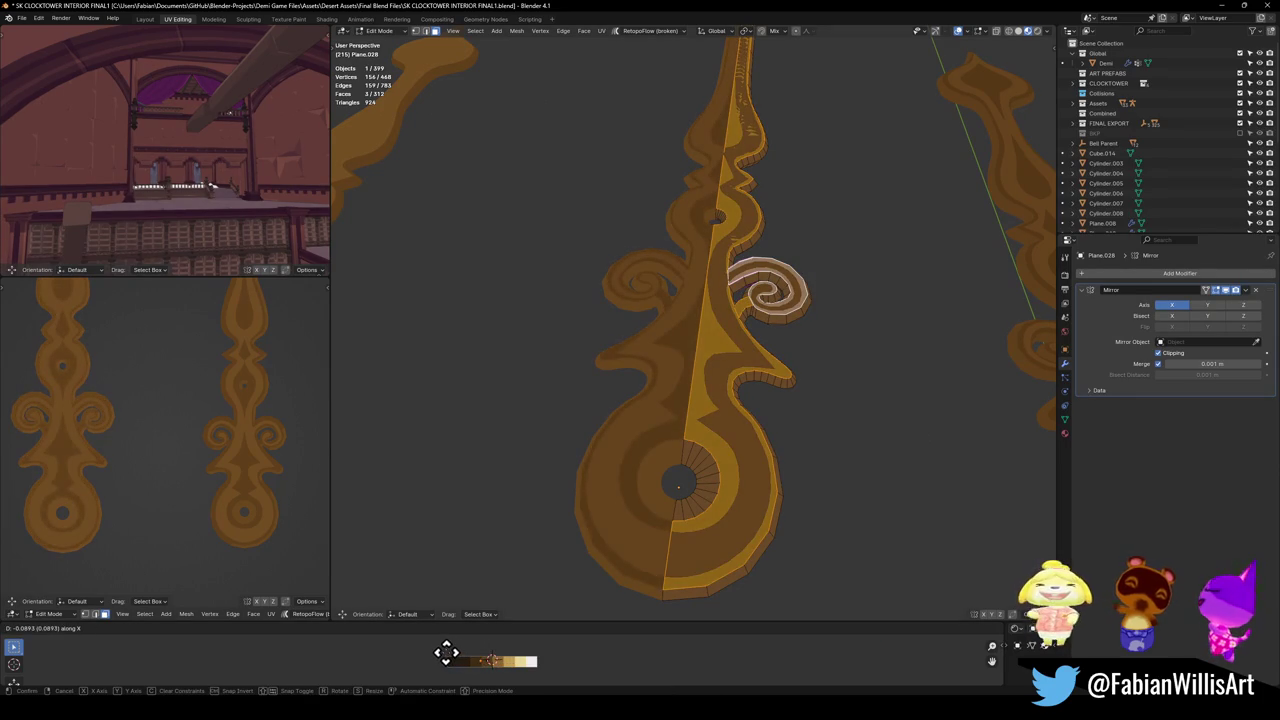
pyautogui.click(445, 651)
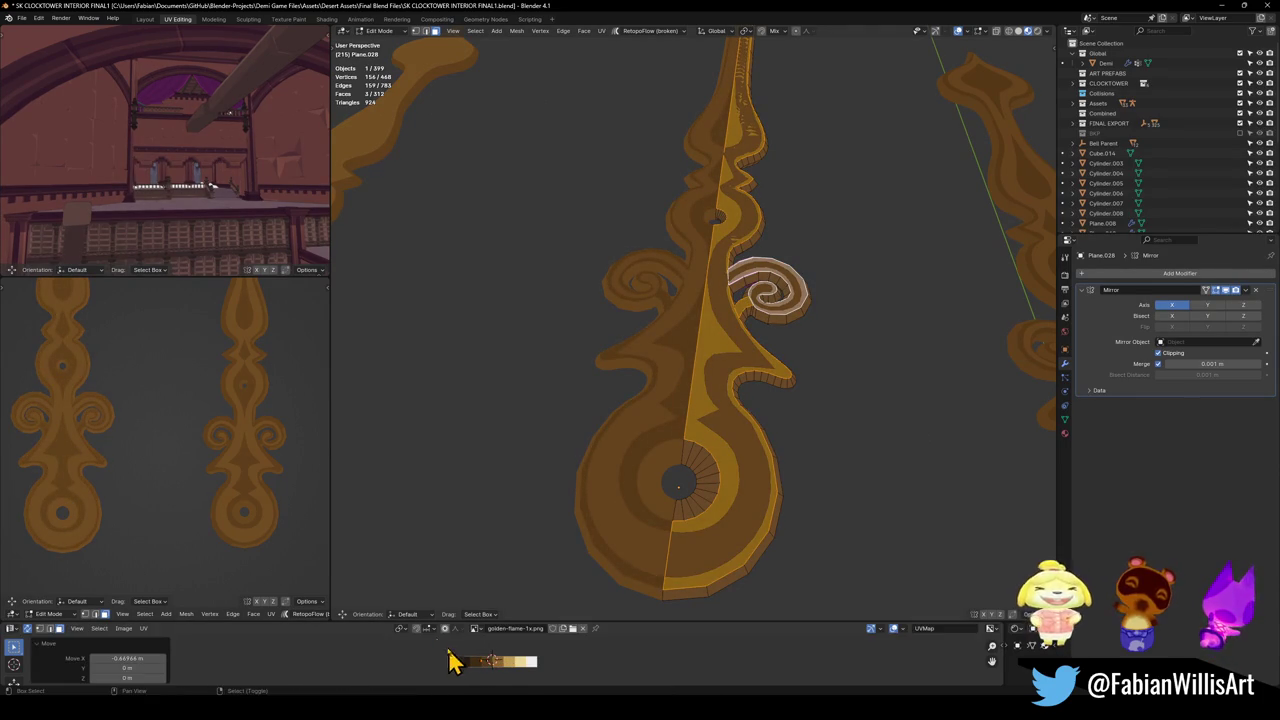
pyautogui.scroll(2, 142, 463)
pyautogui.moveTo(123, 454); pyautogui.dragTo(209, 491, button='middle')
pyautogui.press('r')
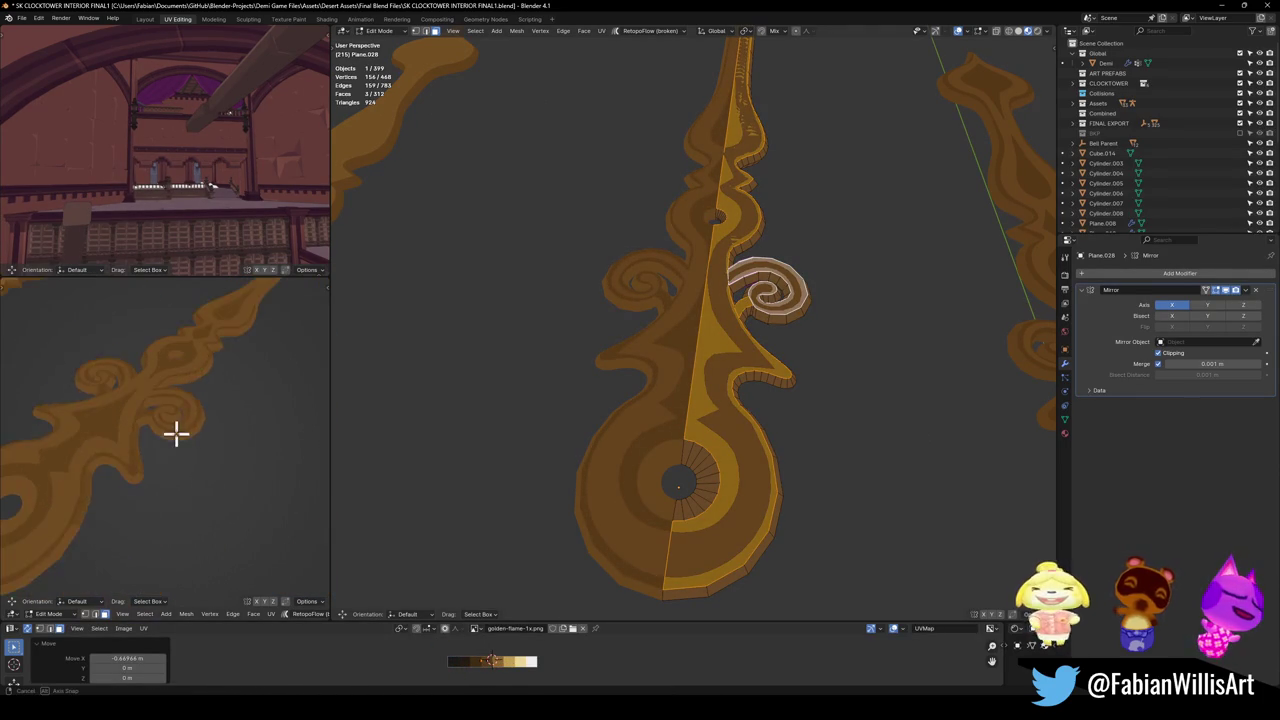
# Inspect the middle hand's swirl detail in a maximised 3D view, then restore the layout.
pyautogui.hotkey('ctrl', 'alt', 'space')
pyautogui.moveTo(554, 390)
pyautogui.mouseDown(button='middle')
pyautogui.moveTo(600, 428)
pyautogui.moveTo(608, 408)
pyautogui.moveTo(671, 443)
pyautogui.moveTo(649, 426)
pyautogui.moveTo(686, 409)
pyautogui.moveTo(649, 409)
pyautogui.mouseUp(button='middle')
pyautogui.scroll(4, 600, 428)
pyautogui.scroll(-3, 634, 418)
pyautogui.scroll(3, 636, 412)
pyautogui.scroll(-3, 636, 412)
pyautogui.hotkey('ctrl', 'alt', 'space')
pyautogui.moveTo(732, 374)
pyautogui.mouseDown(button='middle')
pyautogui.moveTo(774, 374)
pyautogui.moveTo(726, 351)
pyautogui.moveTo(654, 351)
pyautogui.moveTo(612, 325)
pyautogui.mouseUp(button='middle')
# Select the hand's outer rim, side and centre-hole face loops.
pyautogui.keyDown('alt'); pyautogui.click(652, 352); pyautogui.keyUp('alt')
pyautogui.keyDown('alt'); pyautogui.click(588, 279); pyautogui.keyUp('alt')
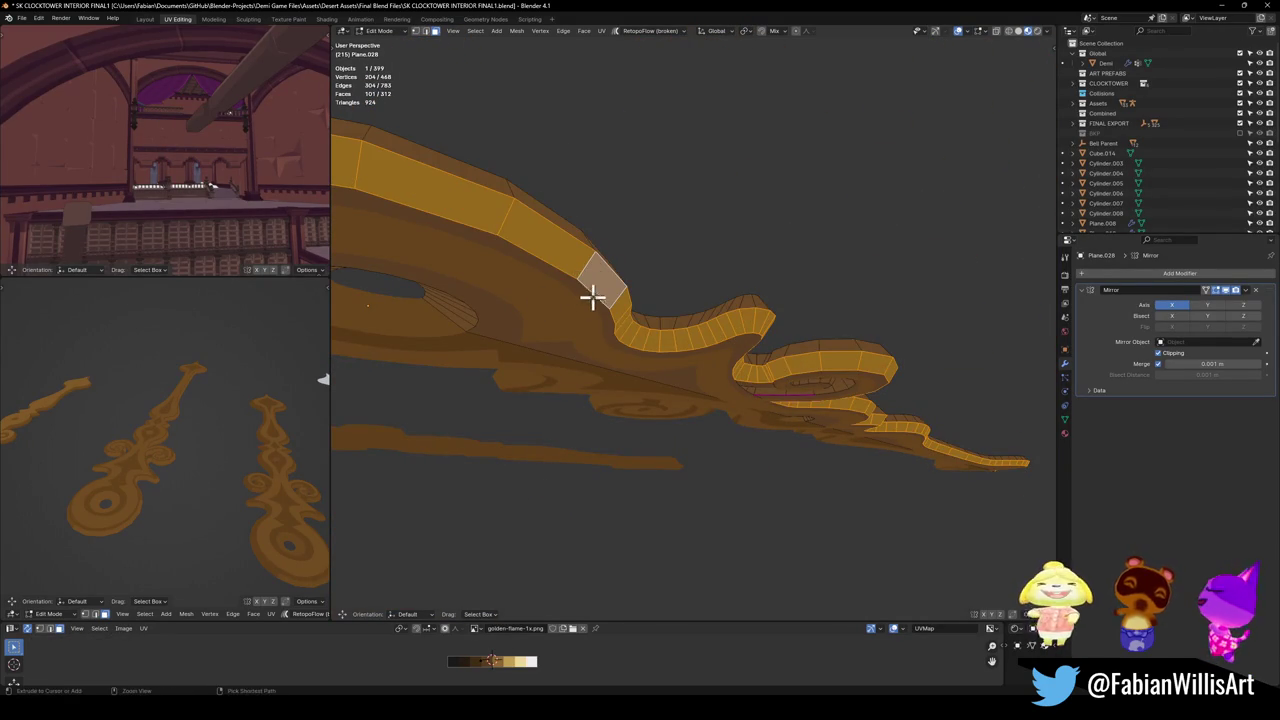
pyautogui.keyDown('alt'); pyautogui.keyDown('shift'); pyautogui.click(594, 274); pyautogui.keyUp('shift'); pyautogui.keyUp('alt')
pyautogui.moveTo(457, 314); pyautogui.dragTo(528, 540, button='middle')
pyautogui.keyDown('alt'); pyautogui.keyDown('shift'); pyautogui.click(528, 540); pyautogui.keyUp('shift'); pyautogui.keyUp('alt')
pyautogui.moveTo(720, 277)
pyautogui.mouseDown(button='middle')
pyautogui.moveTo(671, 194)
pyautogui.moveTo(710, 326)
pyautogui.mouseUp(button='middle')
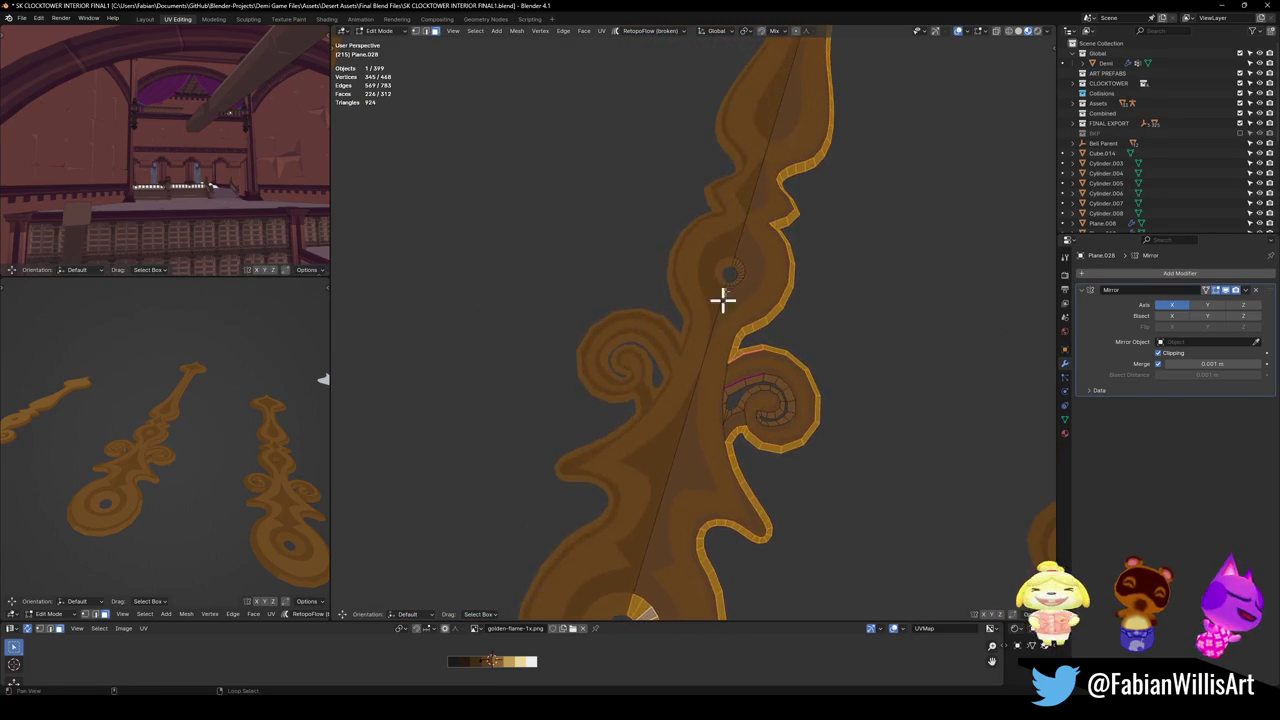
pyautogui.scroll(2, 737, 260)
pyautogui.scroll(6, 697, 377)
pyautogui.keyDown('alt'); pyautogui.keyDown('shift'); pyautogui.click(697, 380); pyautogui.keyUp('shift'); pyautogui.keyUp('alt')
pyautogui.moveTo(743, 423); pyautogui.dragTo(710, 288, button='middle')
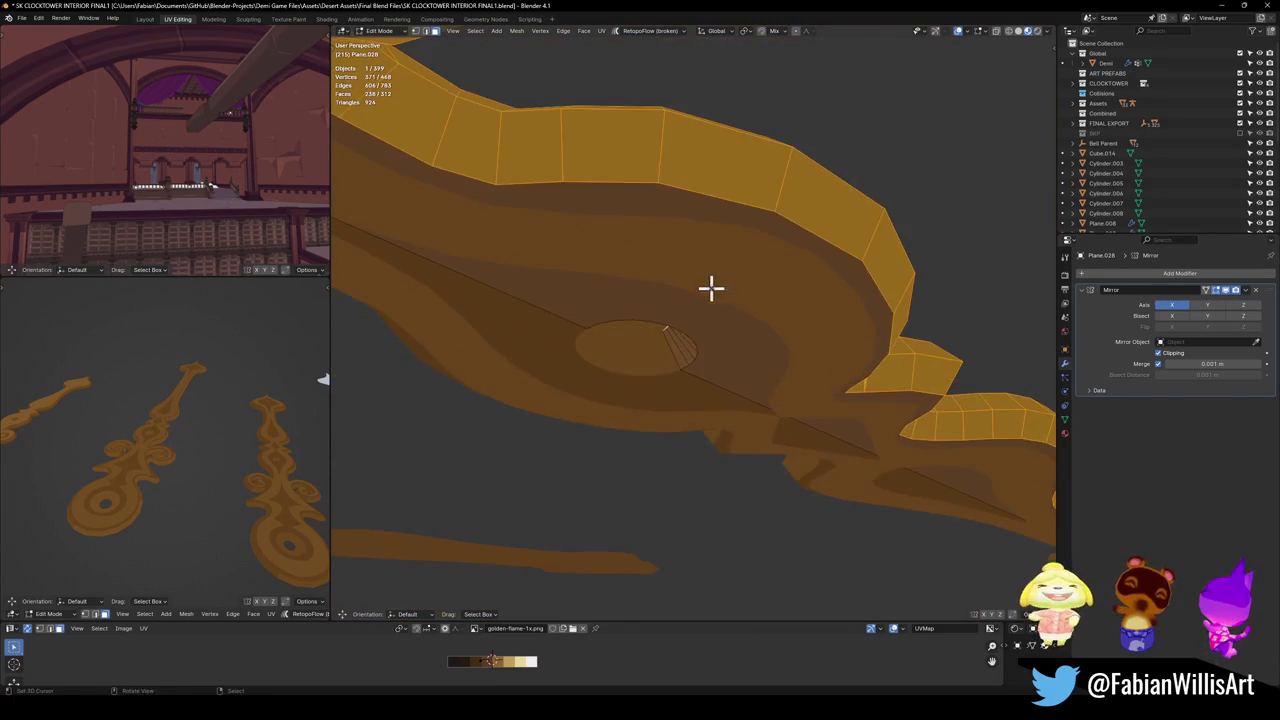
pyautogui.keyDown('alt'); pyautogui.keyDown('shift'); pyautogui.click(672, 355); pyautogui.keyUp('shift'); pyautogui.keyUp('alt')
pyautogui.scroll(2, 158, 471)
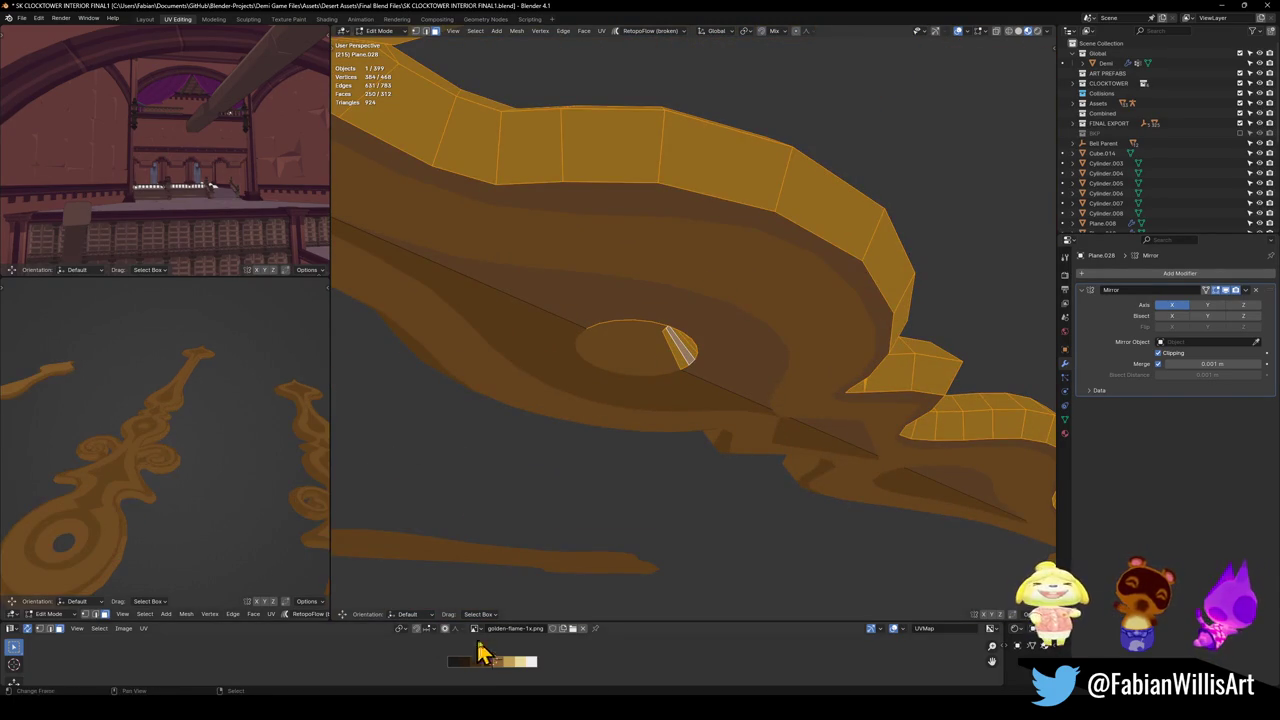
# Shift the selected faces' UVs left along X to a darker gold shade.
pyautogui.press('g')
pyautogui.press('x')
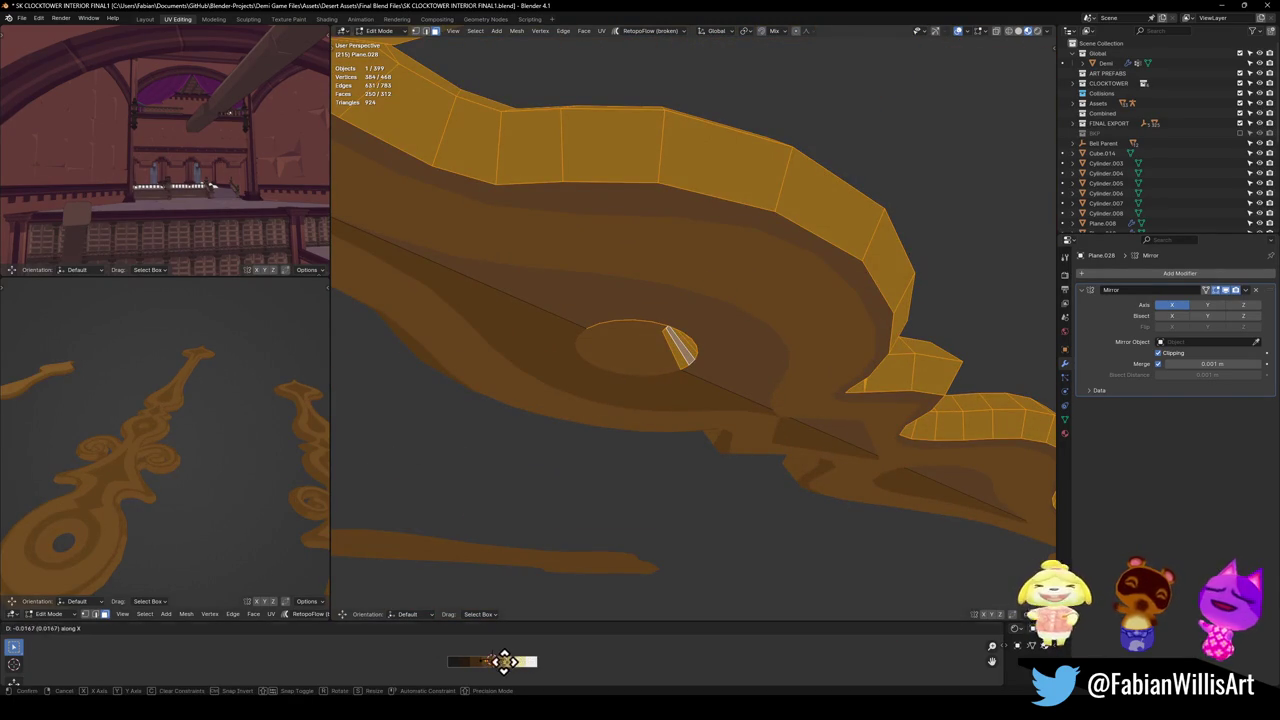
pyautogui.click(460, 662)
pyautogui.moveTo(206, 480)
pyautogui.mouseDown(button='middle')
pyautogui.moveTo(189, 418)
pyautogui.moveTo(237, 486)
pyautogui.moveTo(223, 437)
pyautogui.moveTo(243, 459)
pyautogui.mouseUp(button='middle')
pyautogui.press('g')
pyautogui.press('x')
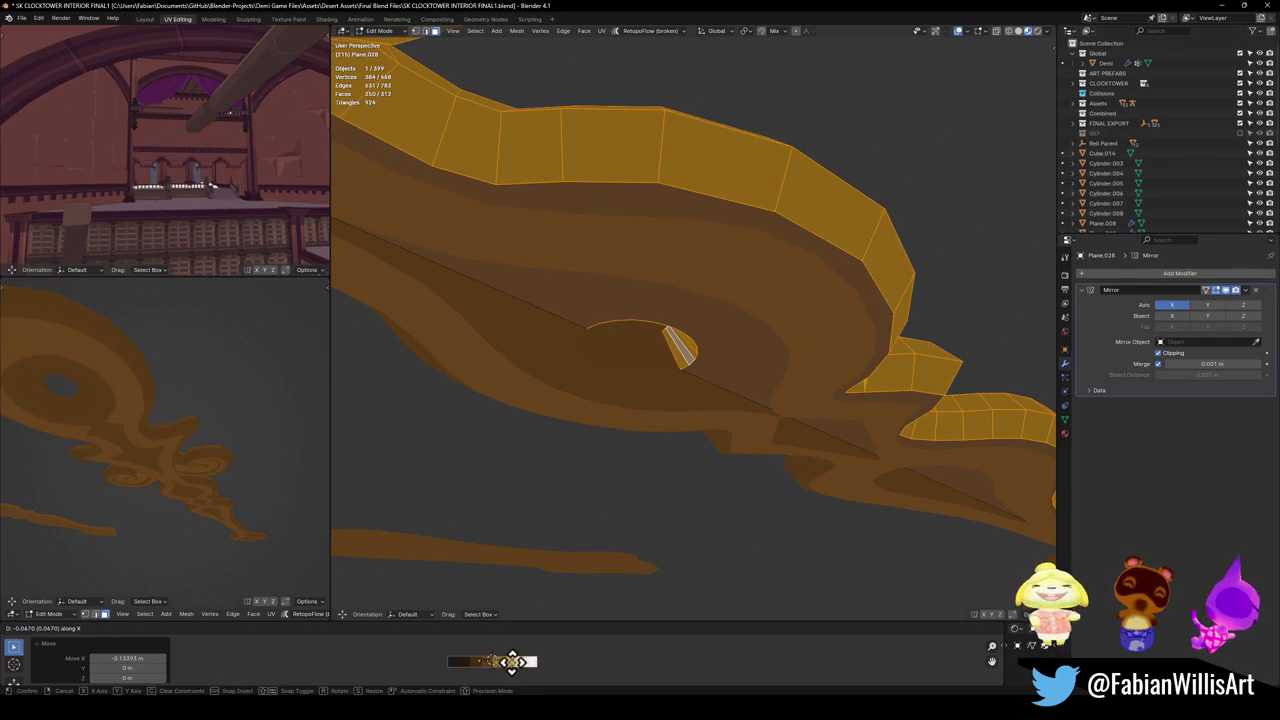
pyautogui.click(506, 656)
# Add the round cap faces and shift their UVs to the darker palette shade.
pyautogui.moveTo(82, 402)
pyautogui.mouseDown(button='middle')
pyautogui.moveTo(86, 346)
pyautogui.moveTo(115, 518)
pyautogui.moveTo(234, 449)
pyautogui.mouseUp(button='middle')
pyautogui.scroll(3, 234, 451)
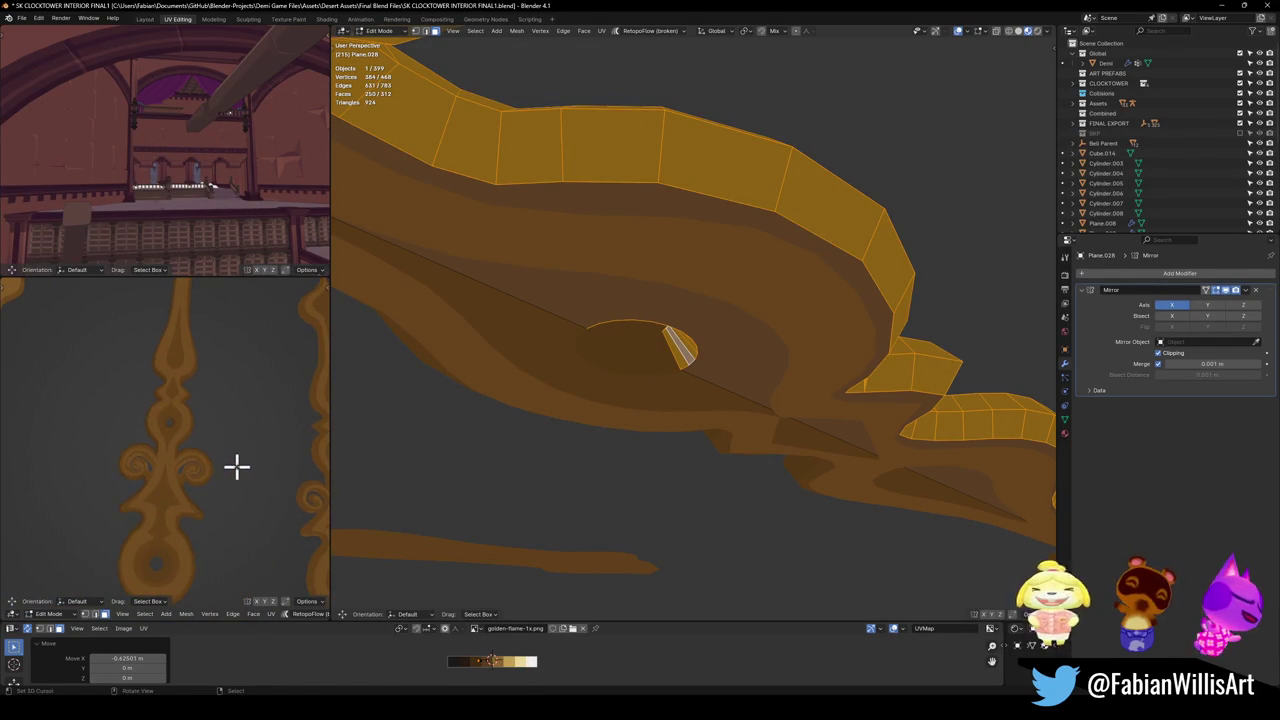
pyautogui.scroll(-2, 216, 459)
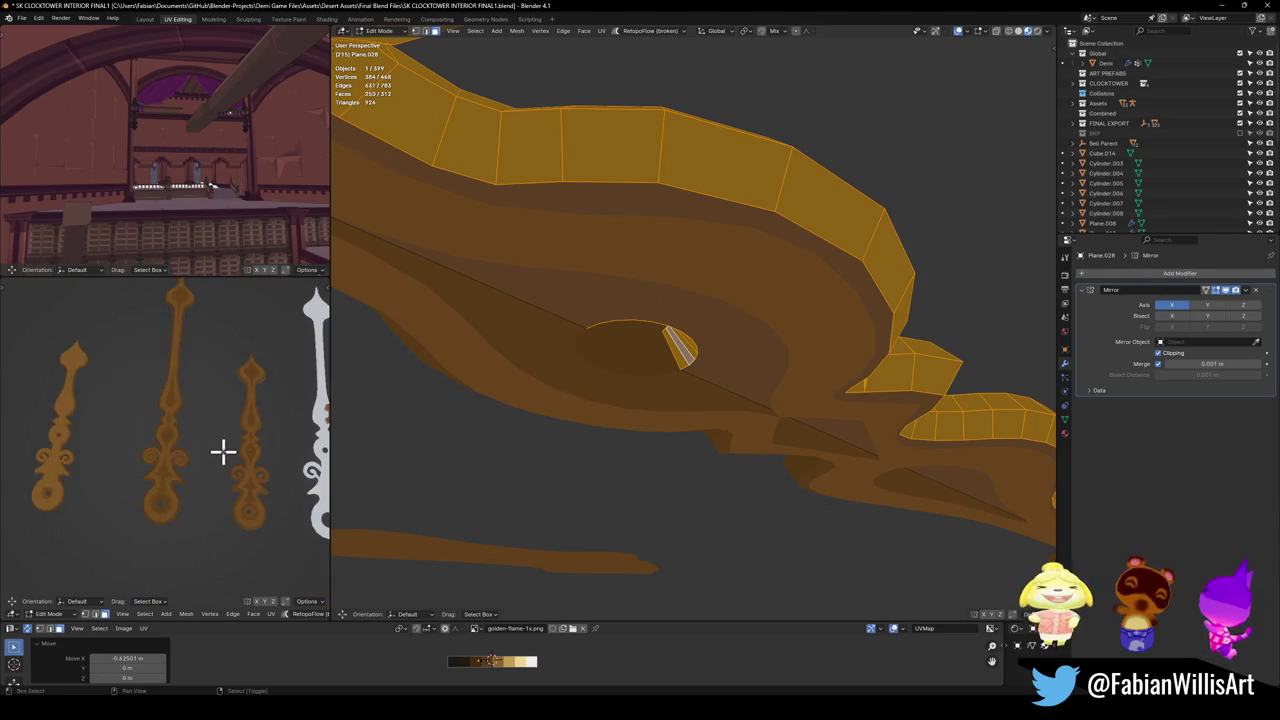
pyautogui.moveTo(223, 449); pyautogui.dragTo(191, 420, button='middle')
pyautogui.scroll(3, 237, 444)
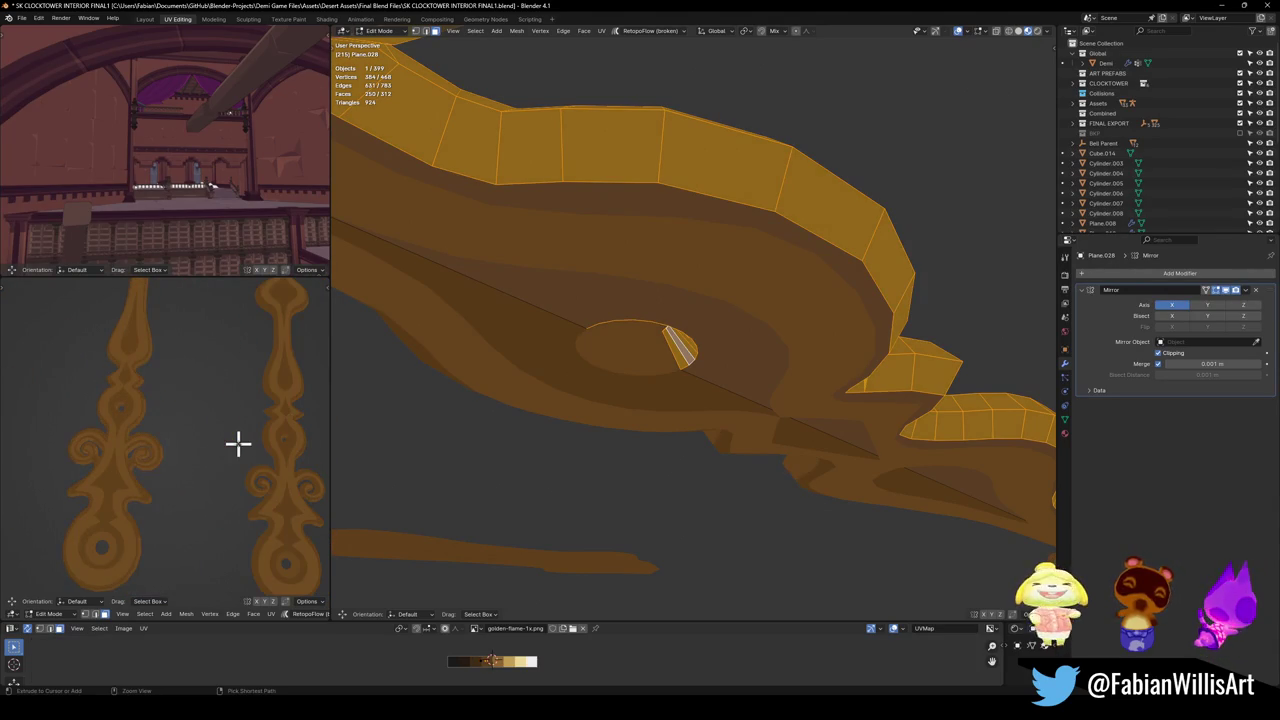
pyautogui.hotkey('ctrl', 'l')
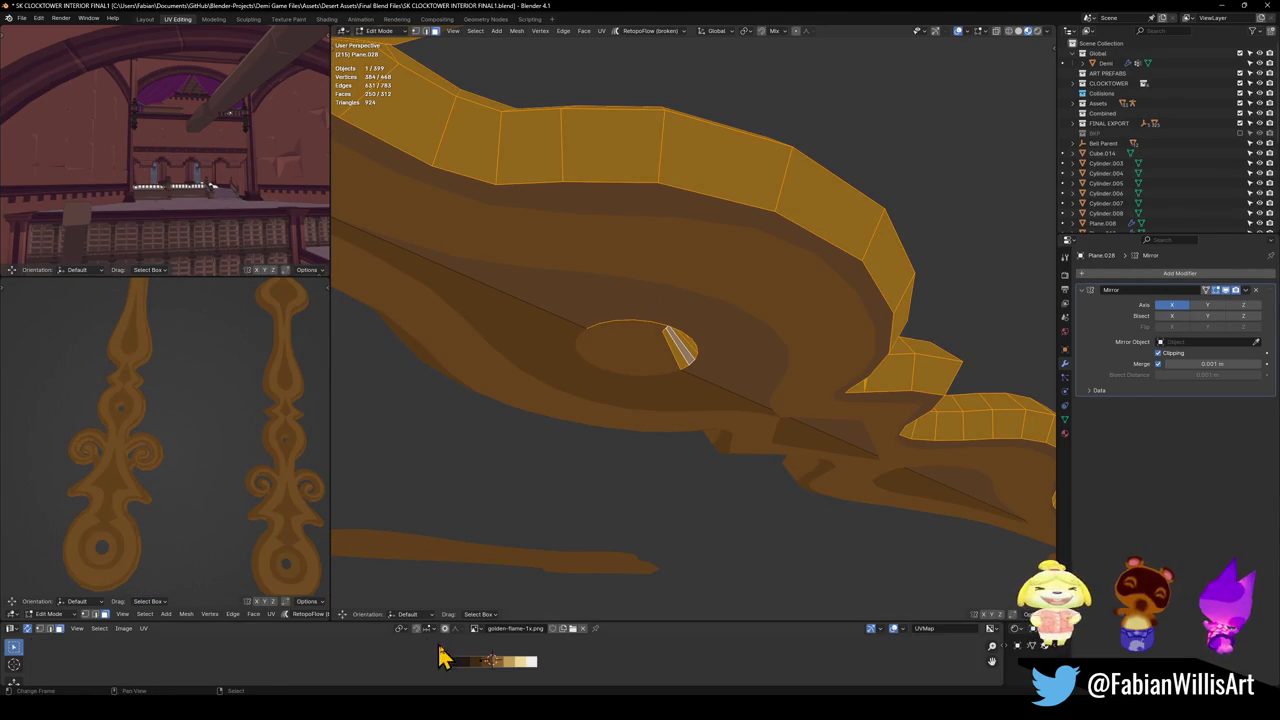
pyautogui.press('g')
pyautogui.press('x')
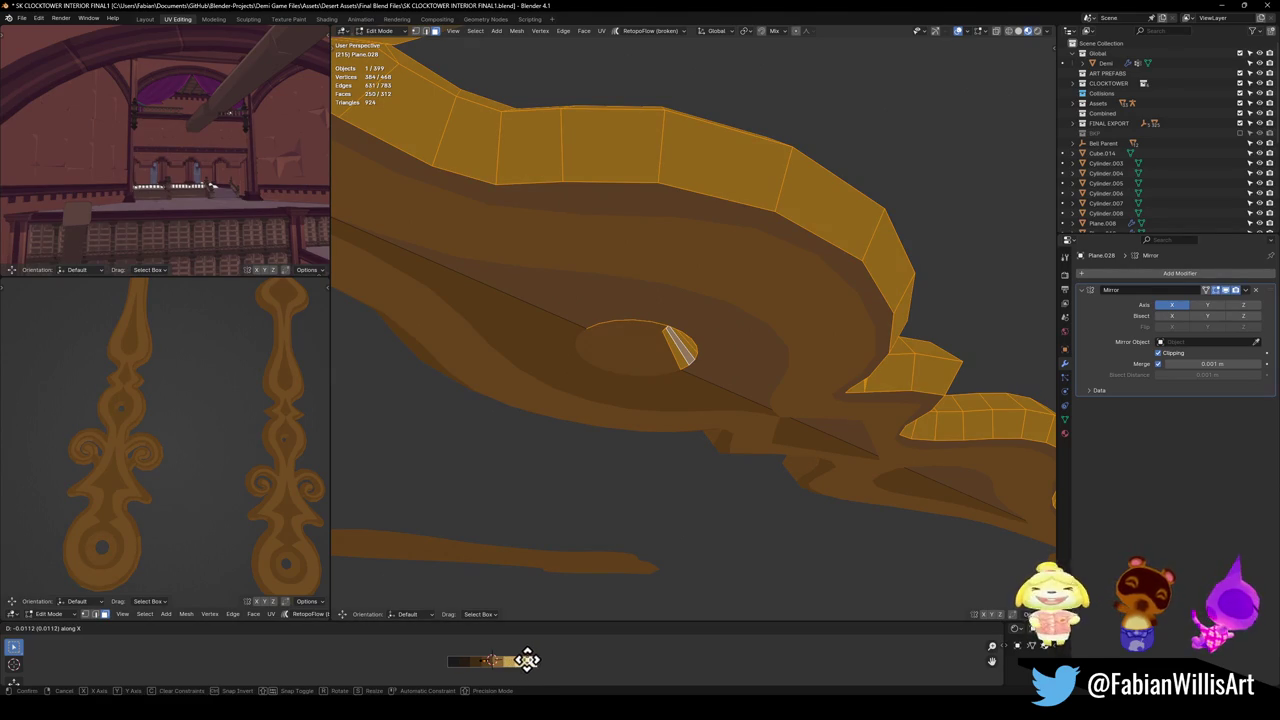
pyautogui.click(526, 665)
pyautogui.scroll(-3, 186, 452)
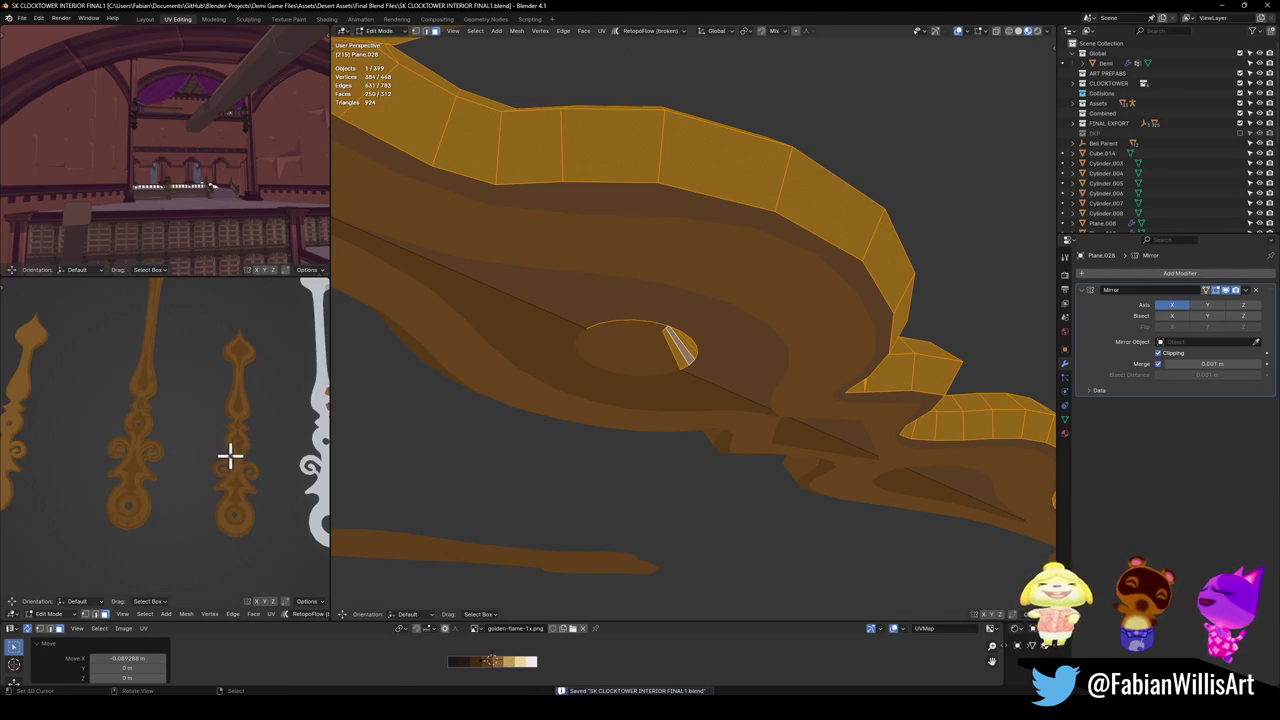
pyautogui.moveTo(754, 391)
pyautogui.mouseDown(button='middle')
pyautogui.moveTo(717, 294)
pyautogui.moveTo(748, 371)
pyautogui.mouseUp(button='middle')
pyautogui.press('KP_7')
# Return to Object Mode and frame the clock hands at an angle.
pyautogui.hotkey('ctrl', 'Tab')
pyautogui.click(660, 357)
pyautogui.scroll(-5, 680, 403)
pyautogui.scroll(-3, 680, 297)
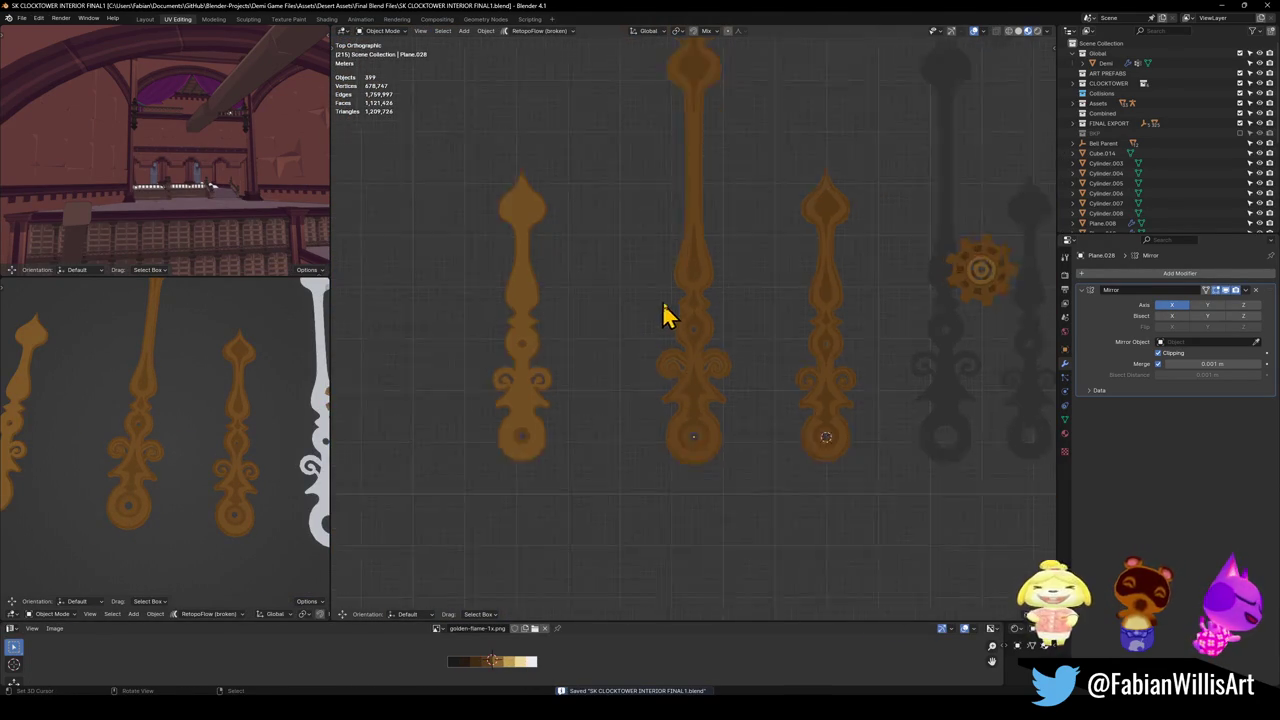
pyautogui.moveTo(680, 297)
pyautogui.keyDown('shift'); pyautogui.mouseDown(button='middle')
pyautogui.moveTo(743, 383)
pyautogui.moveTo(678, 405)
pyautogui.moveTo(764, 367)
pyautogui.moveTo(718, 375)
pyautogui.moveTo(782, 420)
pyautogui.mouseUp(button='middle'); pyautogui.keyUp('shift')
pyautogui.scroll(3, 699, 404)
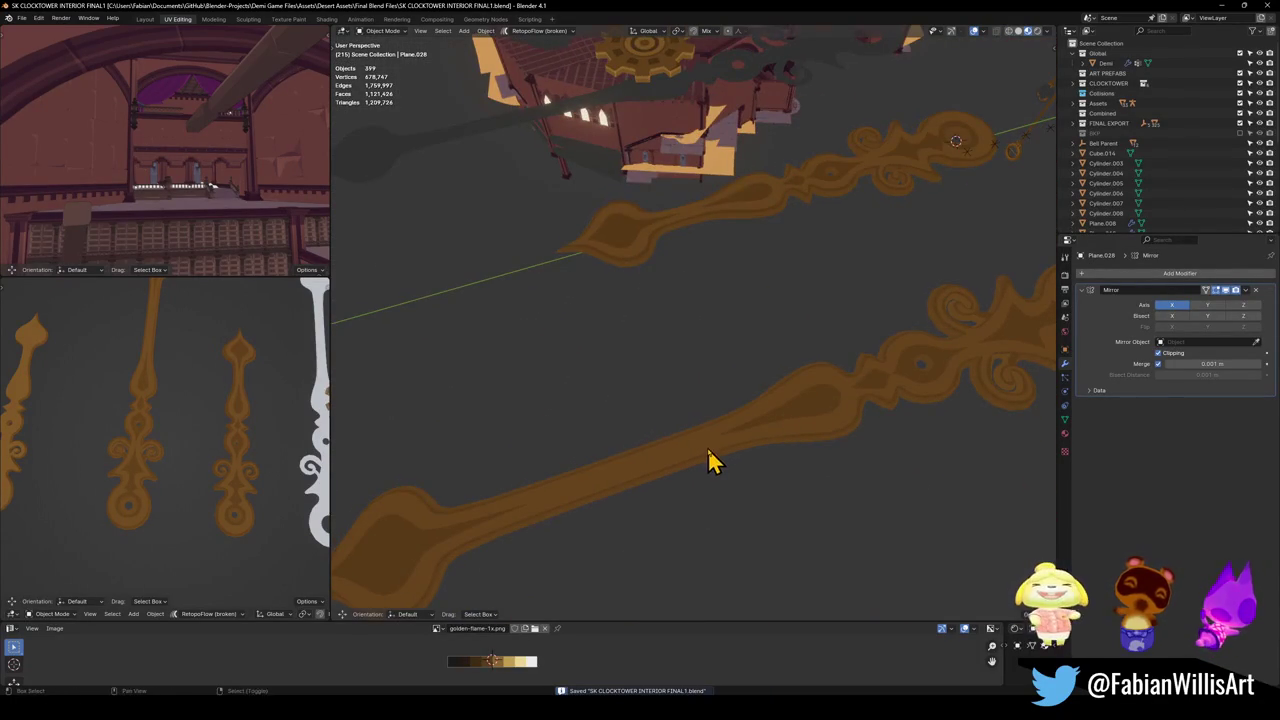
pyautogui.moveTo(708, 446); pyautogui.dragTo(686, 471, button='middle')
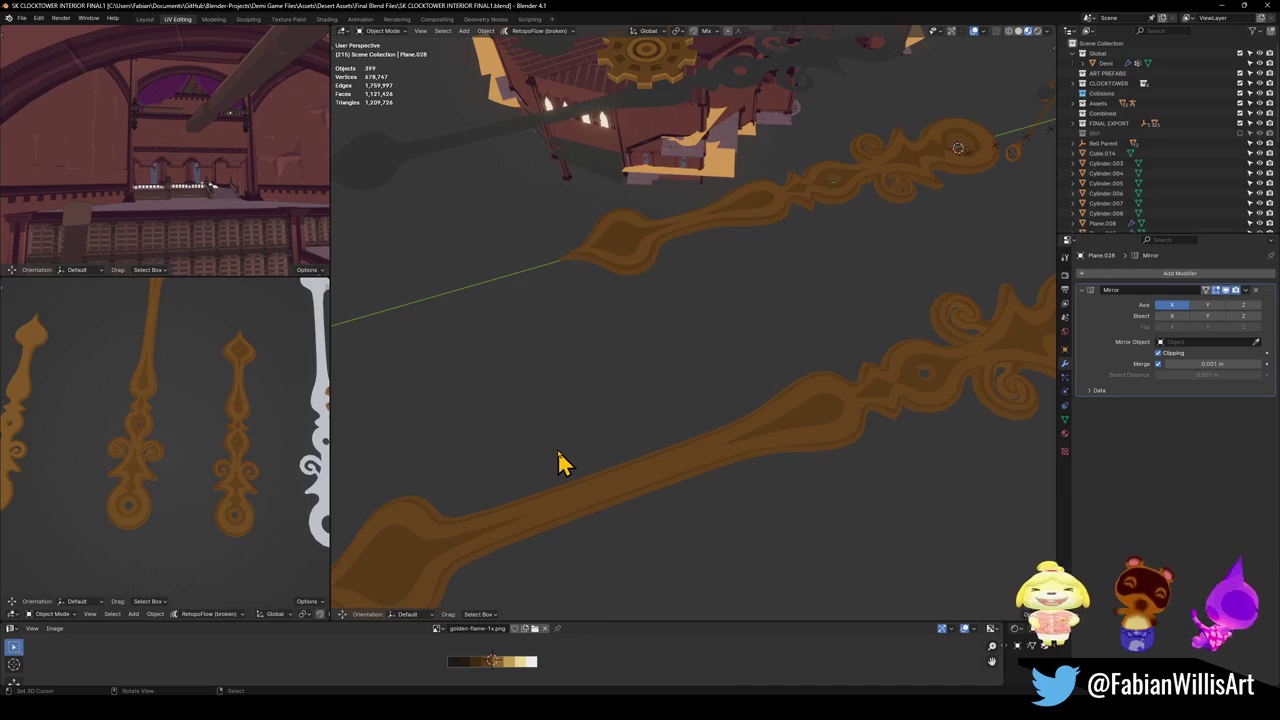
pyautogui.moveTo(686, 414)
pyautogui.mouseDown(button='middle')
pyautogui.moveTo(706, 414)
pyautogui.moveTo(660, 455)
pyautogui.mouseUp(button='middle')
# Save the clocktower file with the hands upright and switch to the File Explorer search for 'bell'.
pyautogui.hotkey('ctrl', 's')
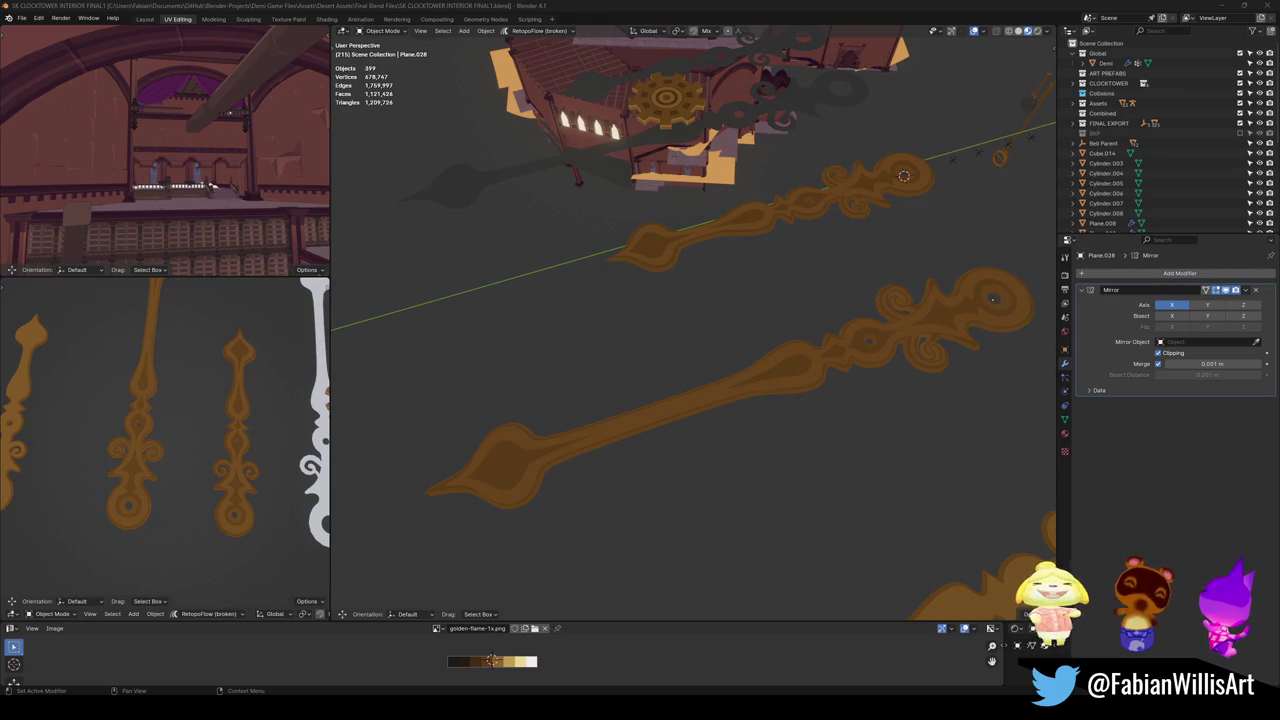
pyautogui.click(762, 12)
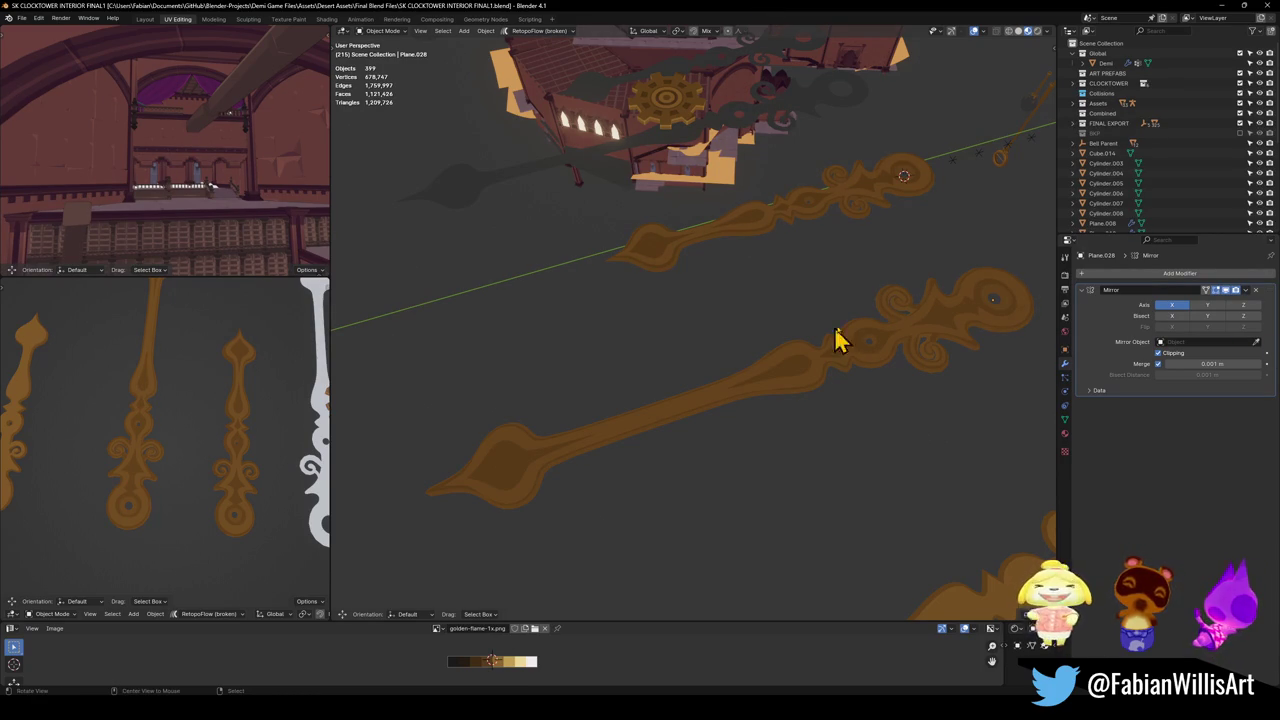
pyautogui.moveTo(920, 338)
pyautogui.mouseDown(button='middle')
pyautogui.moveTo(700, 372)
pyautogui.moveTo(680, 346)
pyautogui.moveTo(692, 372)
pyautogui.mouseUp(button='middle')
pyautogui.scroll(4, 726, 349)
pyautogui.hotkey('ctrl', 's')
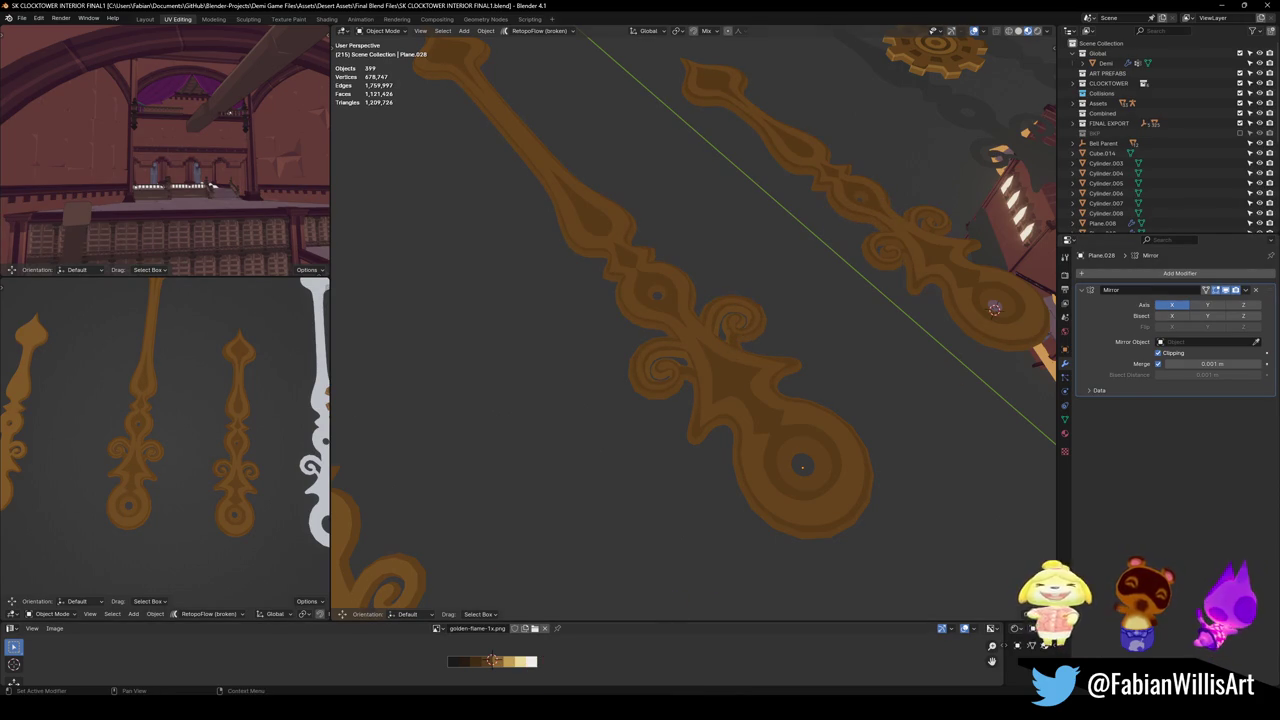
pyautogui.hotkey('alt', 'Tab')
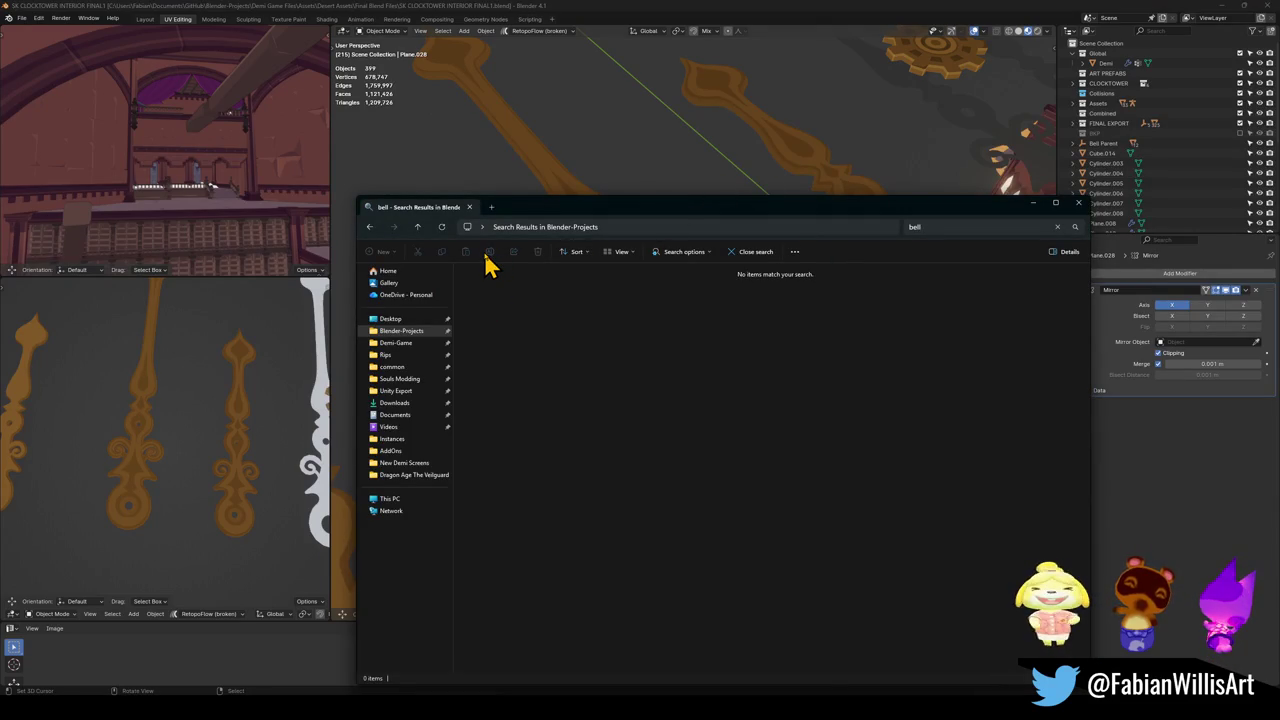
# Switch to the Demi file and maximize a front view of the two characters.
pyautogui.click(1034, 204)
pyautogui.moveTo(492, 660)
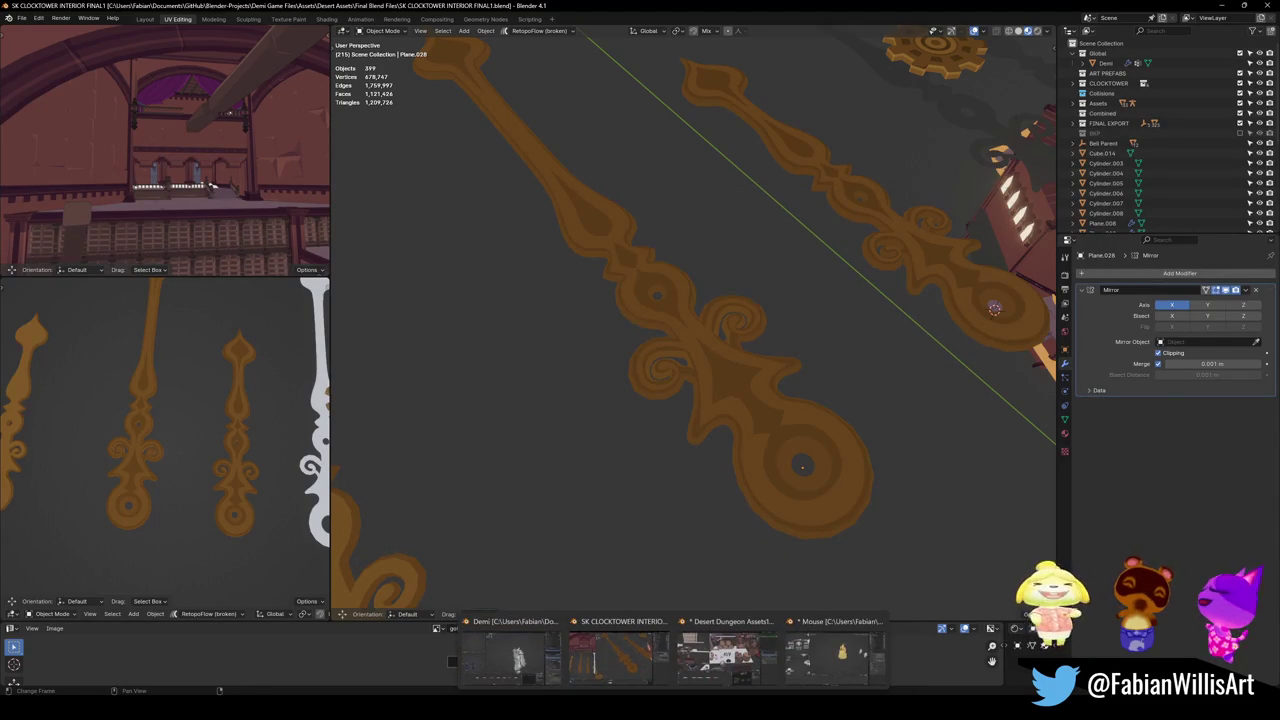
pyautogui.click(512, 670)
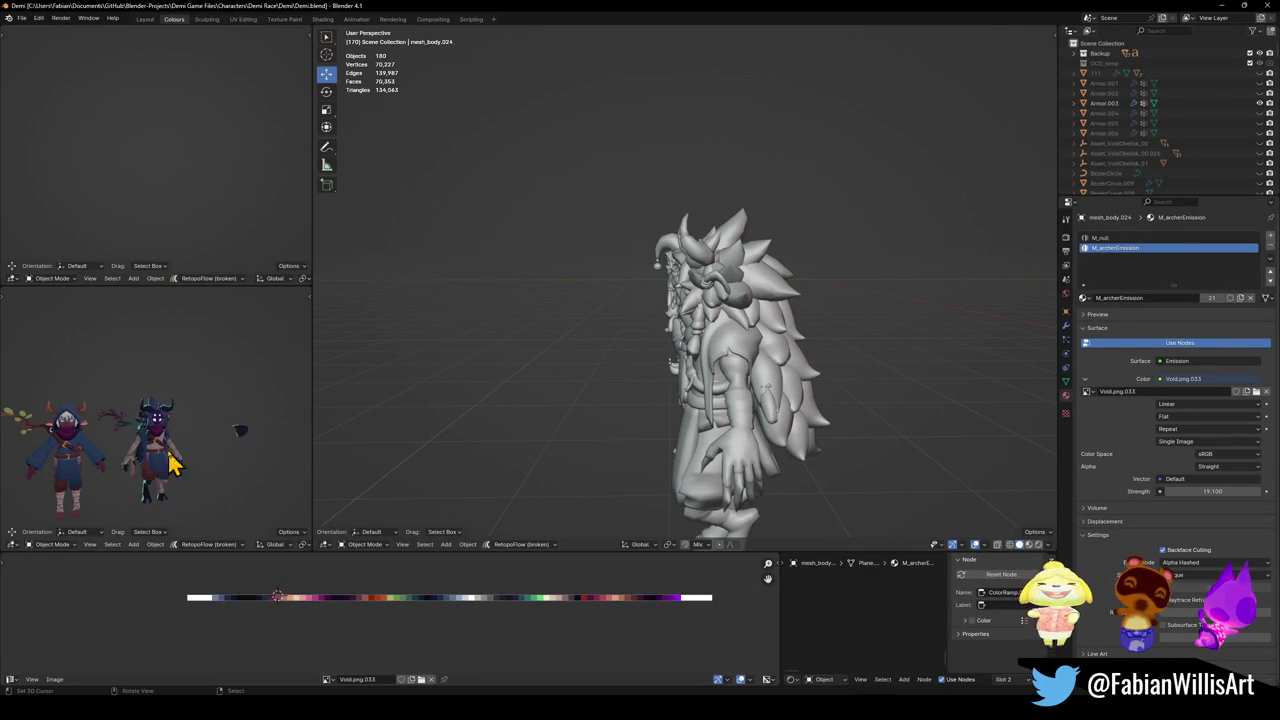
pyautogui.moveTo(191, 463); pyautogui.dragTo(235, 445, button='middle')
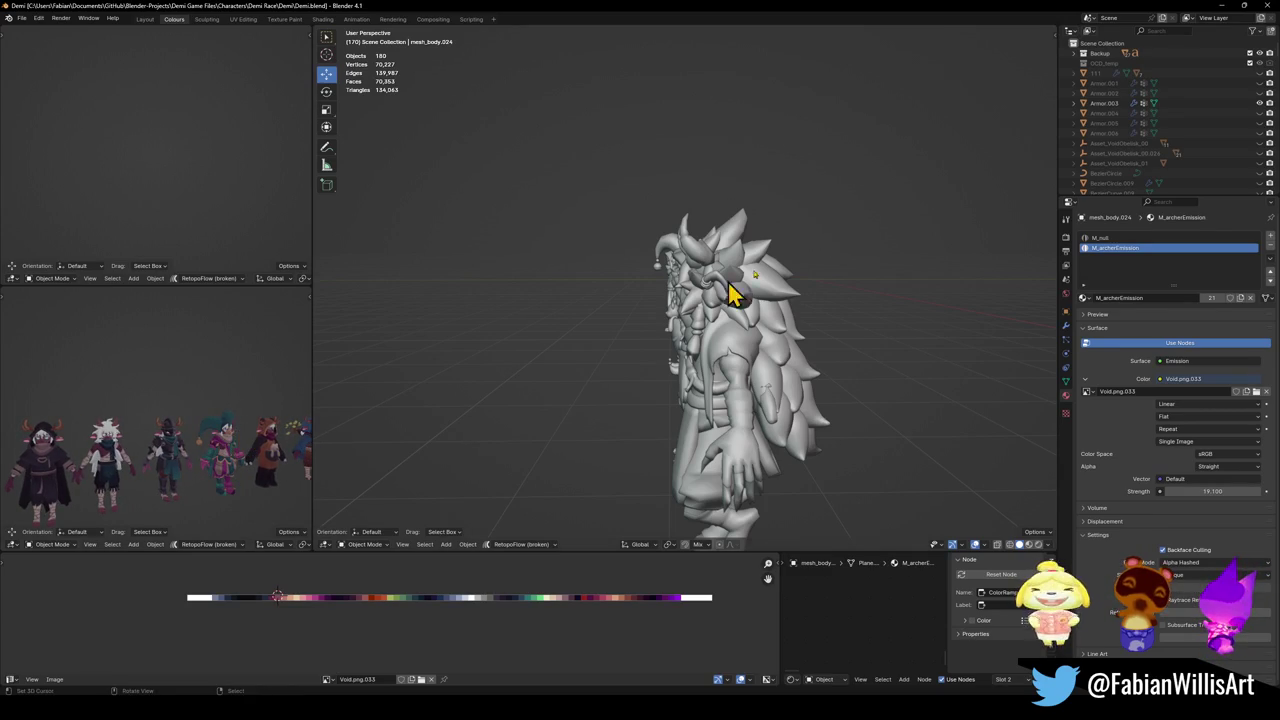
pyautogui.moveTo(823, 289)
pyautogui.mouseDown(button='middle')
pyautogui.moveTo(822, 302)
pyautogui.moveTo(834, 294)
pyautogui.mouseUp(button='middle')
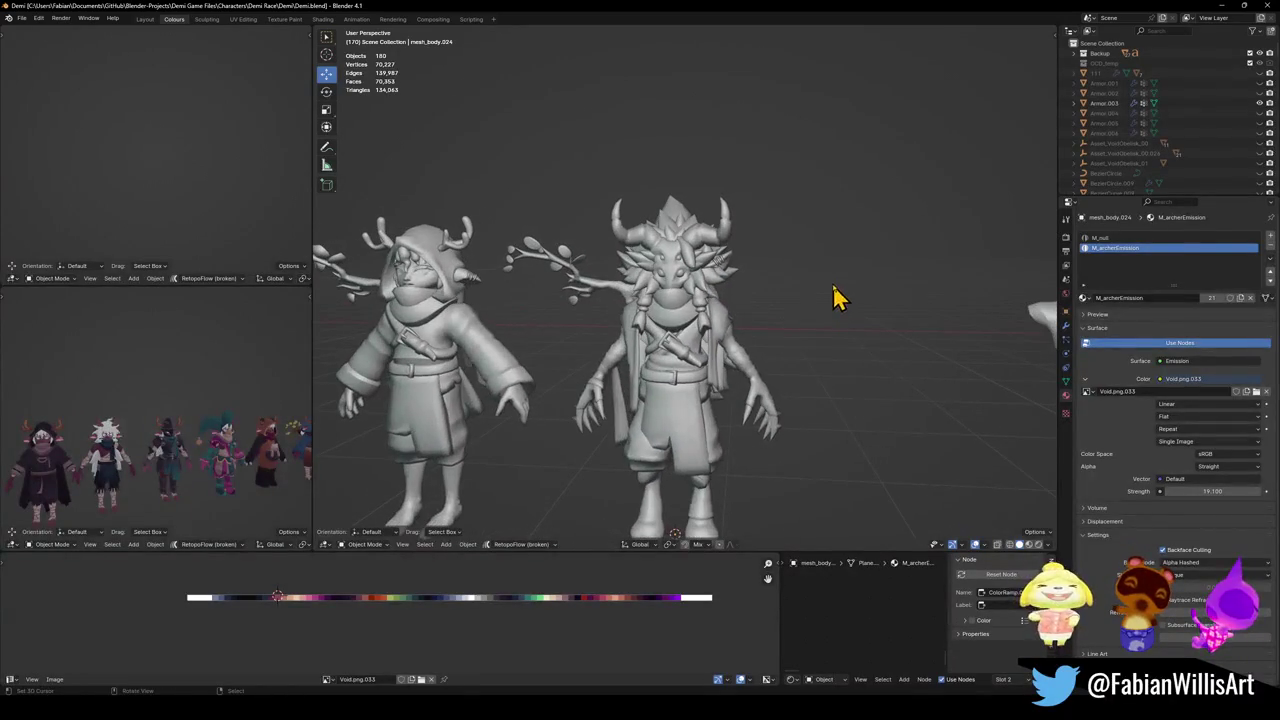
pyautogui.moveTo(247, 432); pyautogui.dragTo(186, 437, button='middle')
pyautogui.hotkey('ctrl', 'space')
pyautogui.scroll(-3, 825, 395)
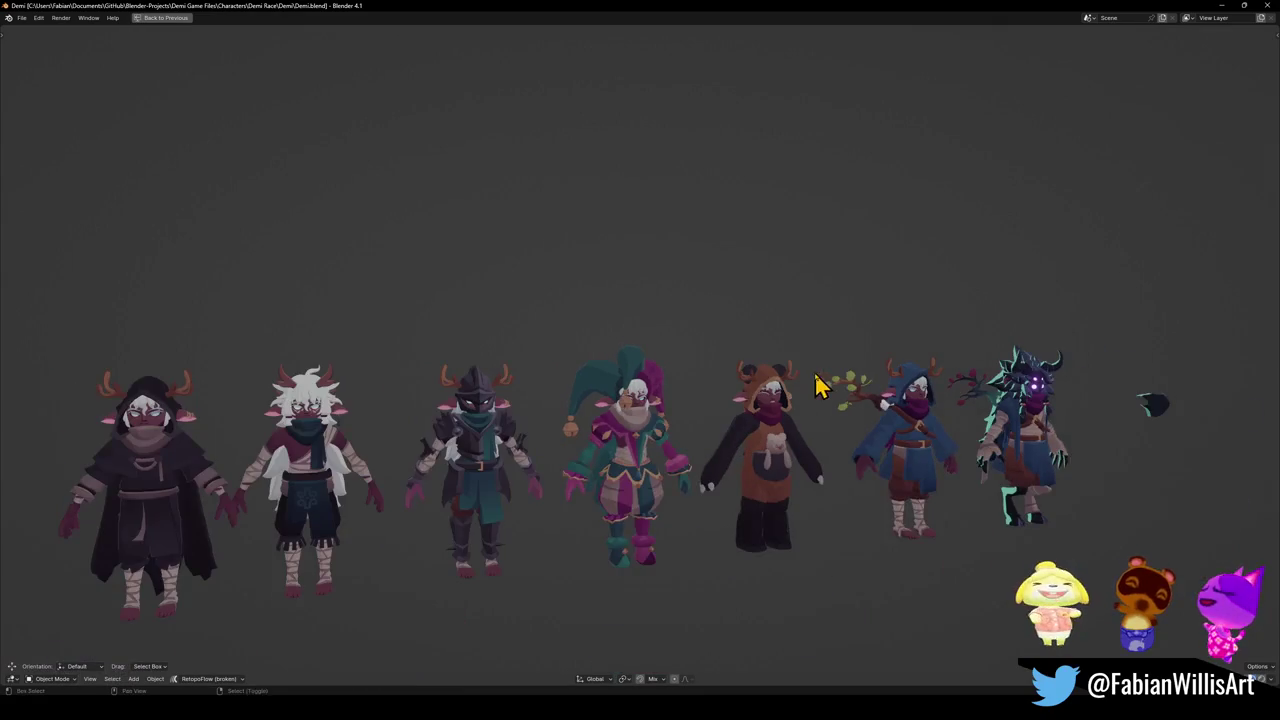
# Save the Demi file, restore the multi-panel layout, and select then deselect everything.
pyautogui.hotkey('ctrl', 's')
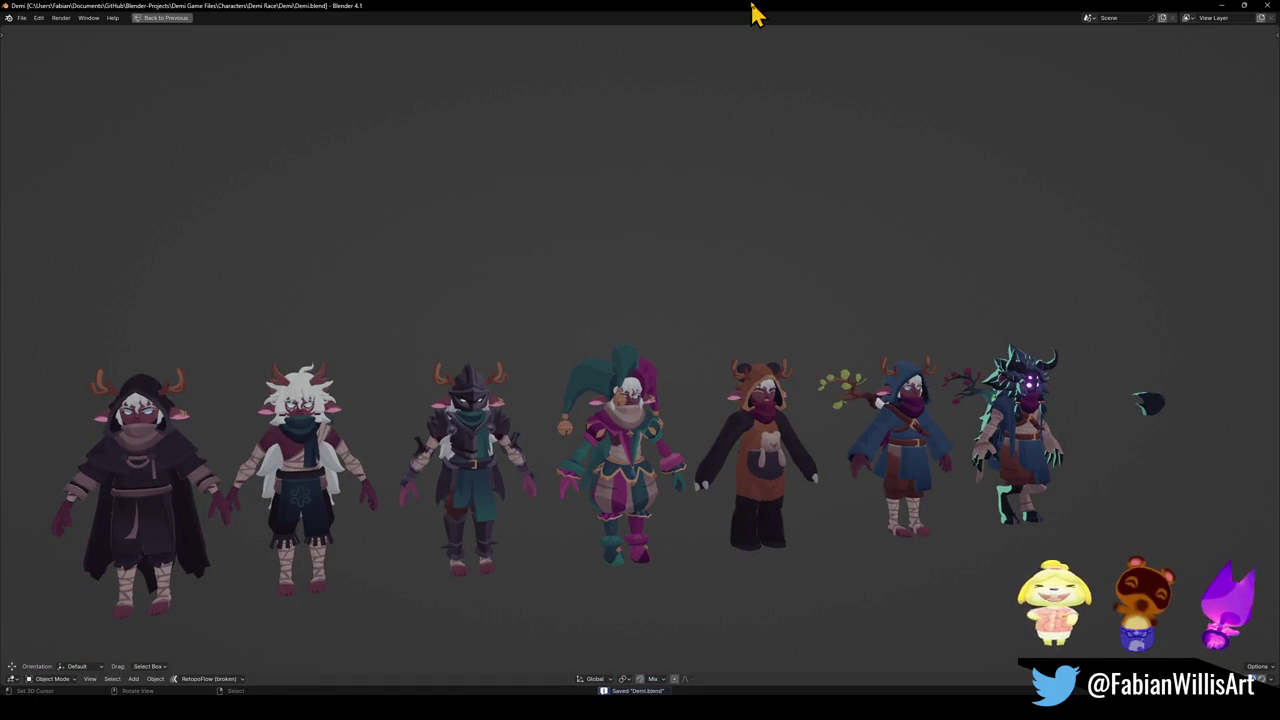
pyautogui.hotkey('ctrl', 'space')
pyautogui.moveTo(748, 297)
pyautogui.mouseDown(button='middle')
pyautogui.moveTo(777, 289)
pyautogui.moveTo(757, 310)
pyautogui.mouseUp(button='middle')
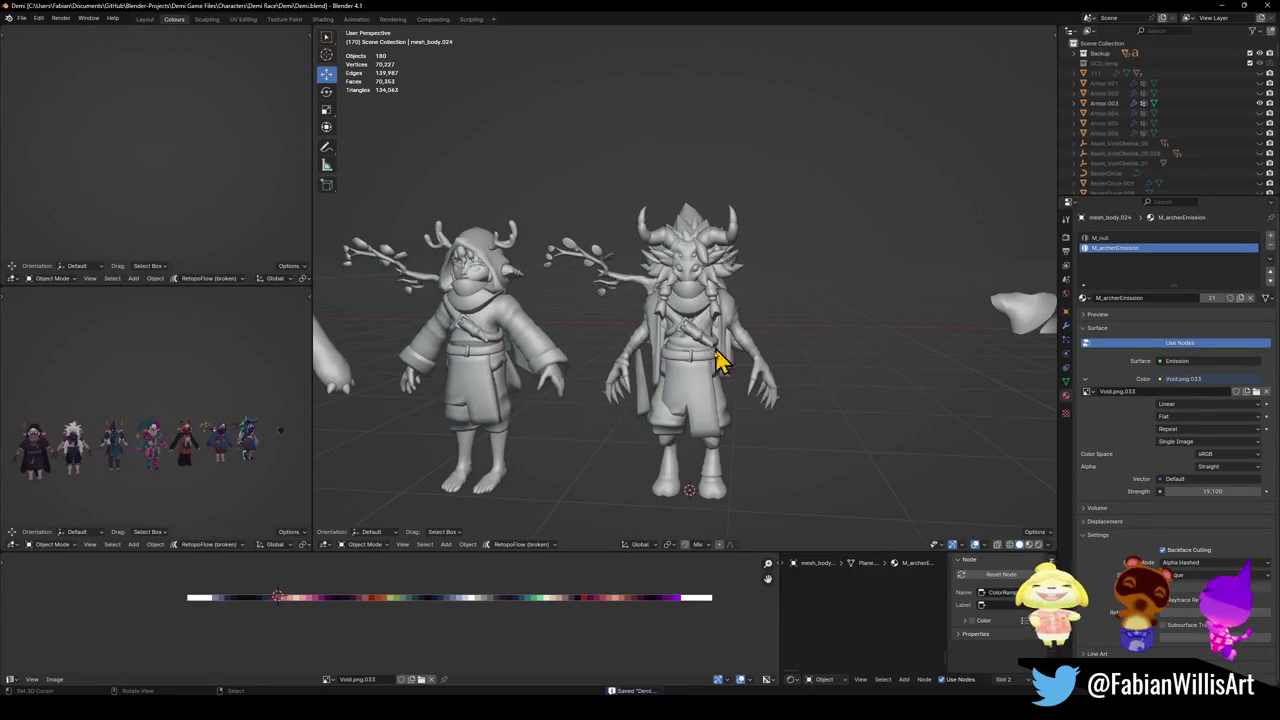
pyautogui.press('a')
pyautogui.hotkey('alt', 'a')
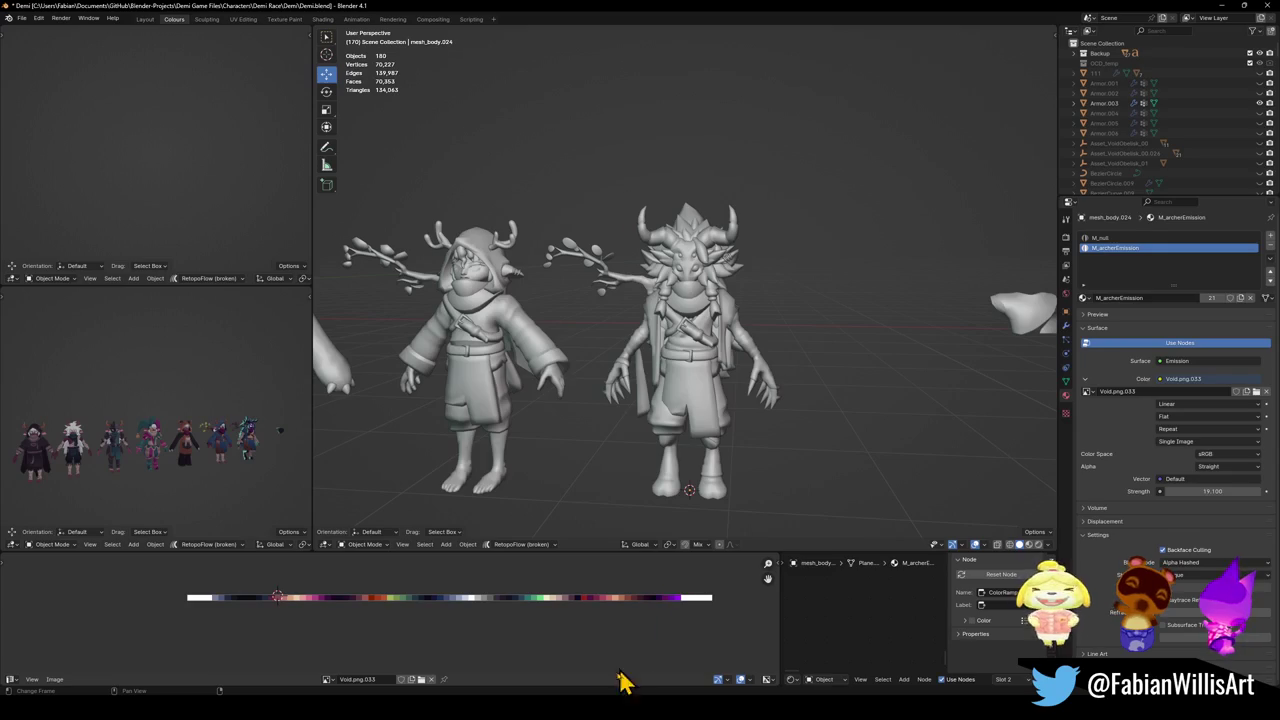
# Revisit the 'bell' file search, then dismiss it and return to Blender.
pyautogui.hotkey('alt', 'Tab')
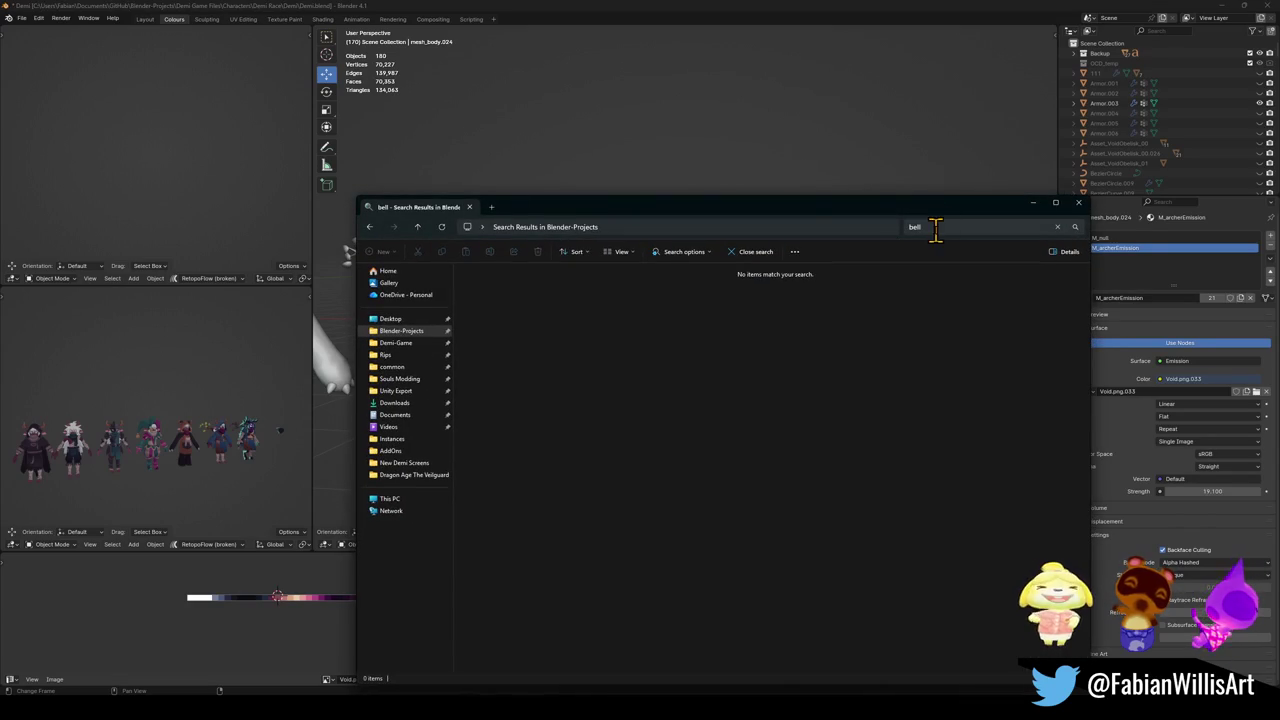
pyautogui.click(925, 226)
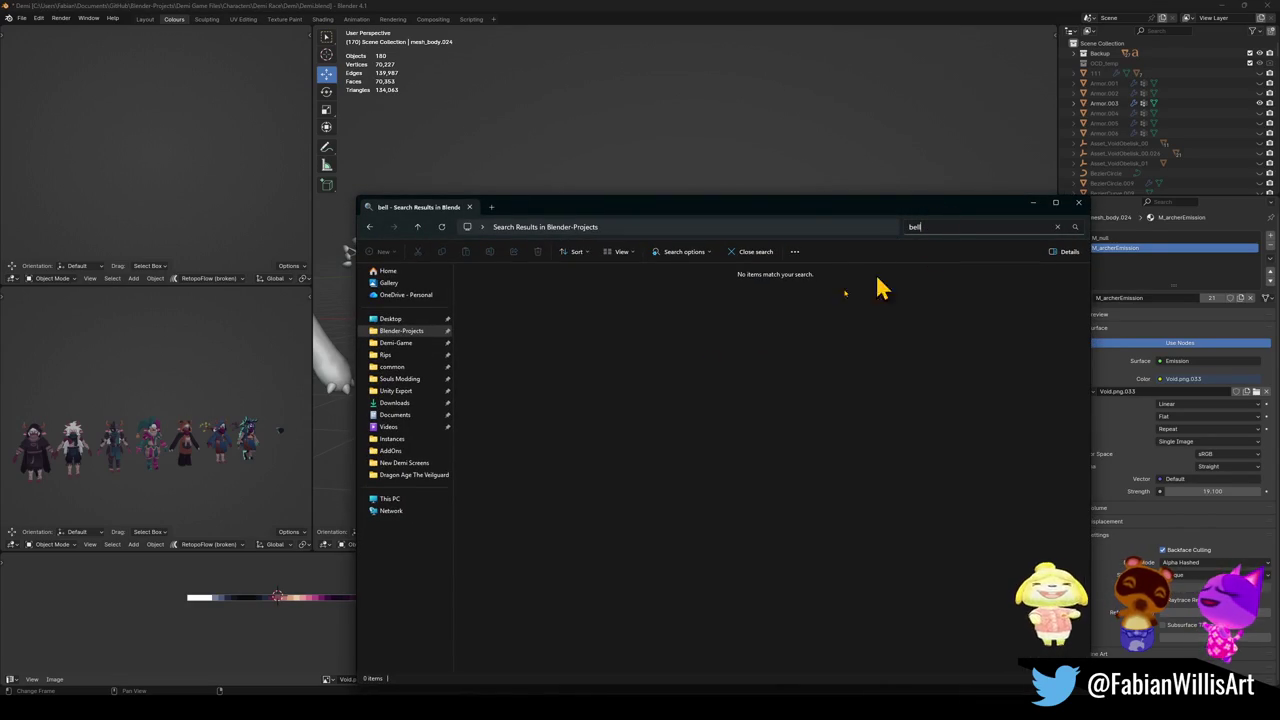
pyautogui.click(757, 86)
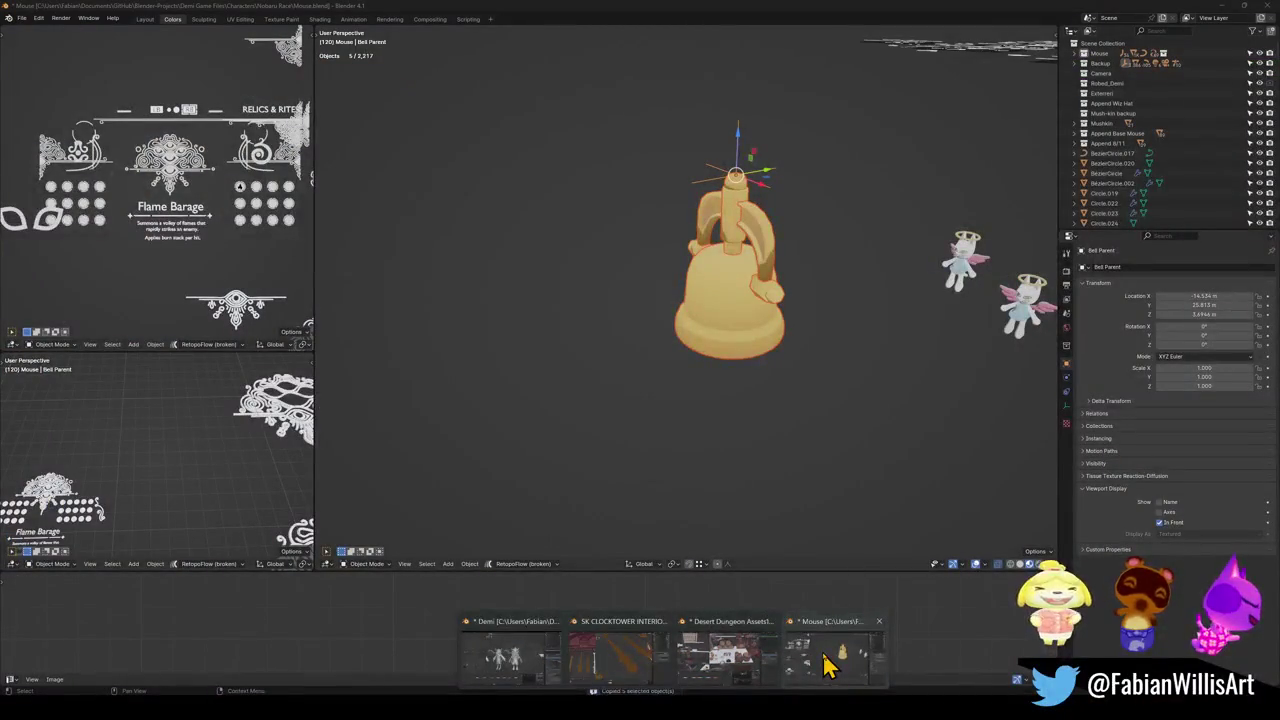
# Drag the Mouse.blend window out of the way and raise the Demi project window.
pyautogui.click(825, 665)
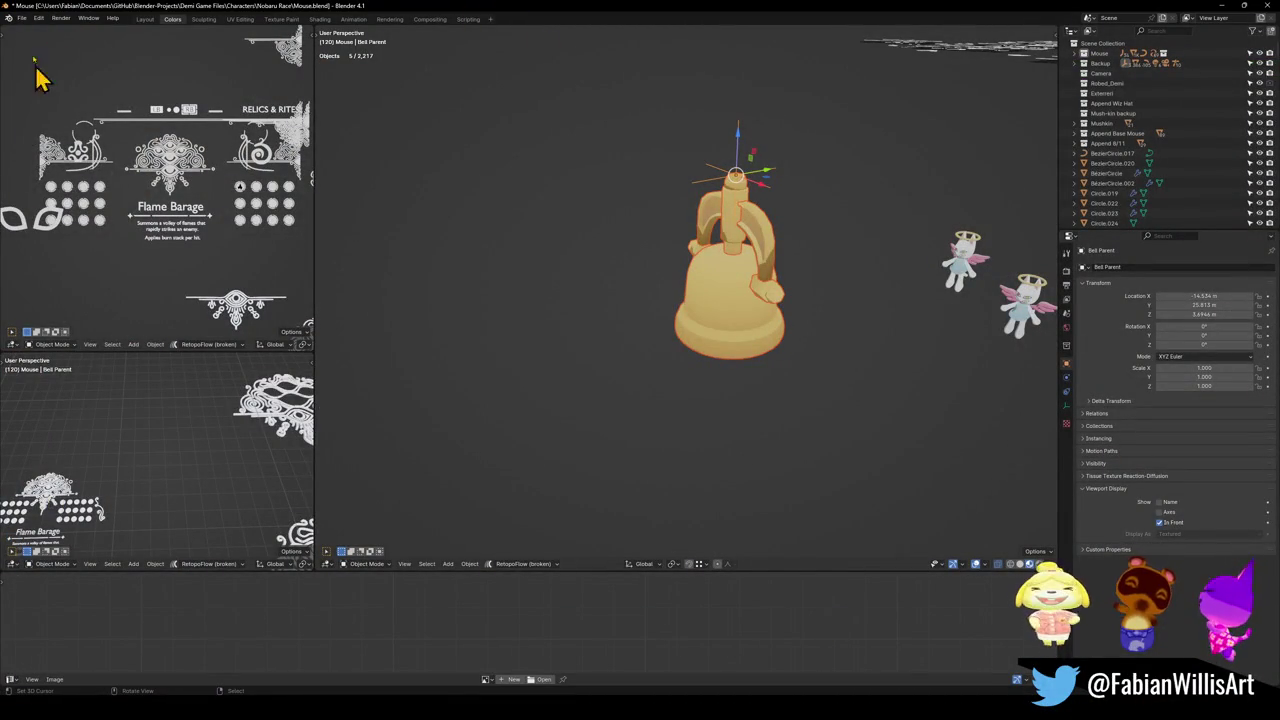
pyautogui.click(21, 18)
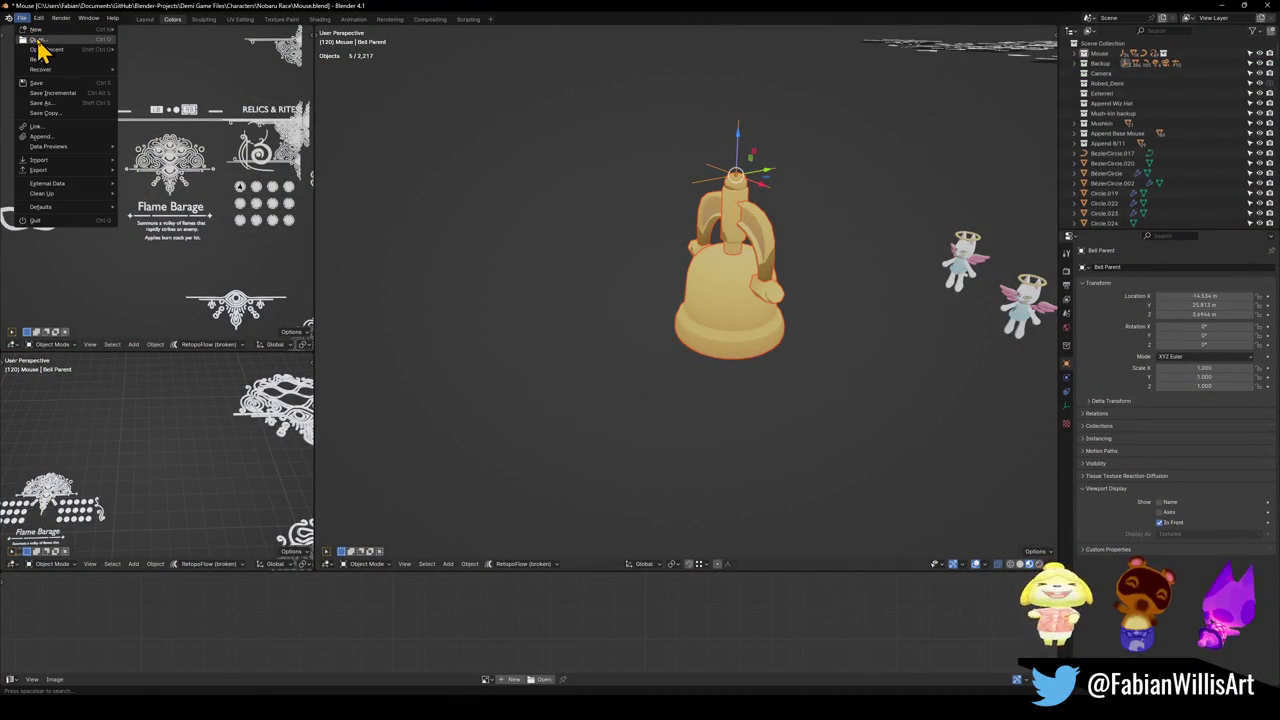
pyautogui.moveTo(206, 11); pyautogui.dragTo(180, 89)
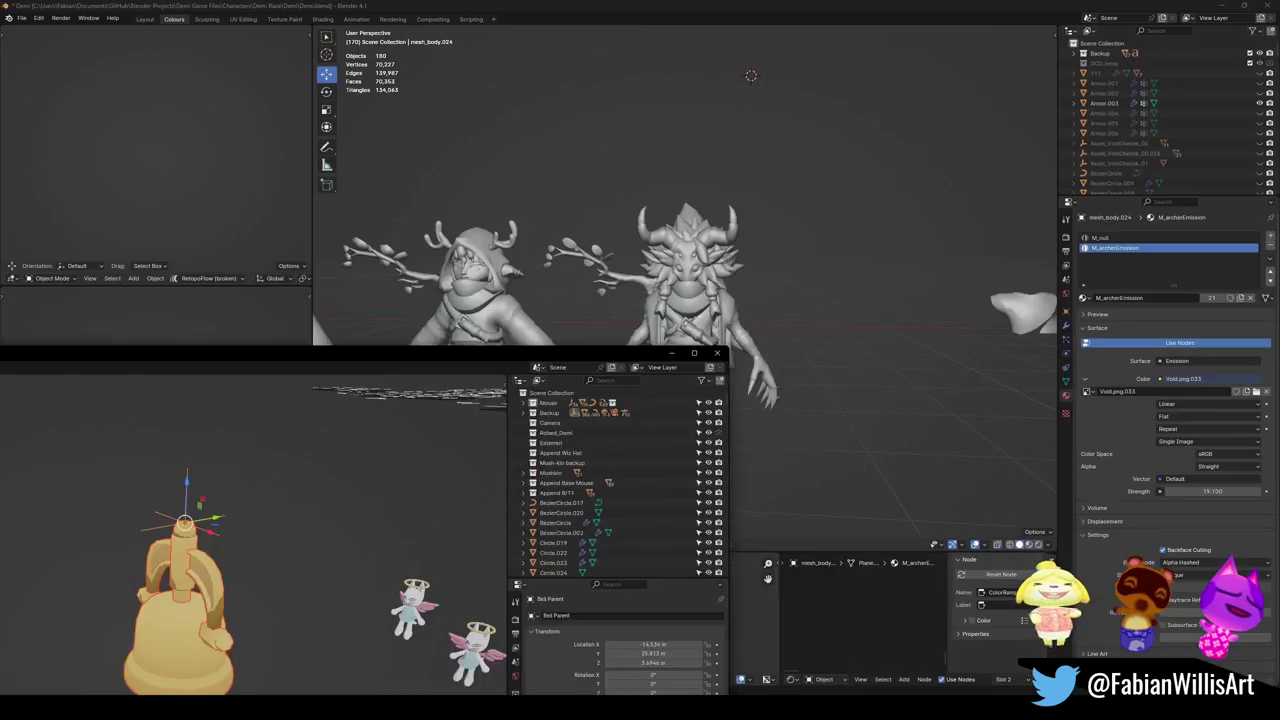
pyautogui.click(309, 89)
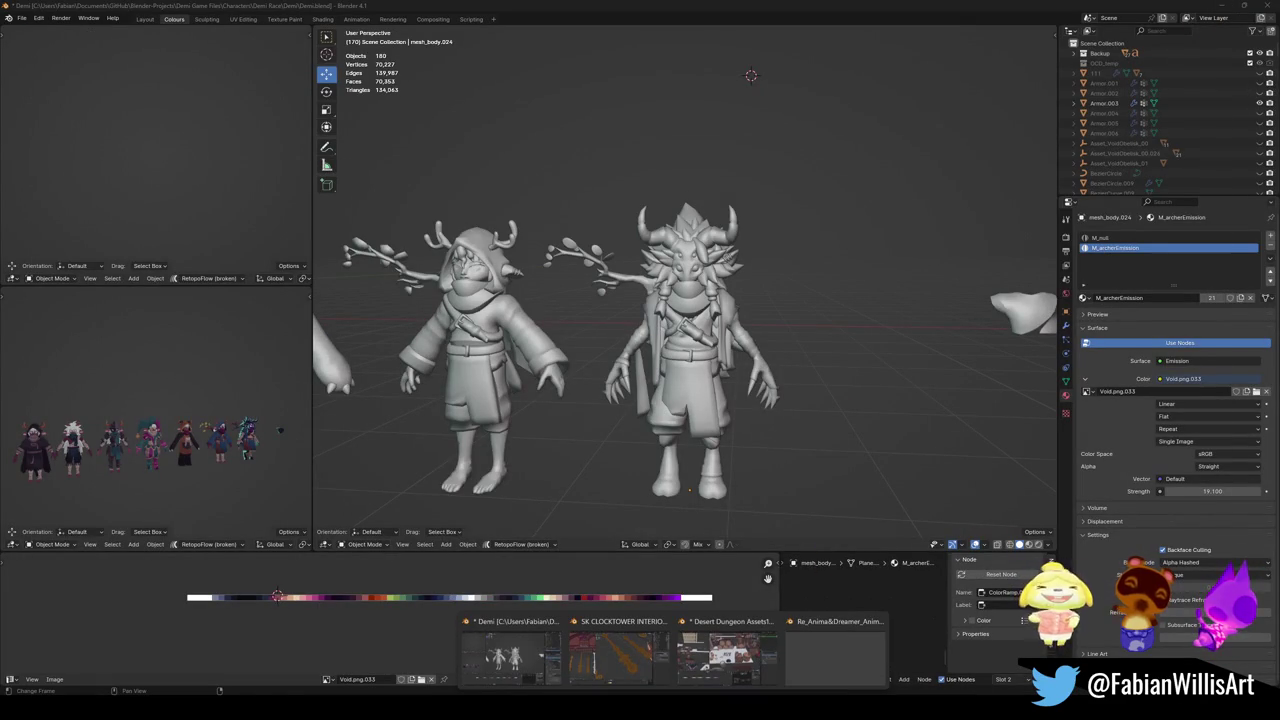
pyautogui.click(855, 675)
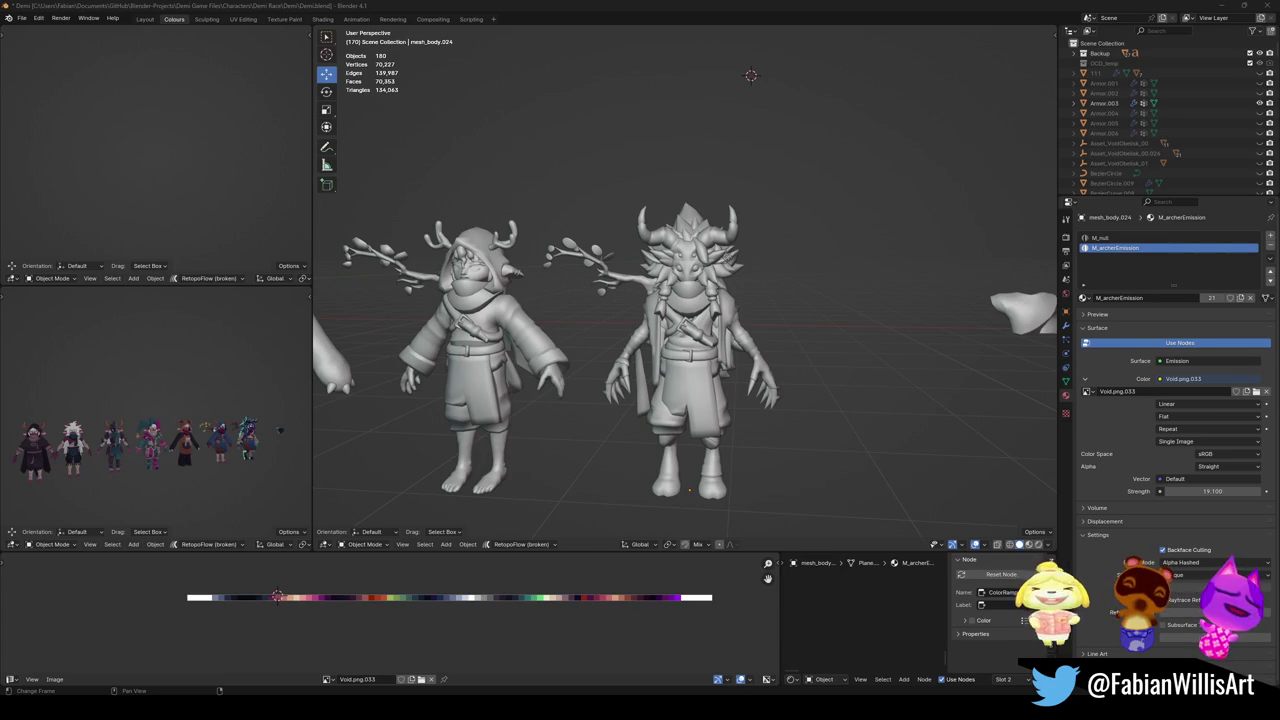
# Select the hooded branch-antlered character and bring the lineup's right end into view.
pyautogui.click(700, 285)
pyautogui.scroll(-3, 688, 330)
pyautogui.click(575, 398)
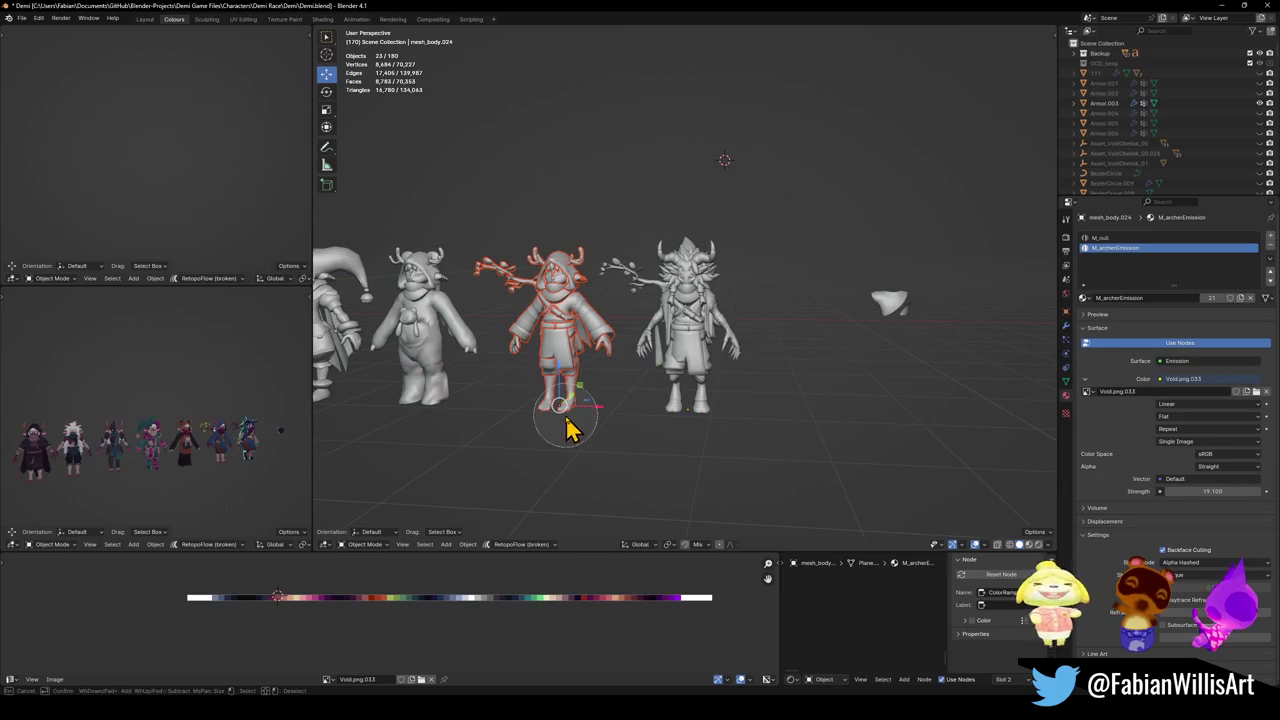
pyautogui.moveTo(545, 415)
pyautogui.mouseDown(button='middle')
pyautogui.moveTo(563, 334)
pyautogui.moveTo(571, 363)
pyautogui.mouseUp(button='middle')
pyautogui.moveTo(409, 329); pyautogui.dragTo(674, 360, button='middle')
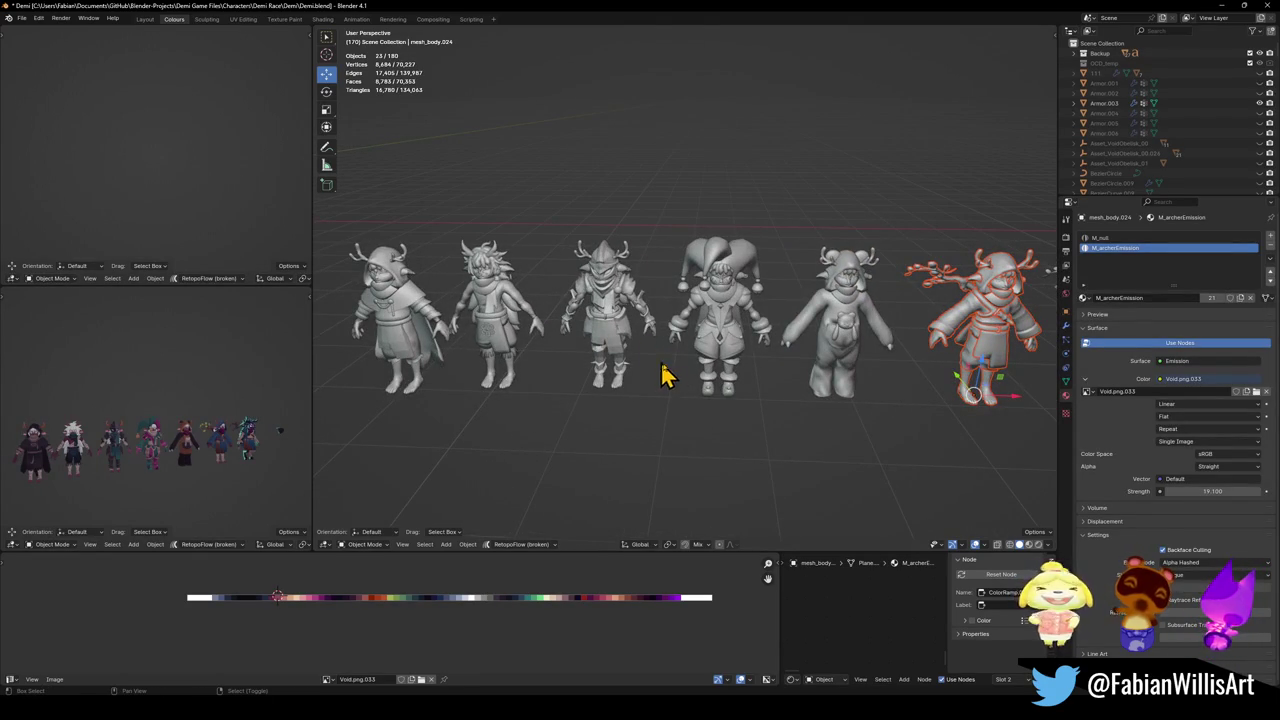
pyautogui.moveTo(766, 417); pyautogui.dragTo(551, 409, button='middle')
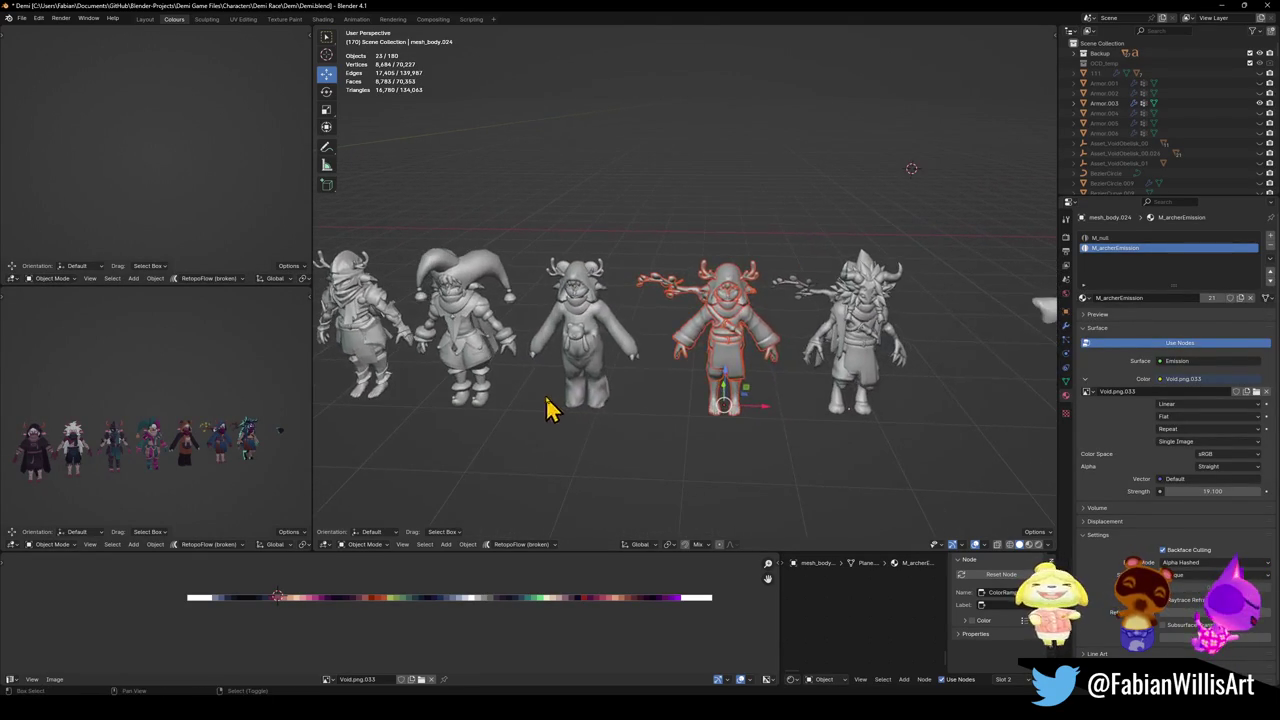
# Duplicate the character 2.5 m to the right along X and save the file.
pyautogui.hotkey('shift', 'd')
pyautogui.press('x')
pyautogui.click(848, 416)
pyautogui.keyDown('ctrl'); pyautogui.scroll(-3, 848, 416); pyautogui.keyUp('ctrl')
pyautogui.click(834, 402)
pyautogui.hotkey('alt', 'a')
pyautogui.hotkey('ctrl', 's')
# Adjust the selection on the new copy, then undo an accidental paste of many objects.
pyautogui.press('c')
pyautogui.click(820, 428)
pyautogui.press('Escape')
pyautogui.click(808, 409)
pyautogui.click(831, 423)
pyautogui.keyDown('shift'); pyautogui.click(848, 410); pyautogui.keyUp('shift')
pyautogui.click(848, 440)
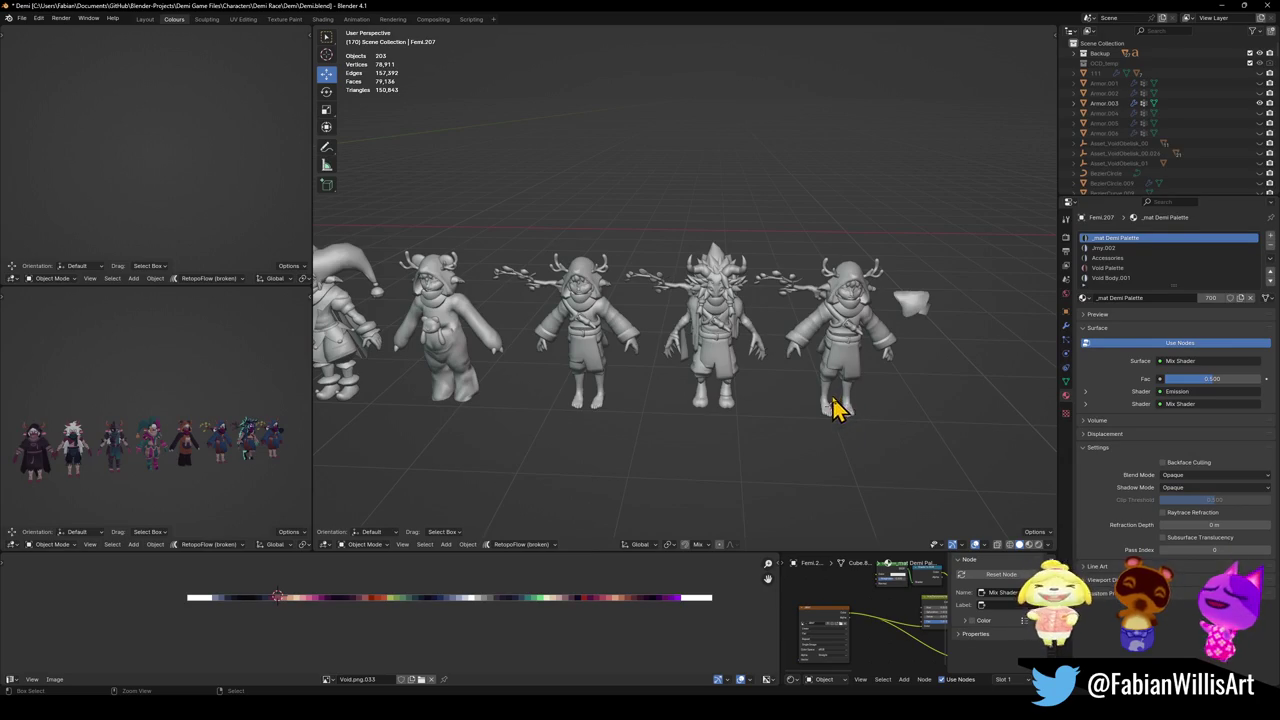
pyautogui.hotkey('ctrl', 'v')
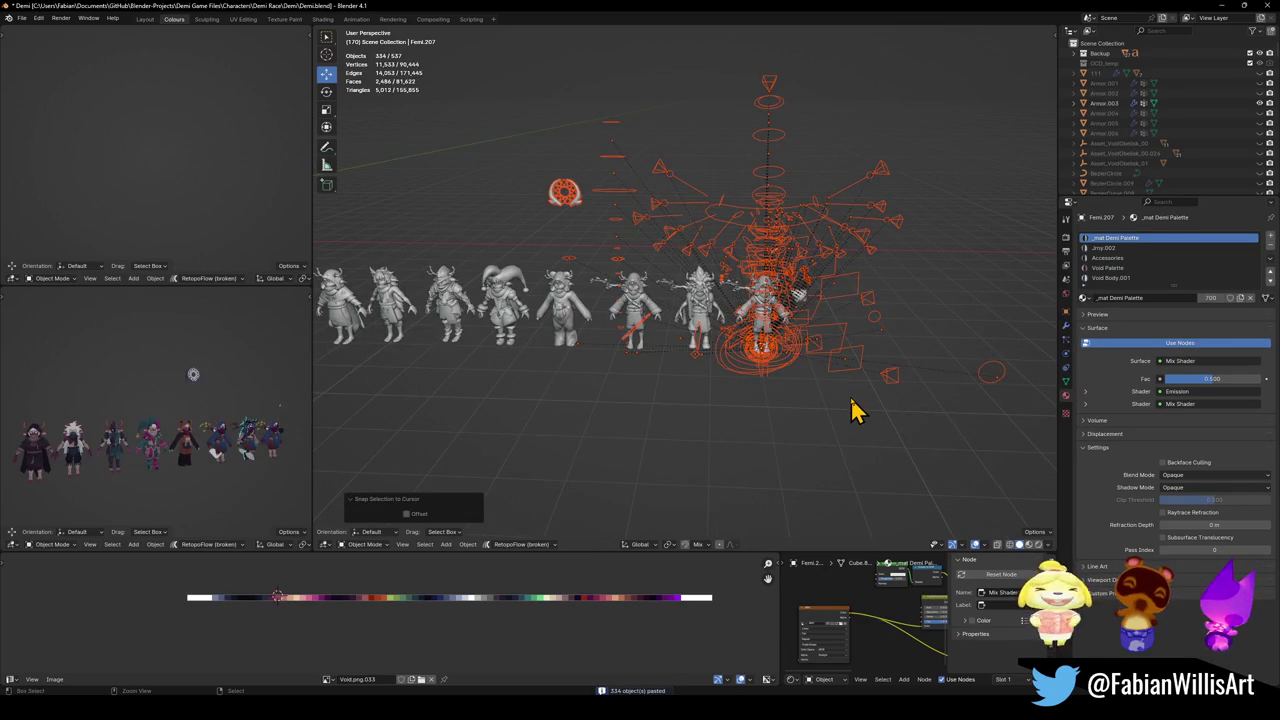
pyautogui.hotkey('ctrl', 'z')
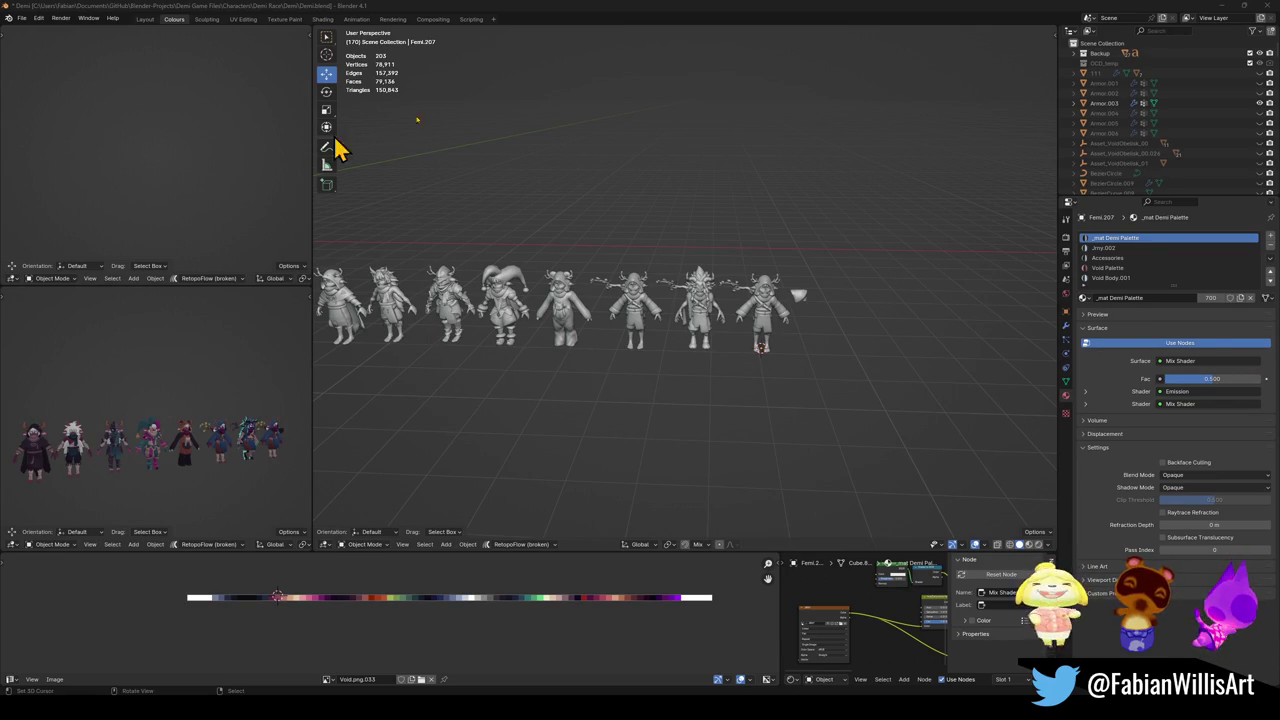
# Paste the mandala halo, snap it to the 3D cursor, and scale it to 0.504.
pyautogui.hotkey('ctrl', 'v')
pyautogui.press('`')
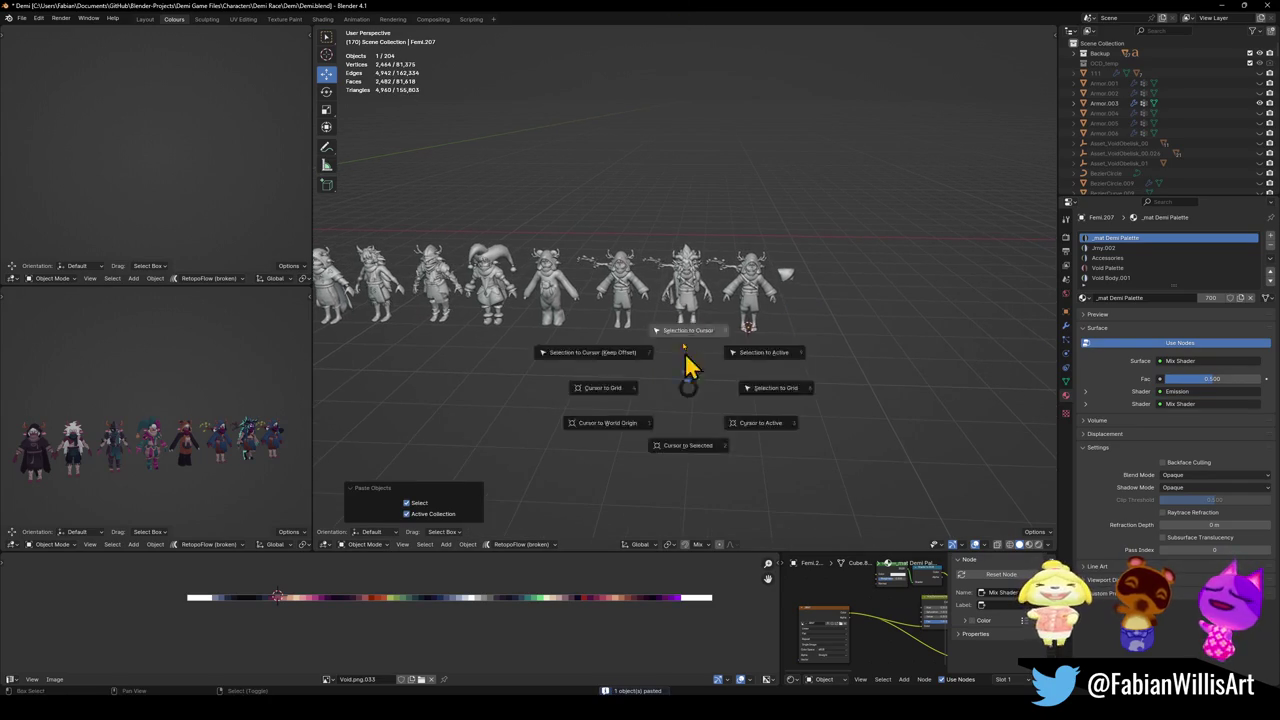
pyautogui.click(700, 365)
pyautogui.scroll(2, 751, 294)
pyautogui.scroll(4, 709, 277)
pyautogui.press('s')
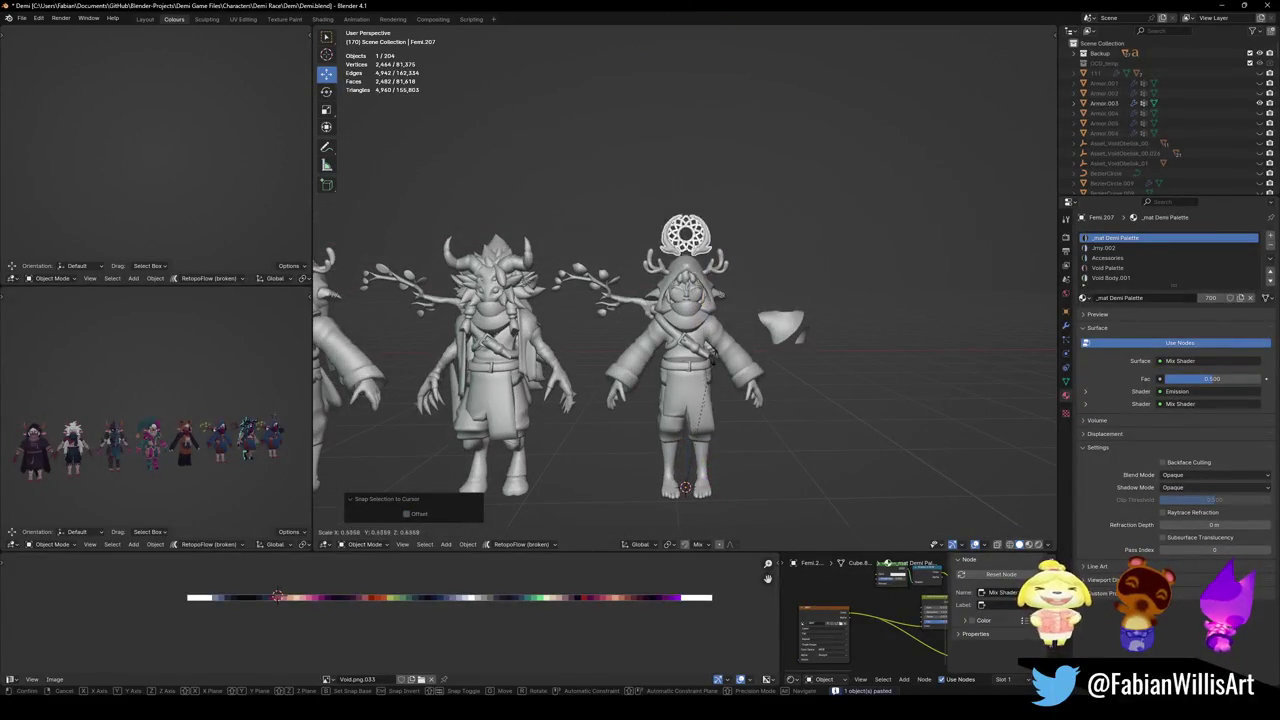
pyautogui.click(704, 410)
# Frame the halo in the second view and enter Edit Mode on its mesh.
pyautogui.press('KP_Decimal')
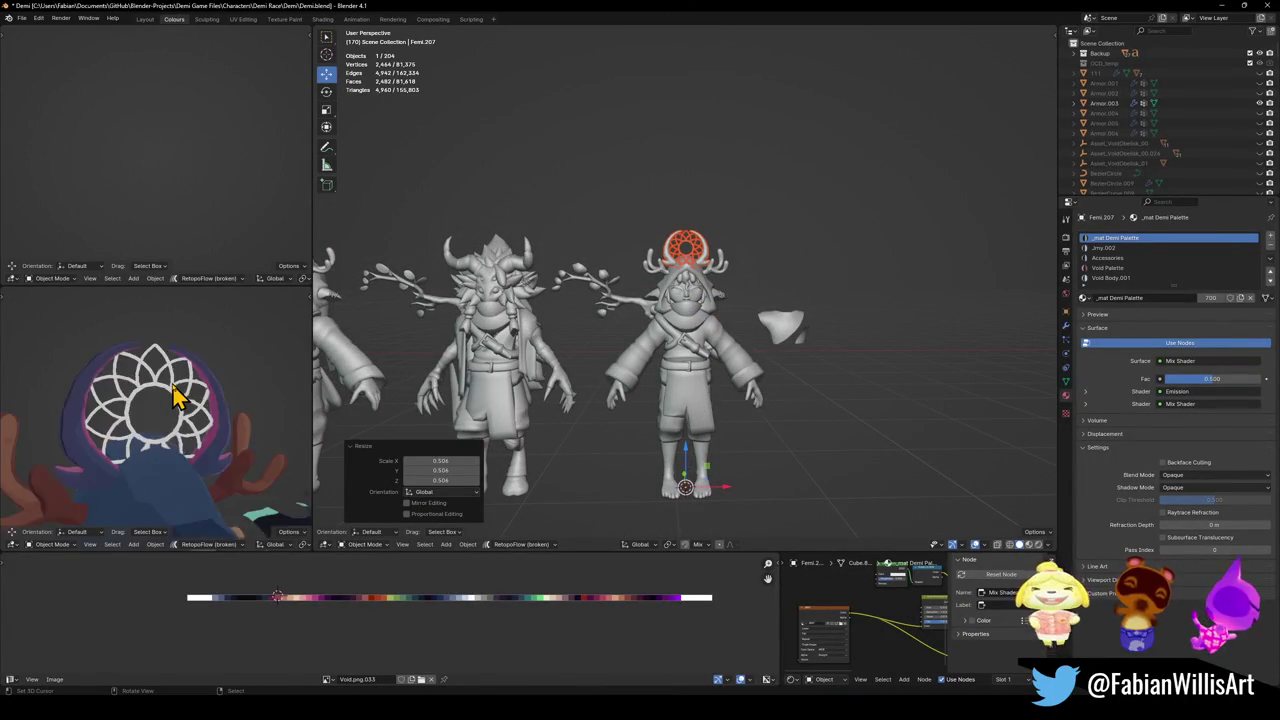
pyautogui.scroll(-3, 183, 397)
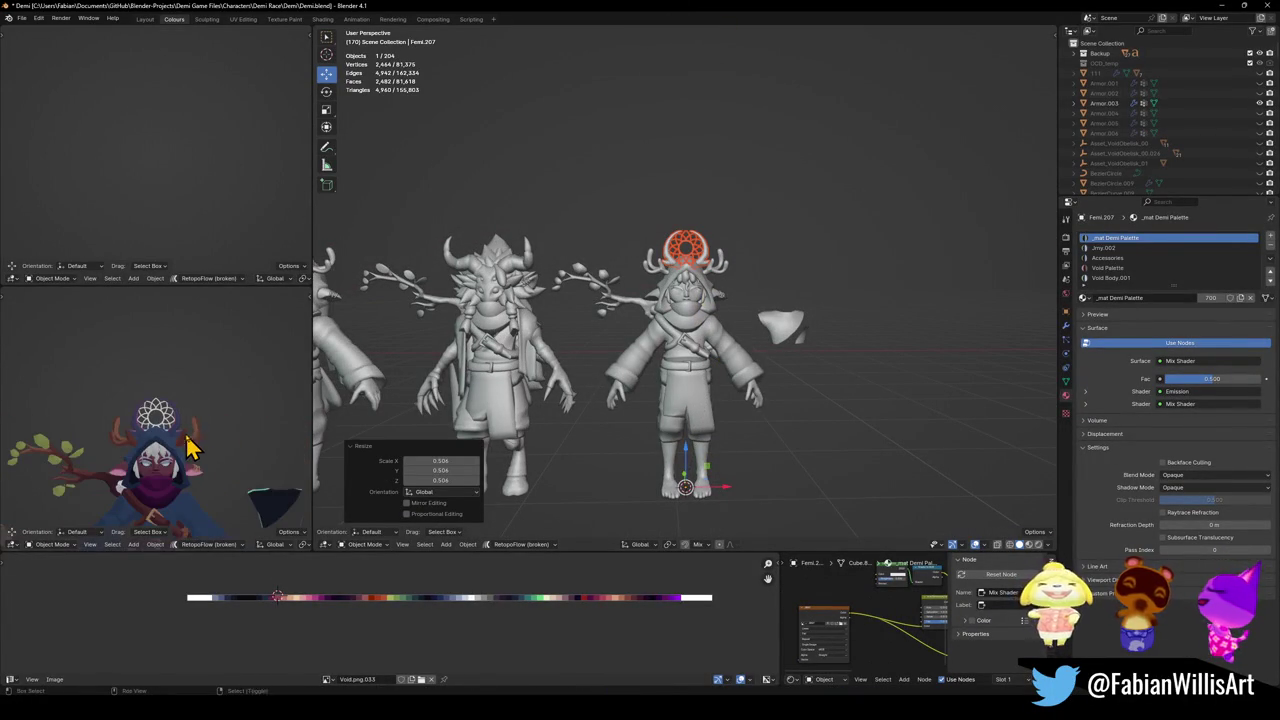
pyautogui.moveTo(180, 446); pyautogui.dragTo(233, 408, button='middle')
pyautogui.scroll(3, 717, 323)
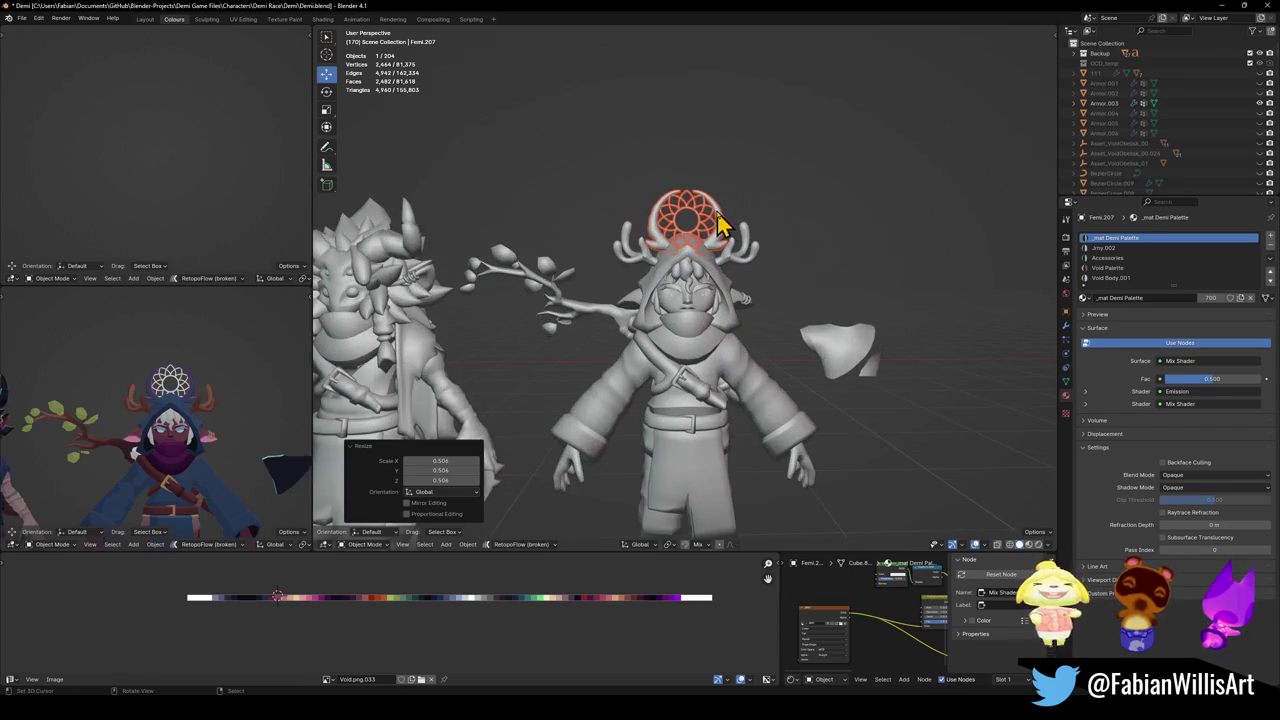
pyautogui.press('Tab')
pyautogui.scroll(2, 723, 234)
pyautogui.moveTo(723, 234); pyautogui.dragTo(707, 240, button='middle')
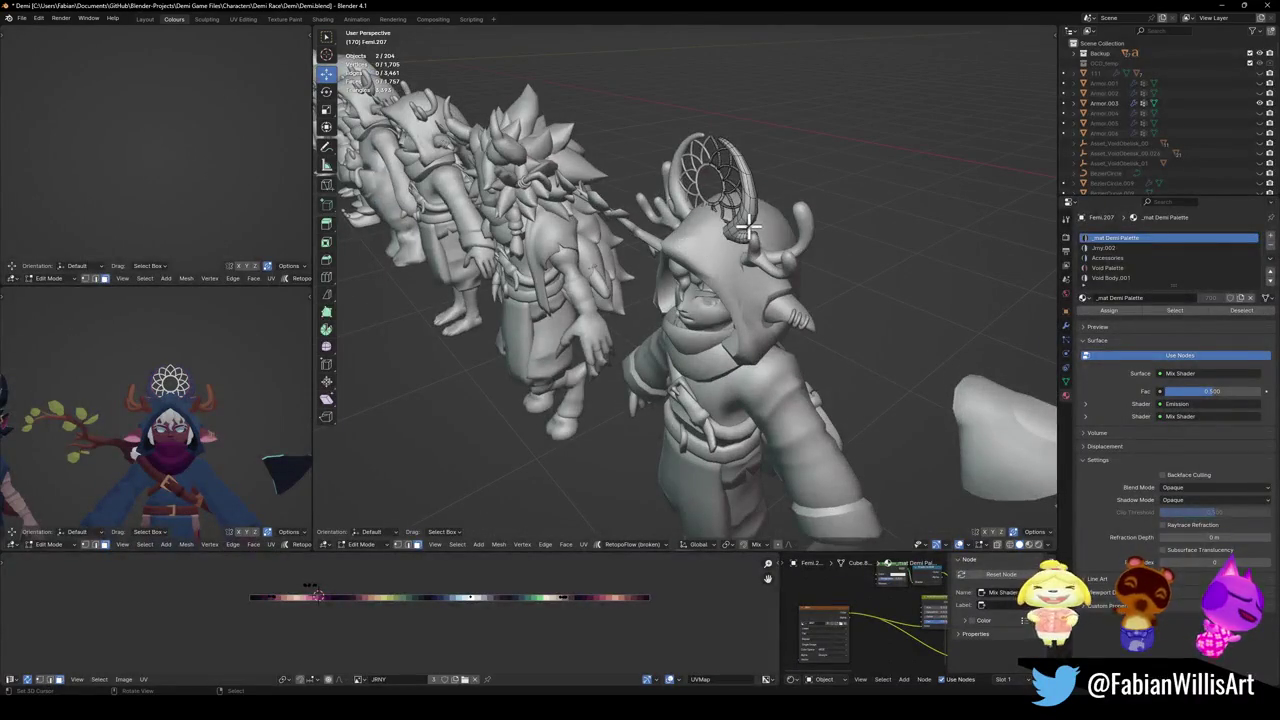
# Select the whole halo and slide its UVs along X to a new palette colour.
pyautogui.press('l')
pyautogui.press('g')
pyautogui.press('x')
pyautogui.click(334, 598)
# Box-select the horn's UV island and slide it along X to another palette shade.
pyautogui.hotkey('alt', 'a')
pyautogui.press('b')
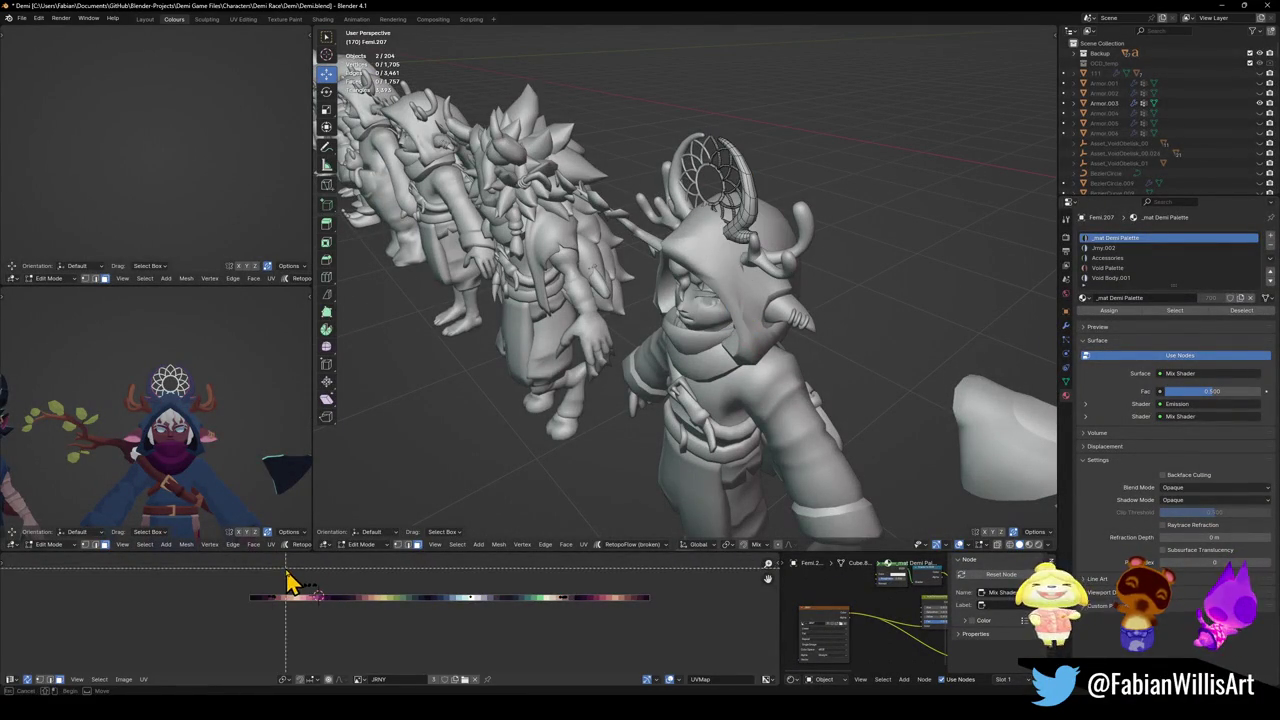
pyautogui.moveTo(286, 582); pyautogui.dragTo(362, 616)
pyautogui.press('g')
pyautogui.press('x')
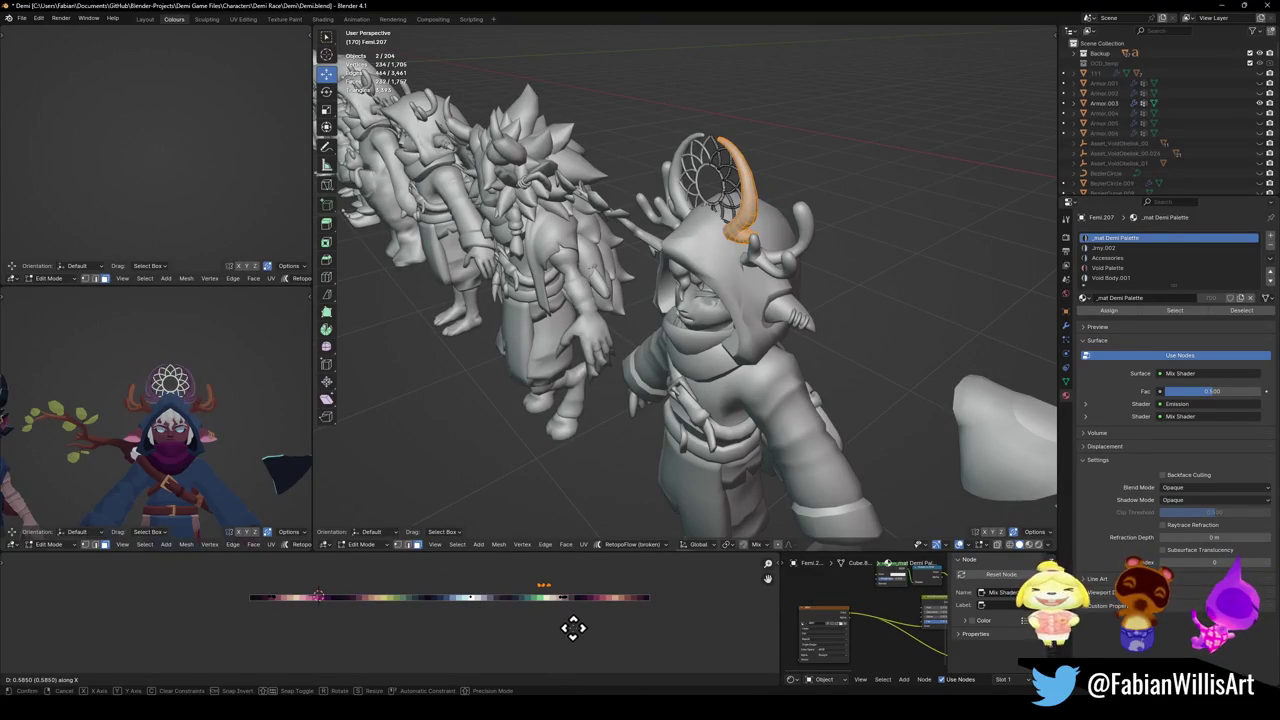
pyautogui.click(583, 624)
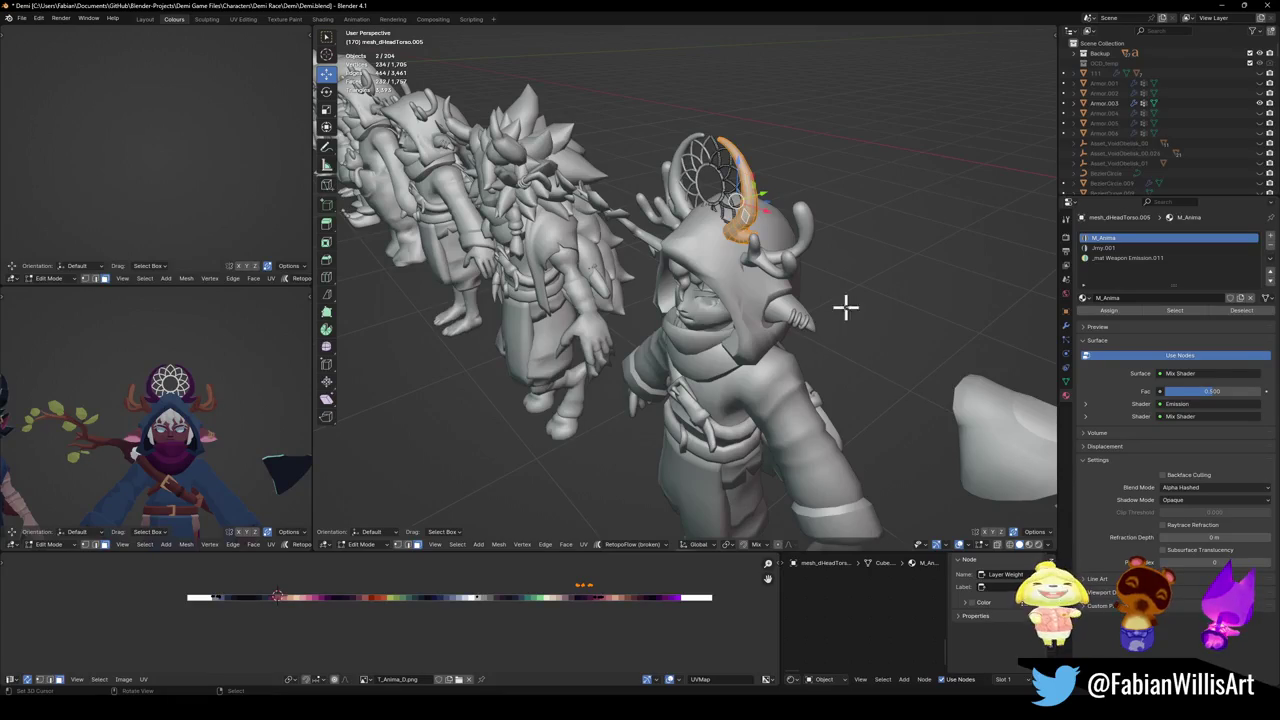
# Remove the M_Anima material slot from the torso mesh and select the horn.
pyautogui.press('Tab')
pyautogui.click(1272, 249)
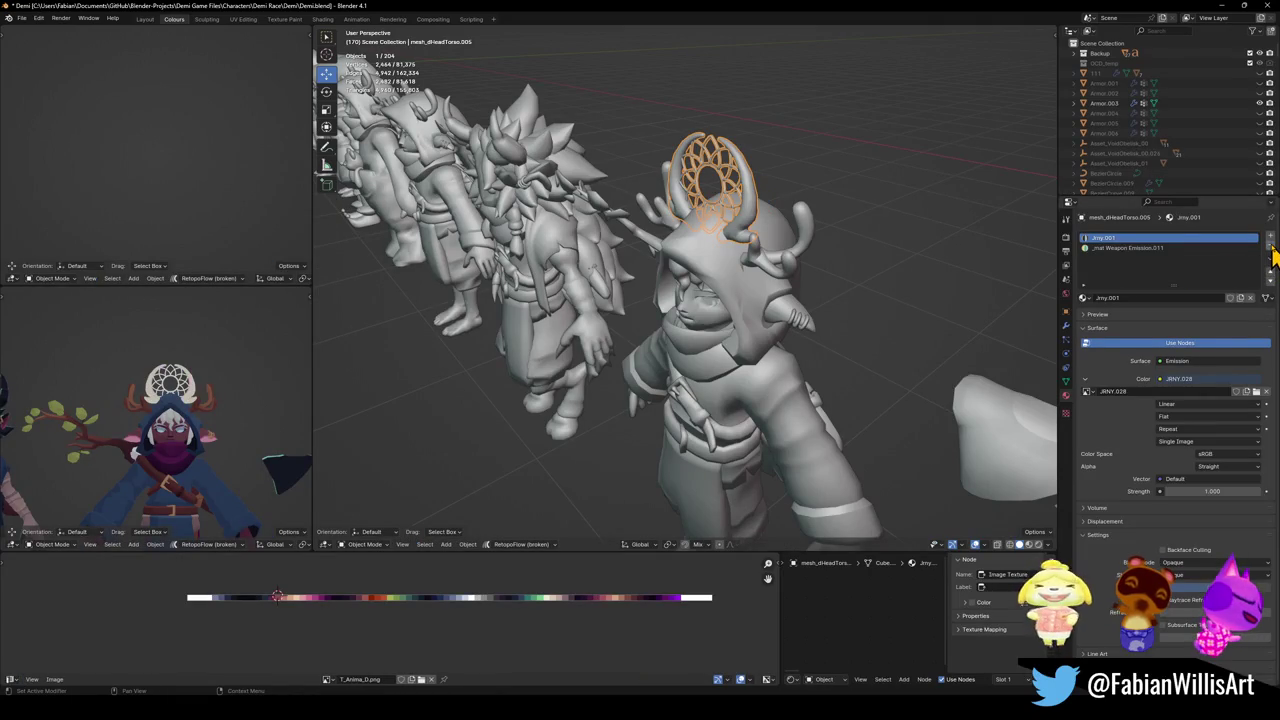
pyautogui.click(712, 250)
pyautogui.press('Tab')
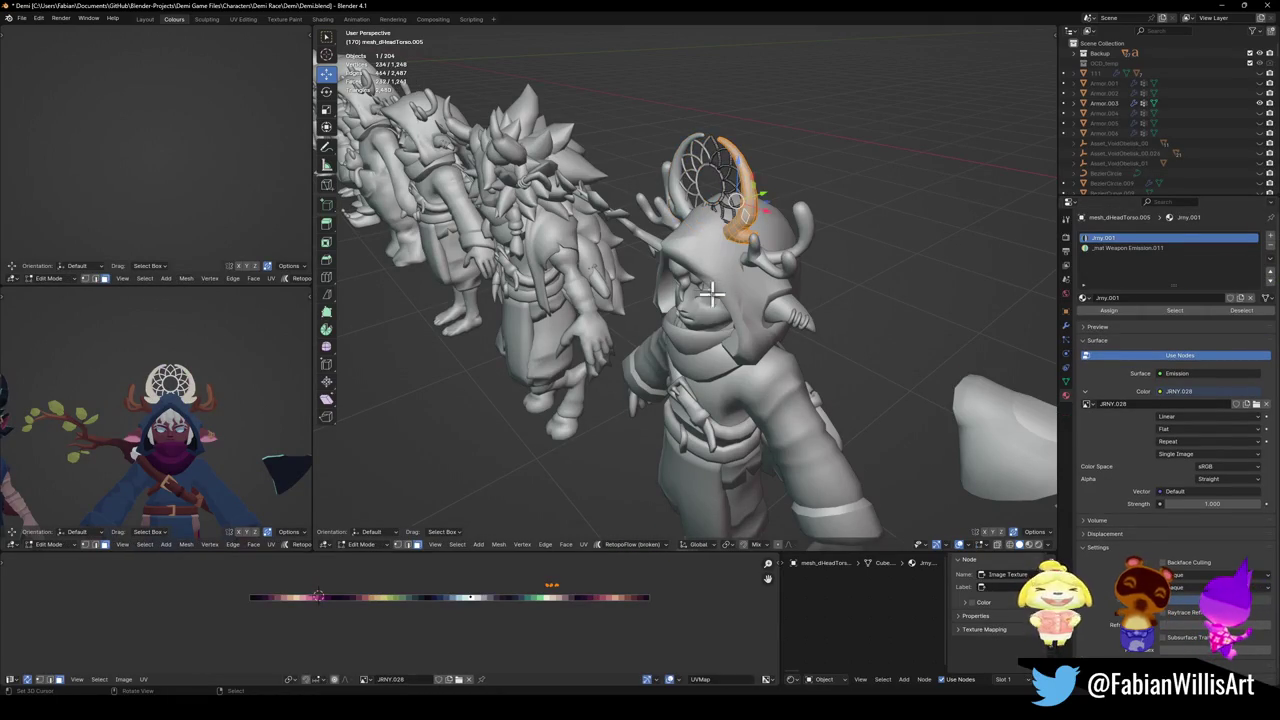
pyautogui.press('Tab')
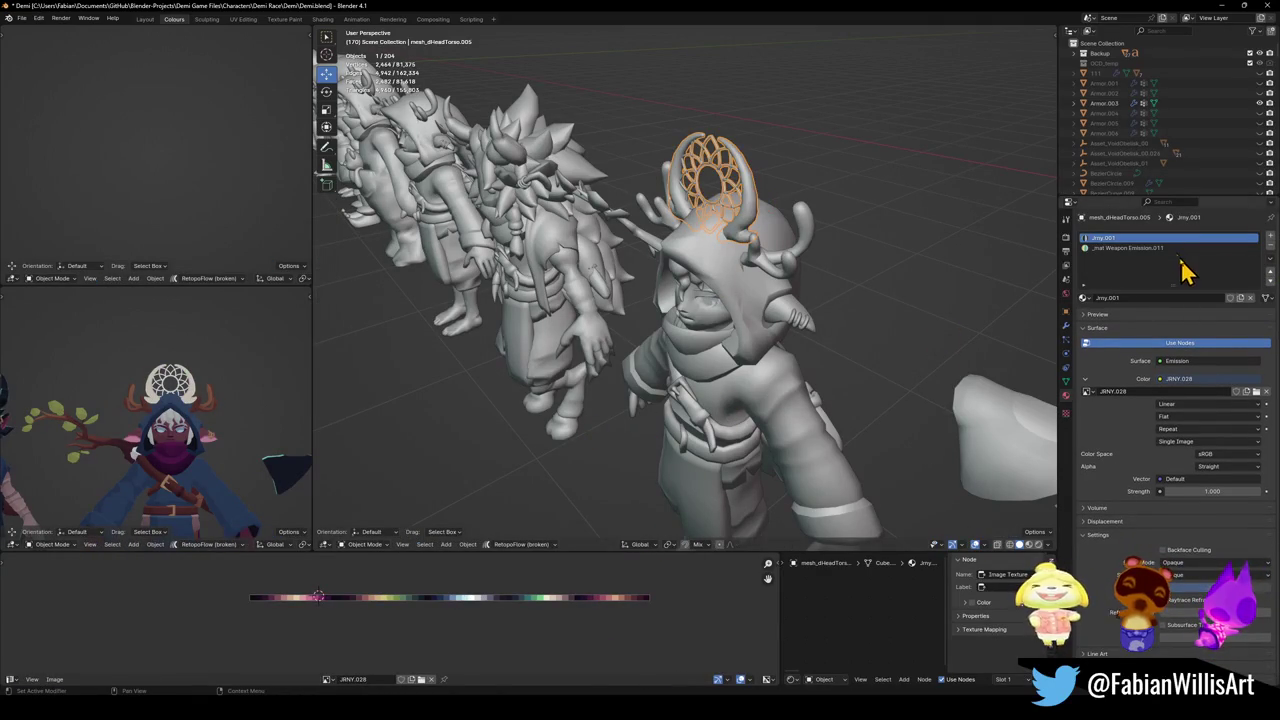
# Remove the _mat Weapon Emission.011 slot and open the dreamcatcher horn in Edit Mode.
pyautogui.click(1160, 247)
pyautogui.click(1271, 250)
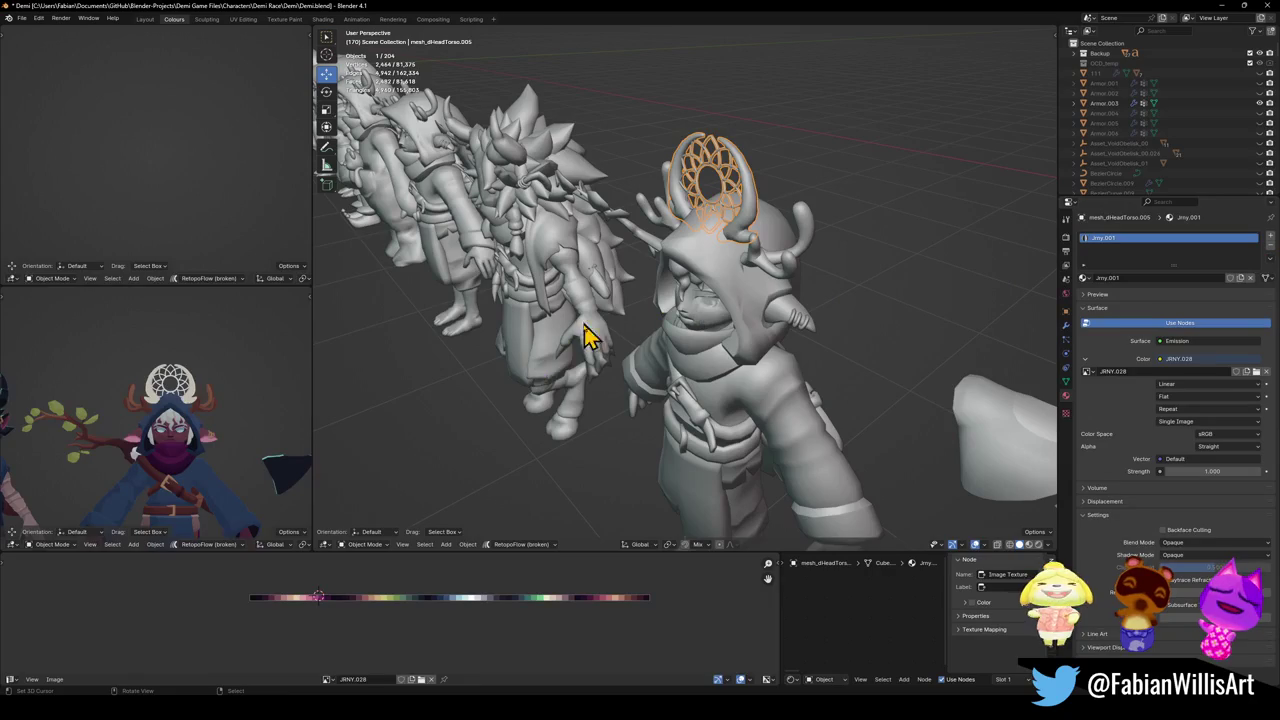
pyautogui.press('Tab')
pyautogui.scroll(5, 155, 452)
pyautogui.scroll(-3, 155, 452)
pyautogui.scroll(-3, 155, 452)
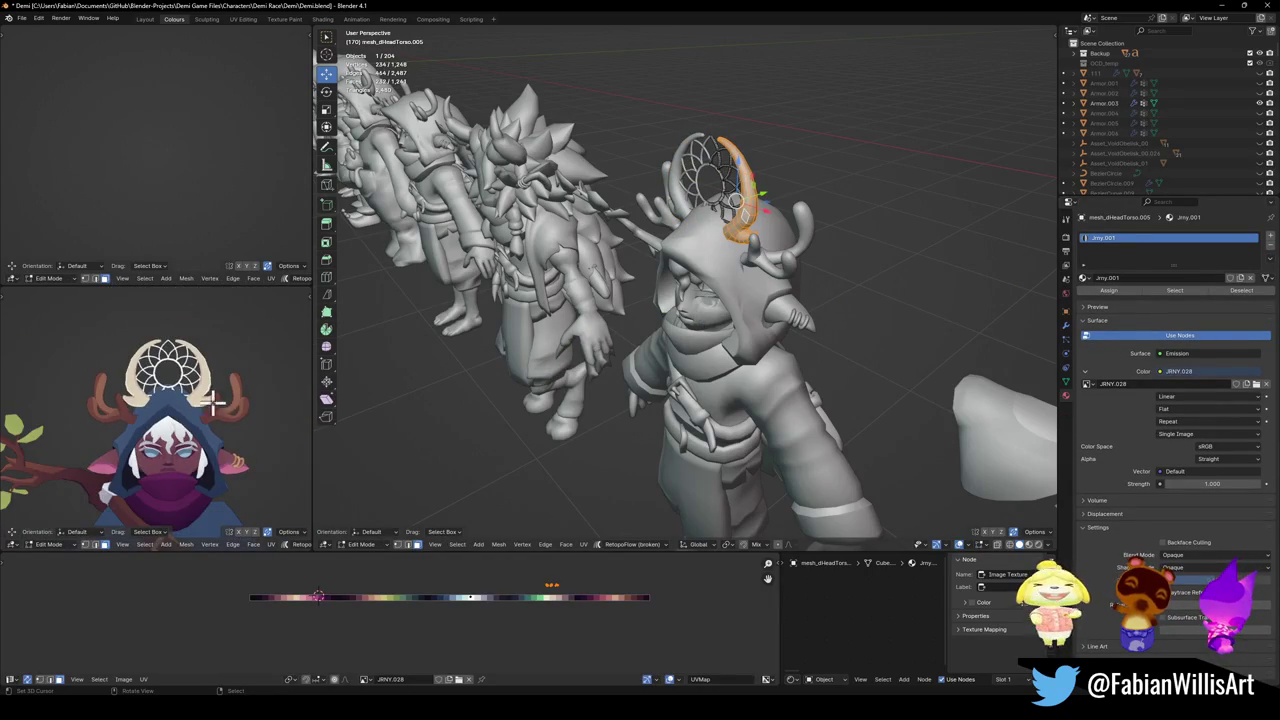
# Slide the horn's UVs 0.0088 along X to a new palette shade.
pyautogui.press('g')
pyautogui.press('x')
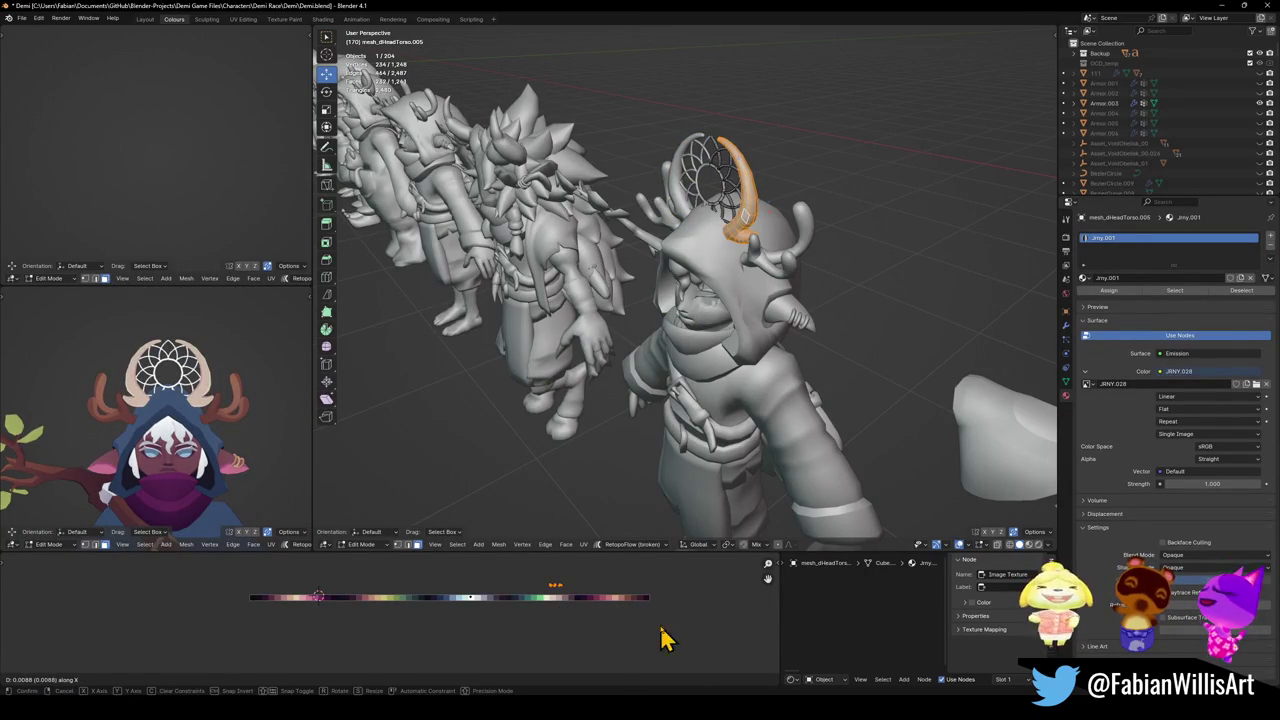
pyautogui.click(657, 620)
pyautogui.moveTo(735, 345); pyautogui.dragTo(735, 316, button='middle')
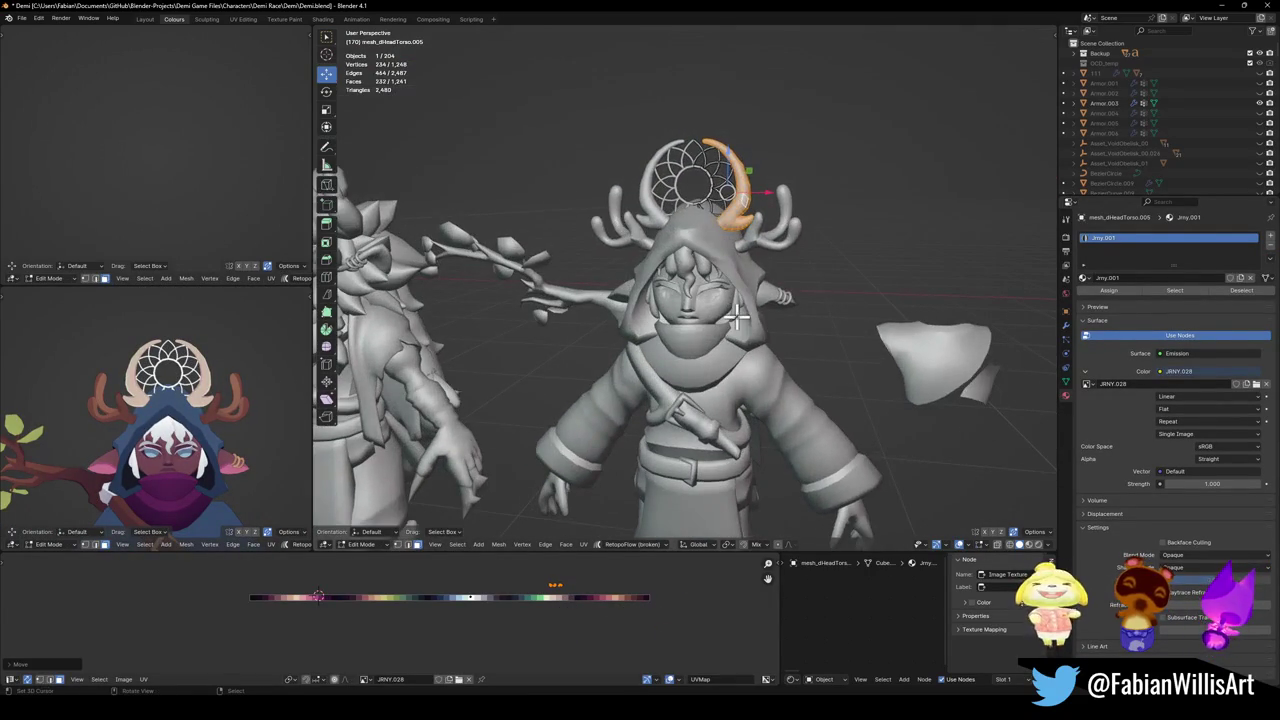
# Return to Object Mode and select the antlers, then the hood and face object.
pyautogui.press('Tab')
pyautogui.hotkey('alt', 'a')
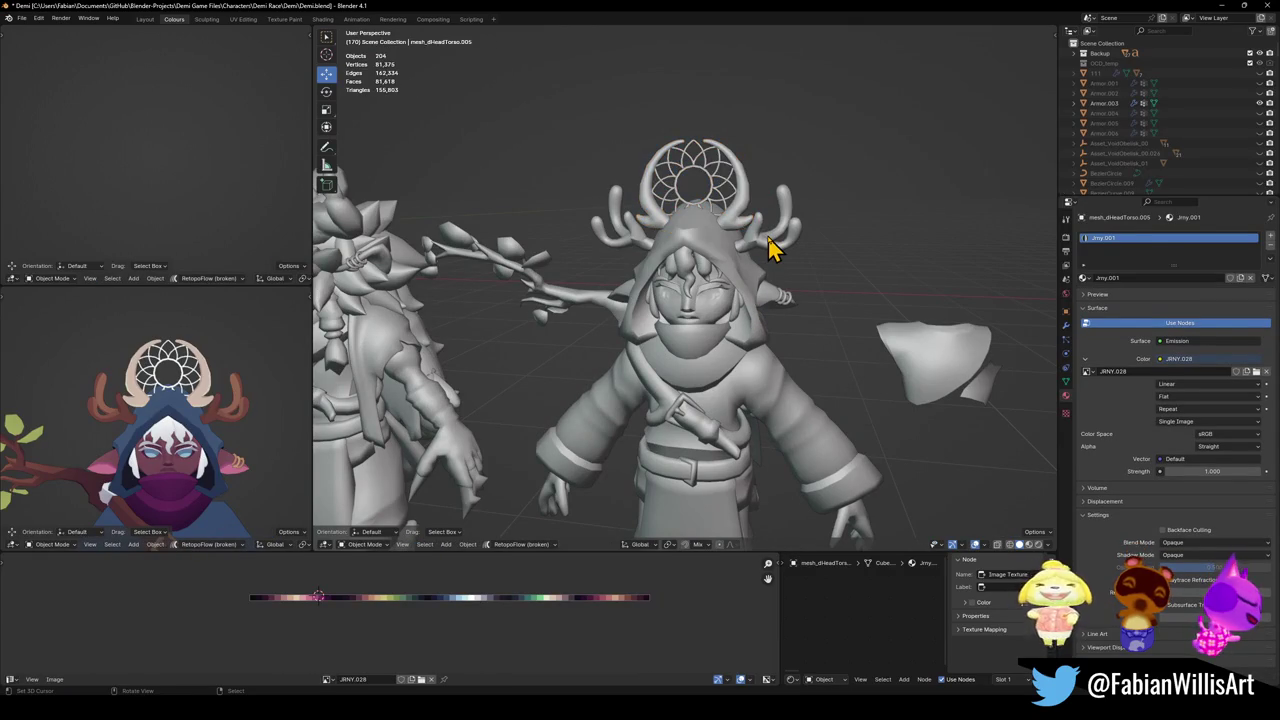
pyautogui.click(770, 245)
pyautogui.click(695, 322)
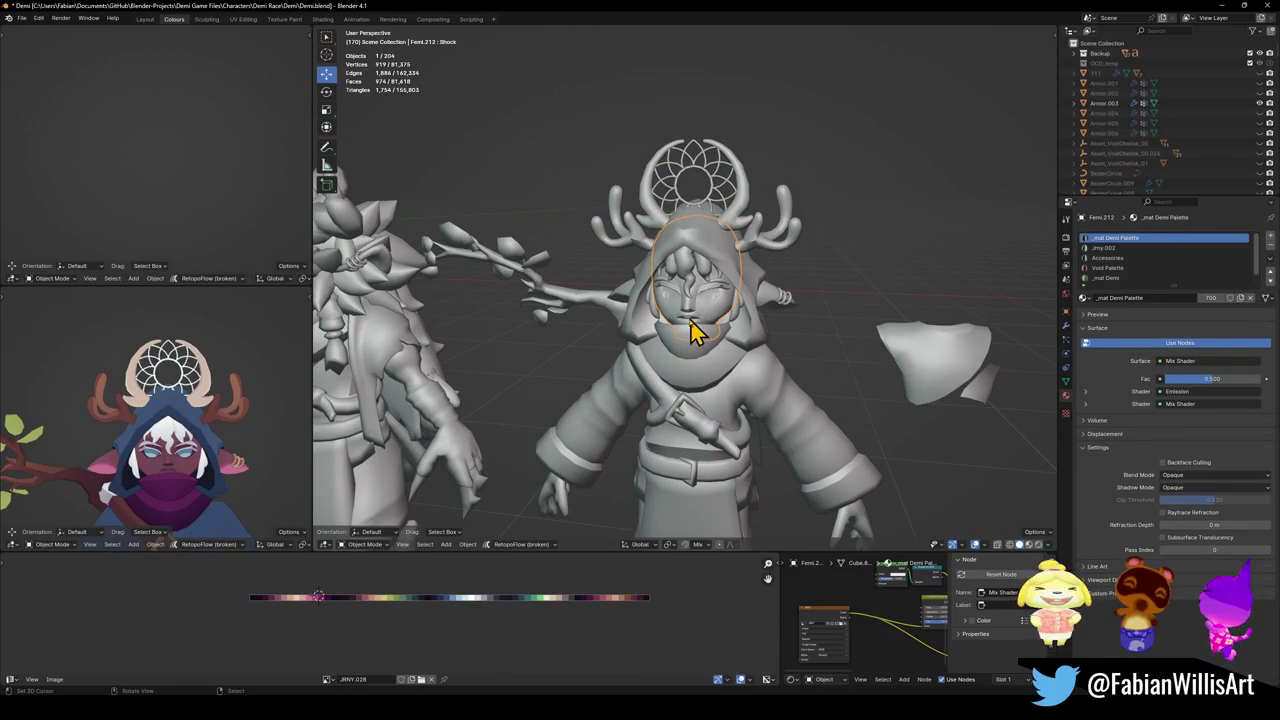
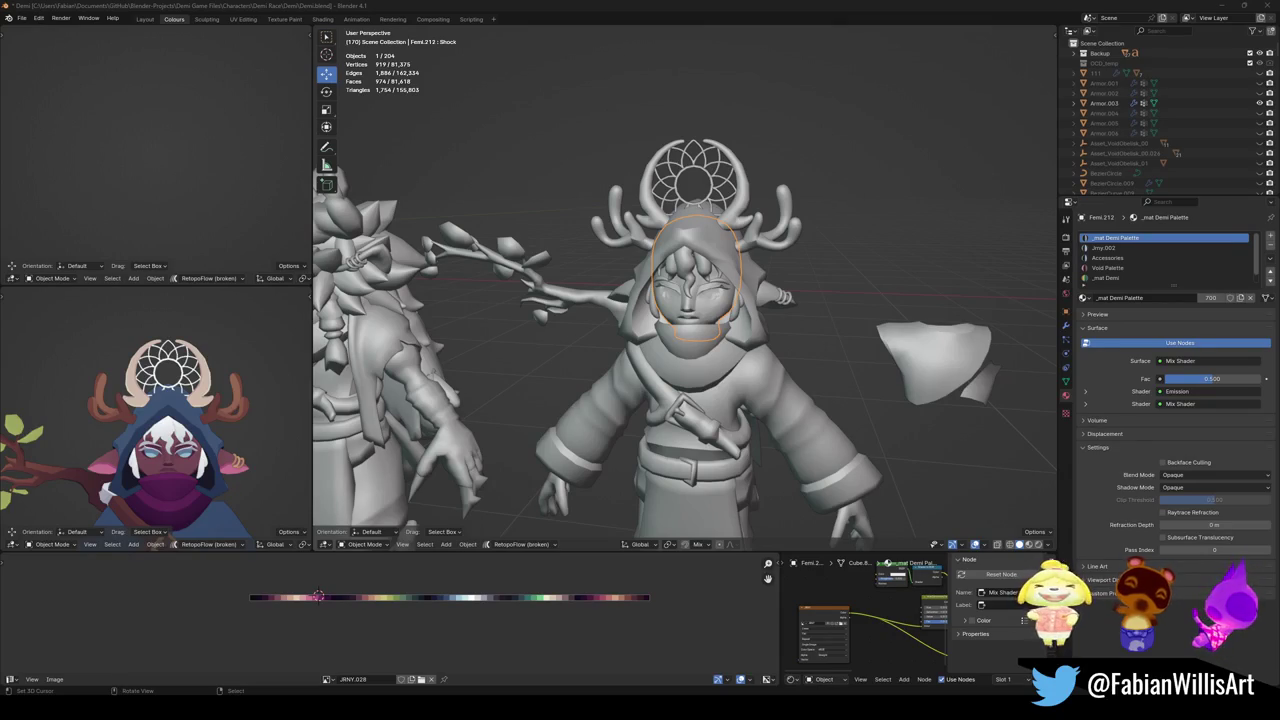
# Enlarge the dreamcatcher headpiece twice in front view and reposition it.
pyautogui.click(720, 207)
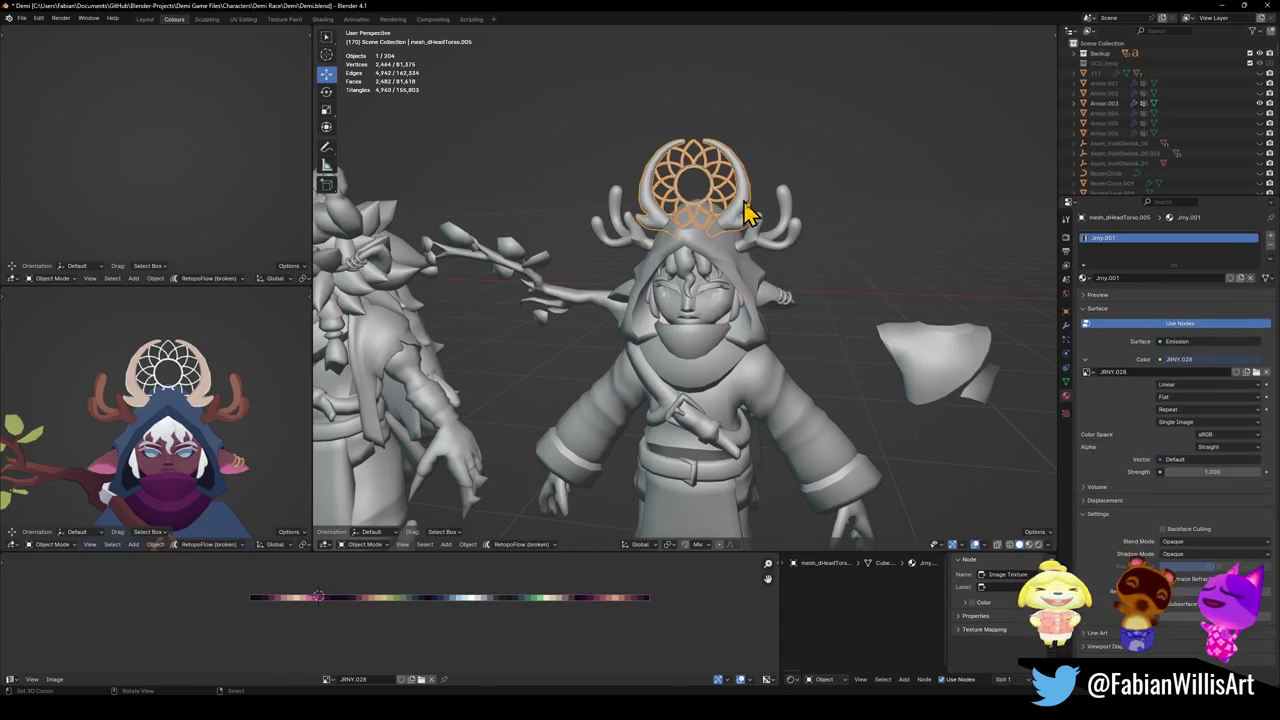
pyautogui.press('Tab')
pyautogui.press('KP_1')
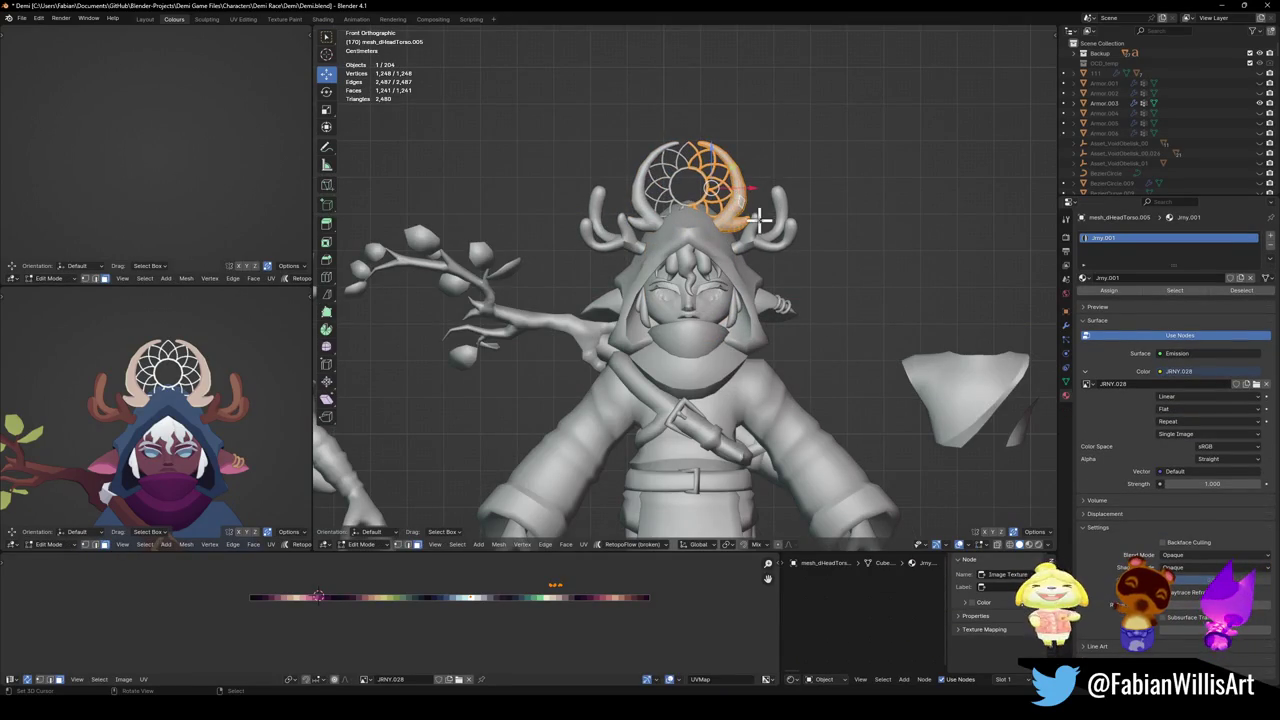
pyautogui.press('Tab')
pyautogui.press('s')
pyautogui.click(923, 137)
pyautogui.press('g')
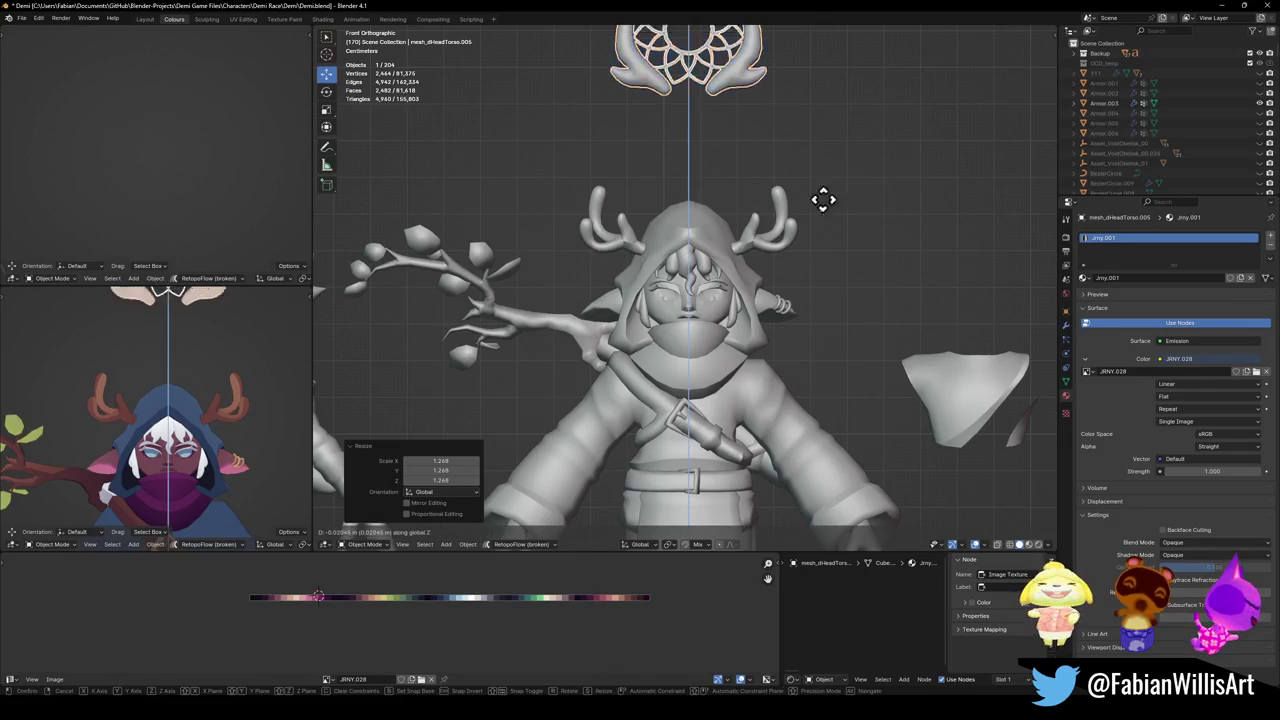
pyautogui.click(797, 331)
pyautogui.press('s')
pyautogui.click(862, 240)
# Lower the dreamcatcher along Z to rest above the hood, then start editing the face mesh.
pyautogui.press('g')
pyautogui.press('z')
pyautogui.click(834, 362)
pyautogui.press('s')
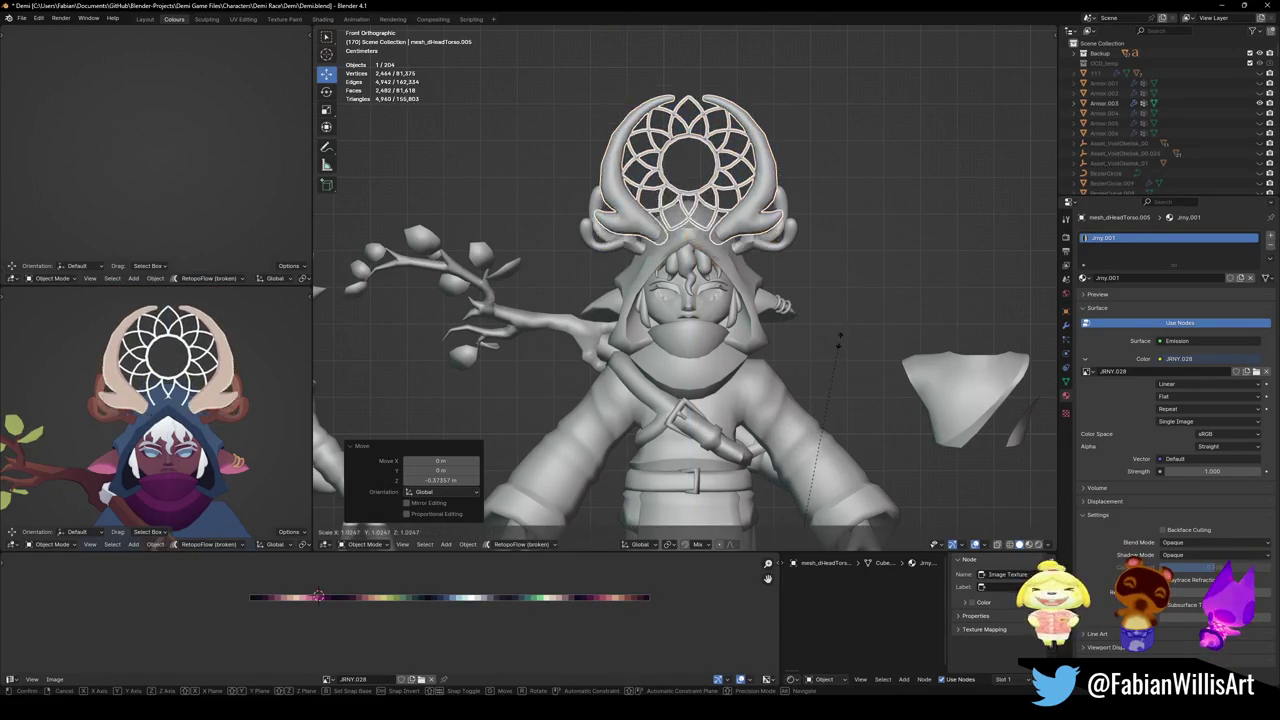
pyautogui.click(848, 314)
pyautogui.press('g')
pyautogui.press('z')
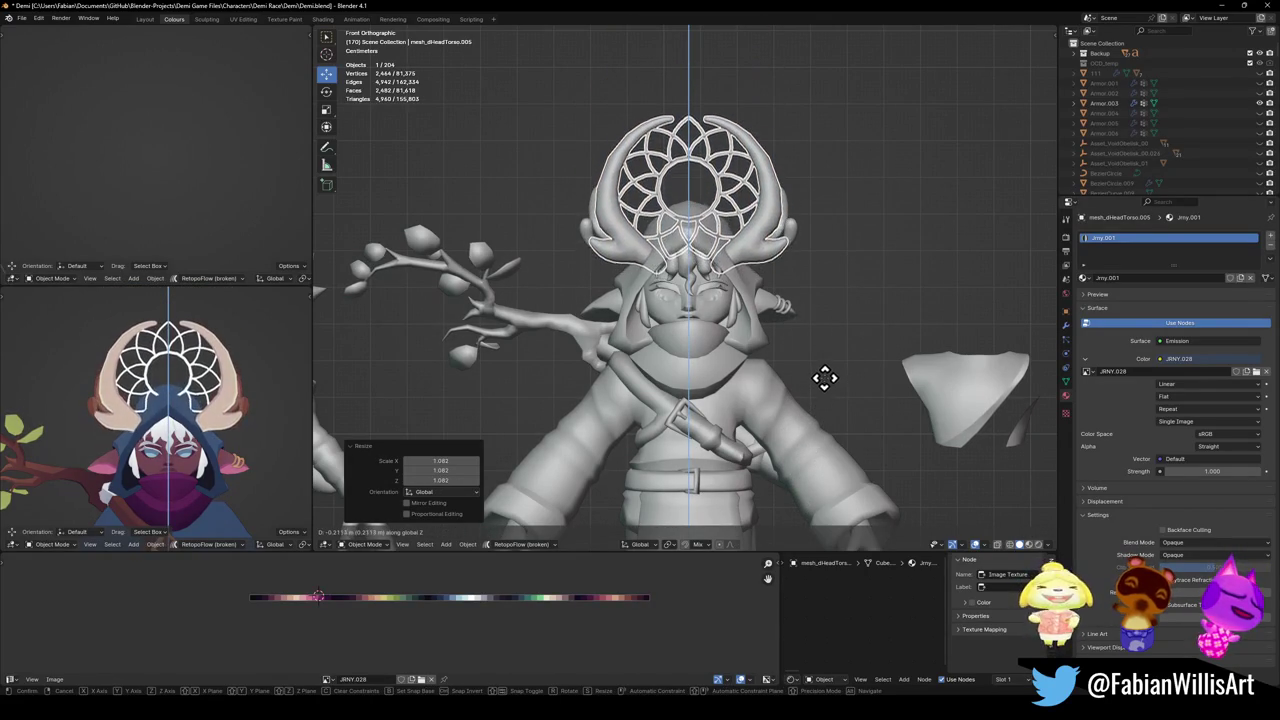
pyautogui.click(826, 372)
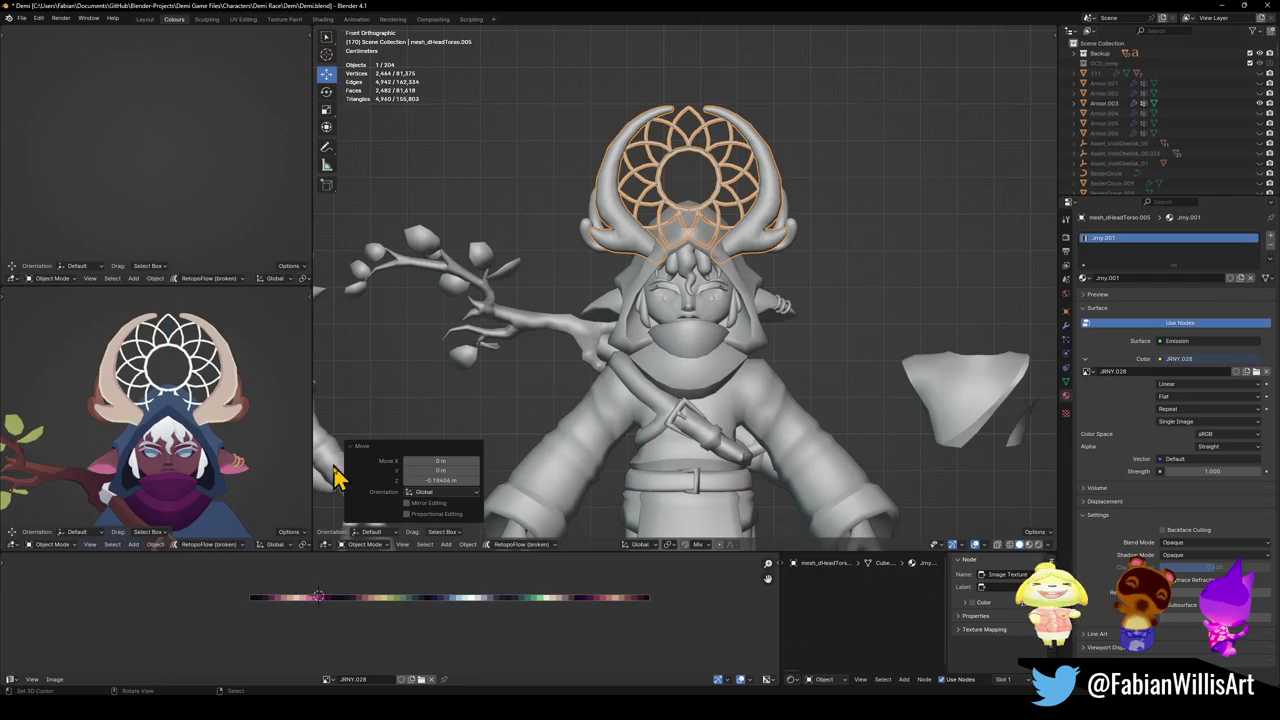
pyautogui.moveTo(300, 455)
pyautogui.mouseDown(button='middle')
pyautogui.moveTo(270, 440)
pyautogui.moveTo(160, 440)
pyautogui.mouseUp(button='middle')
pyautogui.scroll(3, 200, 440)
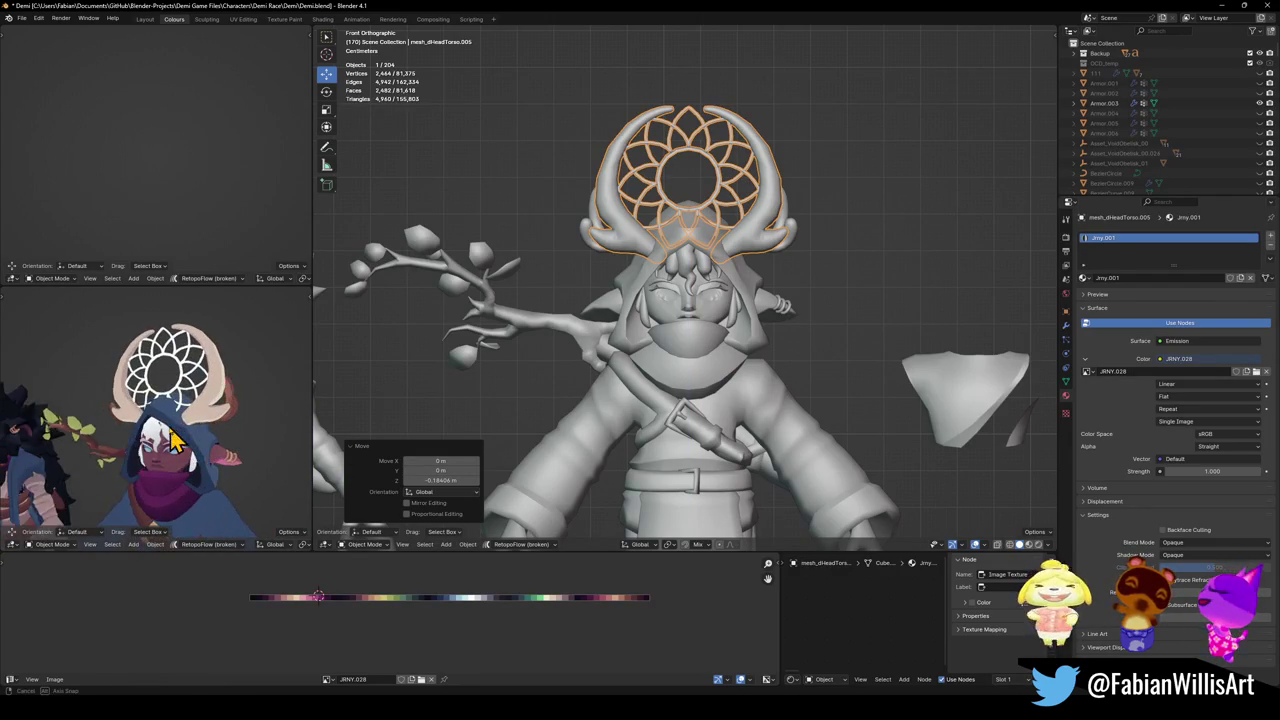
pyautogui.click(712, 314)
pyautogui.press('Tab')
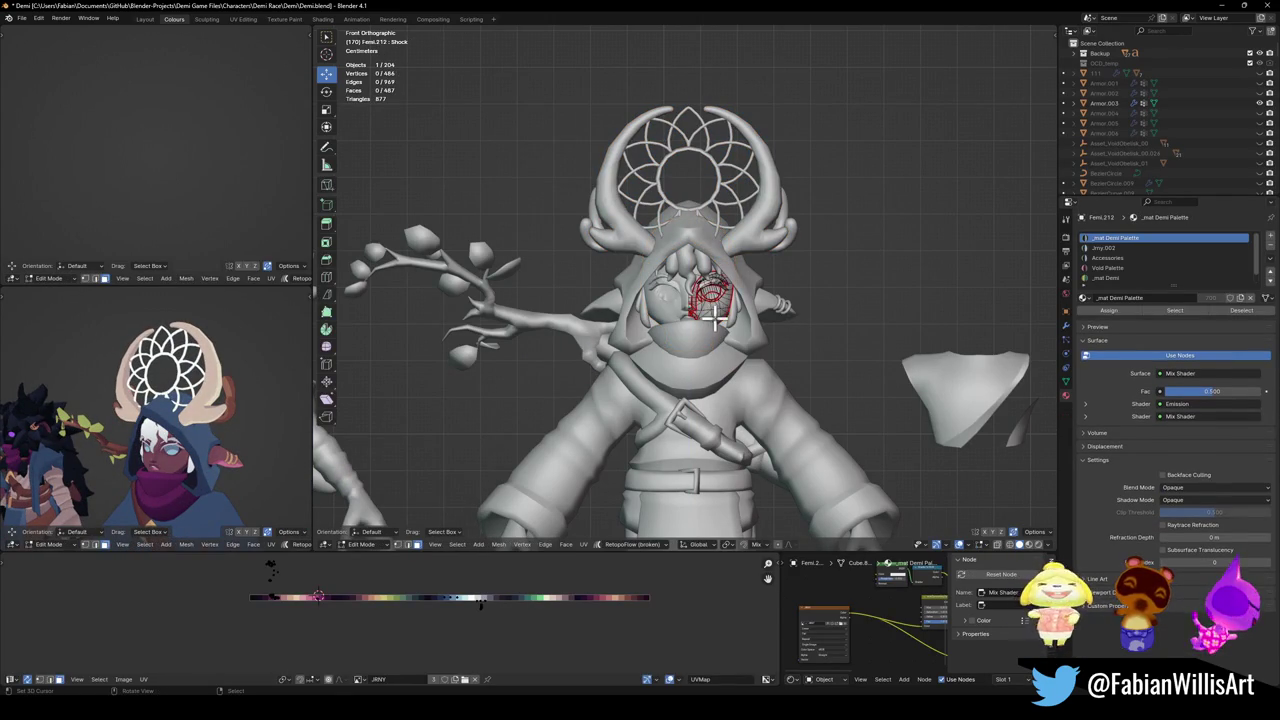
# Select the face's skin UV island, slide it along the palette and mirror it on X.
pyautogui.press('a')
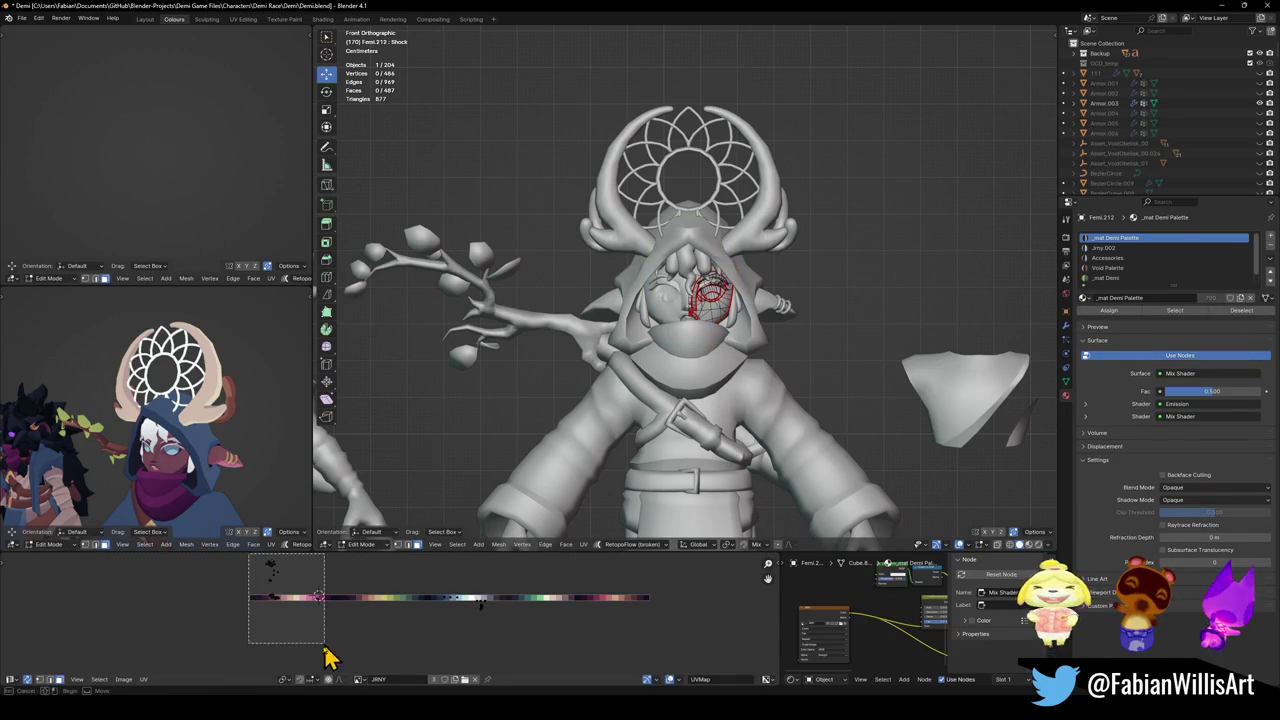
pyautogui.moveTo(250, 555); pyautogui.dragTo(344, 662)
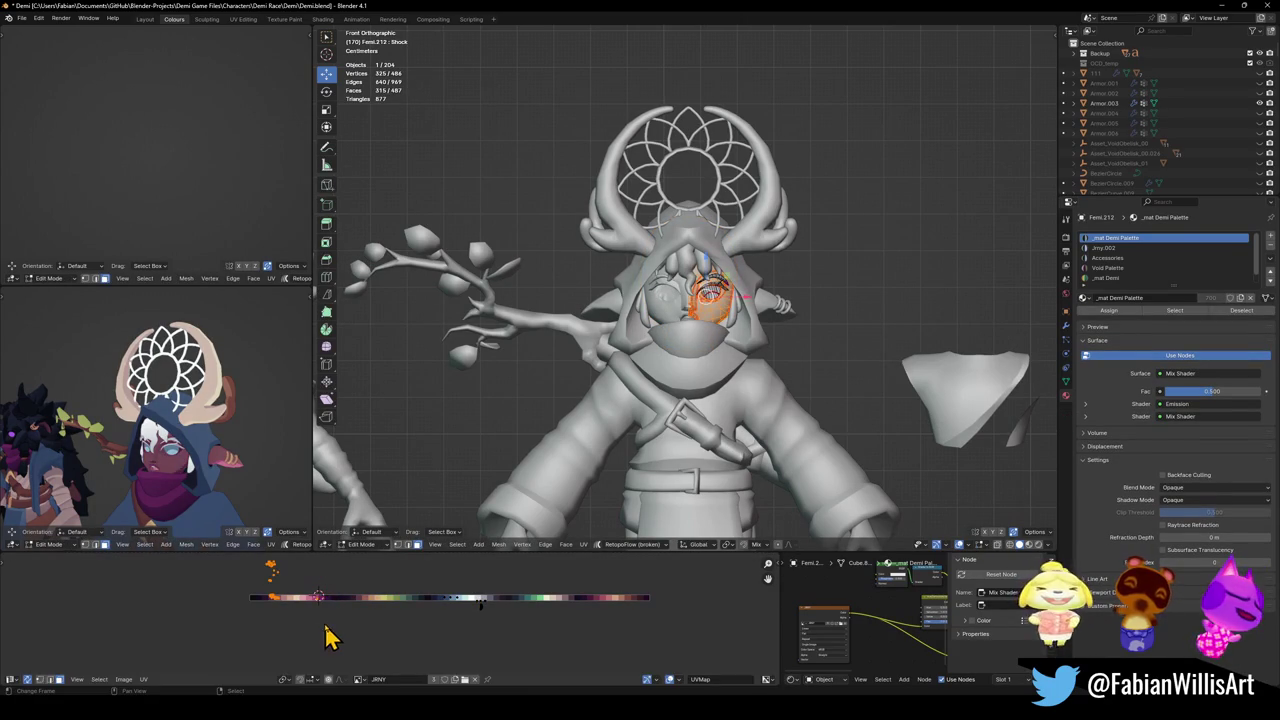
pyautogui.click(258, 585)
pyautogui.moveTo(252, 554); pyautogui.dragTo(304, 660)
pyautogui.press('g')
pyautogui.press('x')
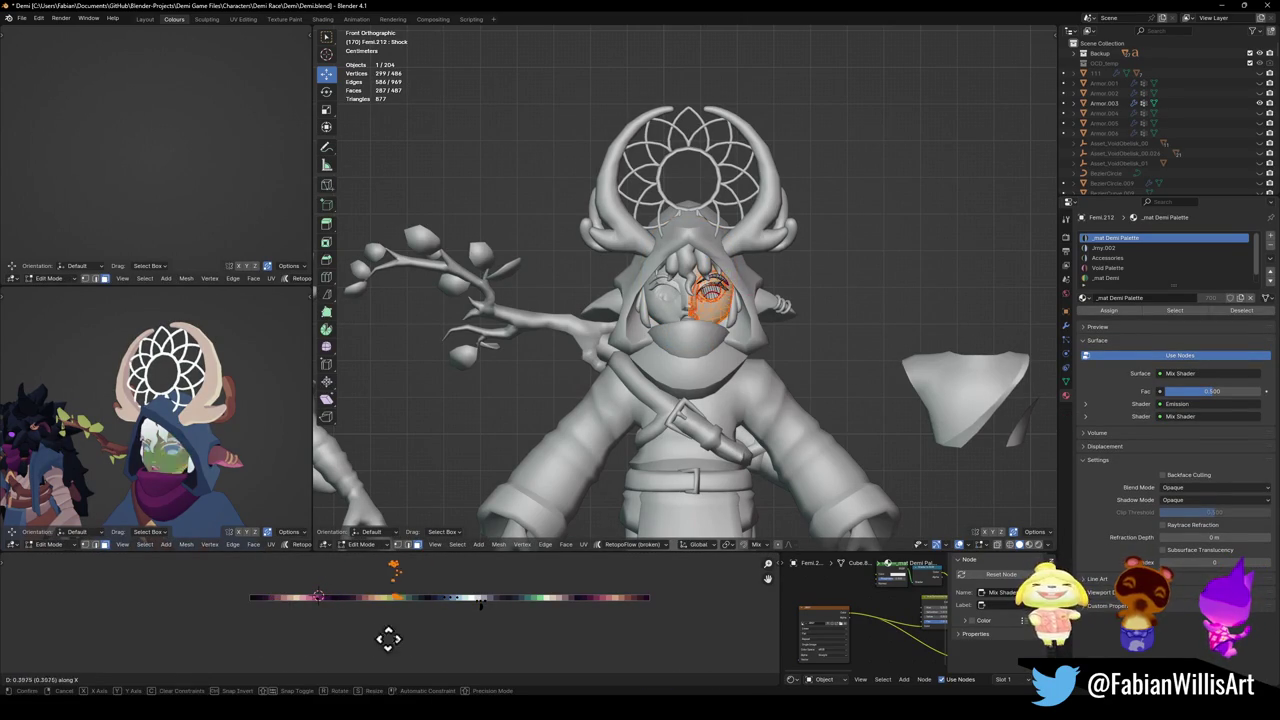
pyautogui.click(530, 665)
pyautogui.hotkey('ctrl', 'm')
pyautogui.press('x')
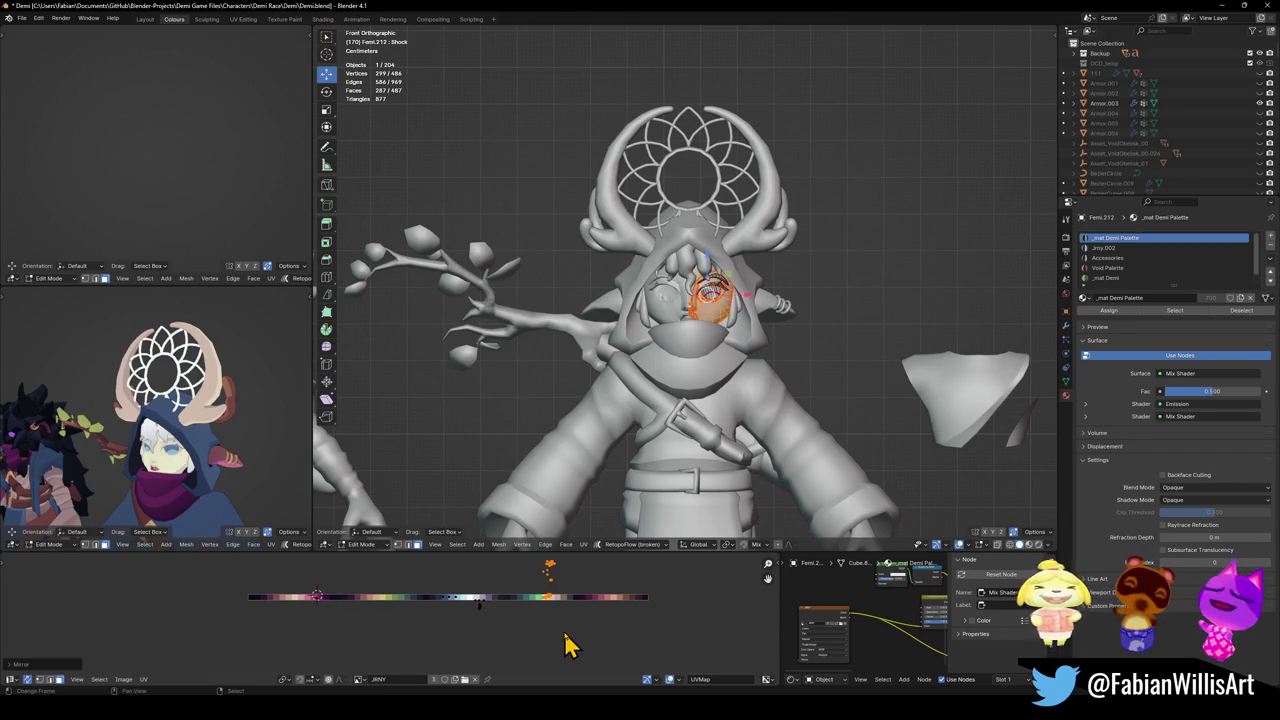
# Nudge the skin island further along X for a lighter skin tone.
pyautogui.press('g')
pyautogui.press('x')
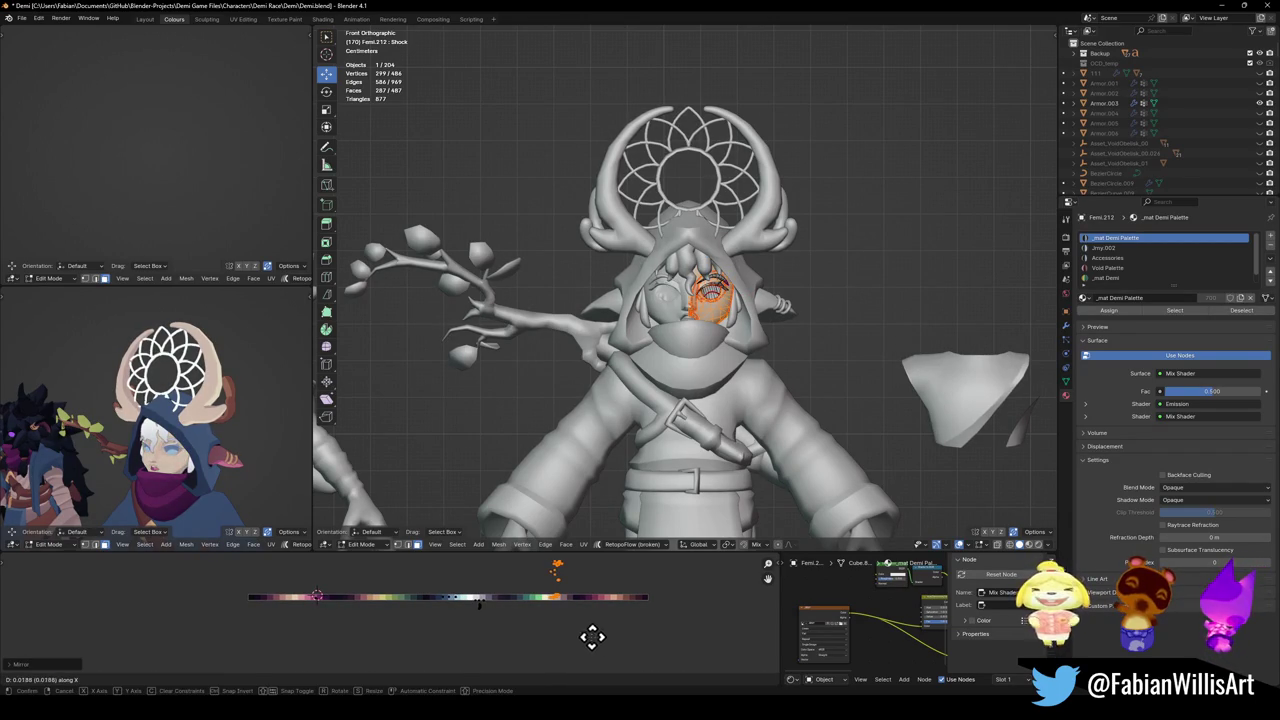
pyautogui.click(630, 632)
pyautogui.scroll(2, 220, 452)
pyautogui.scroll(2, 220, 452)
pyautogui.moveTo(222, 452); pyautogui.dragTo(293, 456, button='middle')
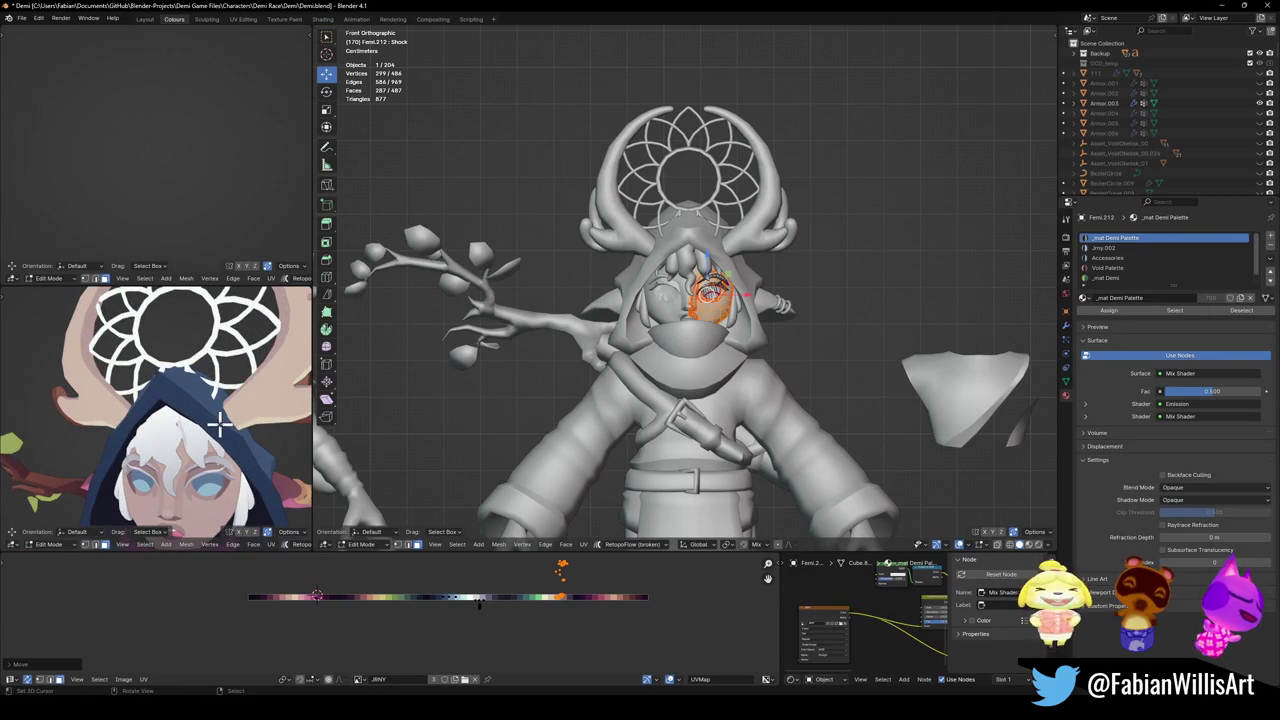
pyautogui.scroll(3, 738, 285)
pyautogui.scroll(4, 738, 285)
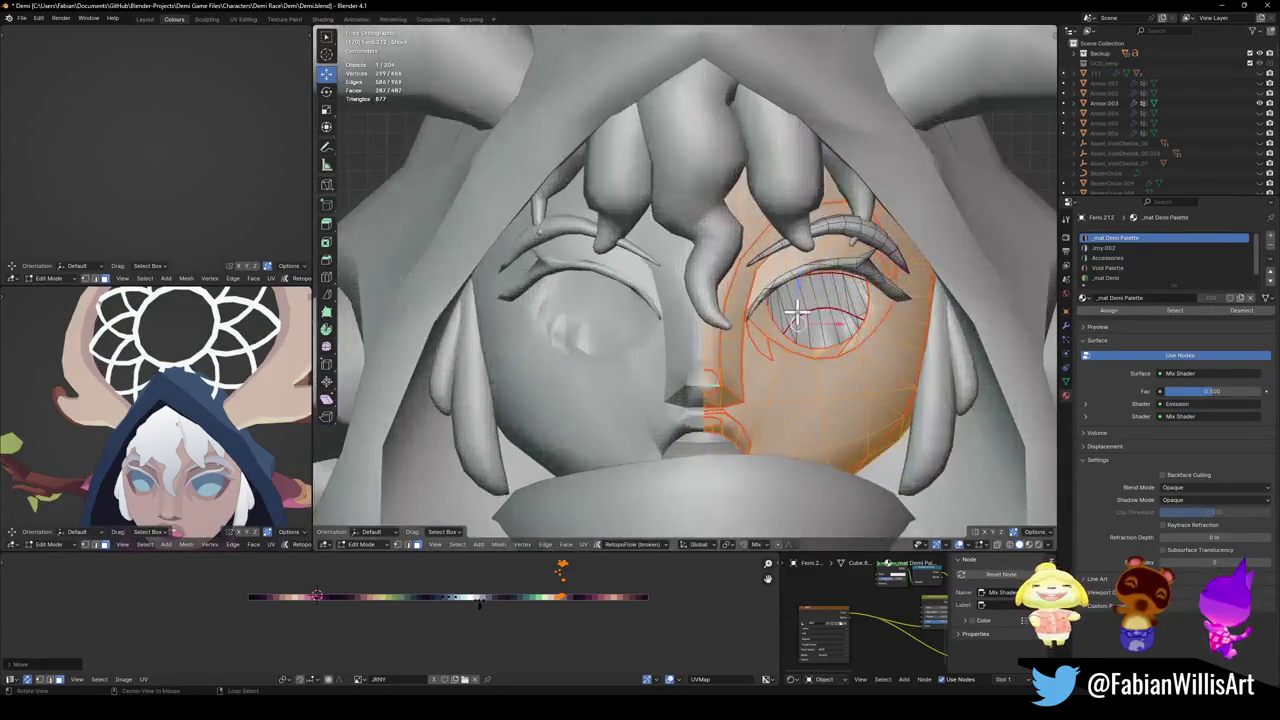
pyautogui.moveTo(738, 285); pyautogui.dragTo(781, 318, button='middle')
# Select the linked eye faces, then slide and mirror their UVs along the palette.
pyautogui.hotkey('alt', 'a')
pyautogui.click(808, 328)
pyautogui.hotkey('ctrl', 'l')
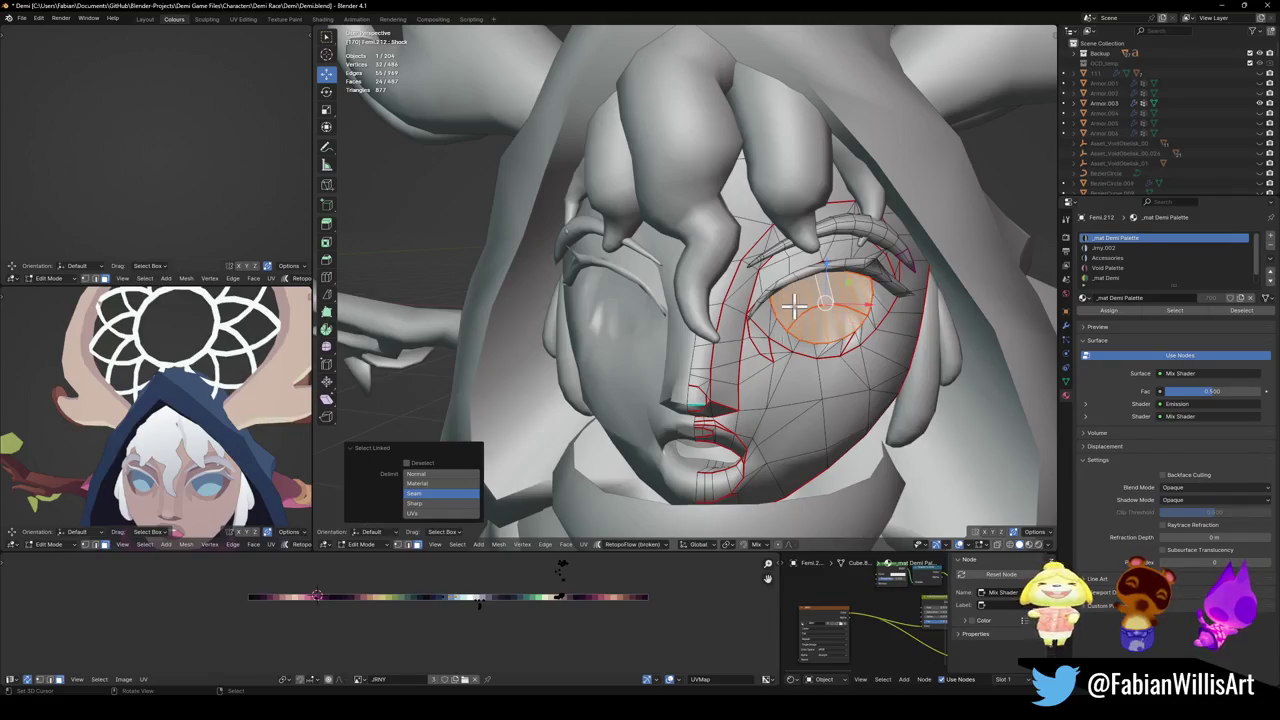
pyautogui.press('g')
pyautogui.press('x')
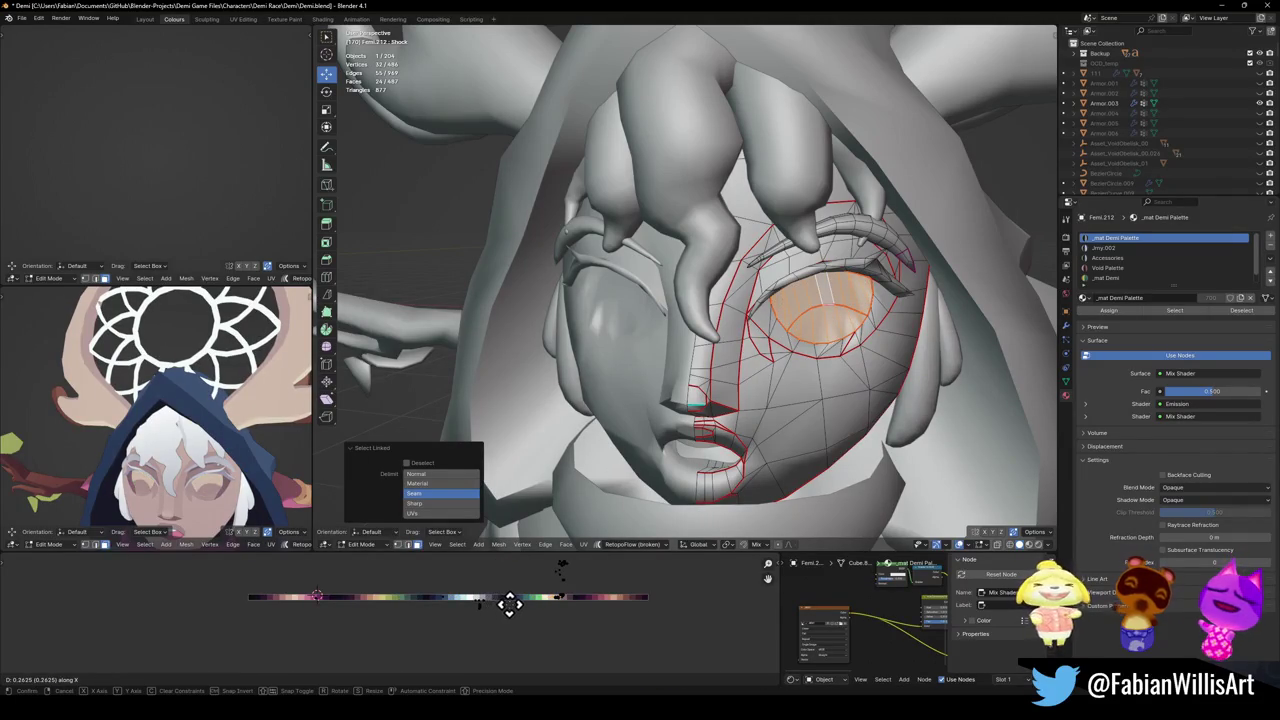
pyautogui.click(500, 603)
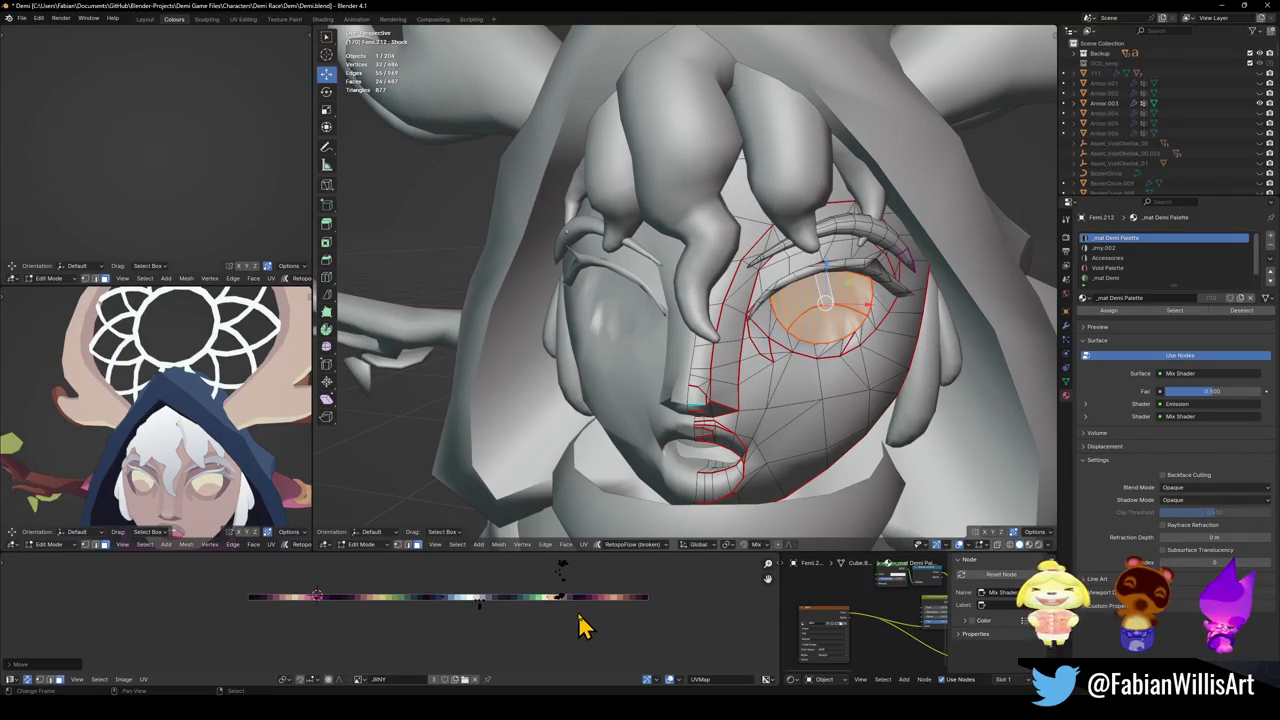
pyautogui.hotkey('ctrl', 'm')
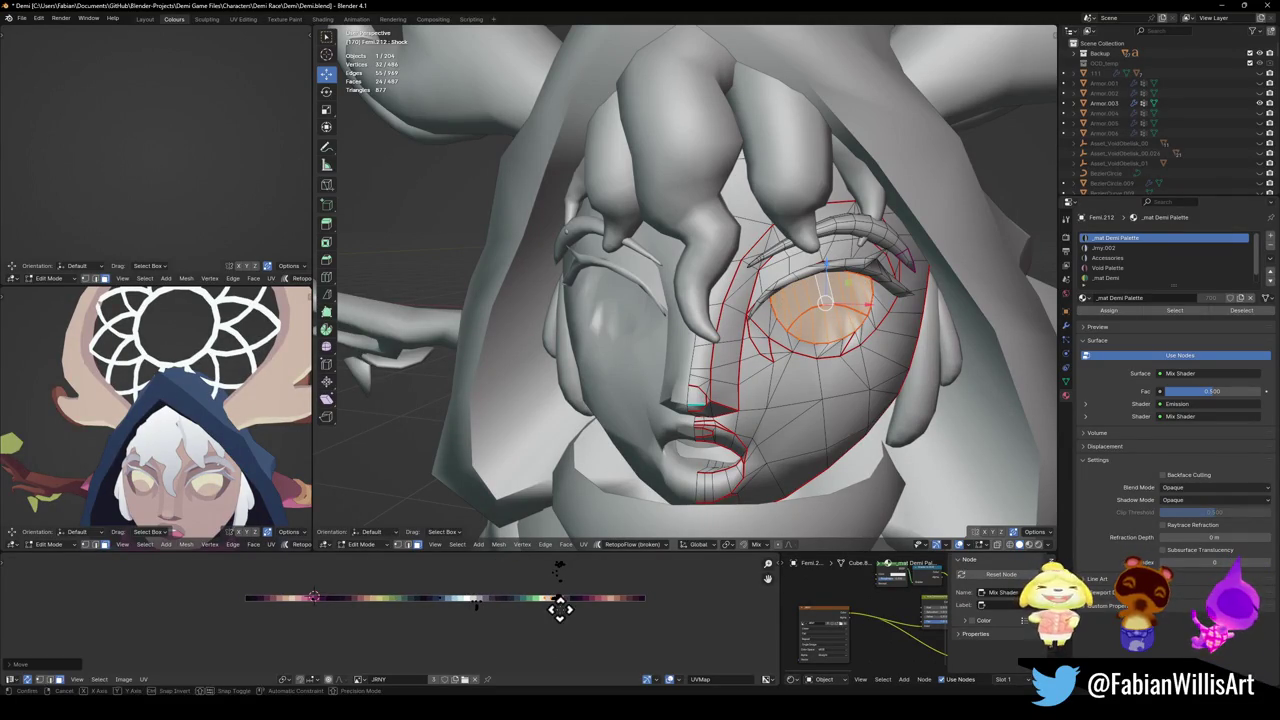
pyautogui.press('x')
pyautogui.press('g')
pyautogui.press('x')
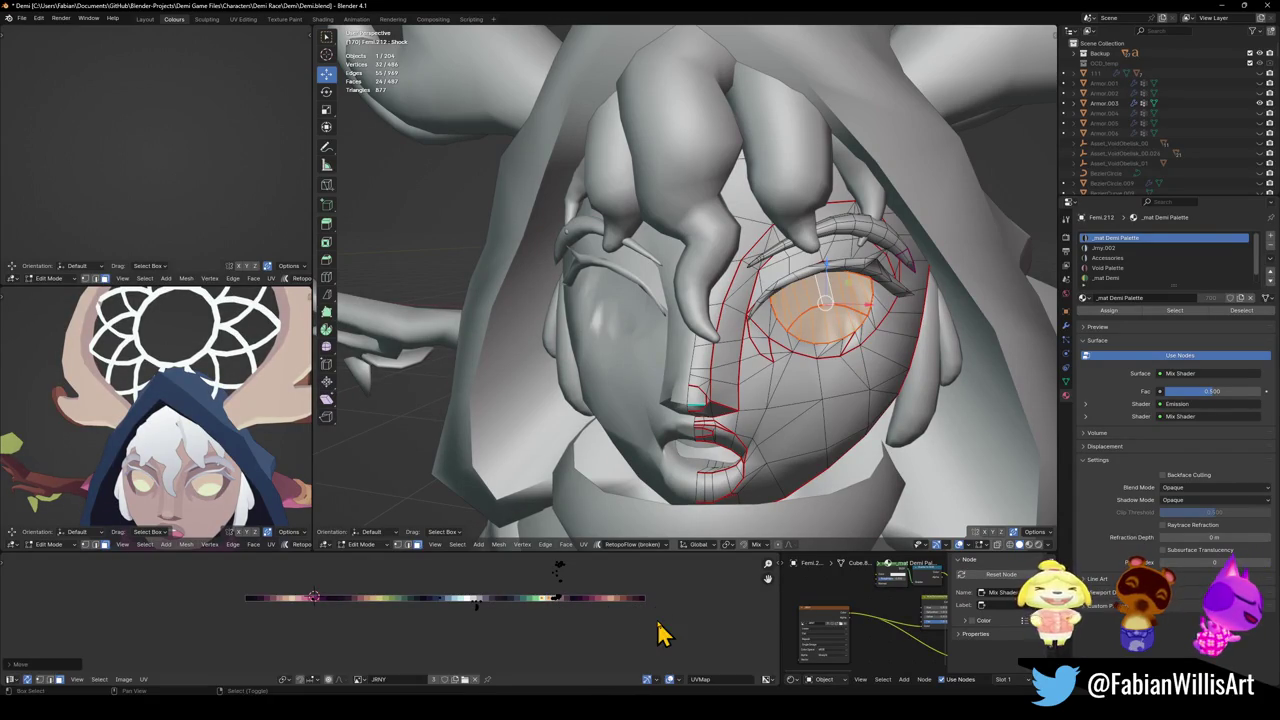
pyautogui.click(580, 617)
# Shift the eye UVs to a pale yellow, then leave Edit Mode.
pyautogui.click(565, 650)
pyautogui.click(552, 625)
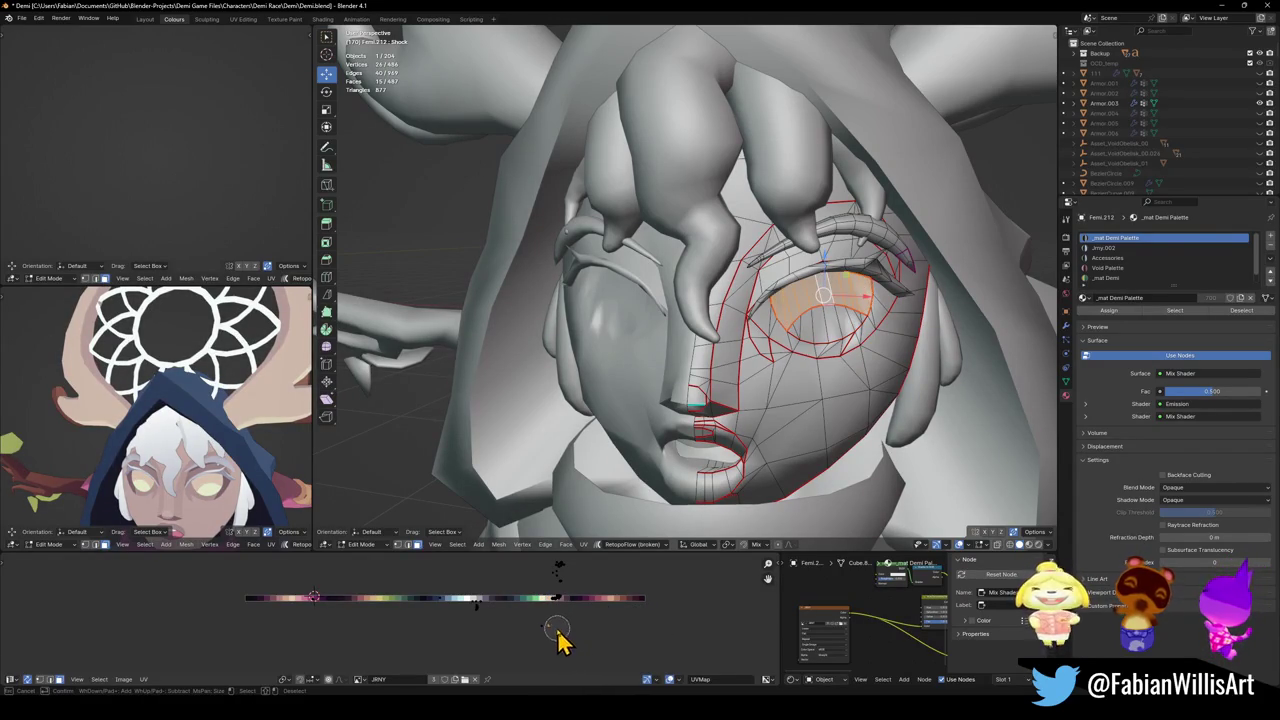
pyautogui.press('g')
pyautogui.press('x')
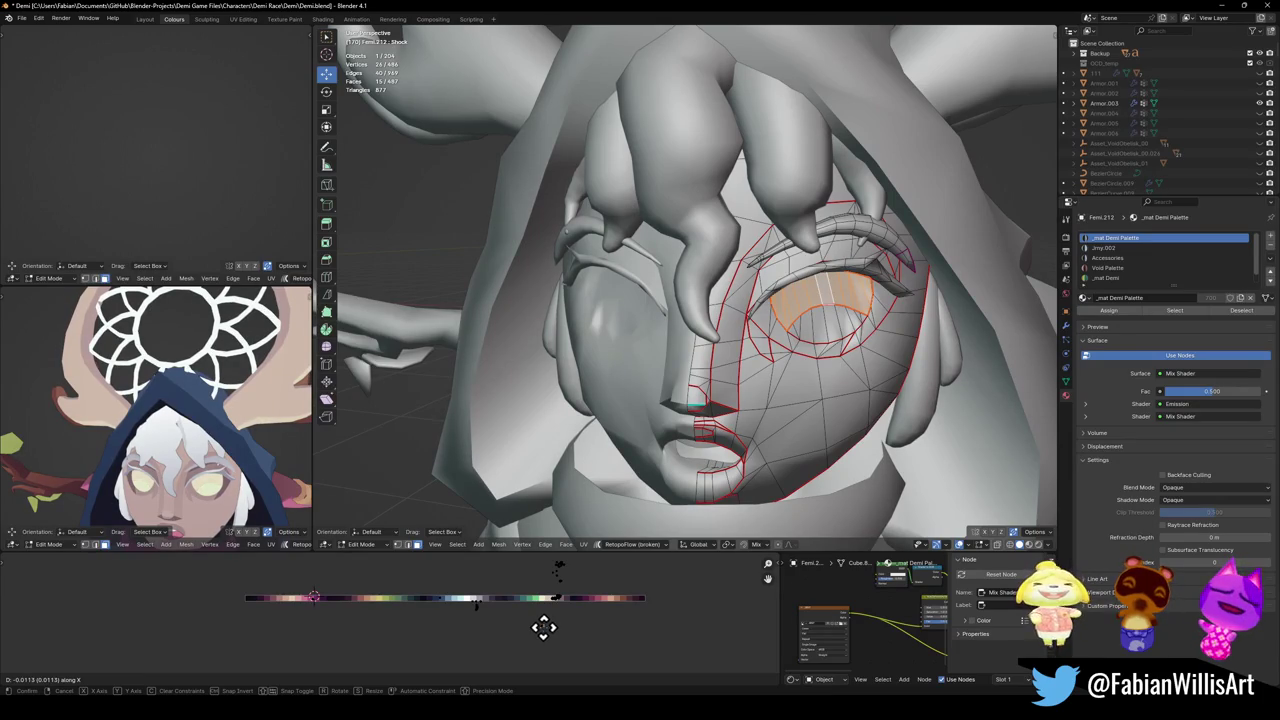
pyautogui.click(557, 626)
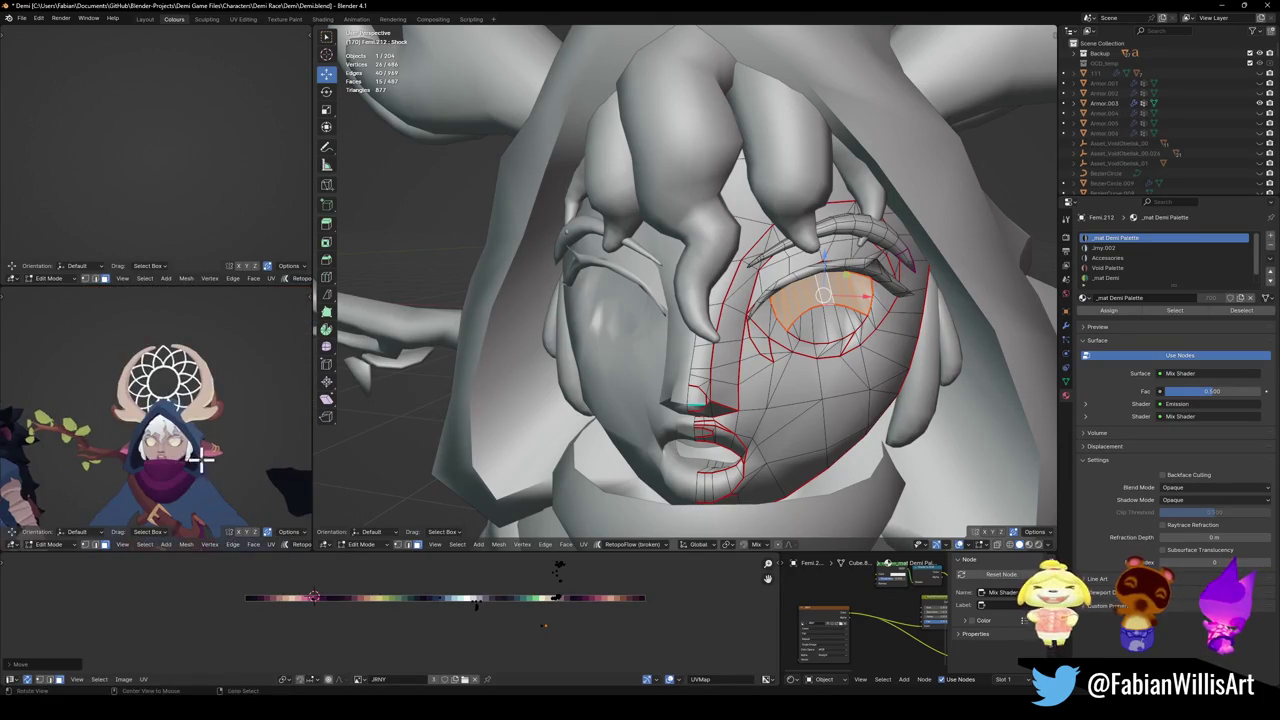
pyautogui.click(1065, 381)
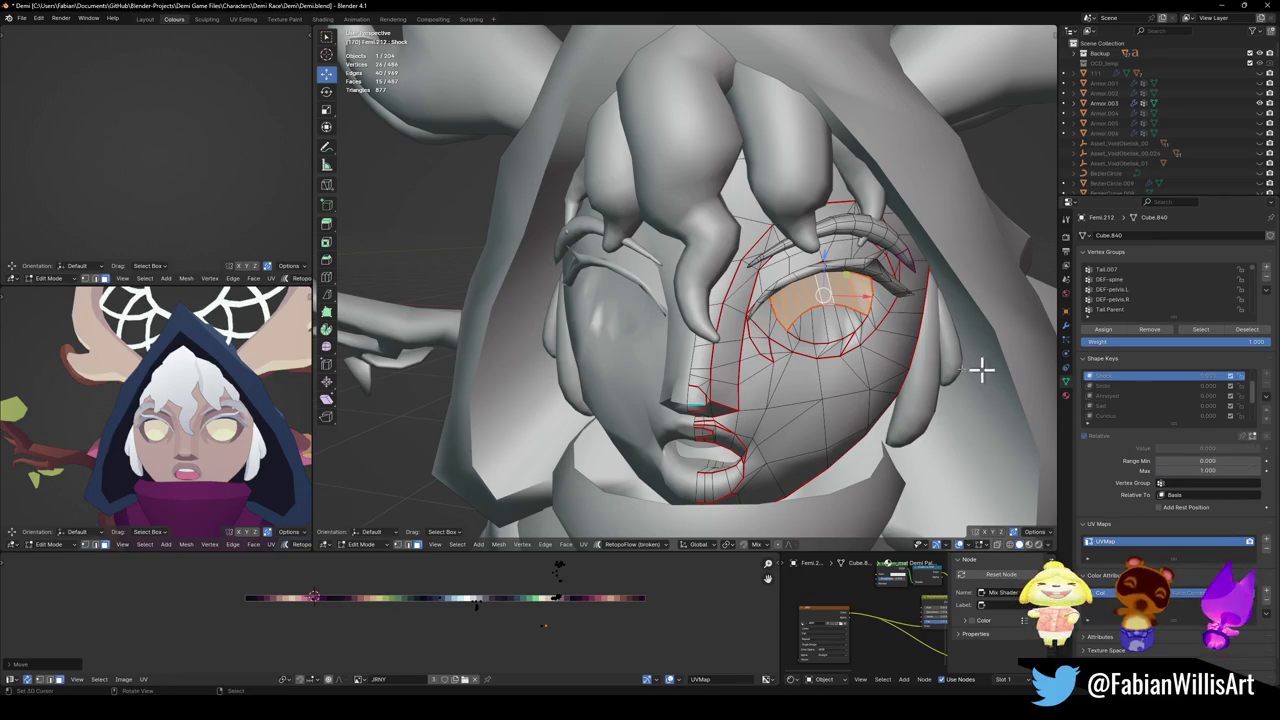
pyautogui.press('Tab')
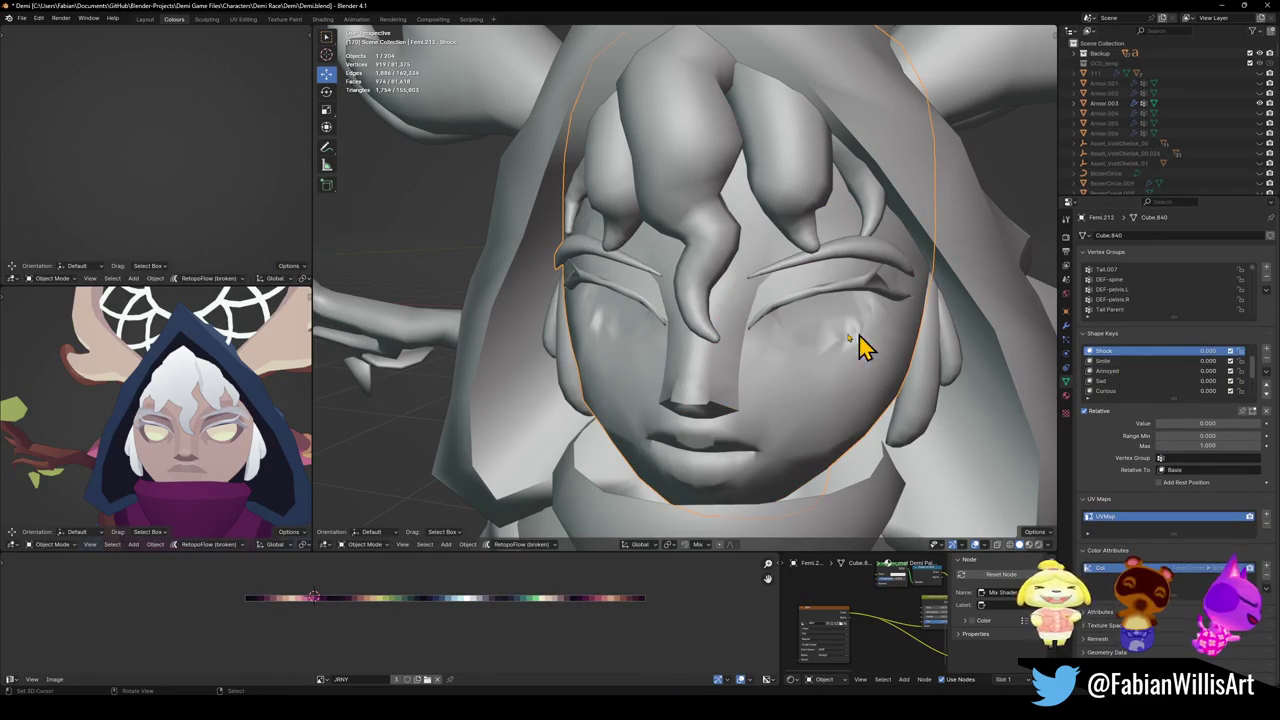
# Switch to the curly hair mesh on the forehead and select all its geometry.
pyautogui.press('Tab')
pyautogui.press('Tab')
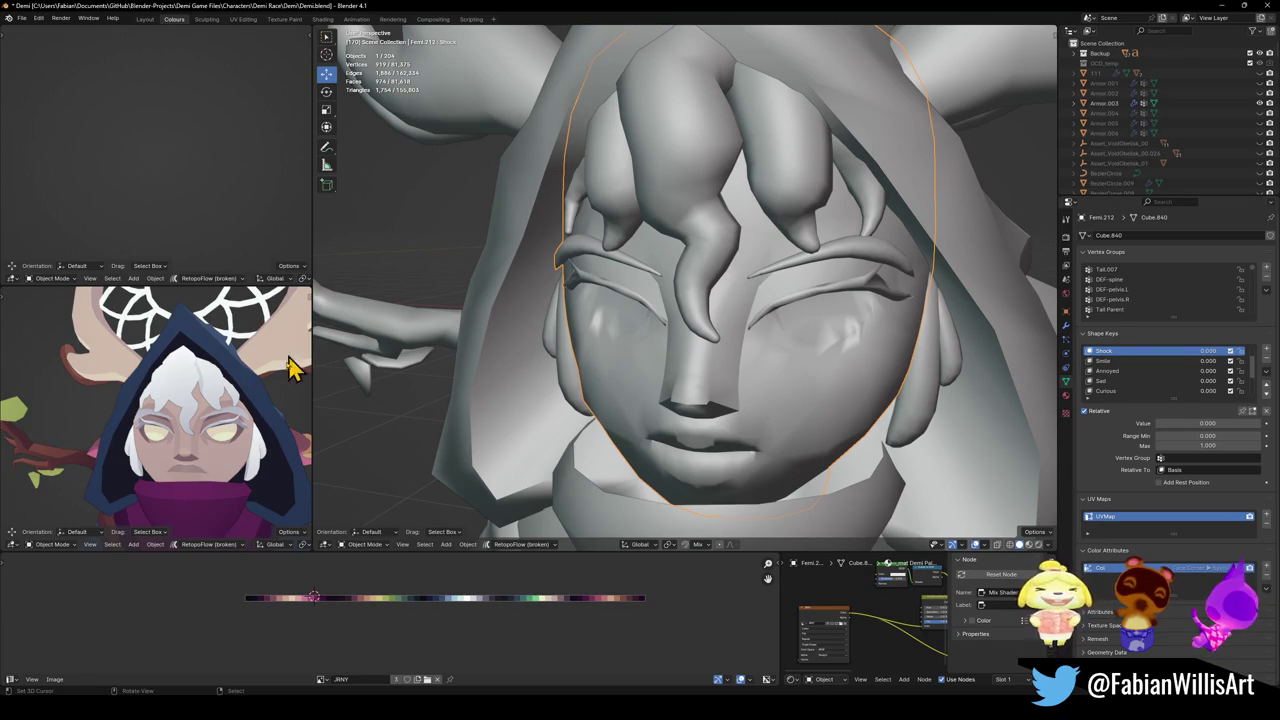
pyautogui.moveTo(175, 405); pyautogui.dragTo(163, 420, button='middle')
pyautogui.scroll(-2, 163, 420)
pyautogui.scroll(-2, 794, 214)
pyautogui.scroll(-2, 794, 214)
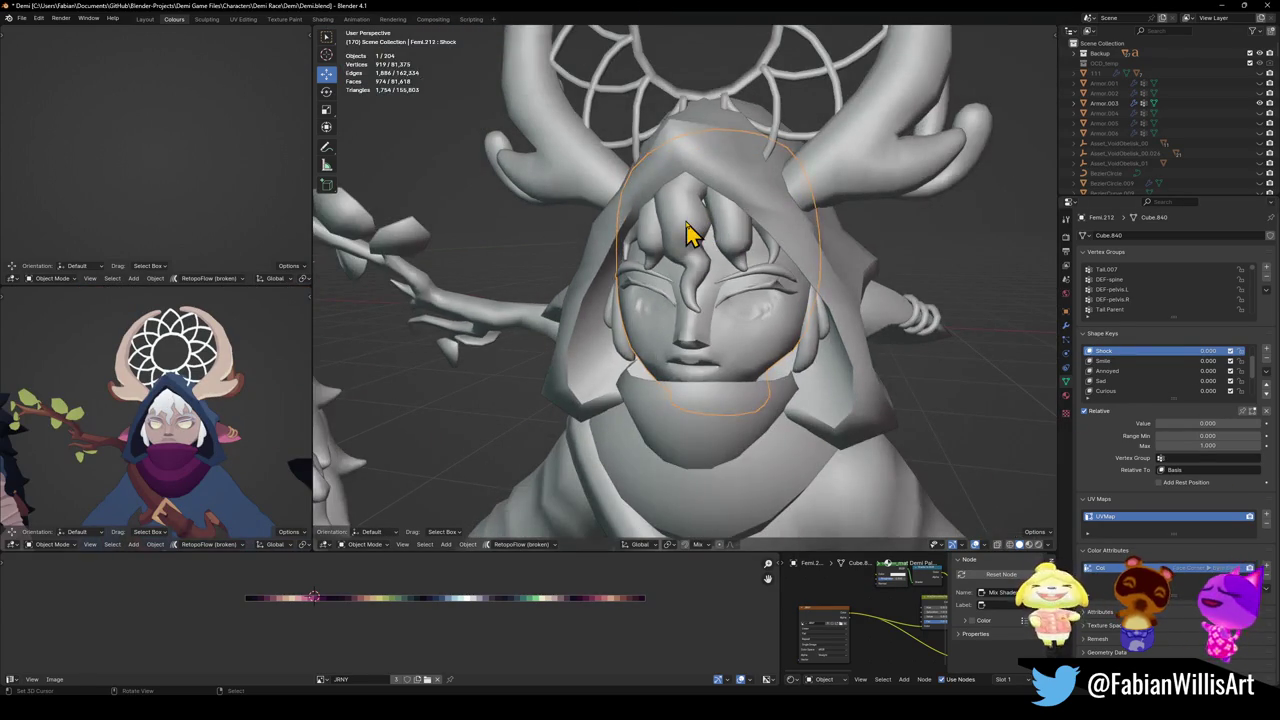
pyautogui.click(694, 229)
pyautogui.click(812, 322)
pyautogui.press('Tab')
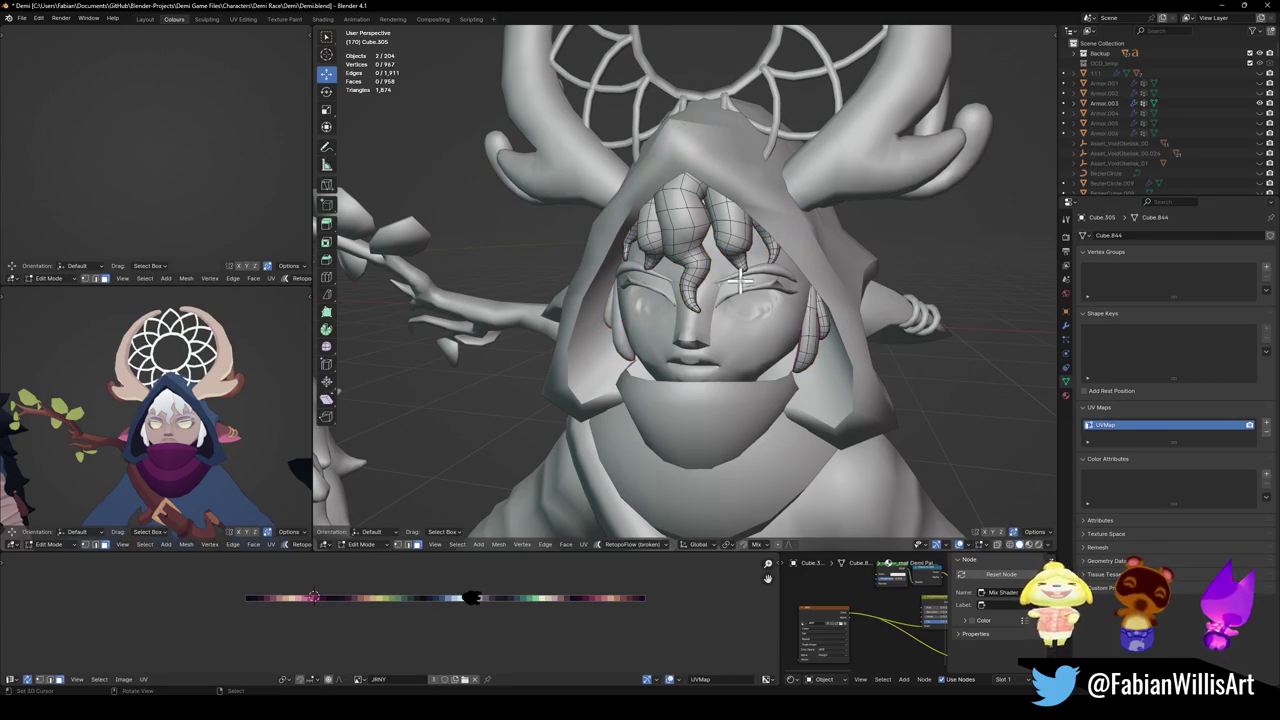
pyautogui.press('a')
# Slide and mirror the hair UVs along X to a pale blond on the palette.
pyautogui.press('g')
pyautogui.press('x')
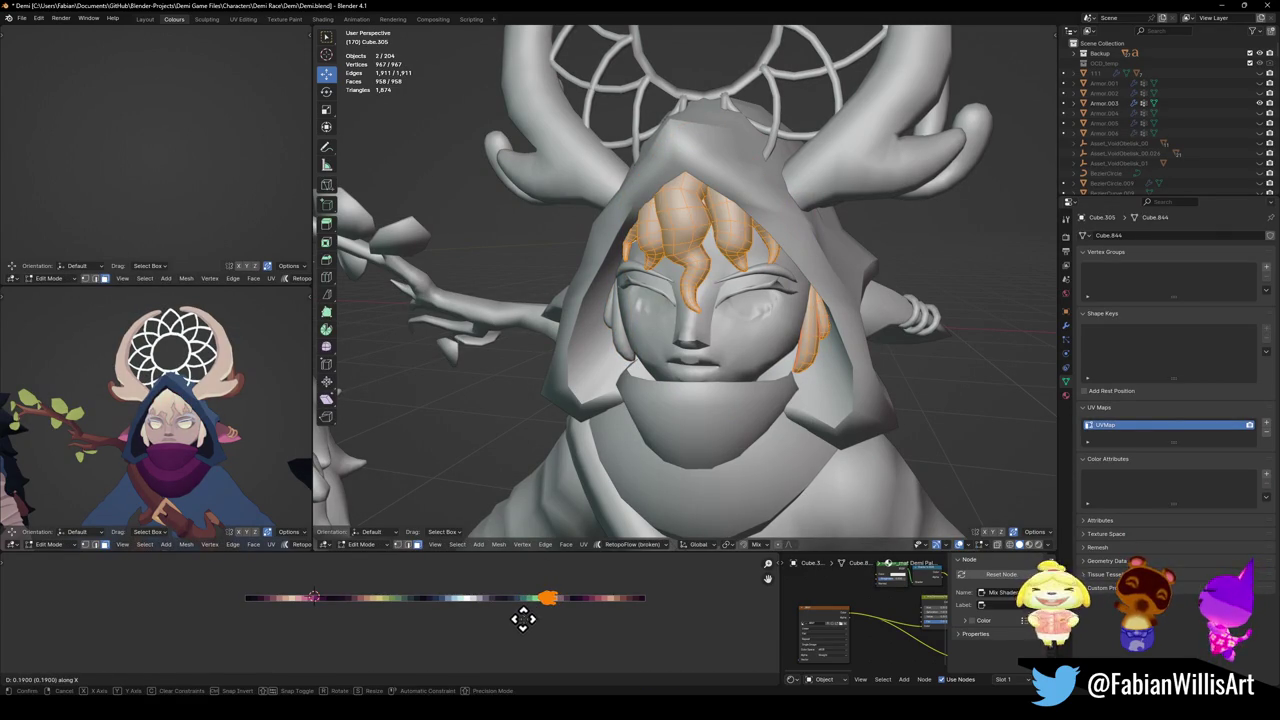
pyautogui.click(490, 612)
pyautogui.scroll(3, 207, 446)
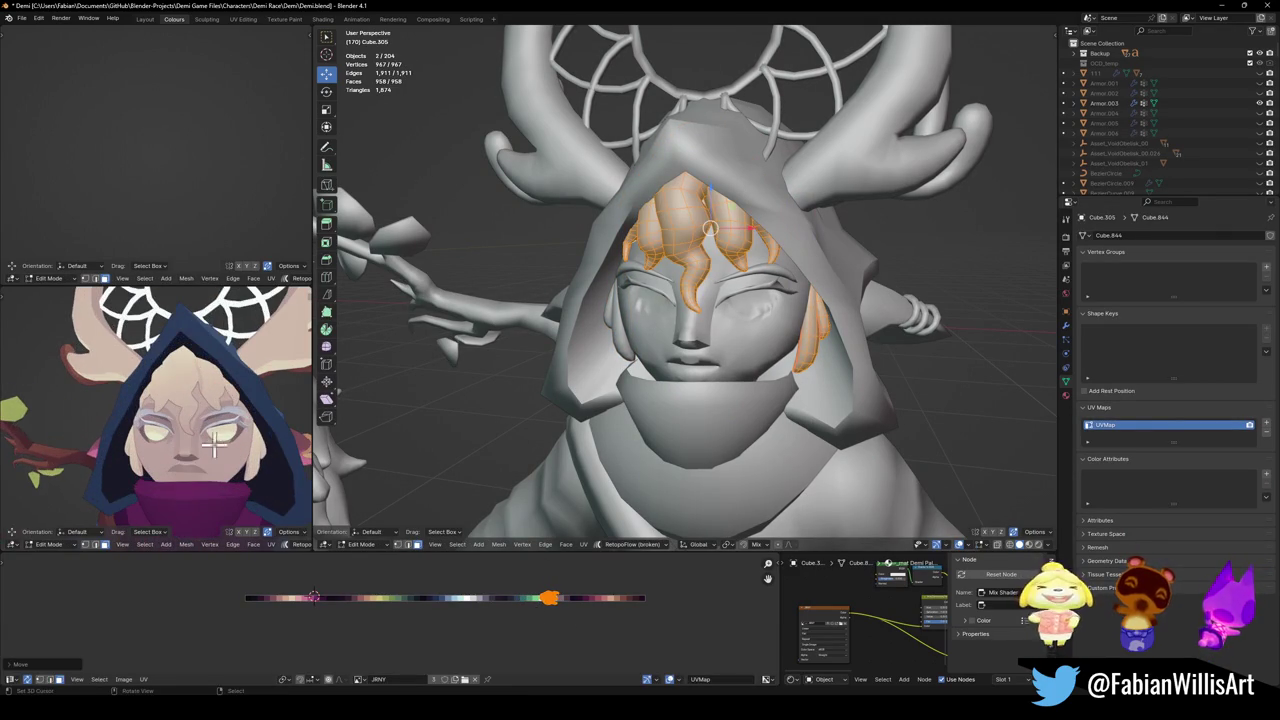
pyautogui.hotkey('ctrl', 'm')
pyautogui.press('x')
pyautogui.click(619, 631)
pyautogui.press('g')
pyautogui.press('x')
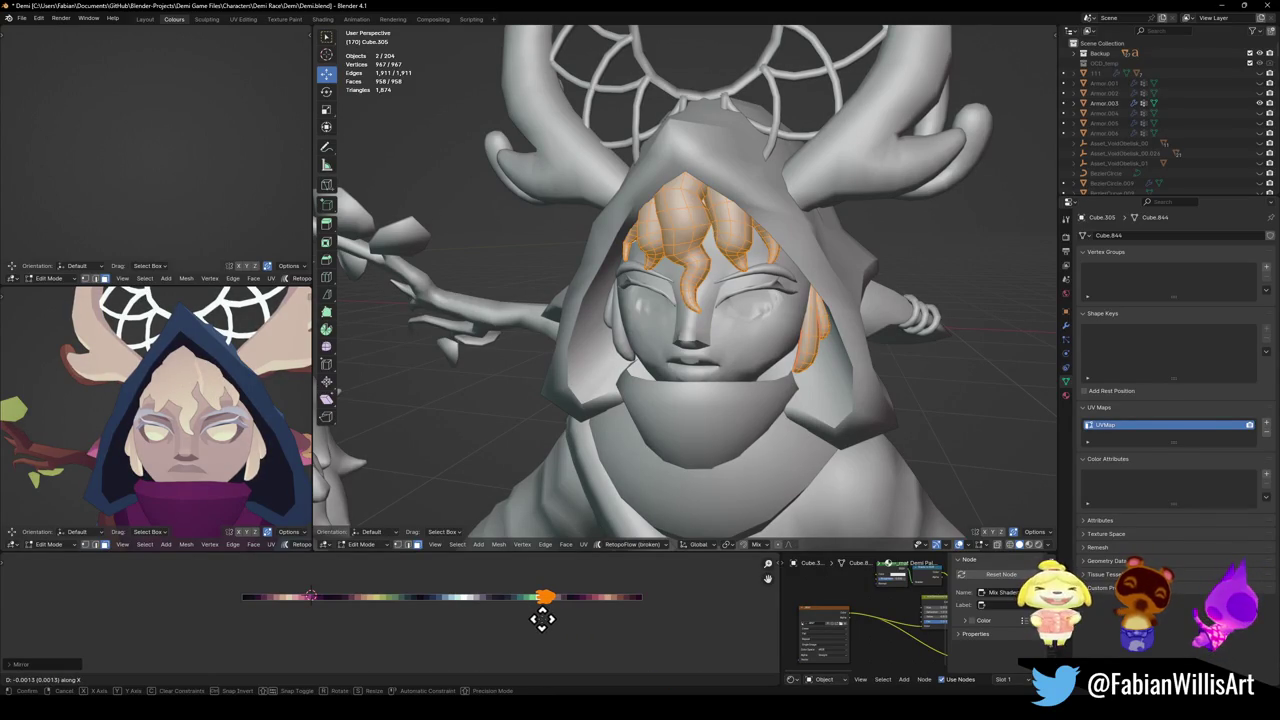
pyautogui.click(541, 619)
# Return to Object Mode and save Demi.blend.
pyautogui.scroll(-4, 800, 300)
pyautogui.press('Tab')
pyautogui.hotkey('ctrl', 's')
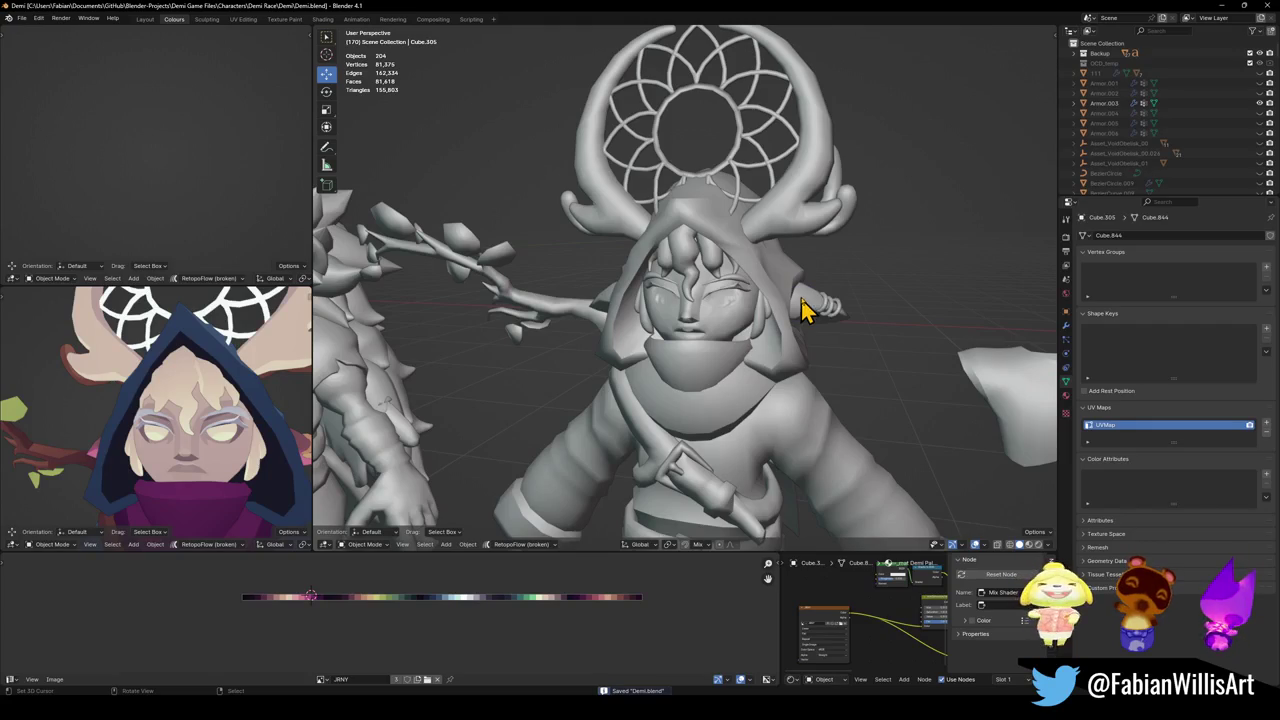
pyautogui.click(812, 317)
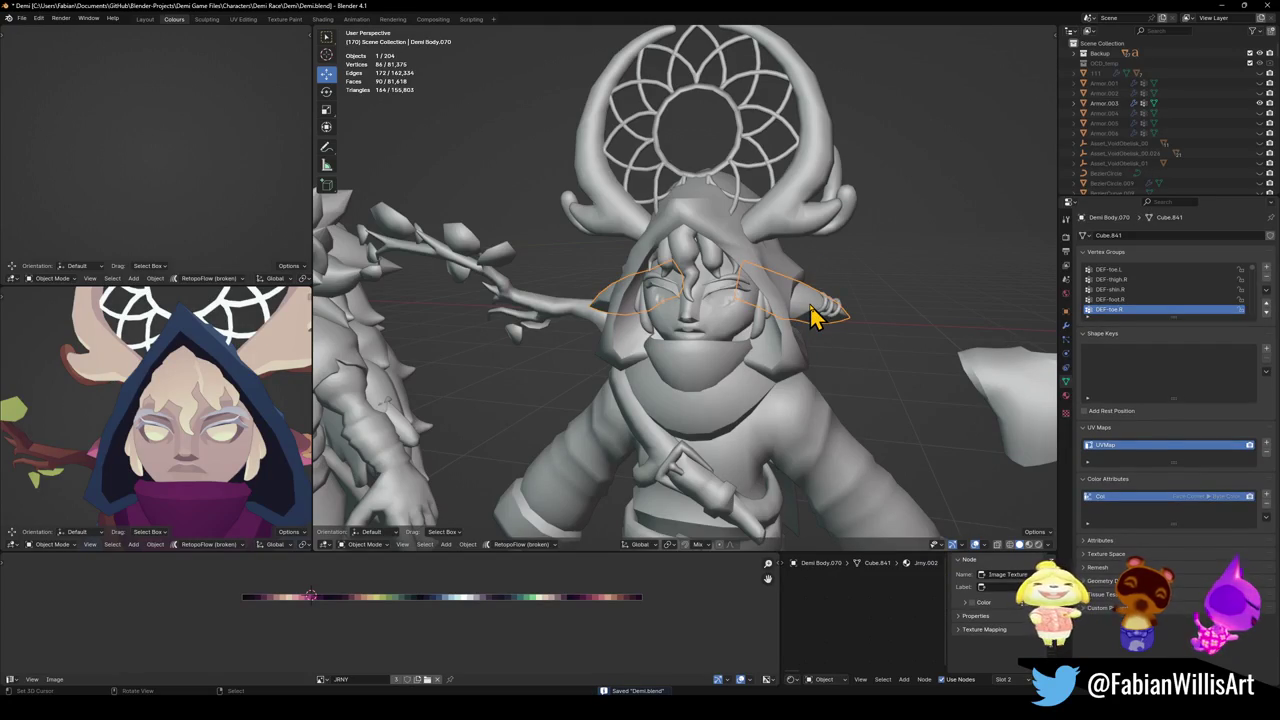
# Select the small curled horn pieces and edit them in front view.
pyautogui.scroll(-2, 262, 412)
pyautogui.scroll(-2, 258, 425)
pyautogui.scroll(-2, 240, 420)
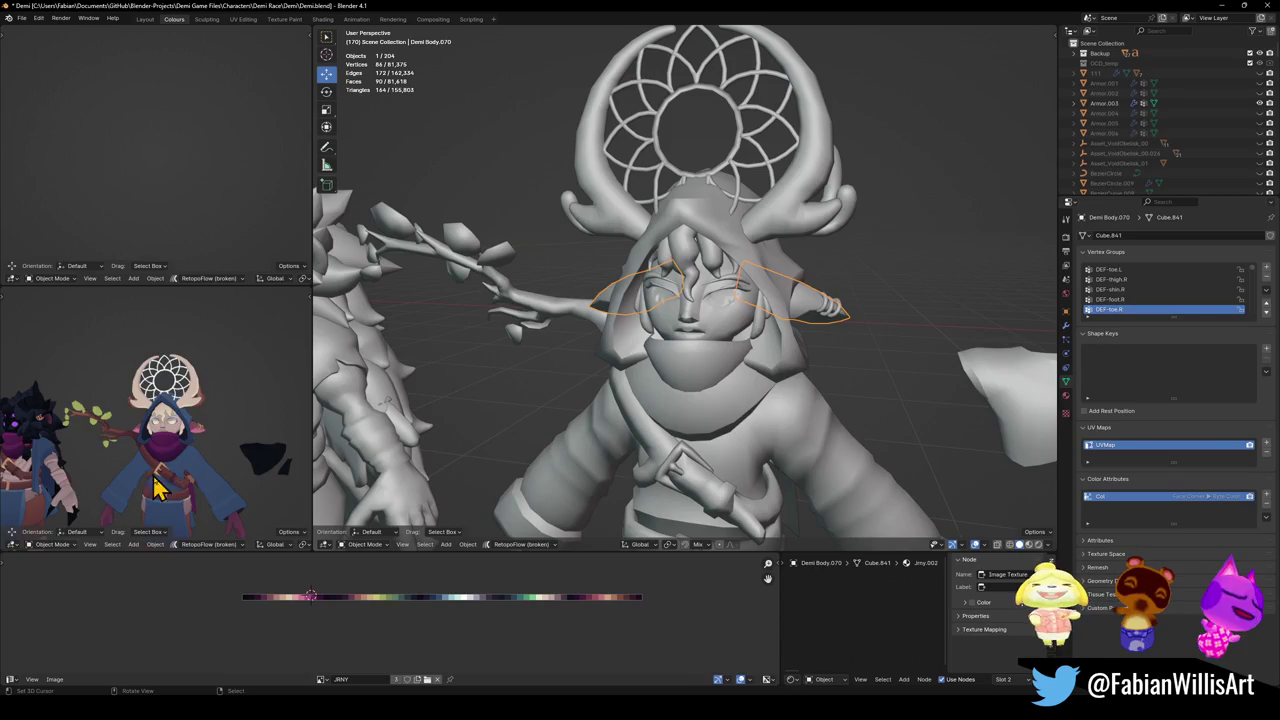
pyautogui.moveTo(202, 496); pyautogui.dragTo(196, 480, button='middle')
pyautogui.scroll(2, 221, 445)
pyautogui.scroll(2, 226, 420)
pyautogui.scroll(1, 231, 400)
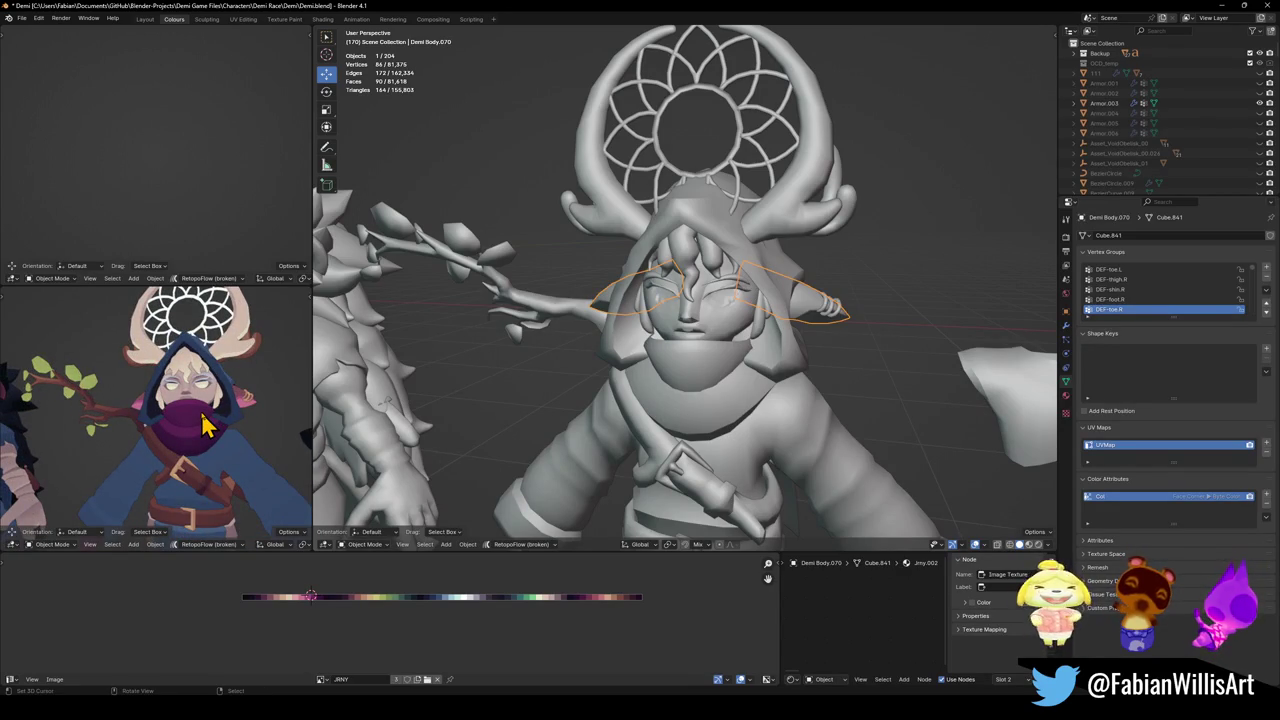
pyautogui.click(852, 218)
pyautogui.moveTo(333, 333); pyautogui.dragTo(857, 266, button='middle')
pyautogui.press('Tab')
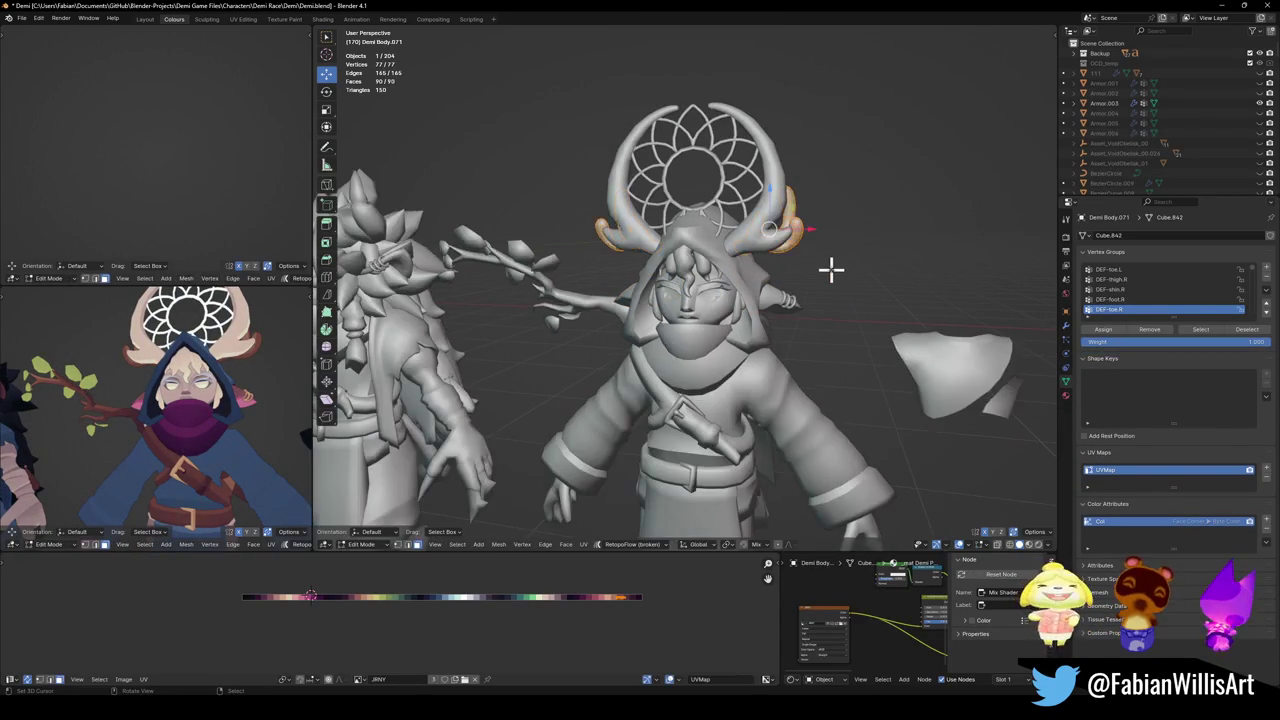
pyautogui.press('KP_1')
# Rotate and shift the horn pieces lower against the antlers, then exit Edit Mode.
pyautogui.press('r')
pyautogui.click(815, 308)
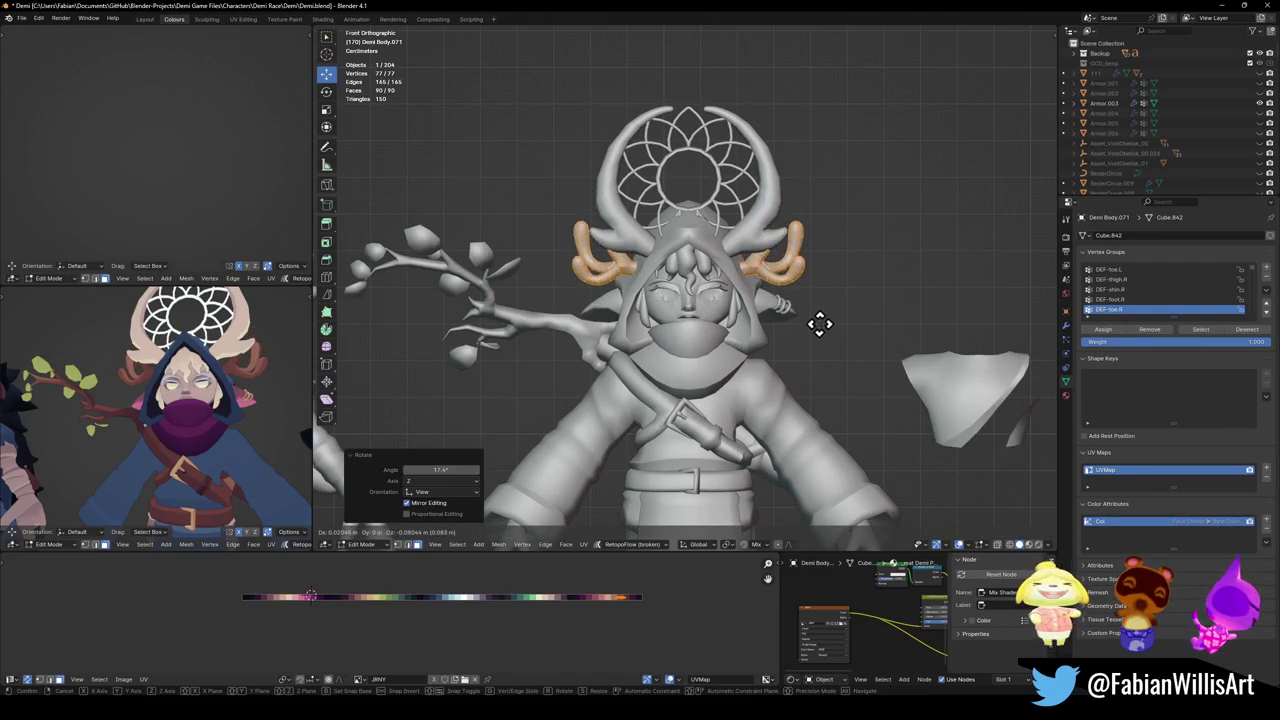
pyautogui.press('r')
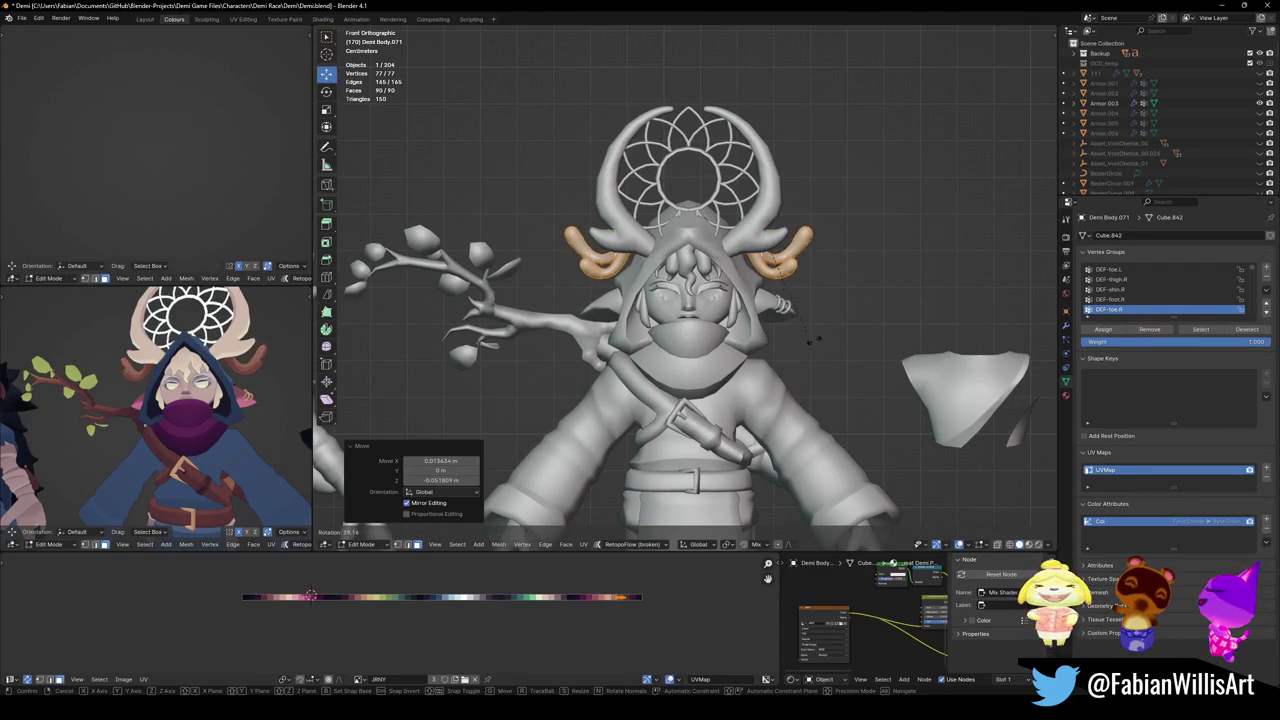
pyautogui.click(835, 297)
pyautogui.moveTo(231, 386)
pyautogui.mouseDown(button='middle')
pyautogui.moveTo(260, 425)
pyautogui.moveTo(245, 420)
pyautogui.mouseUp(button='middle')
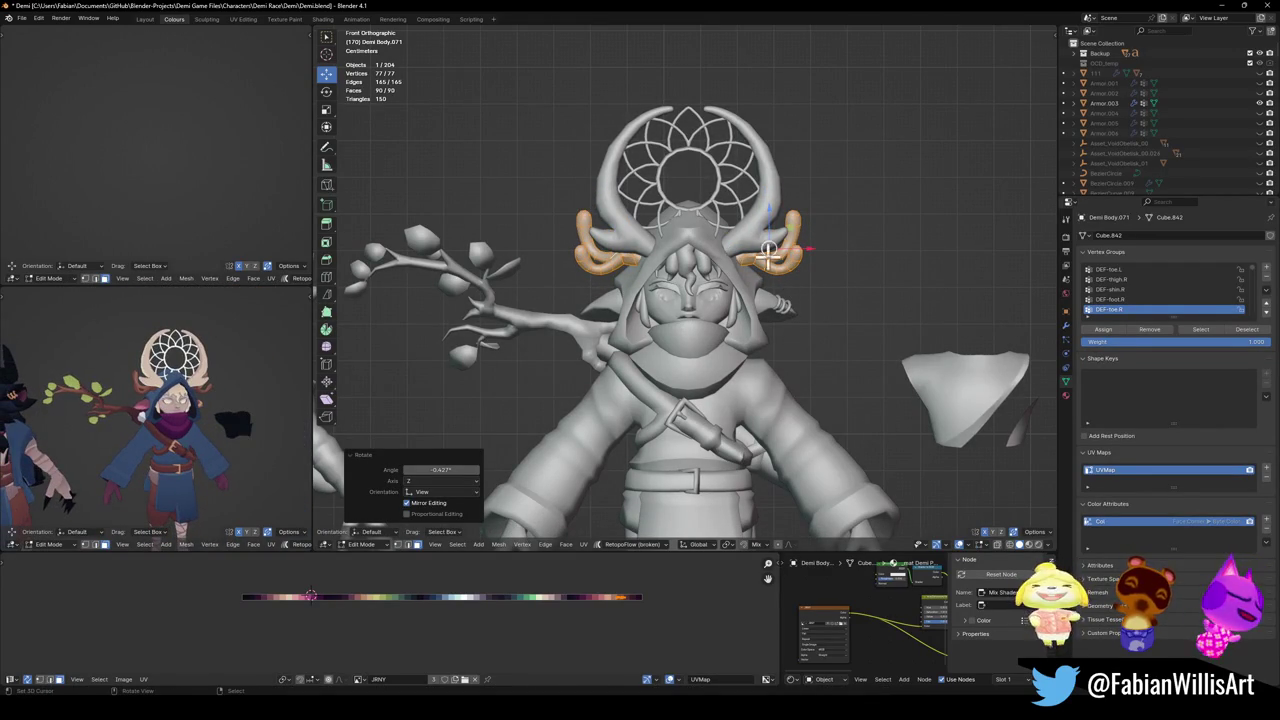
pyautogui.press('Tab')
pyautogui.click(776, 236)
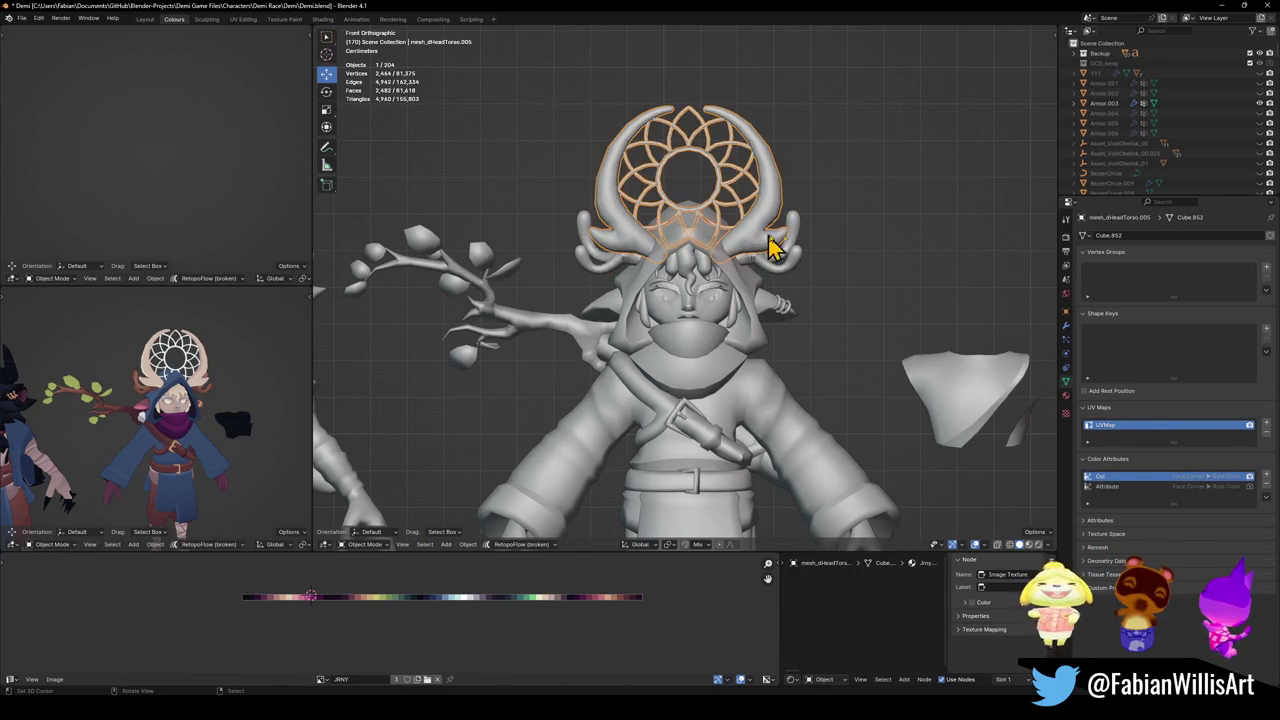
# Make a first resize of the dreamcatcher headpiece and lower it vertically.
pyautogui.press('s')
pyautogui.click(778, 238)
pyautogui.click(785, 255)
pyautogui.keyDown('shift'); pyautogui.click(787, 265); pyautogui.keyUp('shift')
pyautogui.press('g')
pyautogui.press('z')
pyautogui.click(748, 342)
# Shrink the headpiece to 0.958, raise it, and adjust its front-to-back position.
pyautogui.press('g')
pyautogui.press('z')
pyautogui.click(752, 265)
pyautogui.press('s')
pyautogui.click(752, 262)
pyautogui.press('g')
pyautogui.press('z')
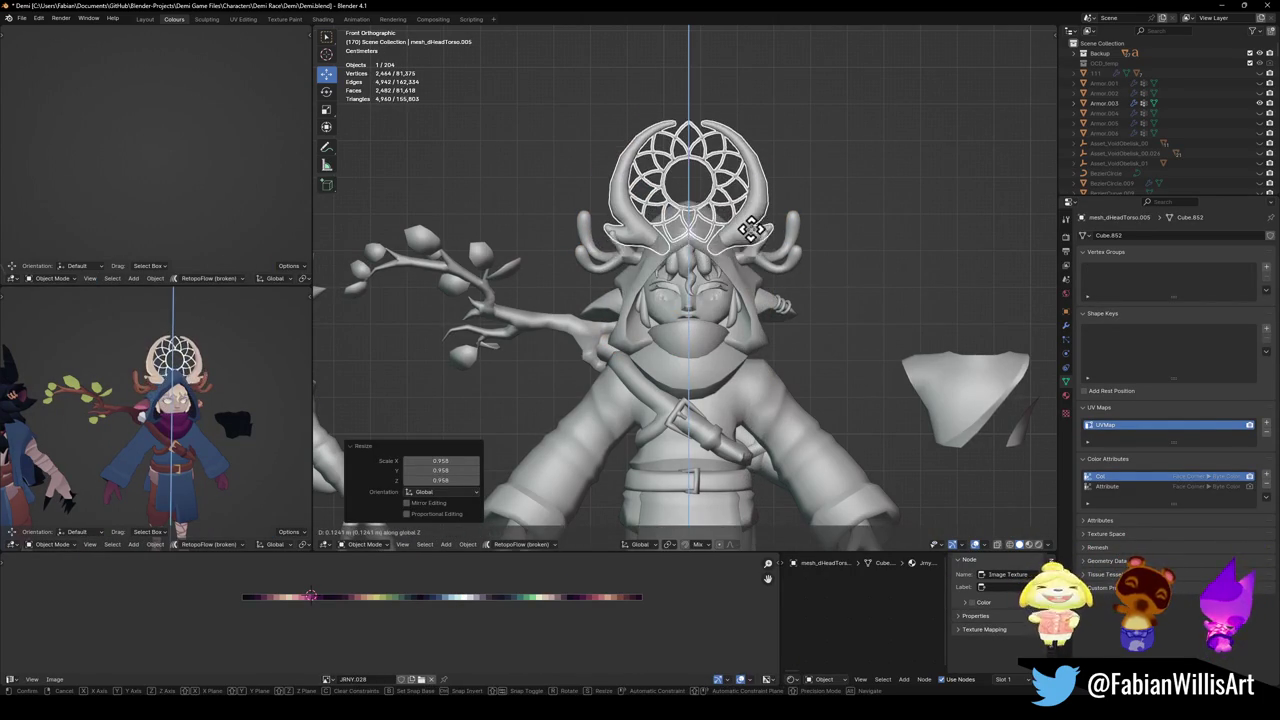
pyautogui.click(762, 232)
pyautogui.moveTo(764, 230)
pyautogui.mouseDown(button='middle')
pyautogui.moveTo(728, 272)
pyautogui.moveTo(770, 263)
pyautogui.mouseUp(button='middle')
pyautogui.press('g')
pyautogui.press('y')
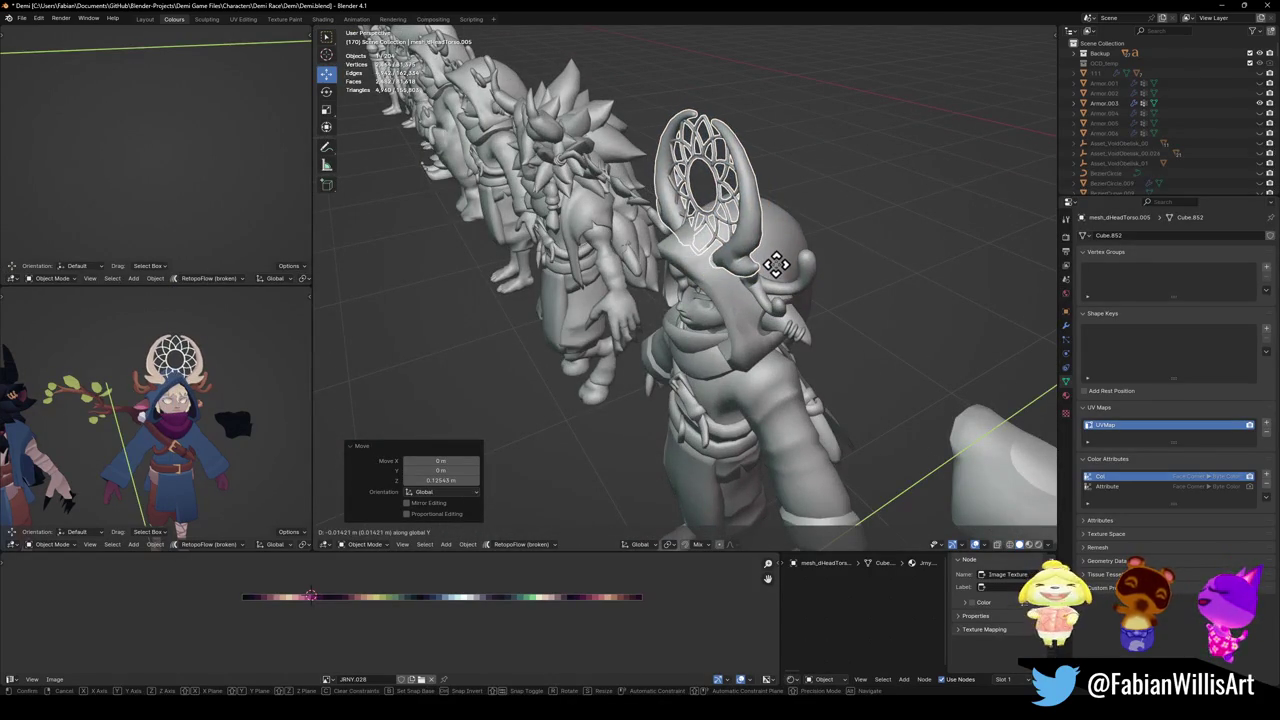
pyautogui.click(779, 262)
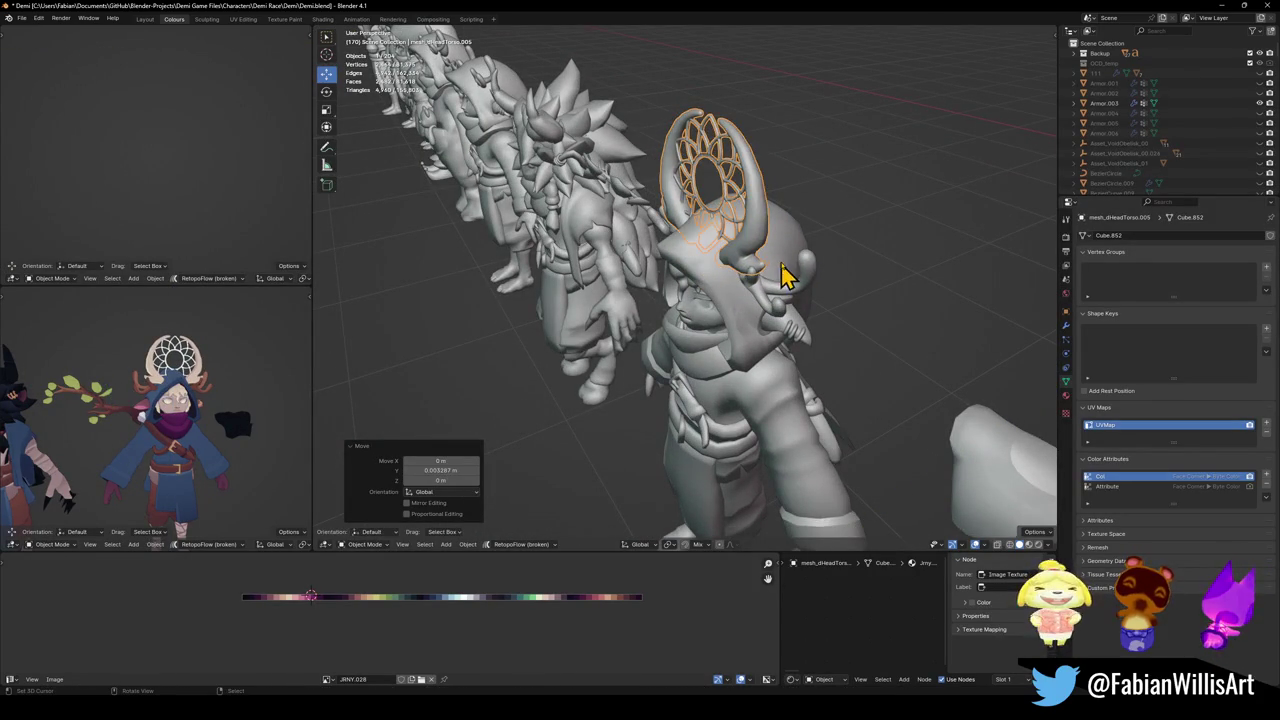
# Reset the small horn pieces' rotation and tweak their mesh beside the antler.
pyautogui.click(800, 292)
pyautogui.hotkey('alt', 'r')
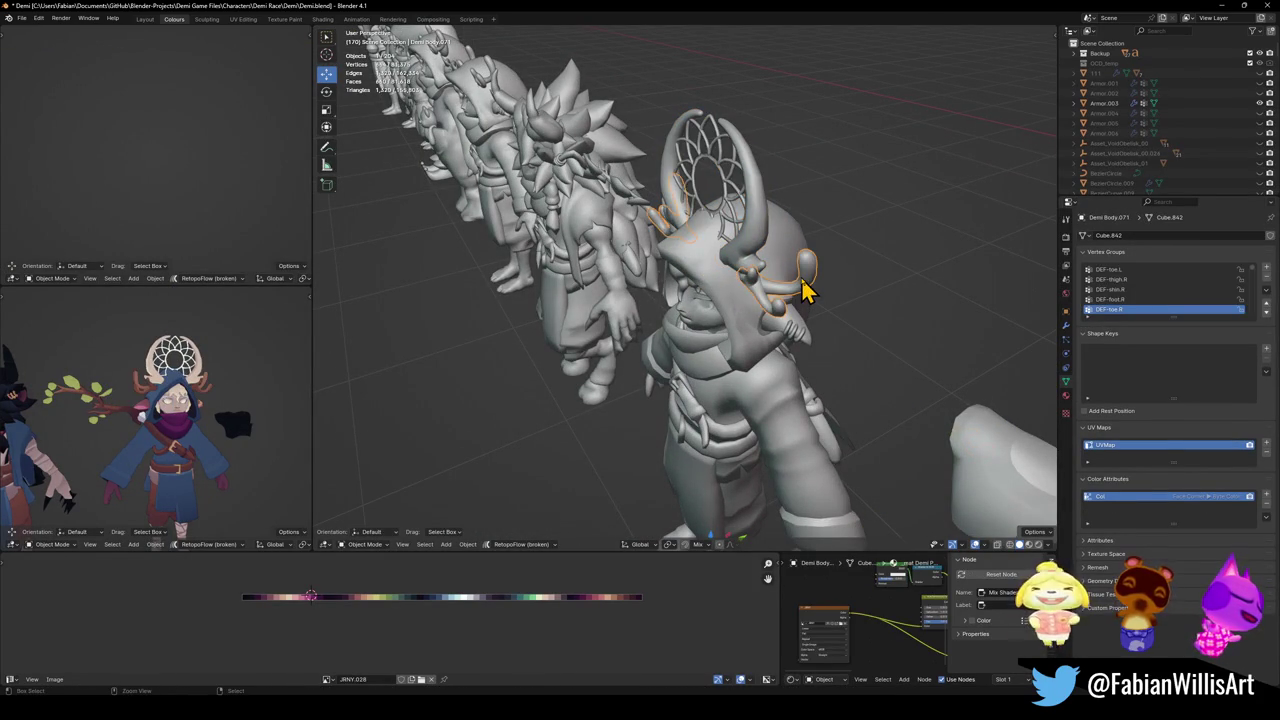
pyautogui.click(801, 283)
pyautogui.press('Tab')
pyautogui.hotkey('alt', 'q')
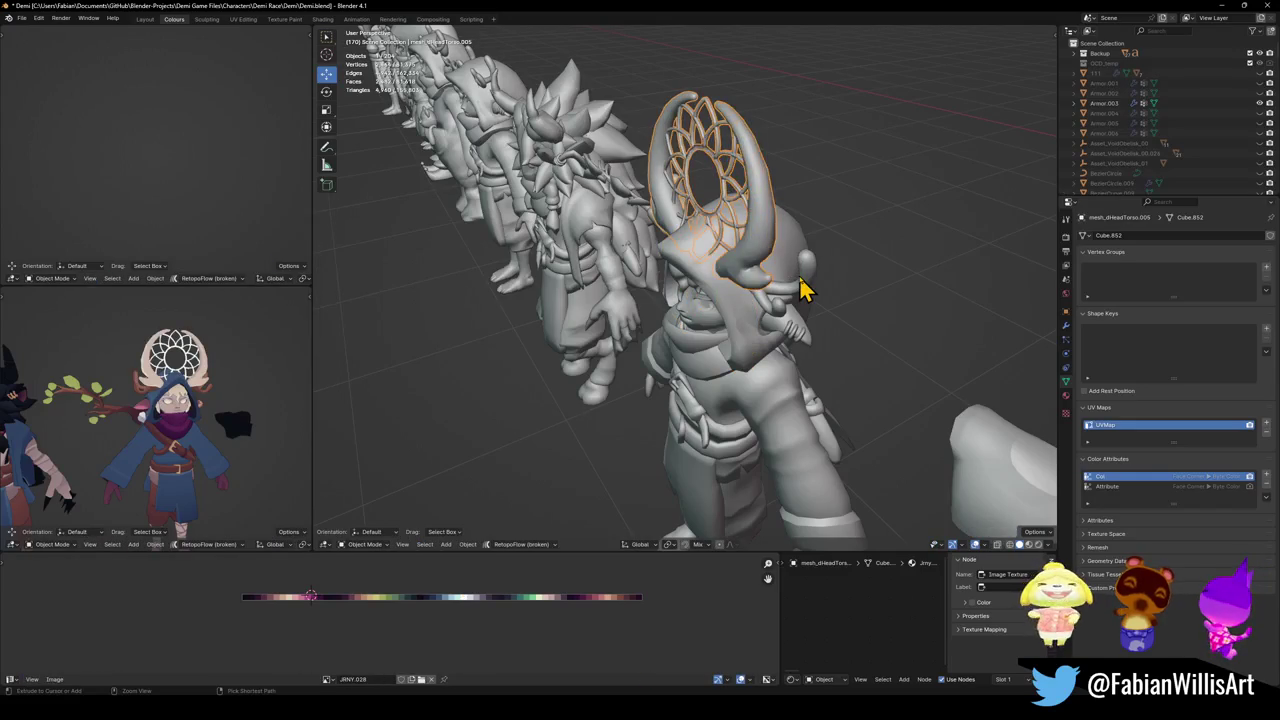
pyautogui.hotkey('ctrl', 'z')
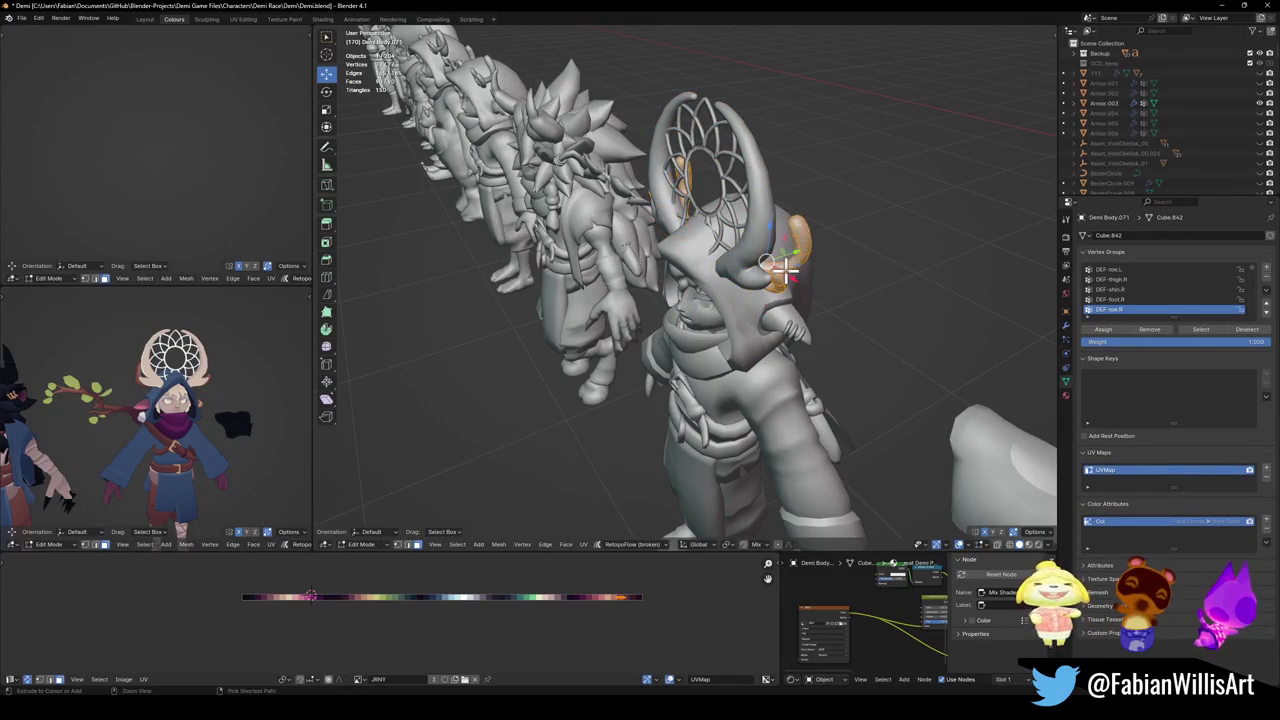
pyautogui.press('Tab')
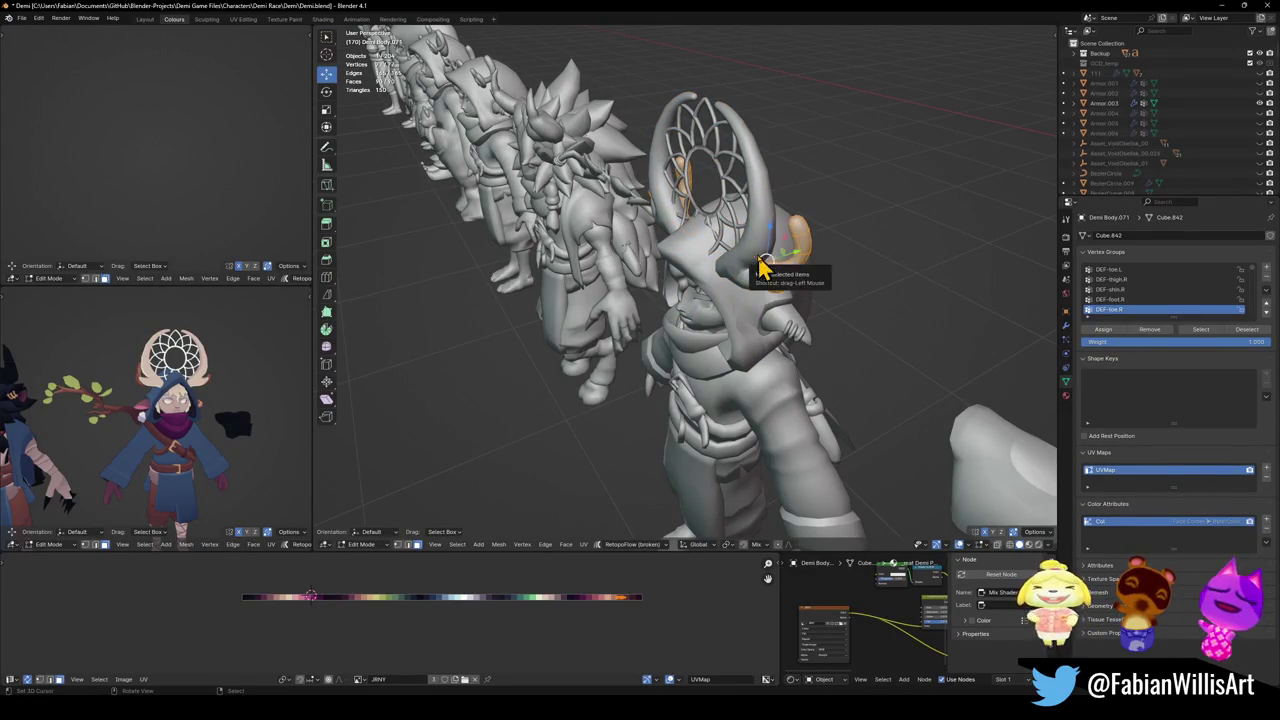
# Shrink the headpiece to 0.824, raise it, and set its depth on the hood.
pyautogui.click(764, 268)
pyautogui.press('s')
pyautogui.click(772, 311)
pyautogui.press('g')
pyautogui.press('z')
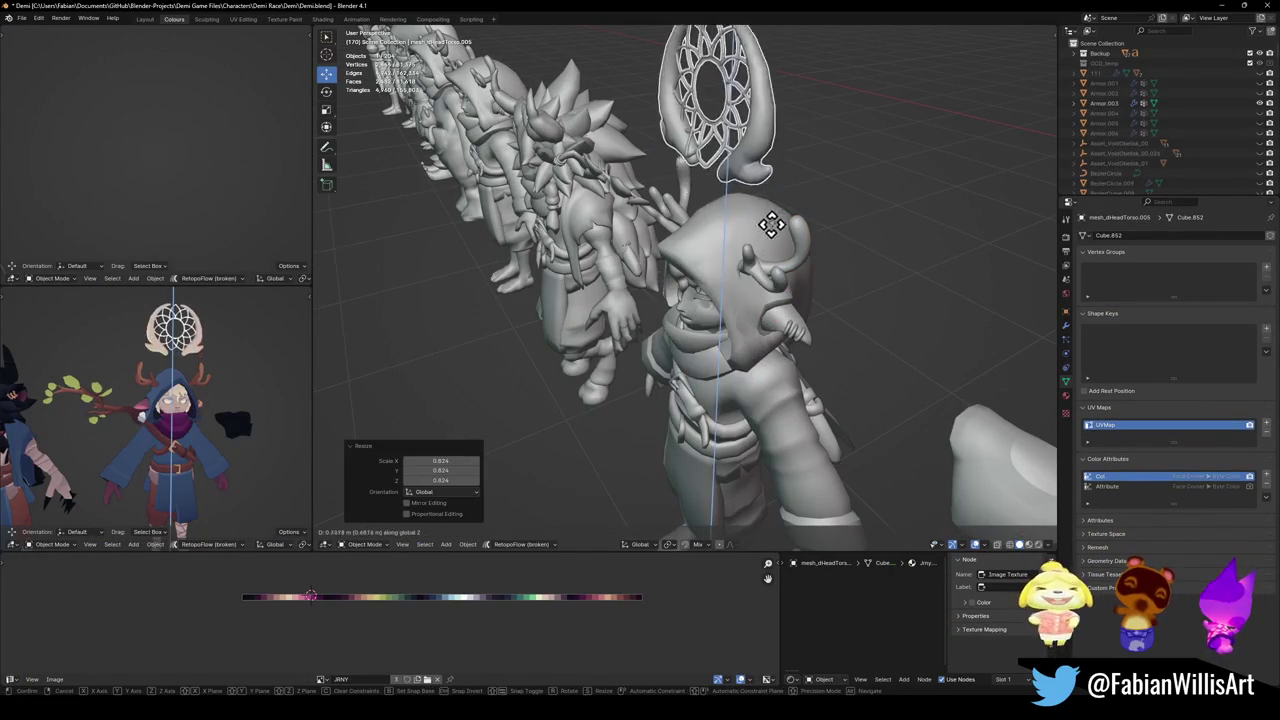
pyautogui.click(766, 247)
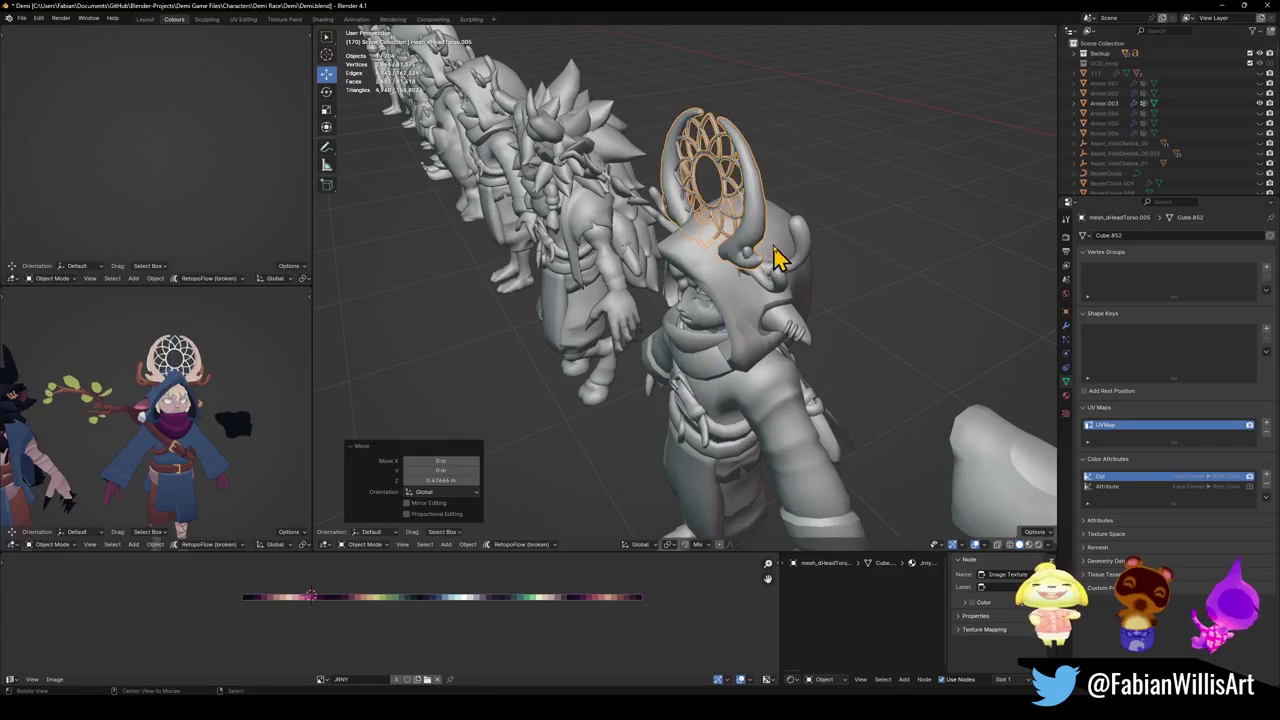
pyautogui.moveTo(777, 251); pyautogui.dragTo(762, 253, button='middle')
pyautogui.press('g')
pyautogui.press('y')
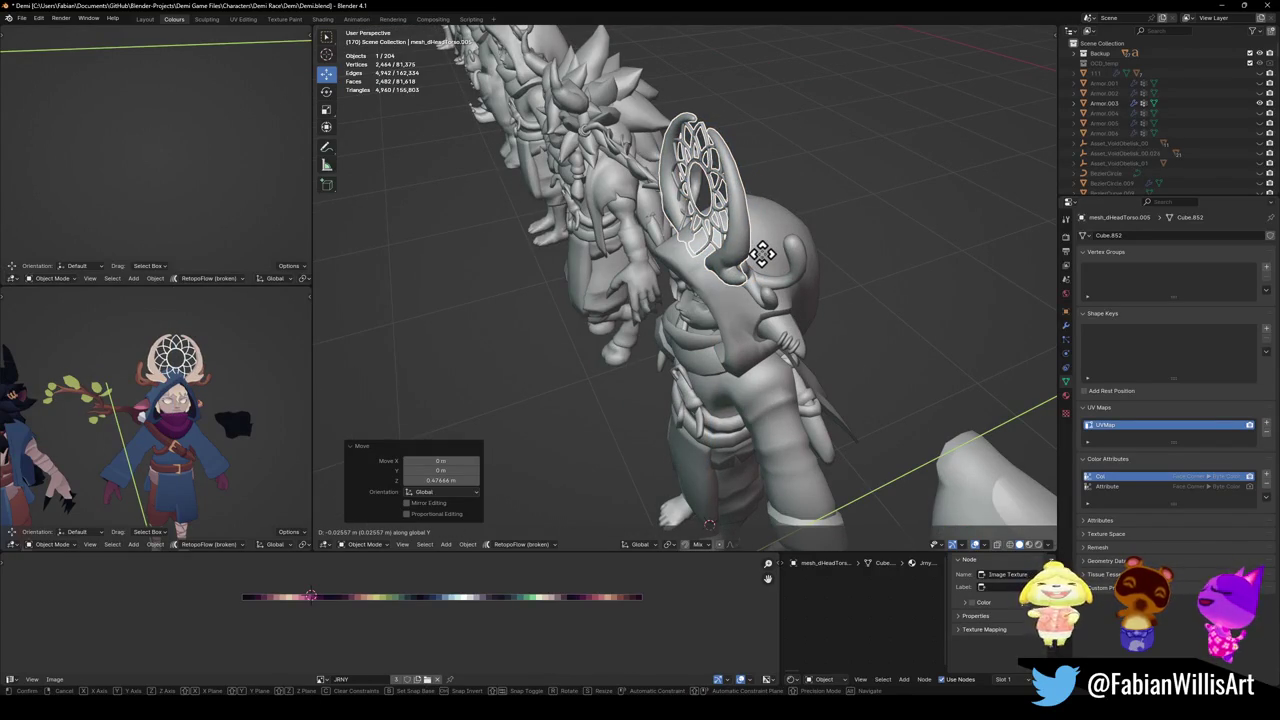
pyautogui.click(762, 254)
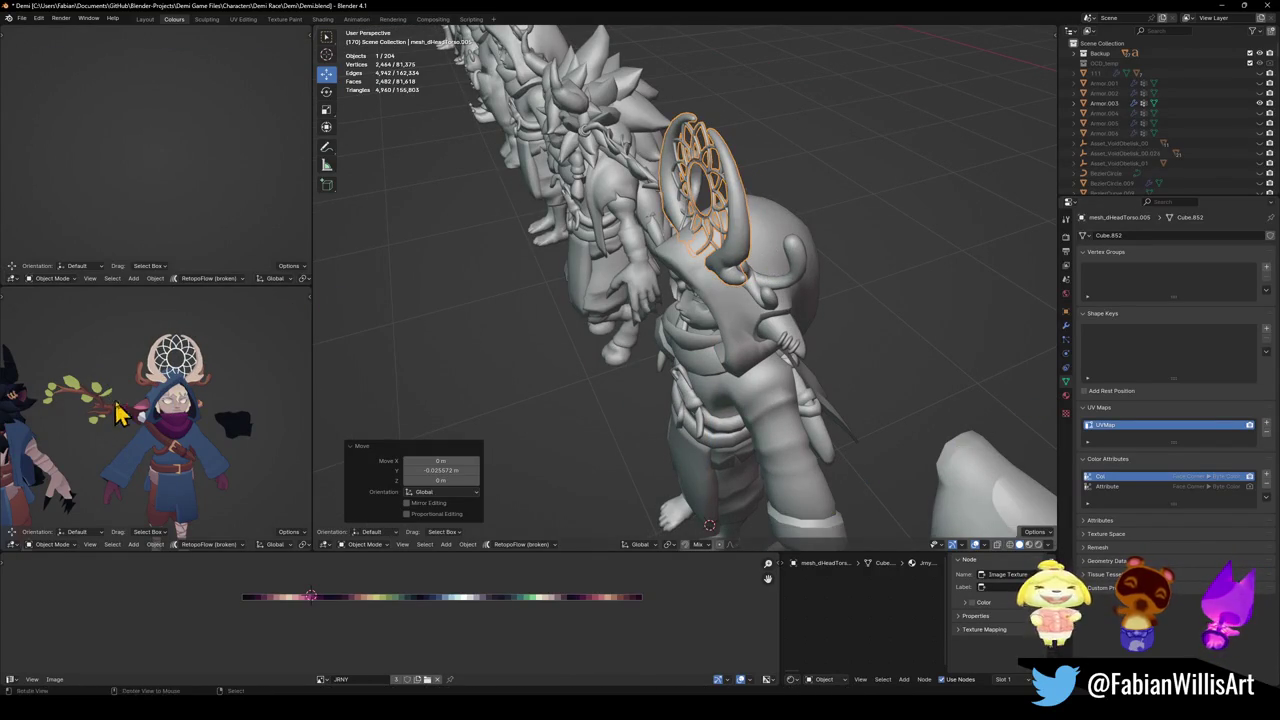
# Resize the headpiece to 0.859, set its final height, and view the character from the front.
pyautogui.moveTo(157, 391); pyautogui.dragTo(187, 399, button='middle')
pyautogui.scroll(3, 287, 385)
pyautogui.press('s')
pyautogui.click(726, 251)
pyautogui.press('g')
pyautogui.press('z')
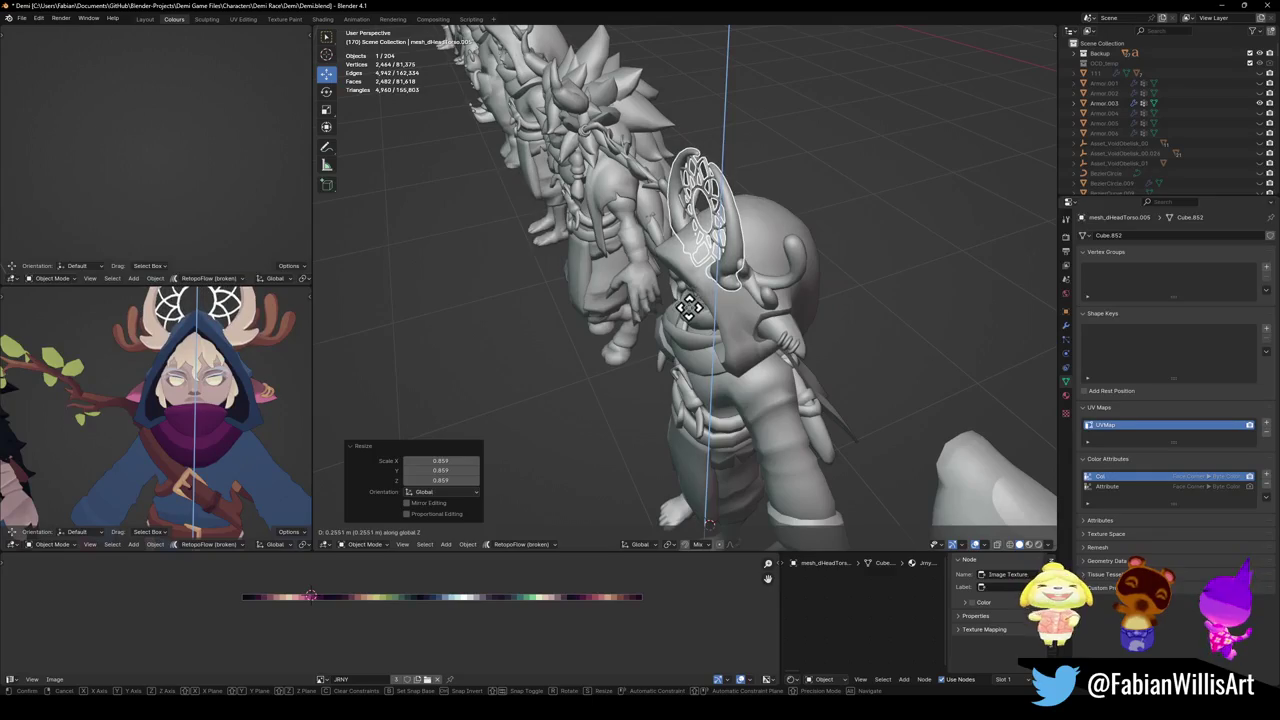
pyautogui.click(694, 300)
pyautogui.scroll(-3, 250, 400)
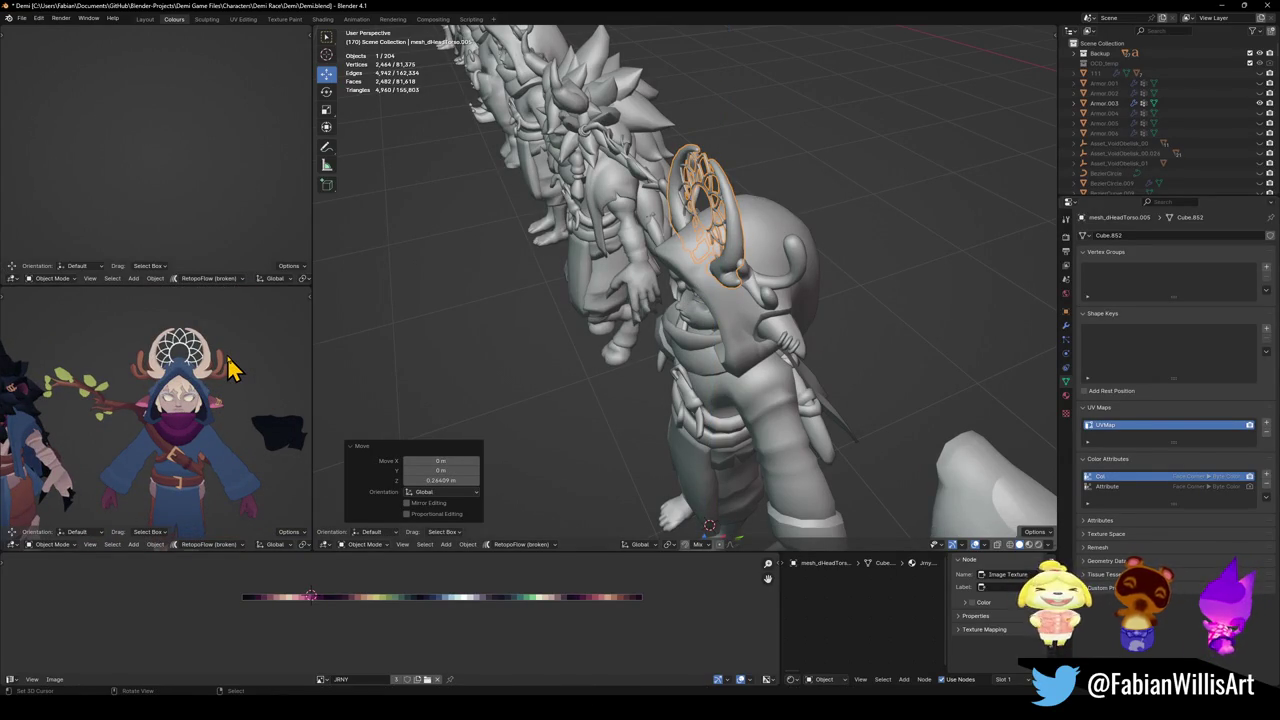
pyautogui.scroll(3, 214, 375)
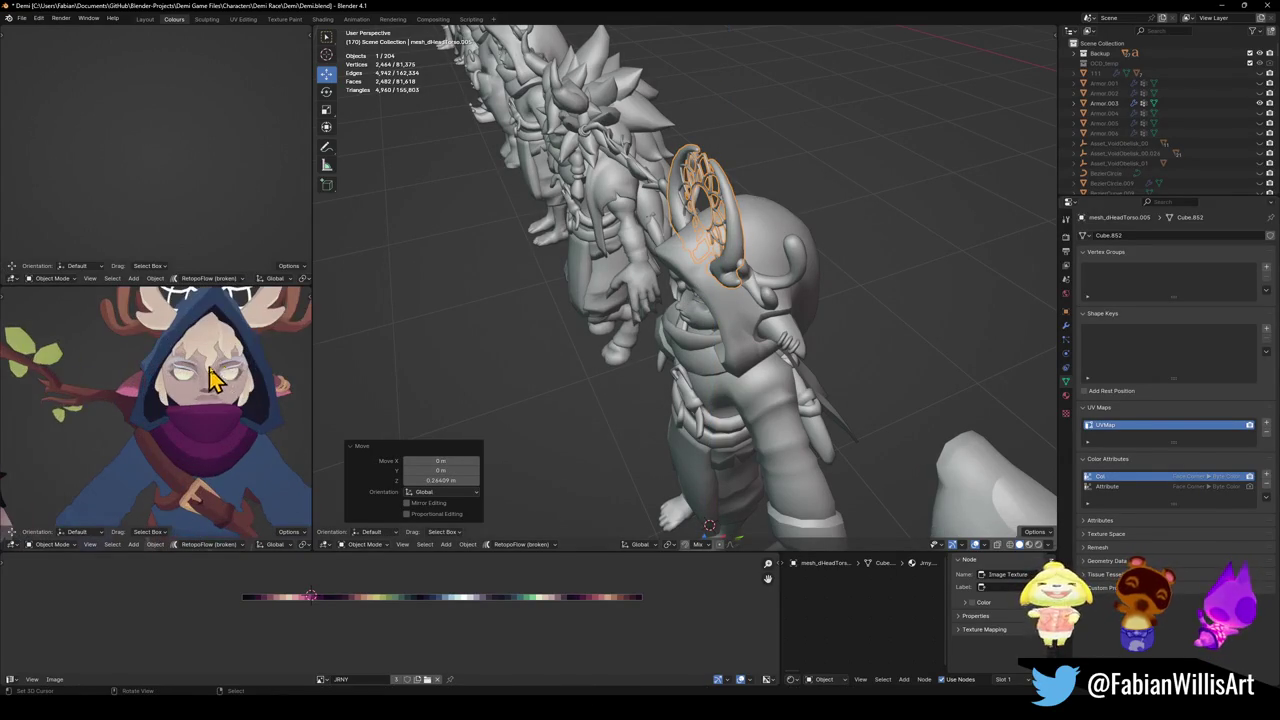
pyautogui.press('KP_1')
# Save Demi.blend, then slide the eye UV island horizontally to a new palette colour.
pyautogui.scroll(4, 718, 293)
pyautogui.hotkey('ctrl', 's')
pyautogui.click(737, 294)
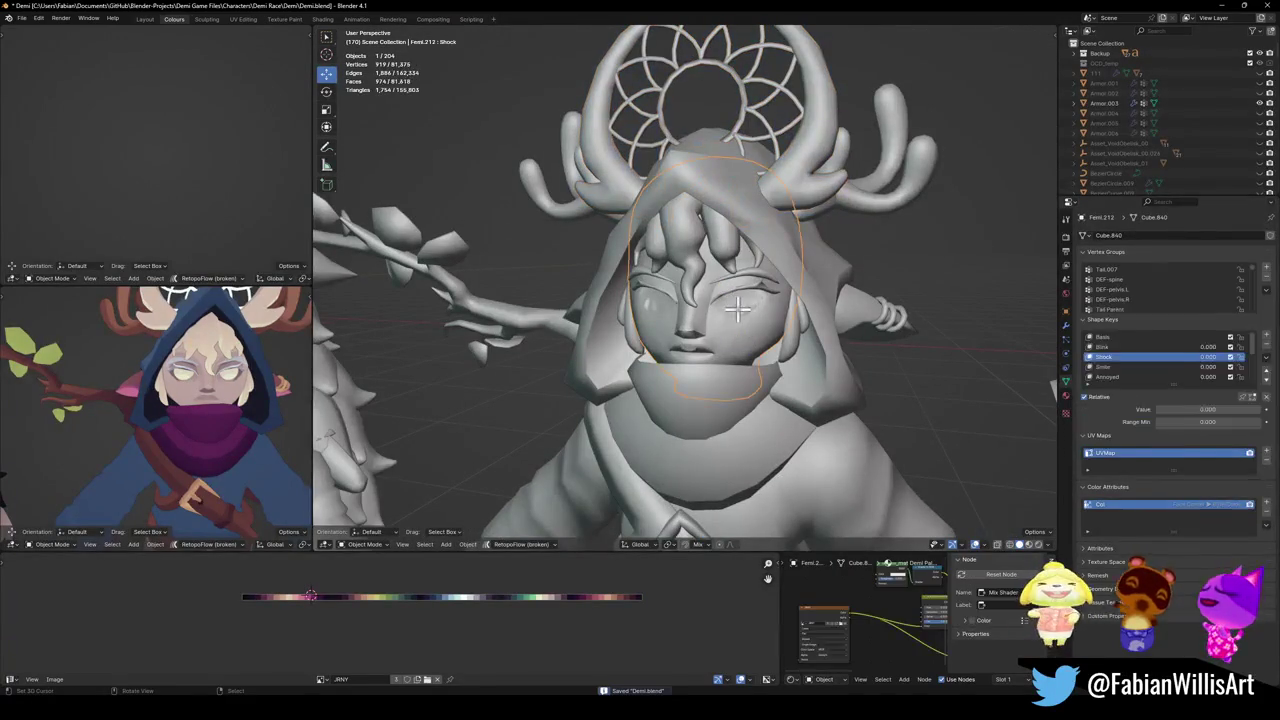
pyautogui.press('Tab')
pyautogui.hotkey('ctrl', 'l')
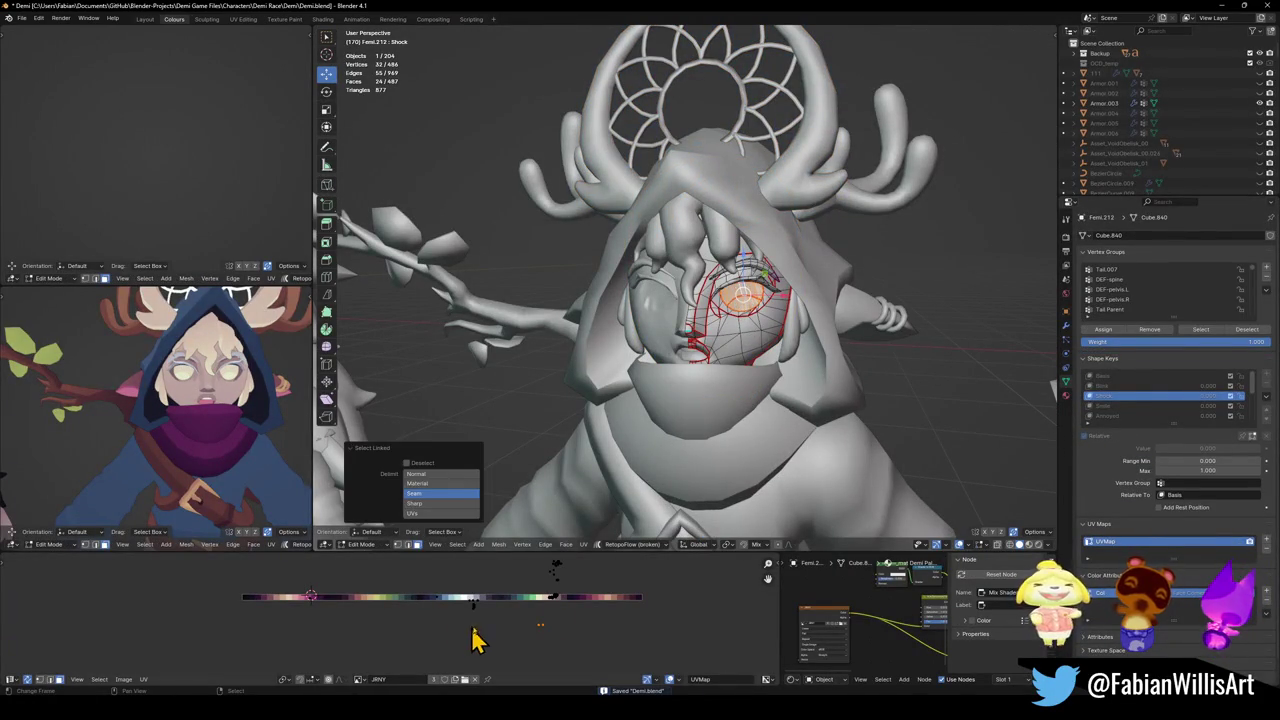
pyautogui.press('g')
pyautogui.press('x')
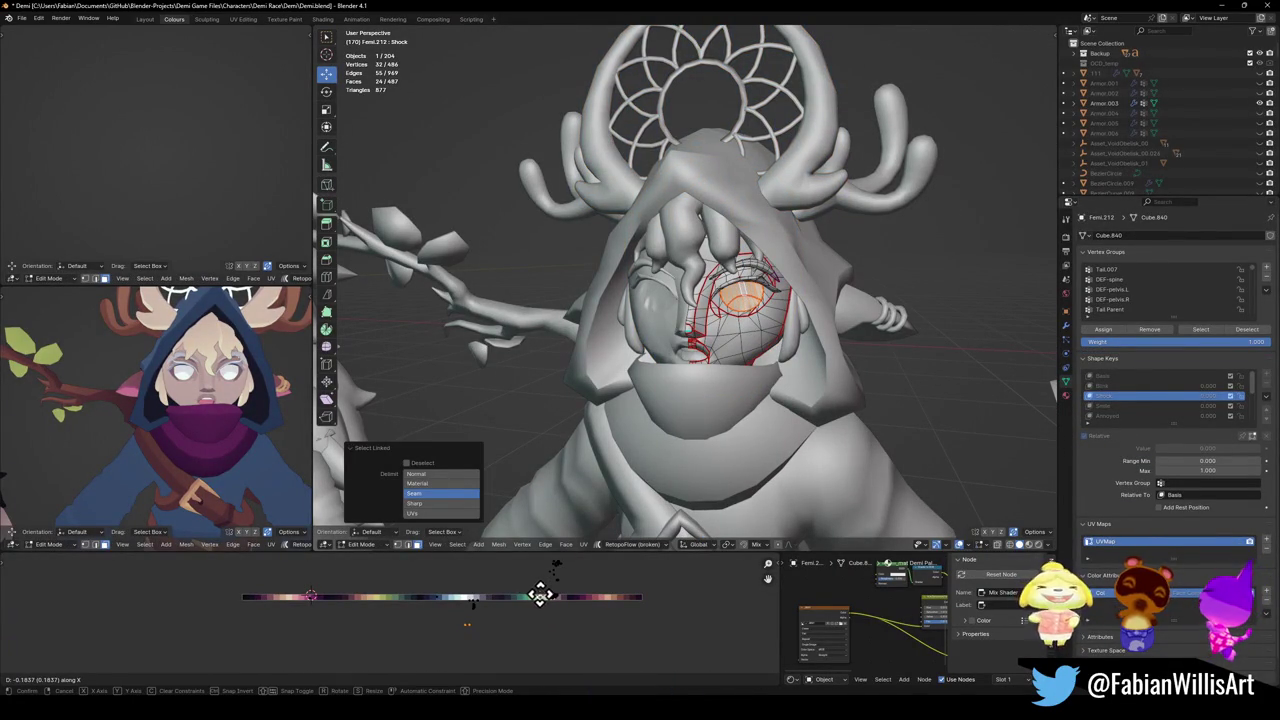
pyautogui.click(533, 595)
pyautogui.press('Tab')
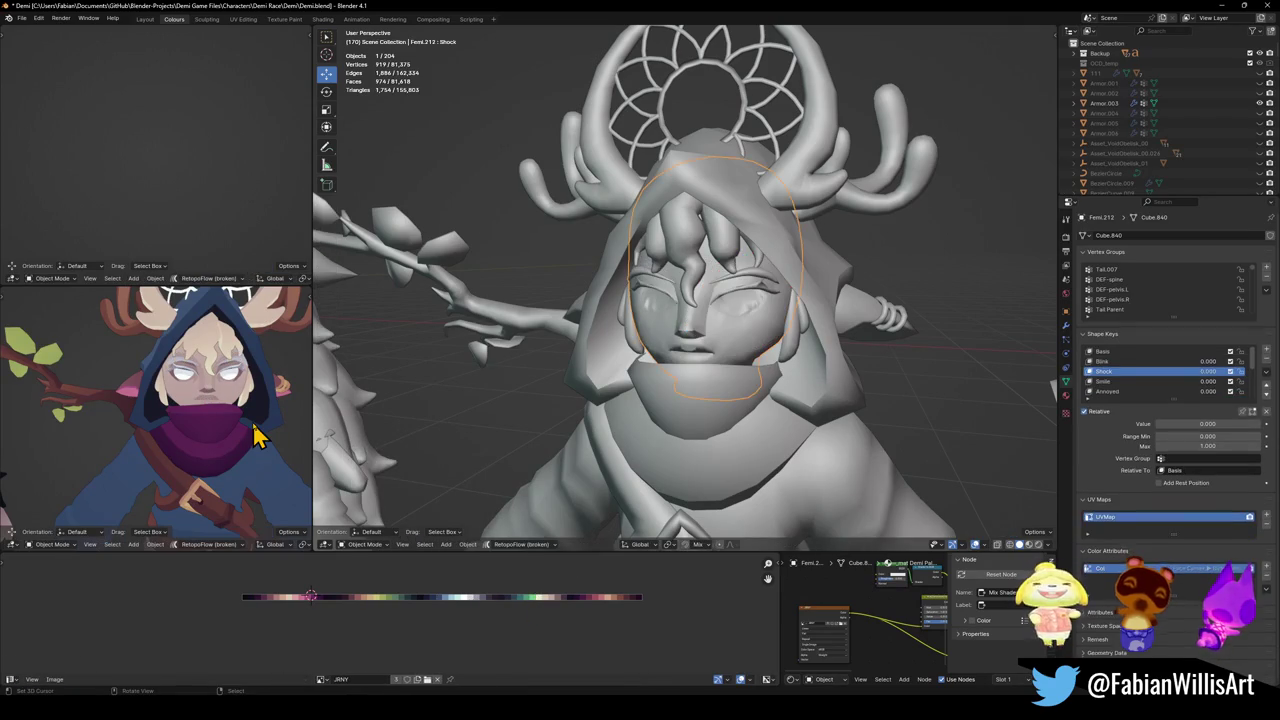
# Slide the face mesh's eyebrow UV island horizontally to a new palette colour.
pyautogui.scroll(3, 762, 280)
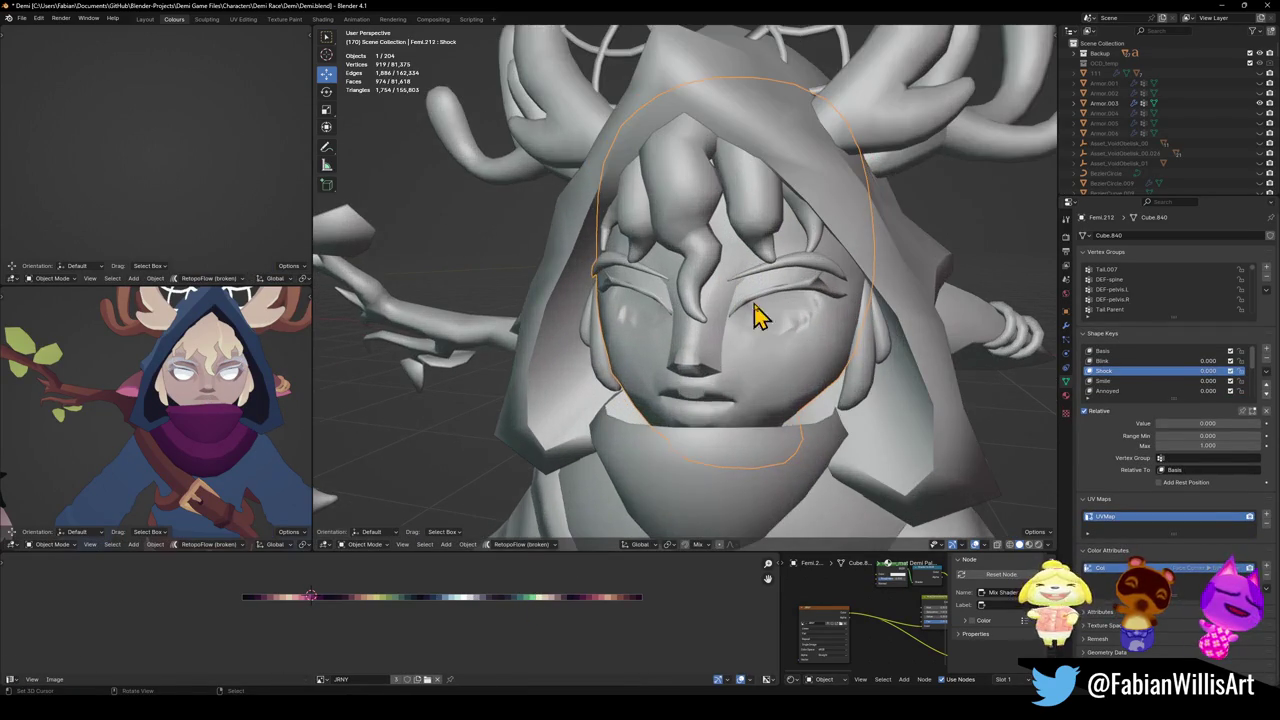
pyautogui.click(810, 278)
pyautogui.press('Tab')
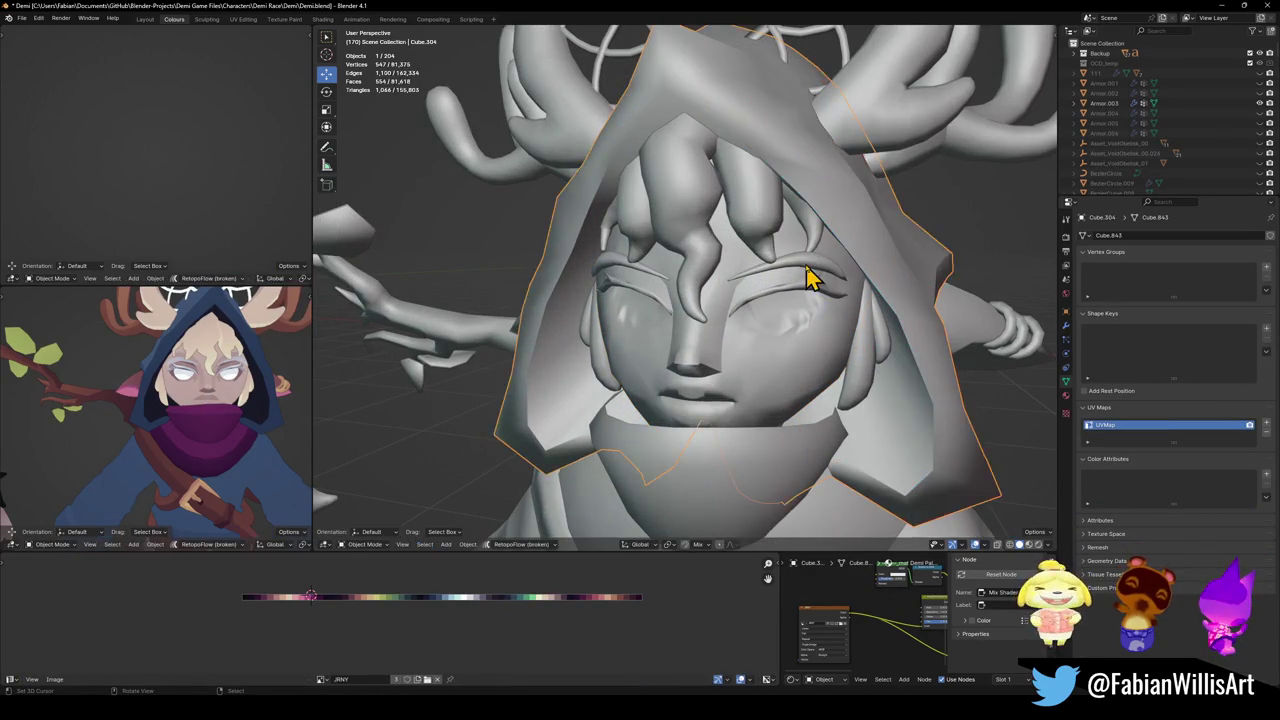
pyautogui.hotkey('alt', 'q')
pyautogui.press('l')
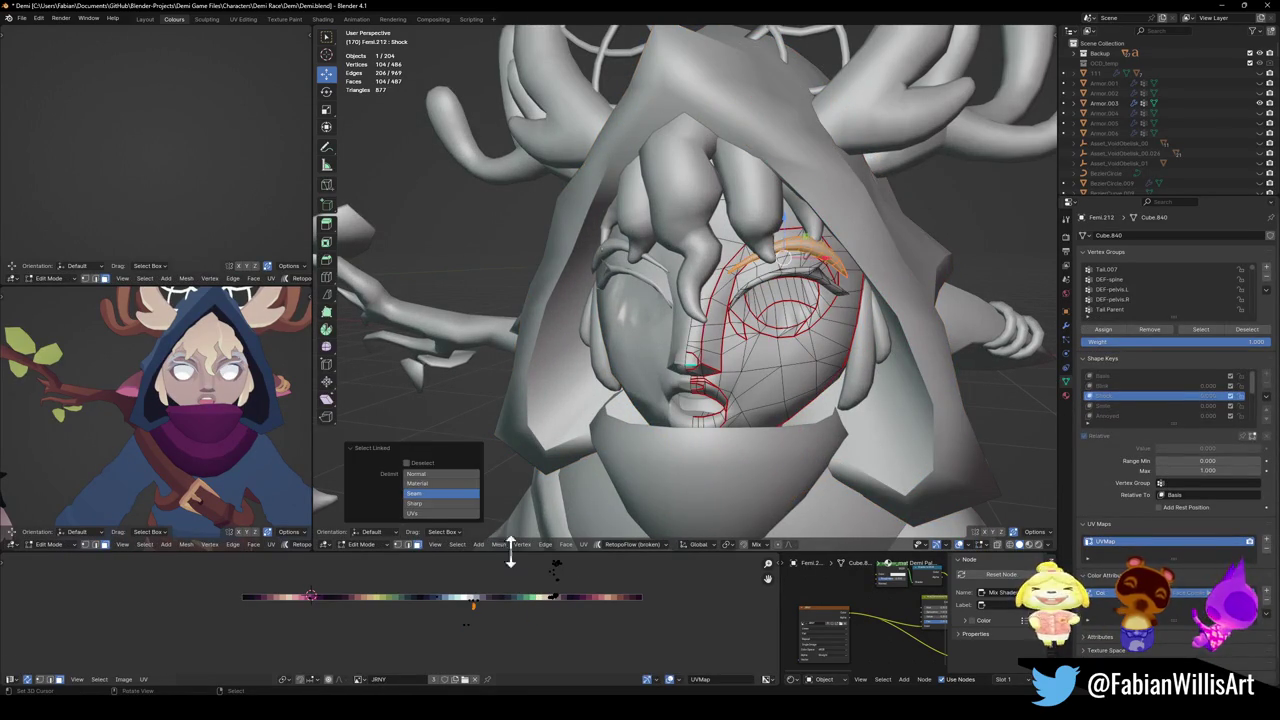
pyautogui.press('g')
pyautogui.press('x')
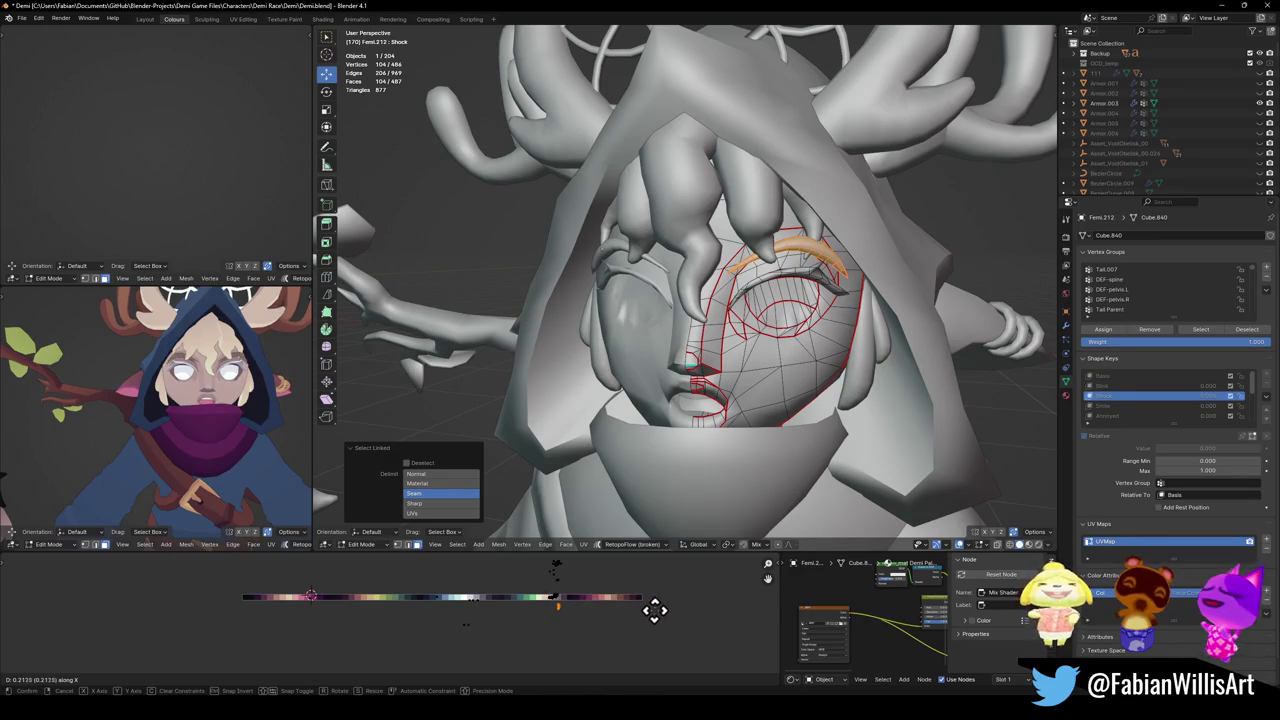
pyautogui.click(524, 600)
pyautogui.press('Tab')
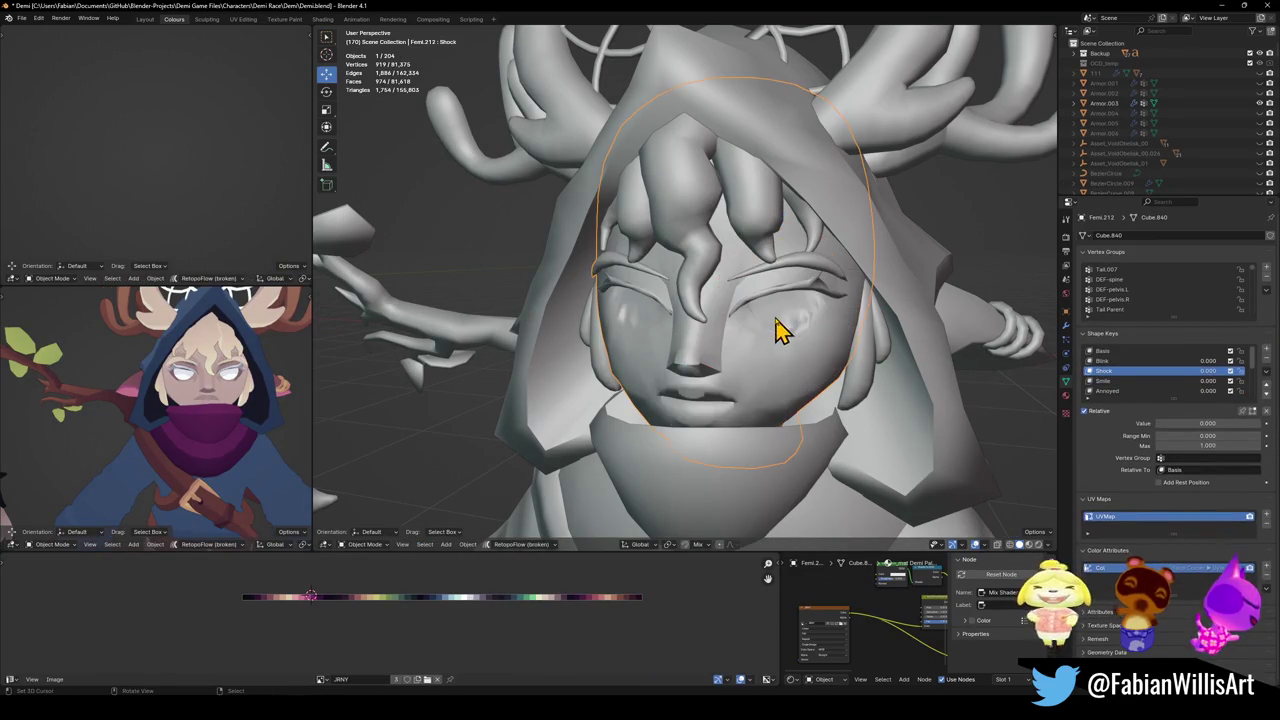
# Select the character's body mesh and enter Edit Mode on it.
pyautogui.click(780, 389)
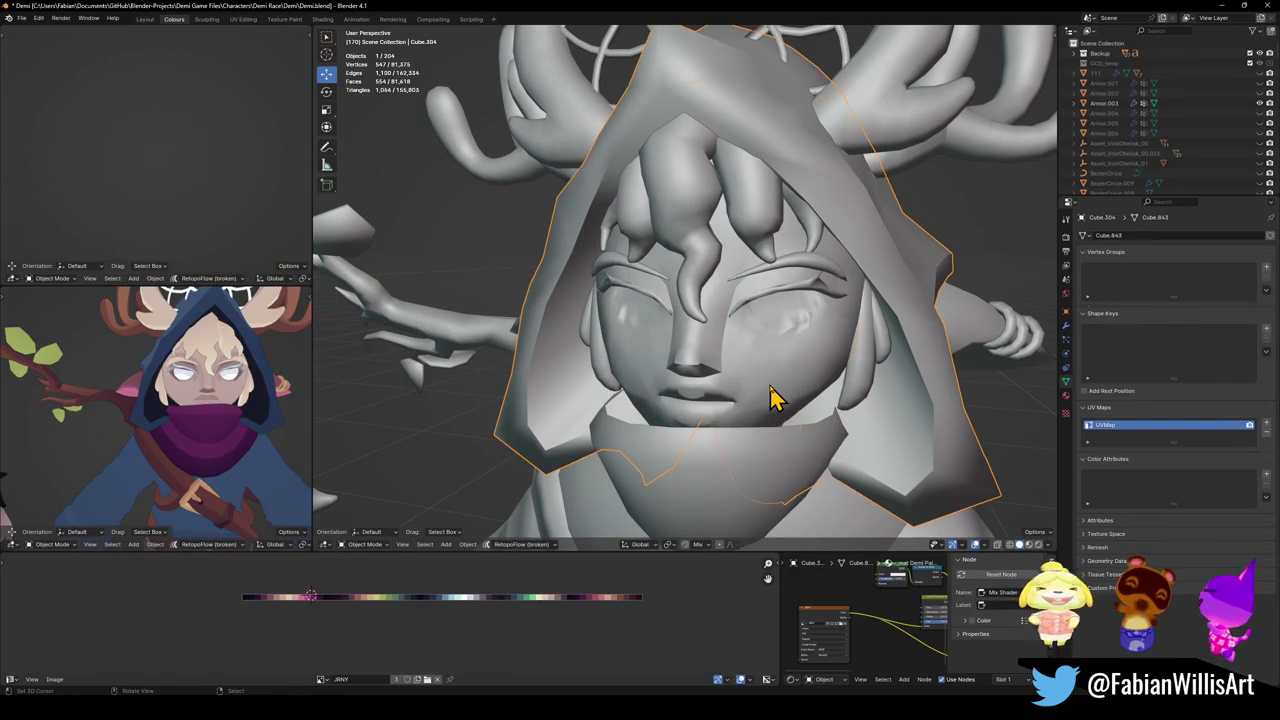
pyautogui.click(775, 398)
pyautogui.scroll(-3, 190, 420)
pyautogui.scroll(4, 203, 420)
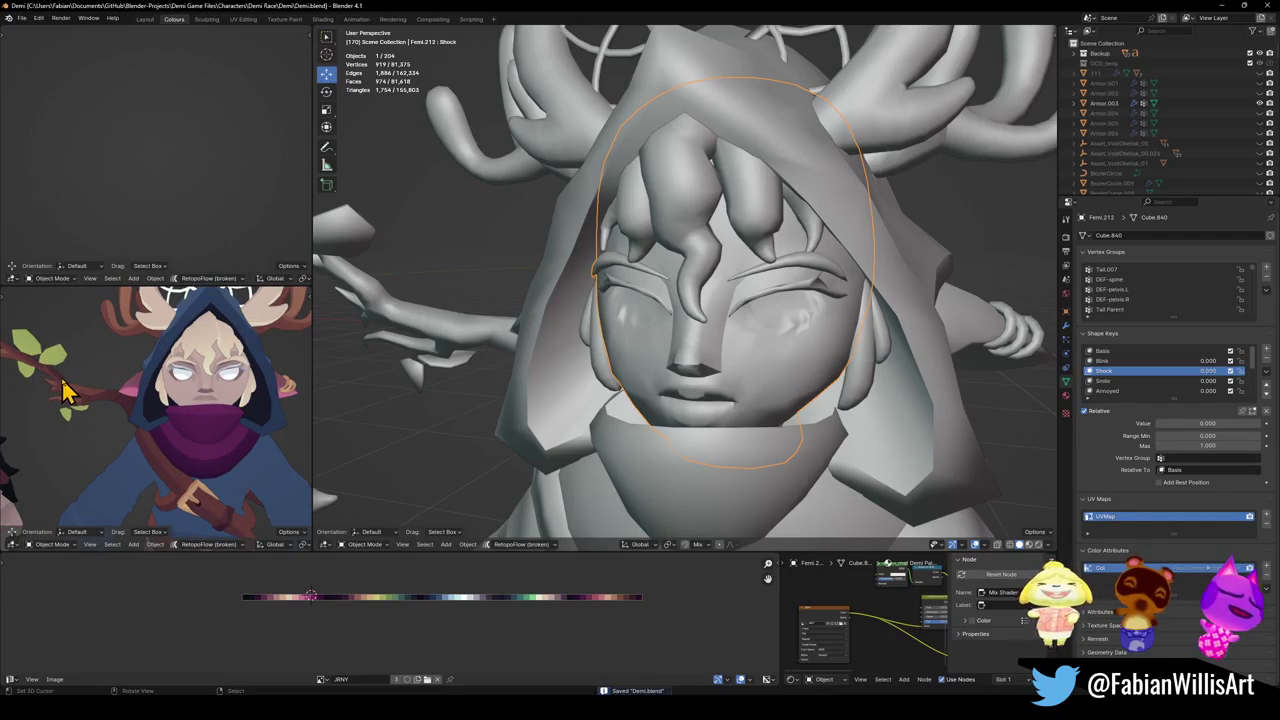
pyautogui.scroll(-4, 232, 405)
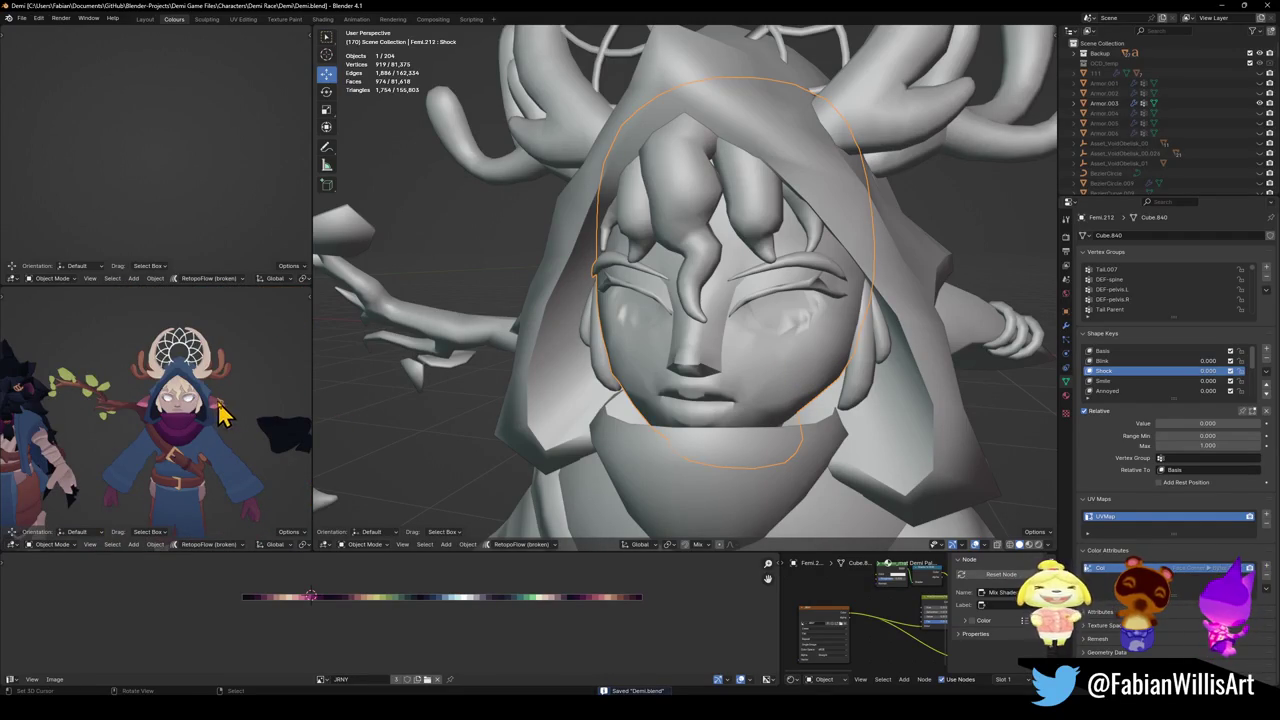
pyautogui.click(962, 322)
pyautogui.press('Tab')
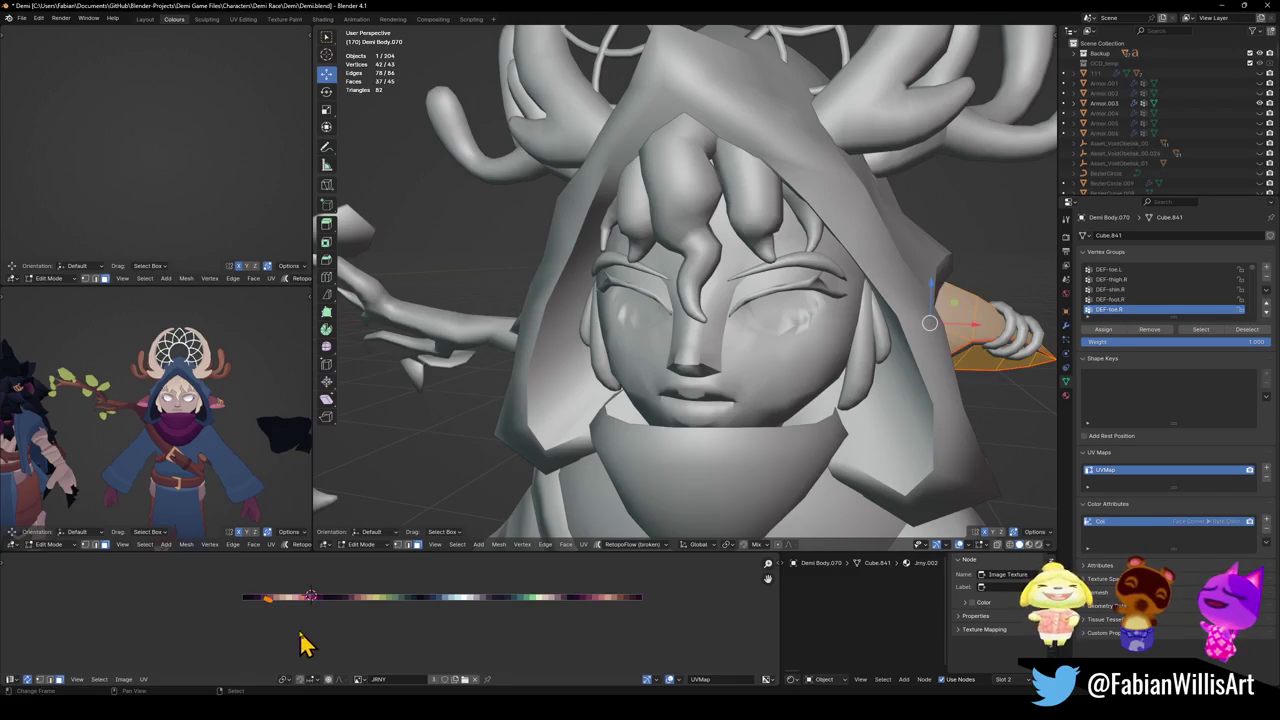
# Slide the linked wrist UV island along X to a new colour on the palette.
pyautogui.hotkey('ctrl', 'l')
pyautogui.press('g')
pyautogui.press('x')
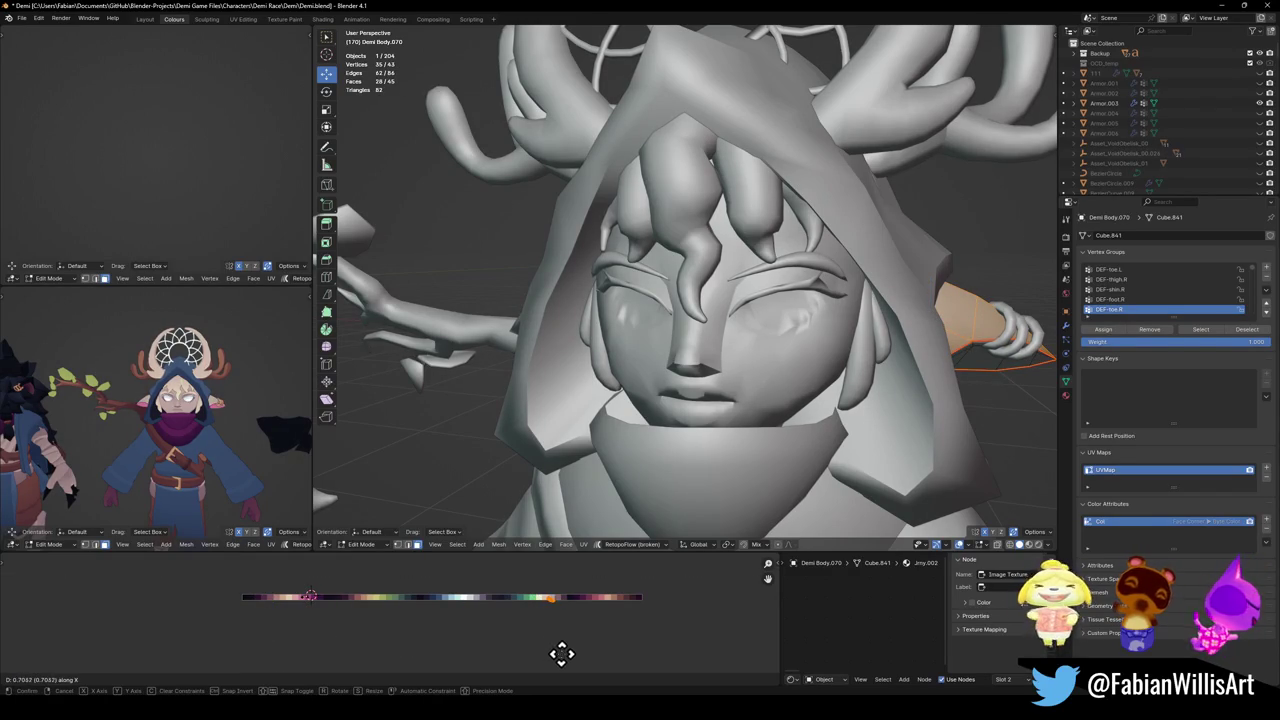
pyautogui.click(544, 653)
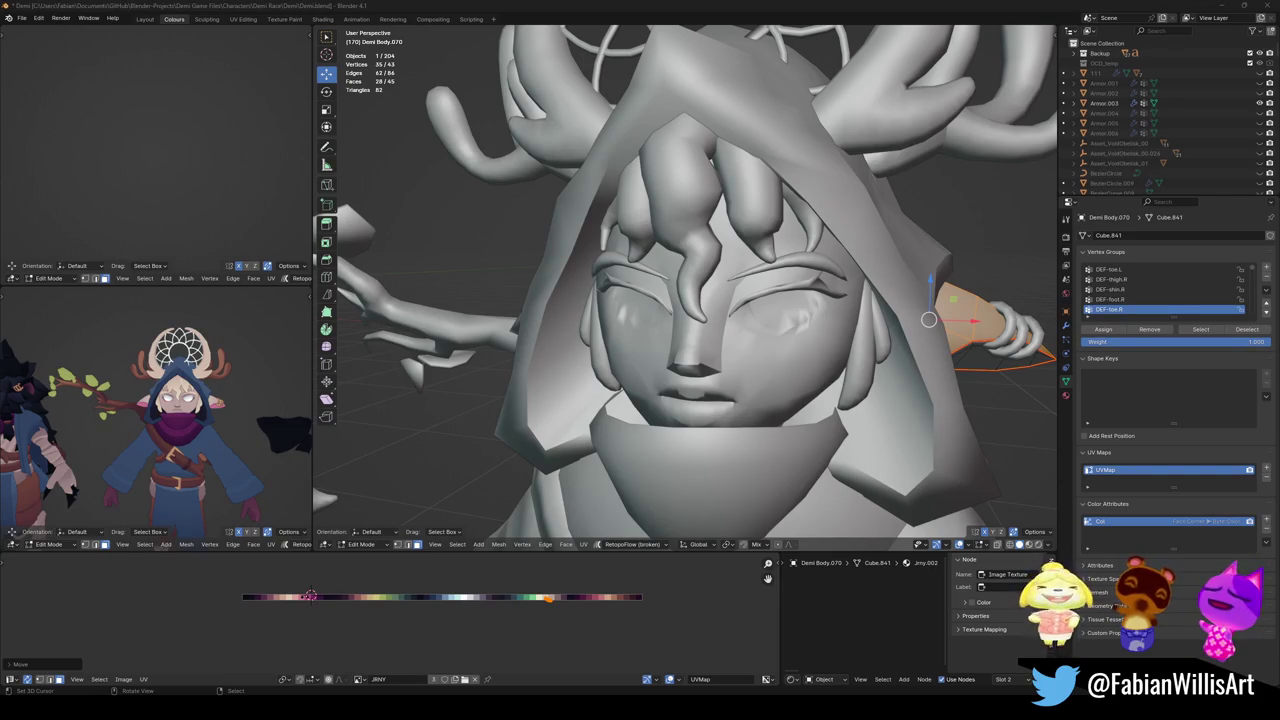
pyautogui.scroll(2, 178, 408)
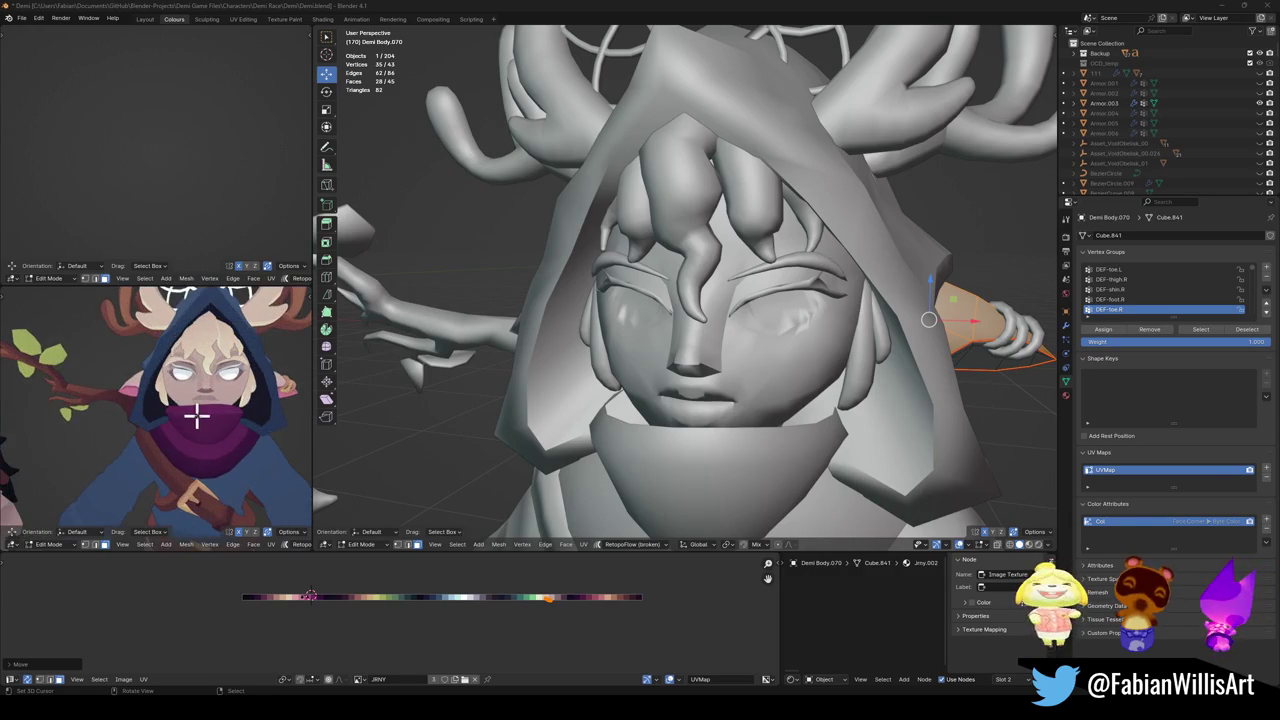
pyautogui.scroll(3, 194, 414)
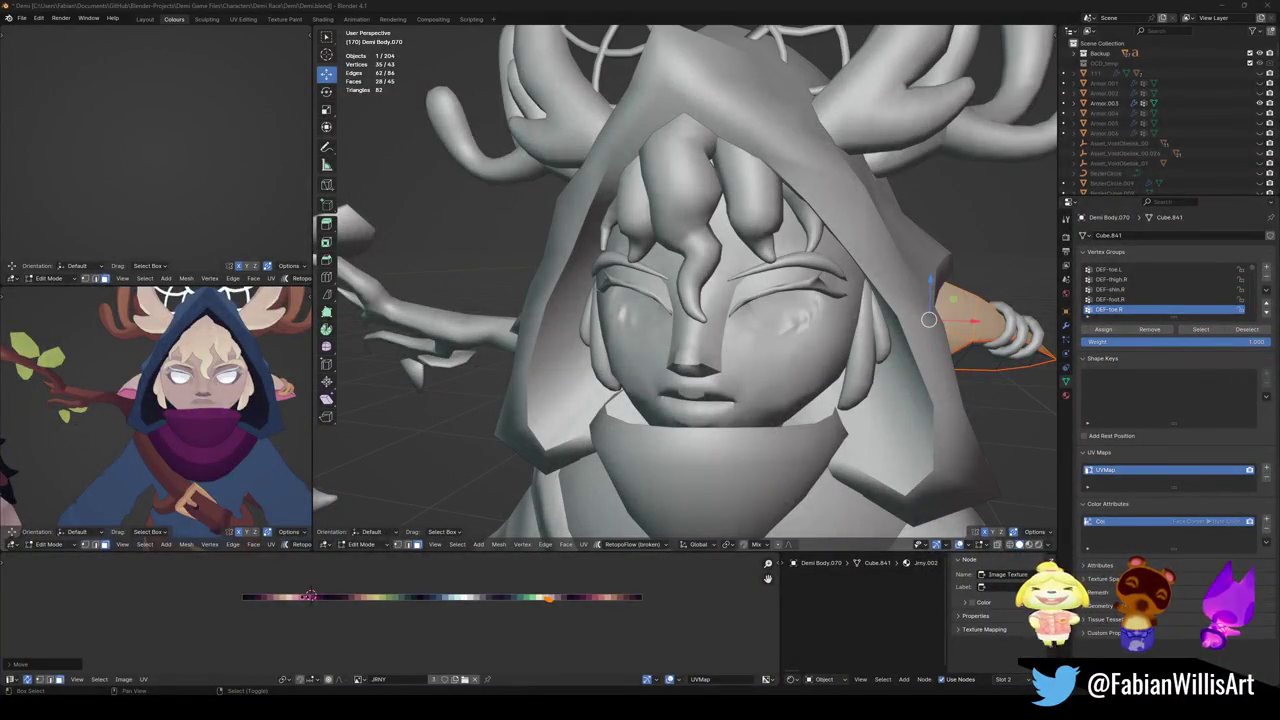
pyautogui.scroll(-2, 230, 400)
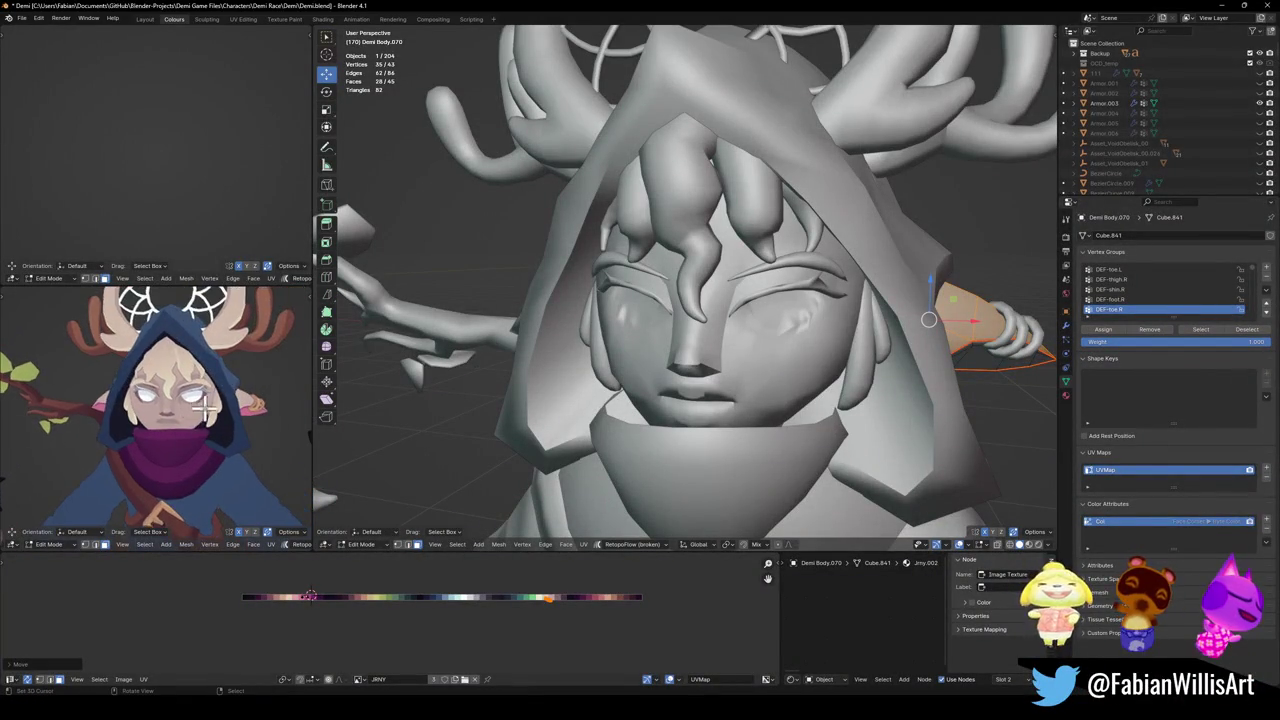
pyautogui.scroll(-3, 252, 404)
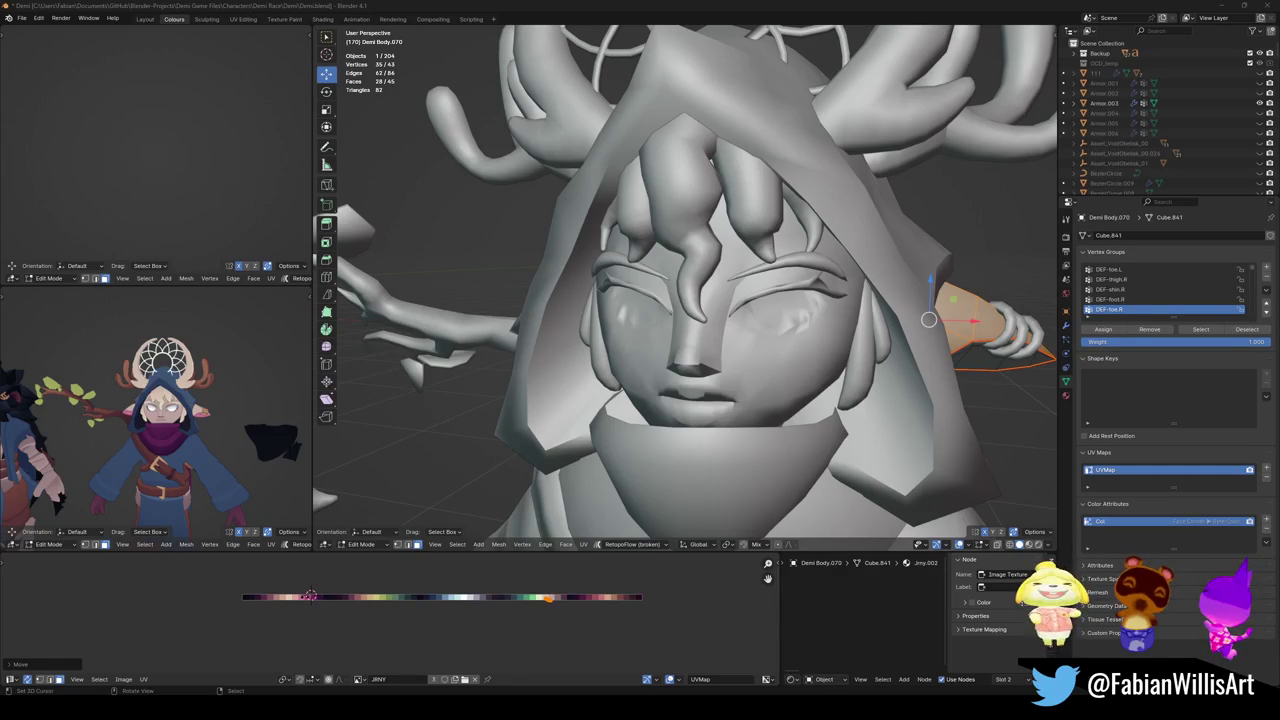
pyautogui.scroll(-2, 655, 37)
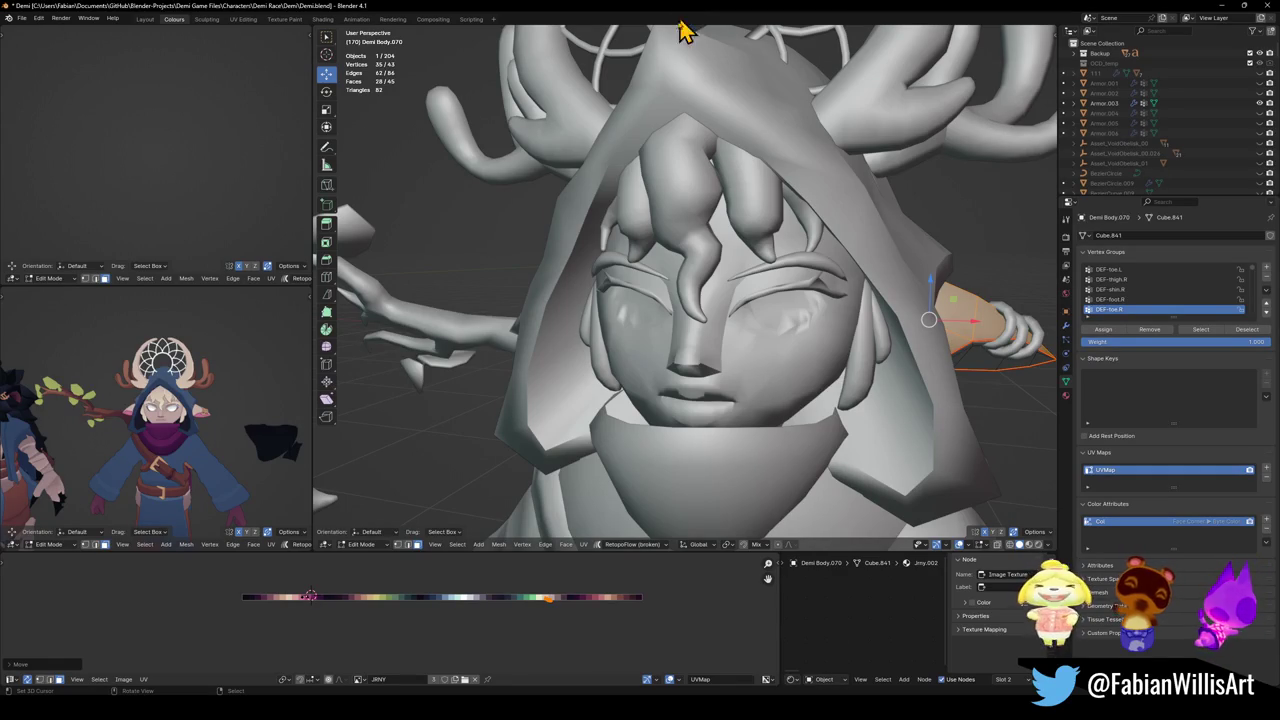
pyautogui.scroll(-3, 700, 80)
pyautogui.press('Tab')
pyautogui.scroll(-3, 720, 340)
# Paste the antler at the 3D cursor and scale and position it on the head.
pyautogui.scroll(-1, 710, 312)
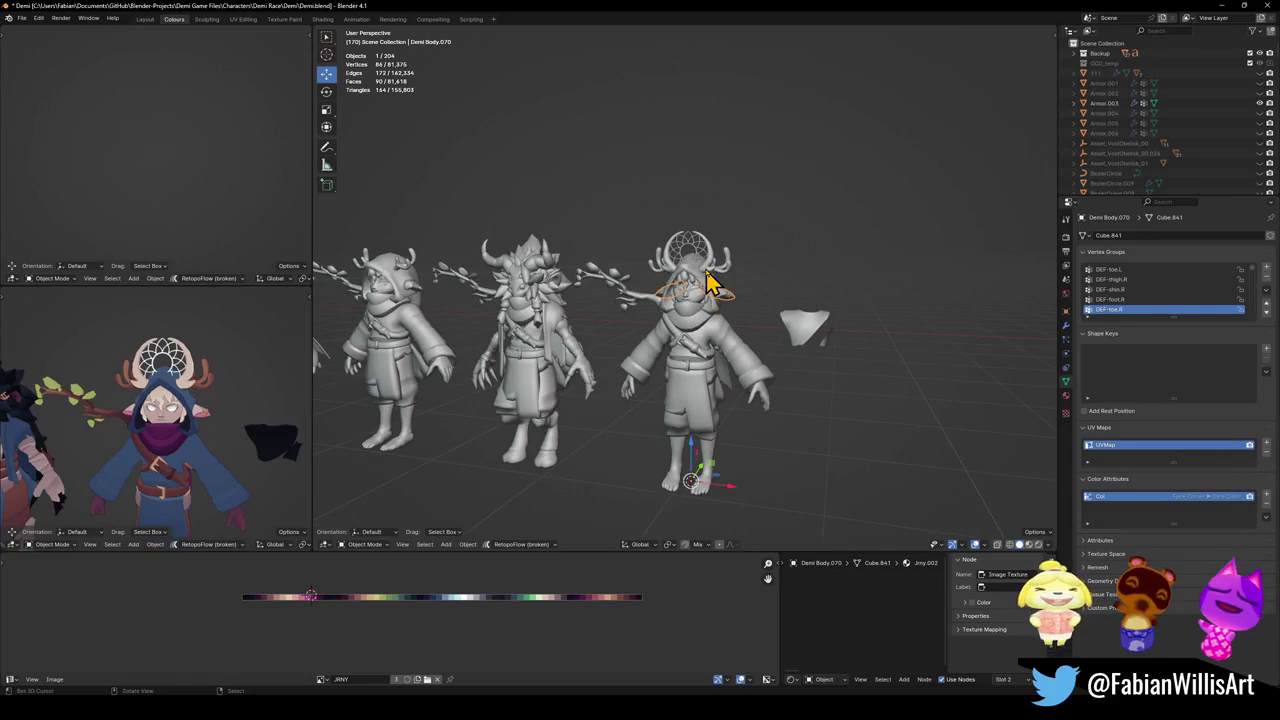
pyautogui.hotkey('ctrl', 'v')
pyautogui.hotkey('shift', 's')
pyautogui.click(730, 258)
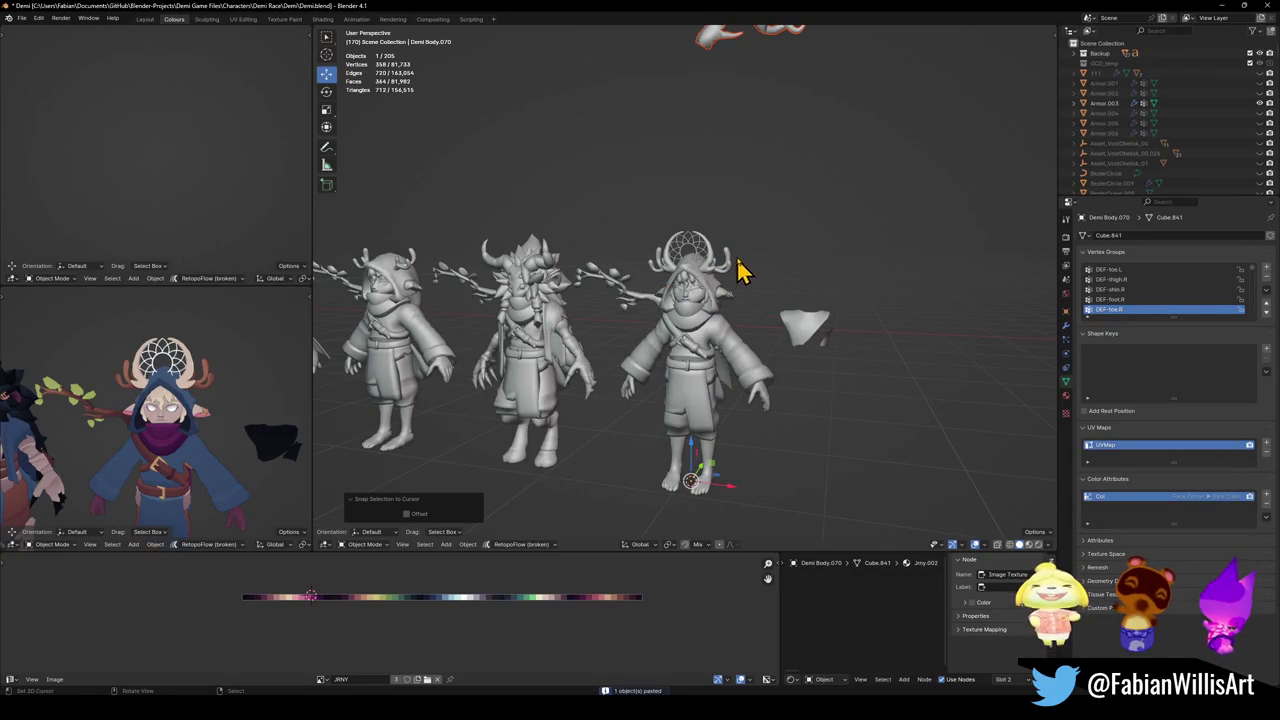
pyautogui.press('s')
pyautogui.click(743, 200)
pyautogui.press('g')
pyautogui.press('z')
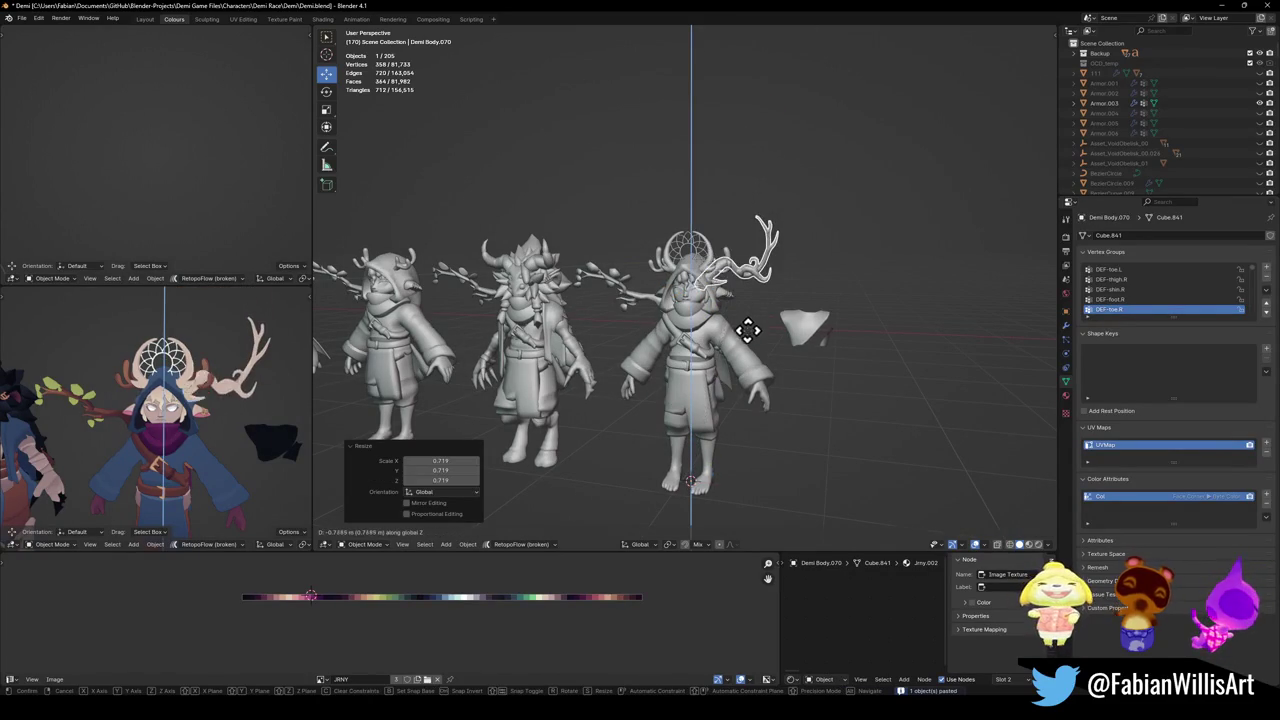
pyautogui.press('Escape')
pyautogui.press('s')
pyautogui.click(735, 360)
pyautogui.hotkey('ctrl', 'z')
# Add a Mirror modifier to the antler so it appears on both sides.
pyautogui.hotkey('alt', 'a')
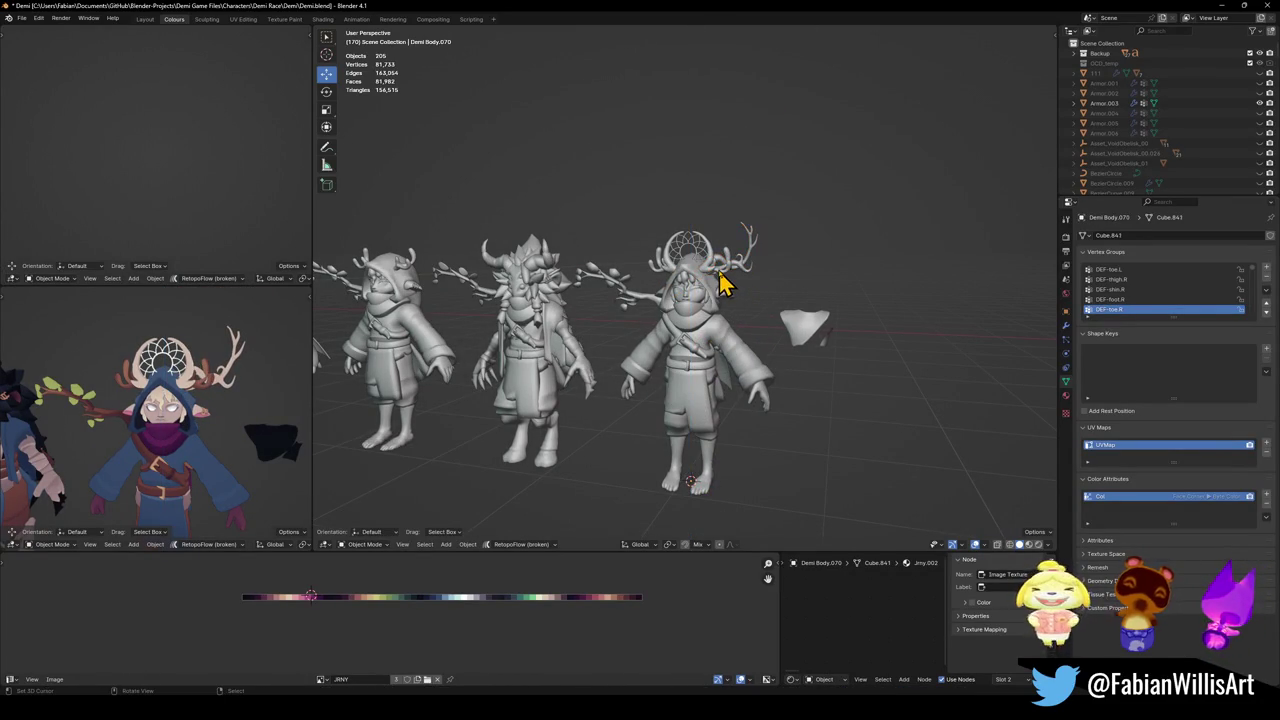
pyautogui.click(724, 280)
pyautogui.scroll(3, 745, 270)
pyautogui.press('q')
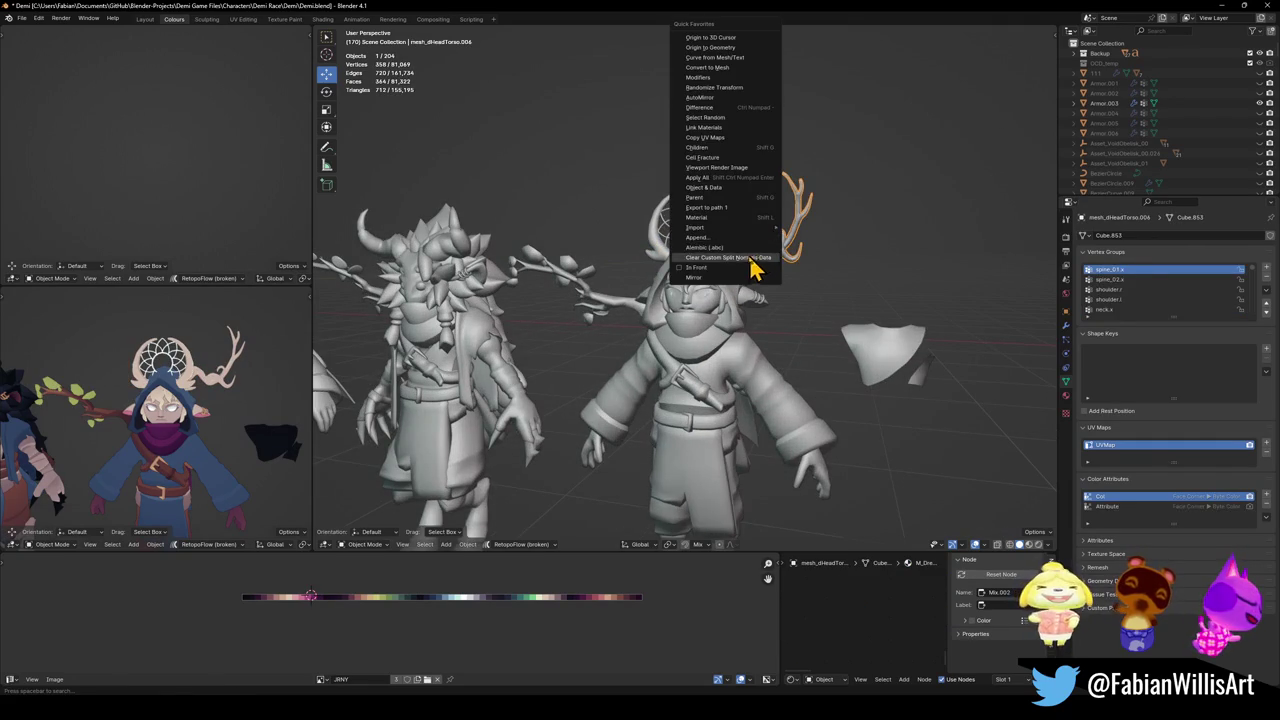
pyautogui.click(705, 277)
pyautogui.moveTo(195, 390)
pyautogui.mouseDown(button='middle')
pyautogui.moveTo(237, 371)
pyautogui.moveTo(274, 389)
pyautogui.moveTo(55, 395)
pyautogui.moveTo(205, 375)
pyautogui.mouseUp(button='middle')
pyautogui.scroll(5, 143, 420)
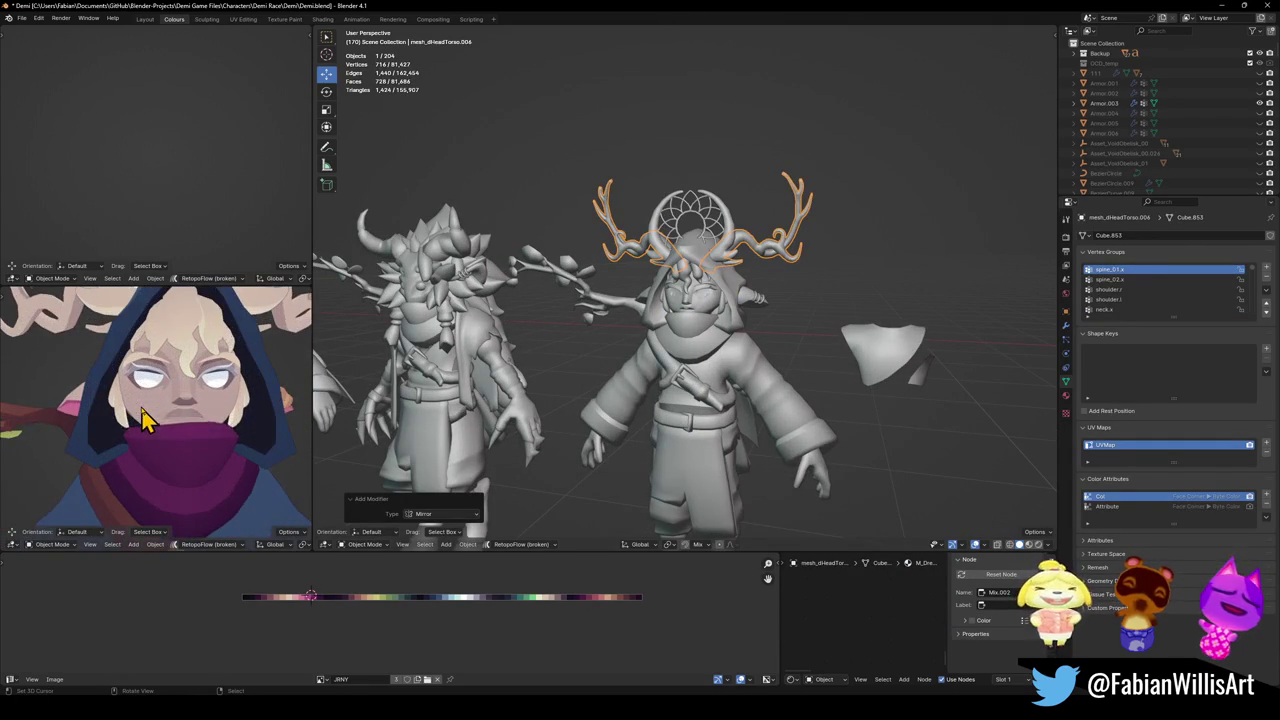
pyautogui.scroll(4, 730, 295)
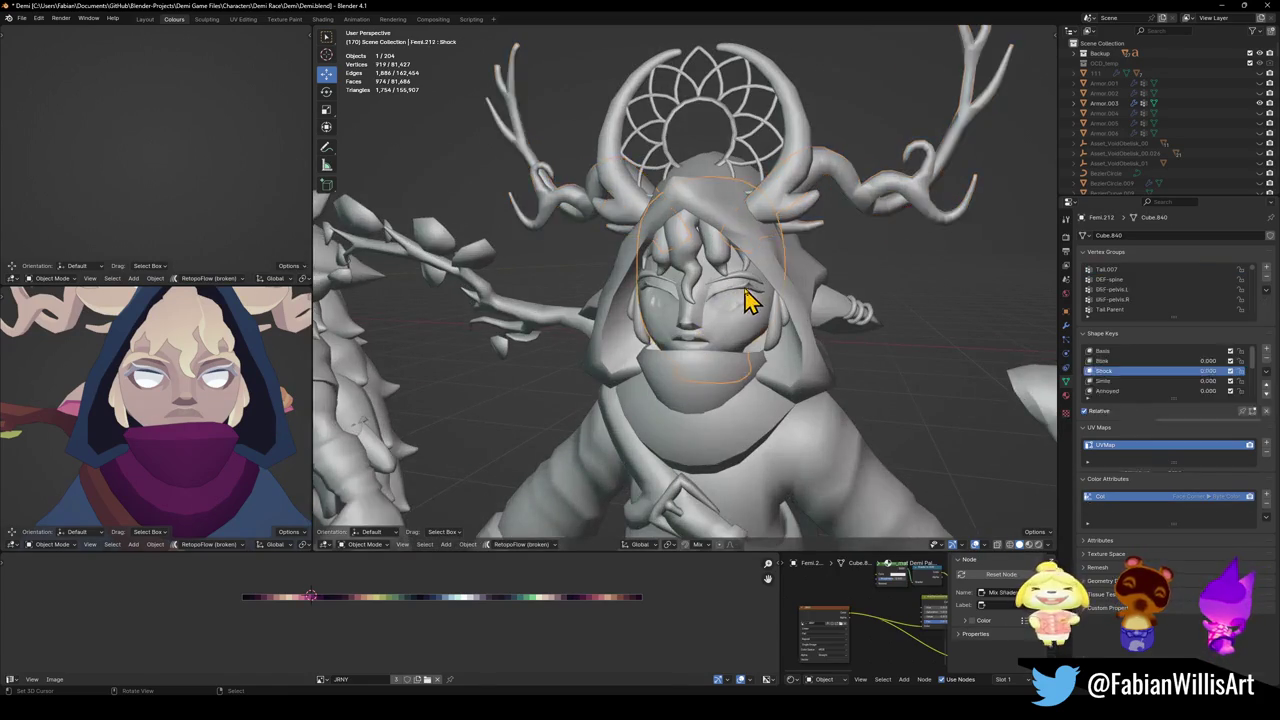
# Start sliding the eyebrow UV island along the palette, then cancel the move.
pyautogui.click(745, 300)
pyautogui.press('Tab')
pyautogui.scroll(3, 760, 305)
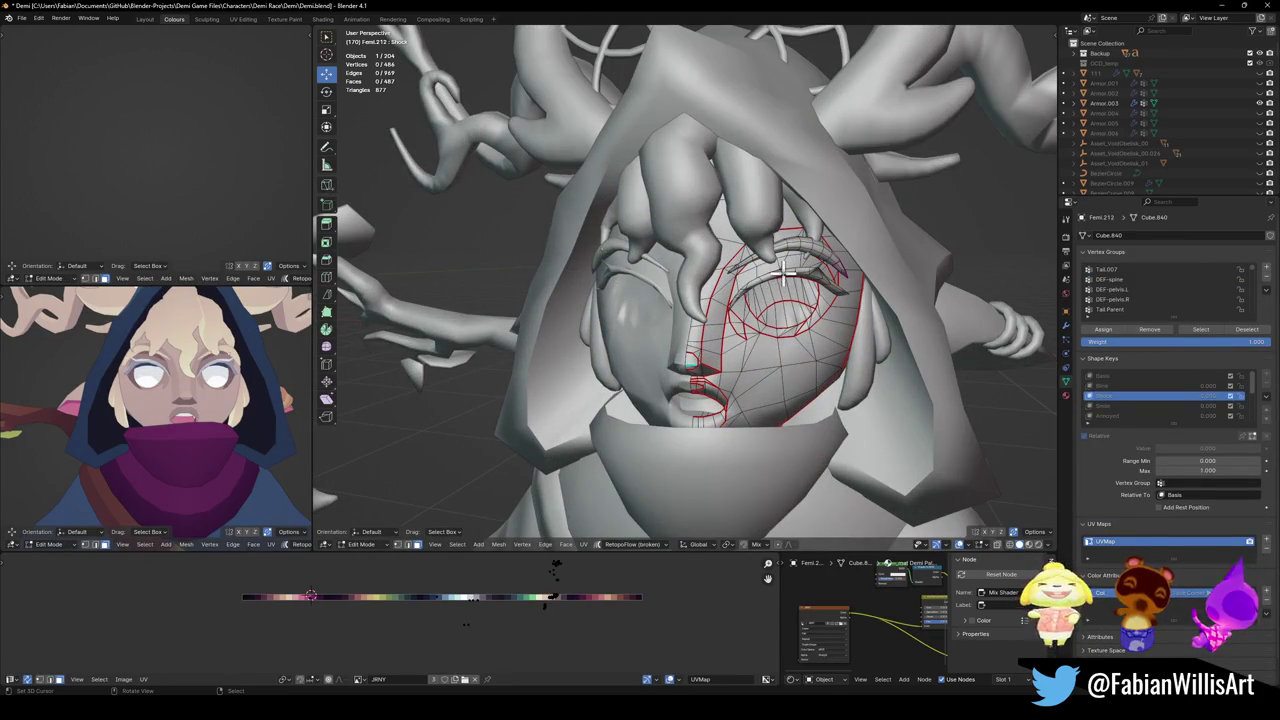
pyautogui.press('l')
pyautogui.press('g')
pyautogui.press('x')
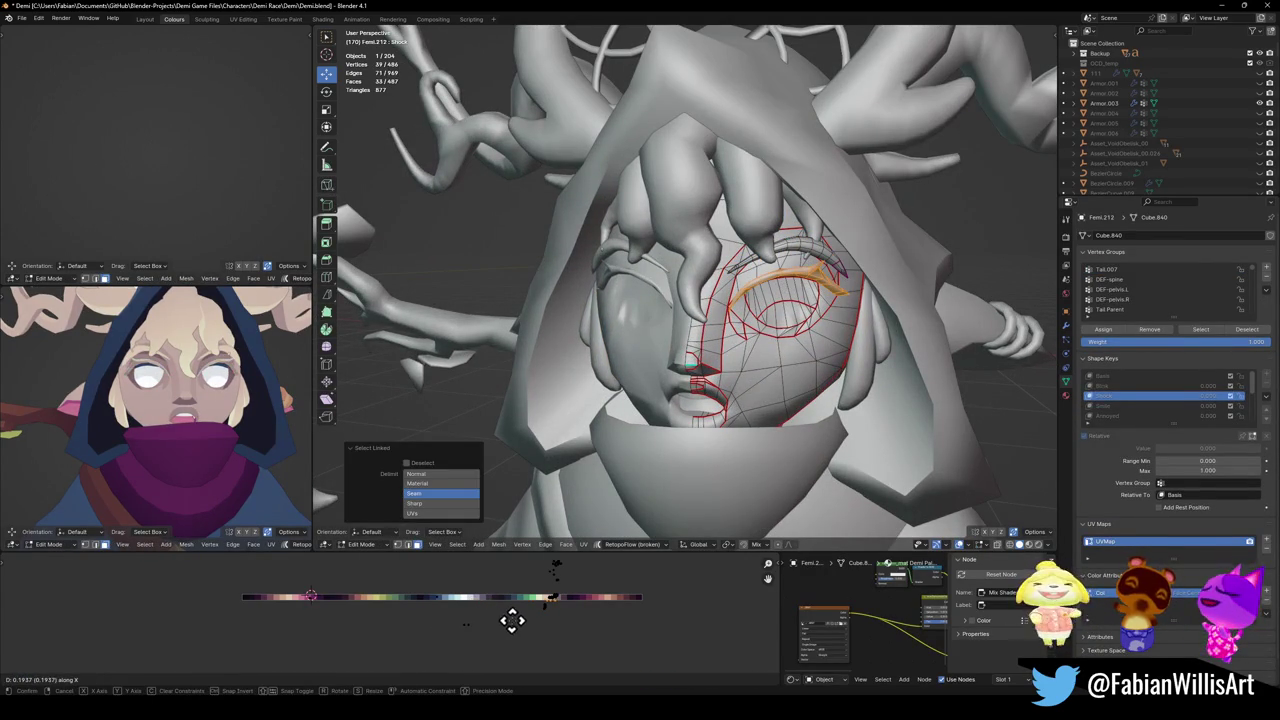
pyautogui.press('Escape')
pyautogui.press('Tab')
# Save Demi.blend and select the scarf piece.
pyautogui.scroll(-4, 232, 440)
pyautogui.moveTo(232, 437)
pyautogui.mouseDown(button='middle')
pyautogui.moveTo(200, 428)
pyautogui.moveTo(208, 443)
pyautogui.moveTo(187, 440)
pyautogui.mouseUp(button='middle')
pyautogui.hotkey('ctrl', 's')
pyautogui.scroll(-4, 720, 435)
pyautogui.click(703, 415)
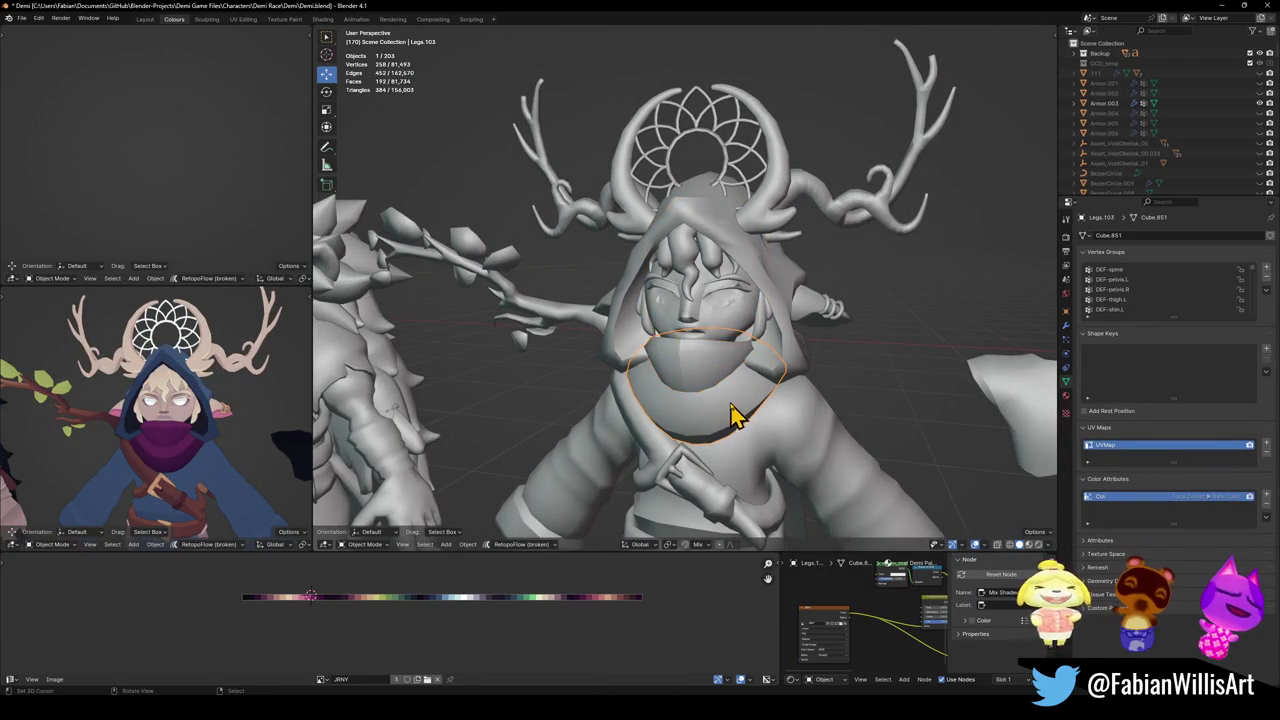
# Slide the scarf's UVs horizontally to a cream colour on the palette.
pyautogui.keyDown('shift'); pyautogui.click(786, 347); pyautogui.keyUp('shift')
pyautogui.press('Tab')
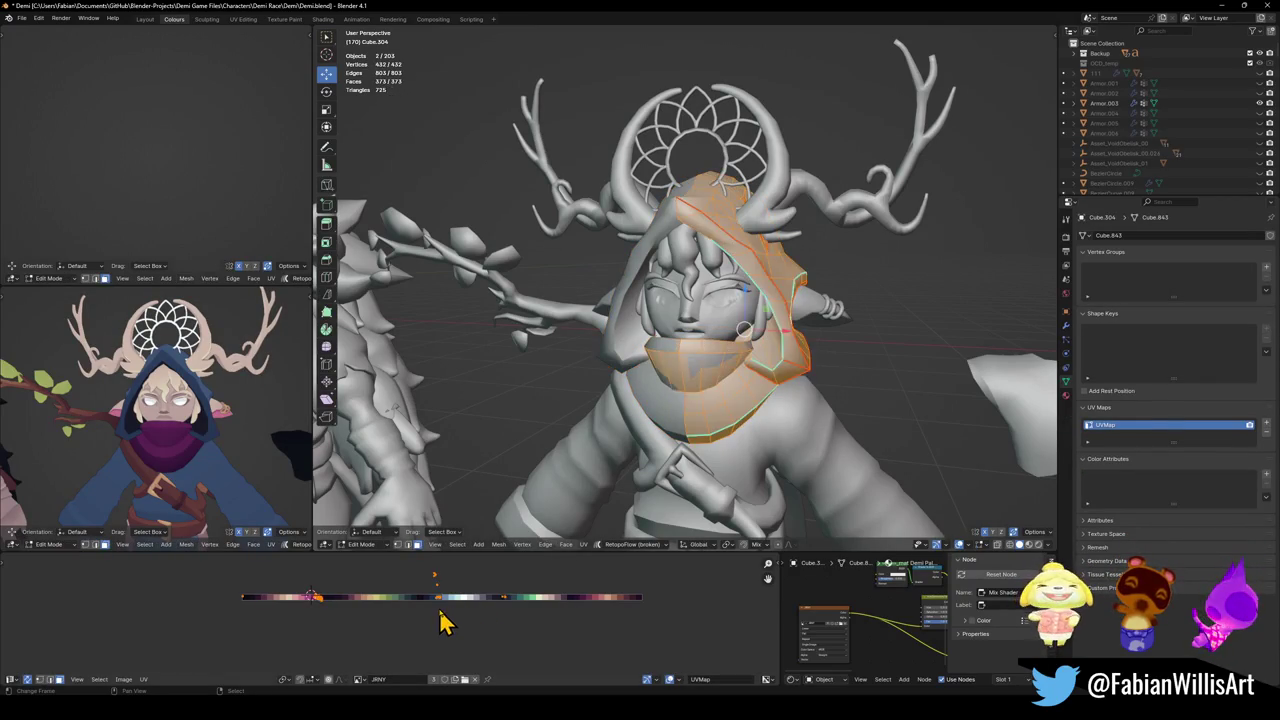
pyautogui.moveTo(330, 605); pyautogui.dragTo(360, 643)
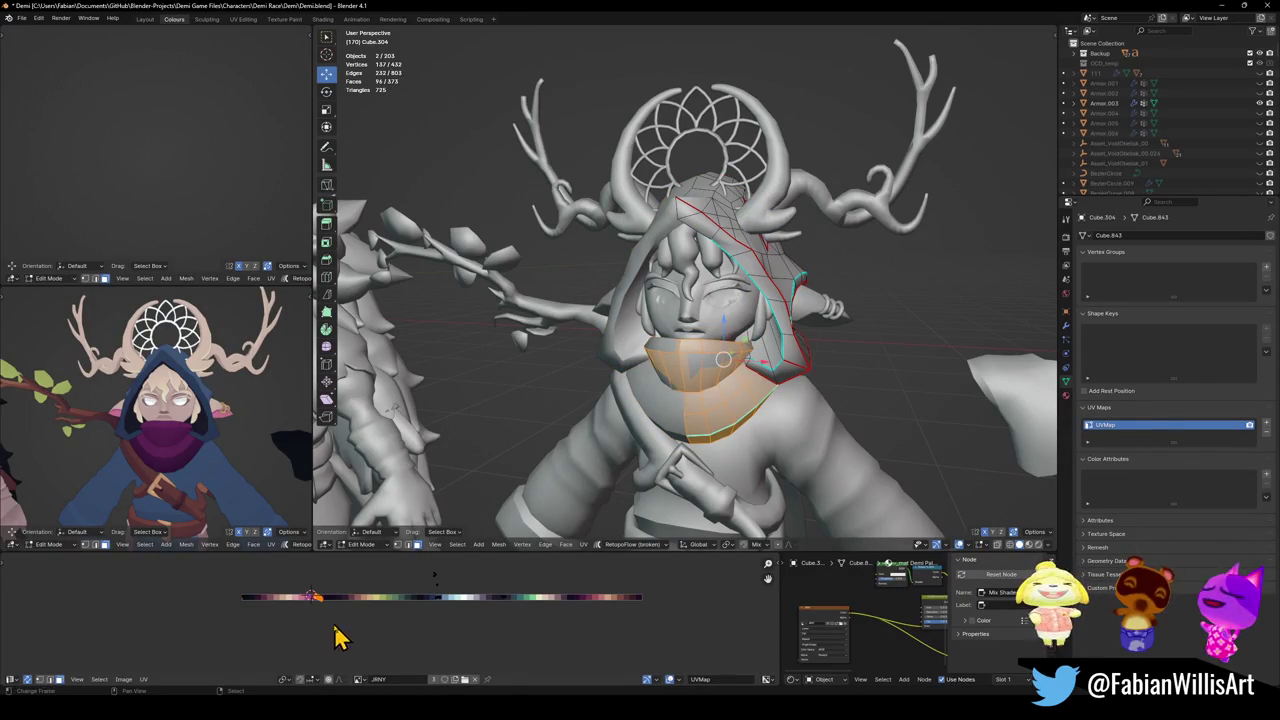
pyautogui.press('g')
pyautogui.press('x')
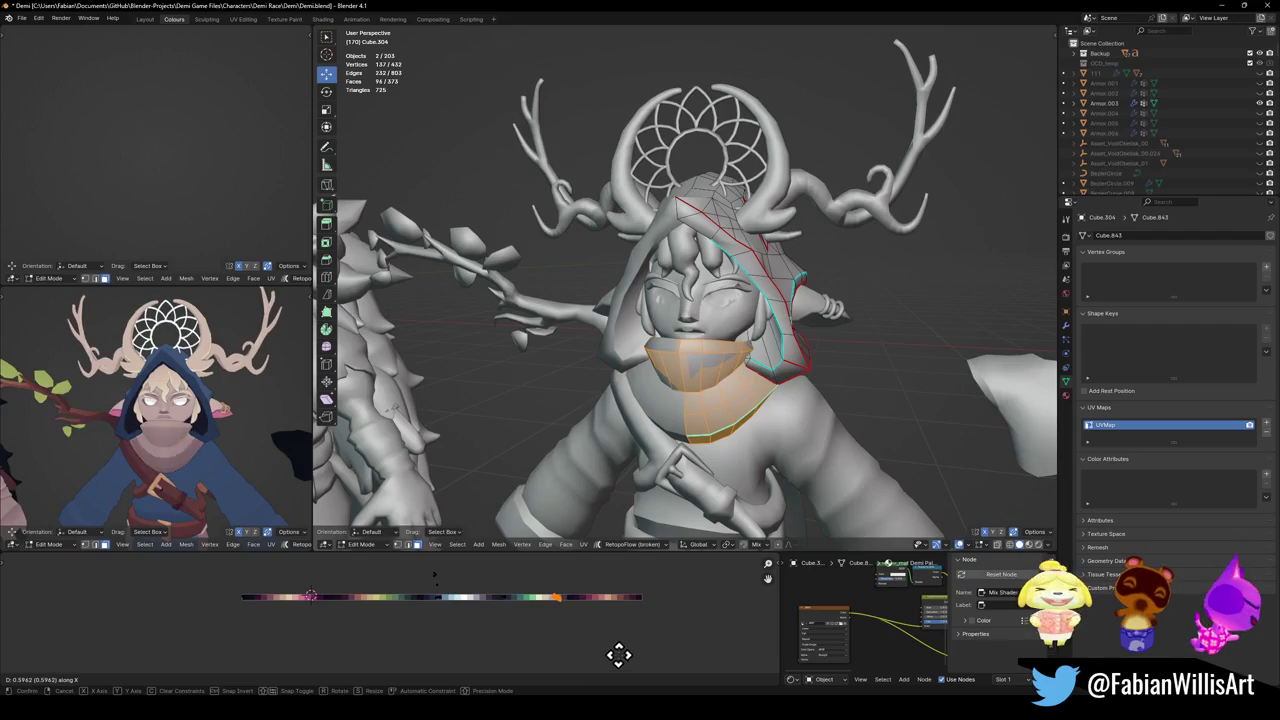
pyautogui.click(608, 645)
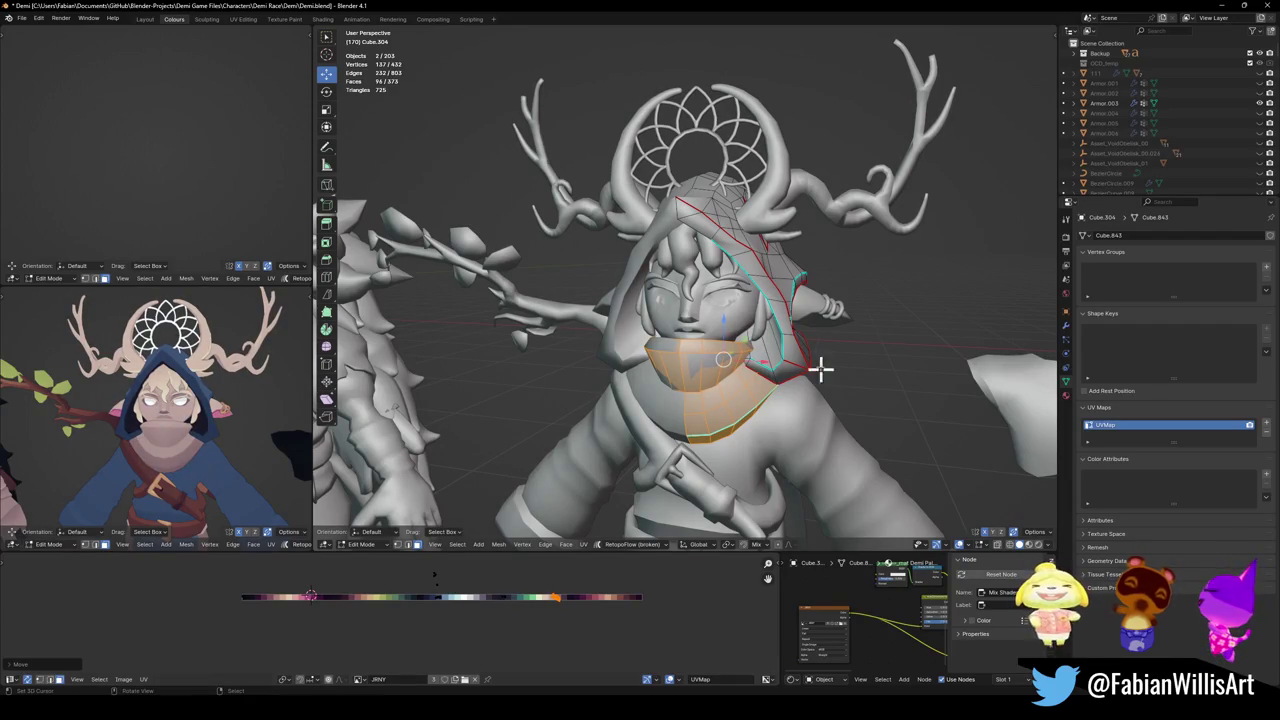
pyautogui.press('Tab')
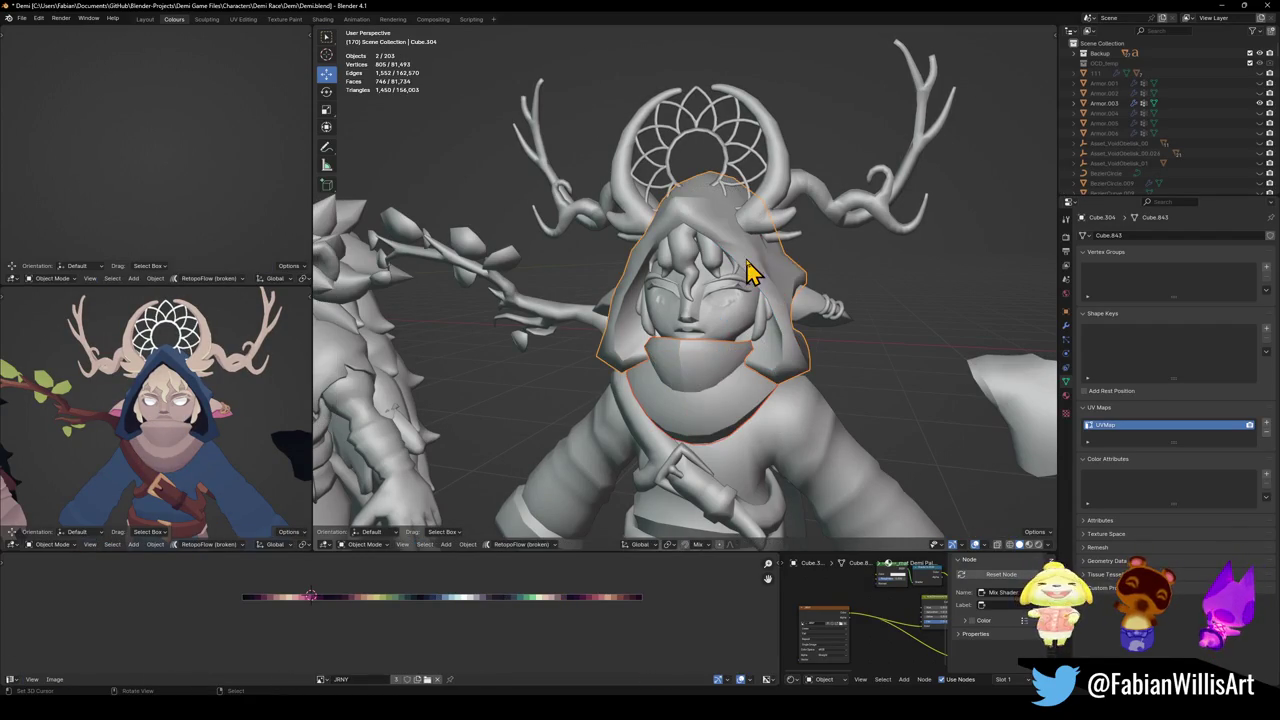
pyautogui.moveTo(757, 268); pyautogui.dragTo(762, 268)
pyautogui.click(850, 350)
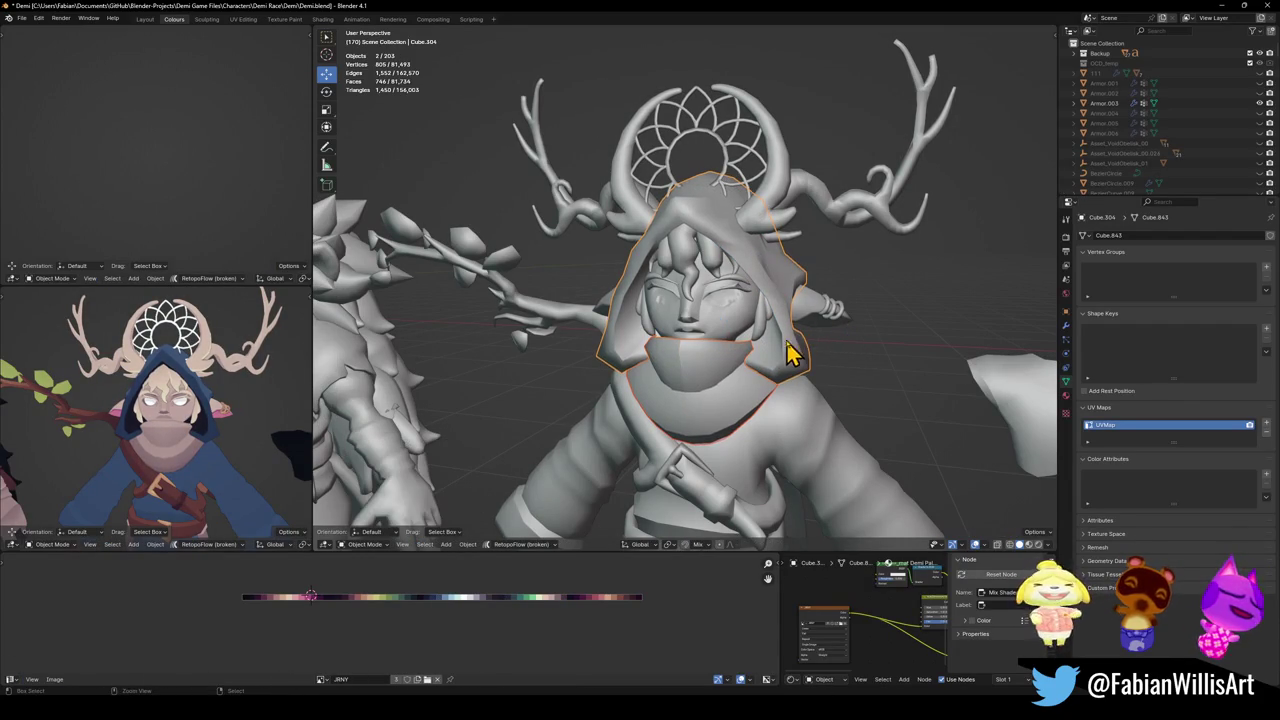
# Move the side hood piece's UVs to a pale pink palette colour and mirror them along X.
pyautogui.click(788, 331)
pyautogui.press('Tab')
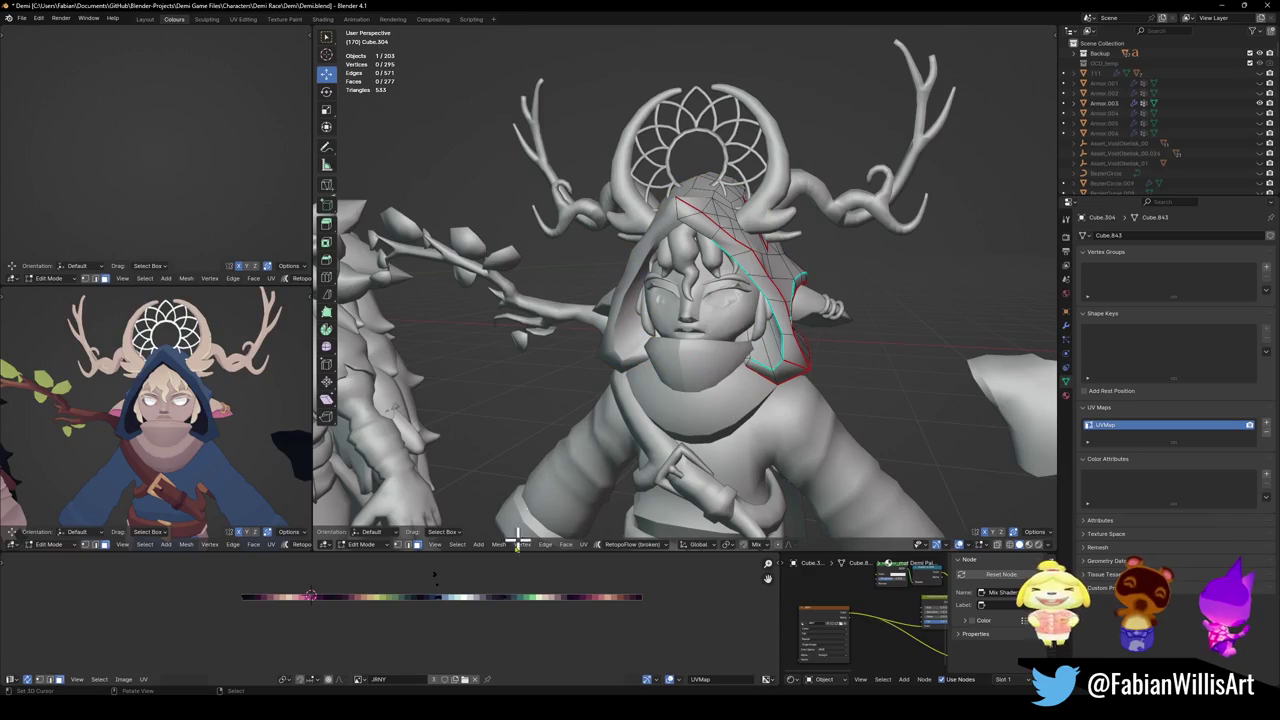
pyautogui.moveTo(412, 556); pyautogui.dragTo(478, 655)
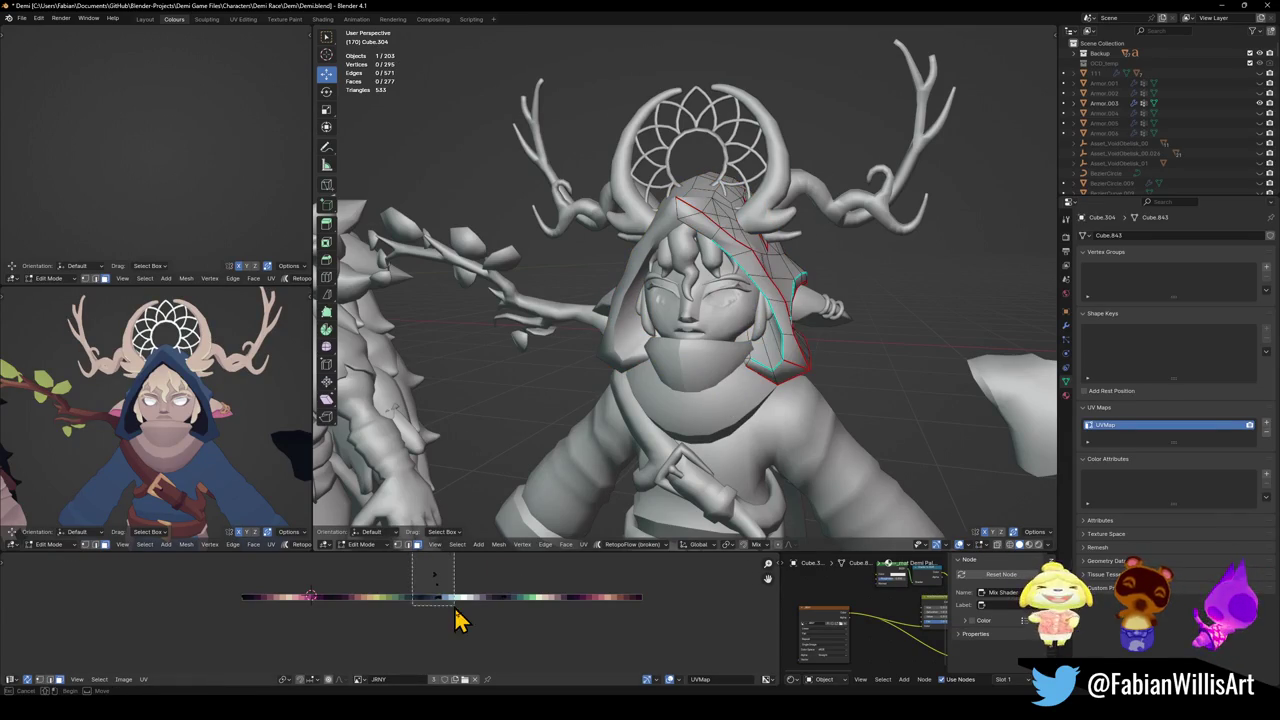
pyautogui.press('g')
pyautogui.press('x')
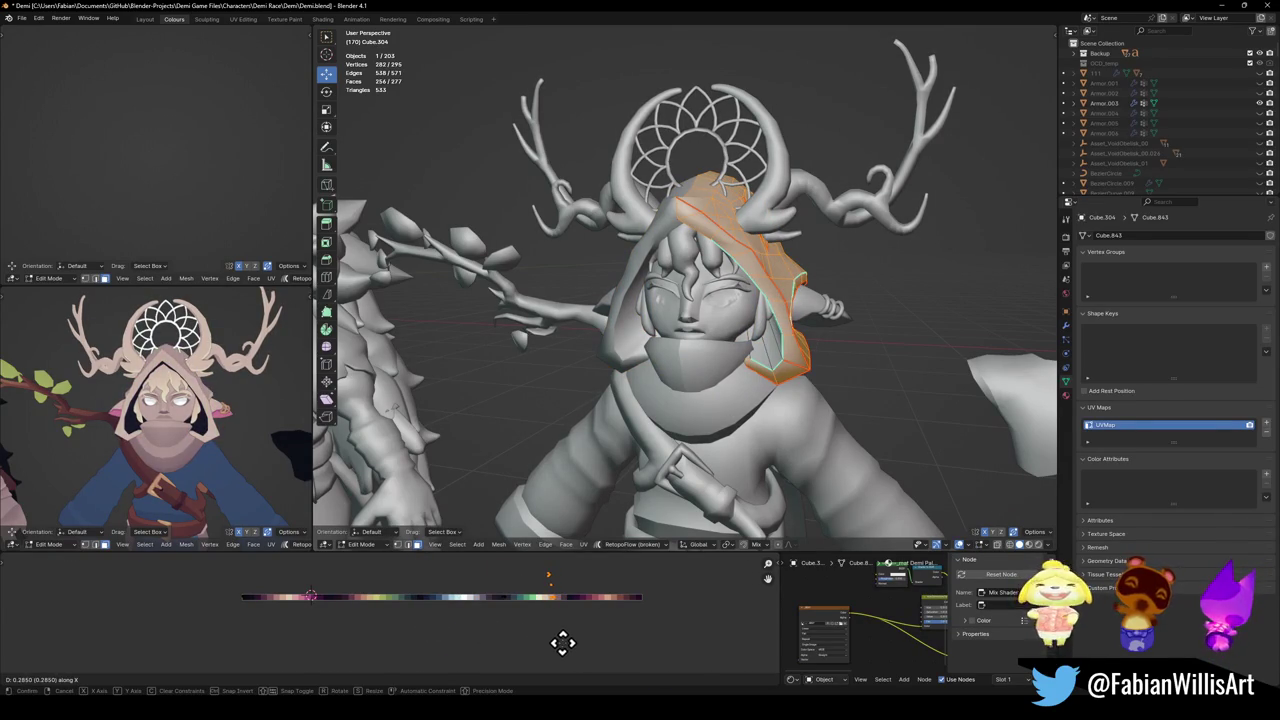
pyautogui.click(565, 644)
pyautogui.moveTo(195, 415); pyautogui.dragTo(155, 425, button='middle')
pyautogui.moveTo(565, 608); pyautogui.dragTo(562, 614, button='middle')
pyautogui.hotkey('ctrl', 'm')
pyautogui.press('x')
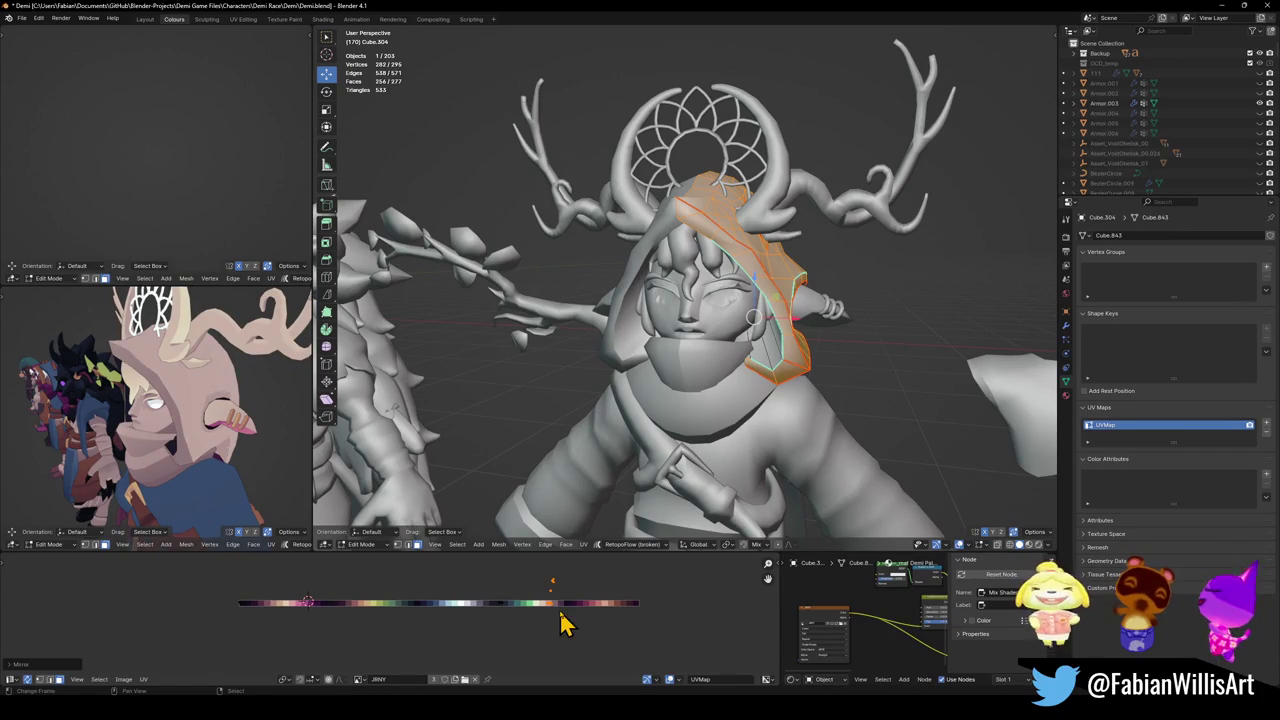
pyautogui.moveTo(150, 400)
pyautogui.mouseDown(button='middle')
pyautogui.moveTo(243, 394)
pyautogui.moveTo(246, 423)
pyautogui.moveTo(139, 425)
pyautogui.moveTo(229, 411)
pyautogui.mouseUp(button='middle')
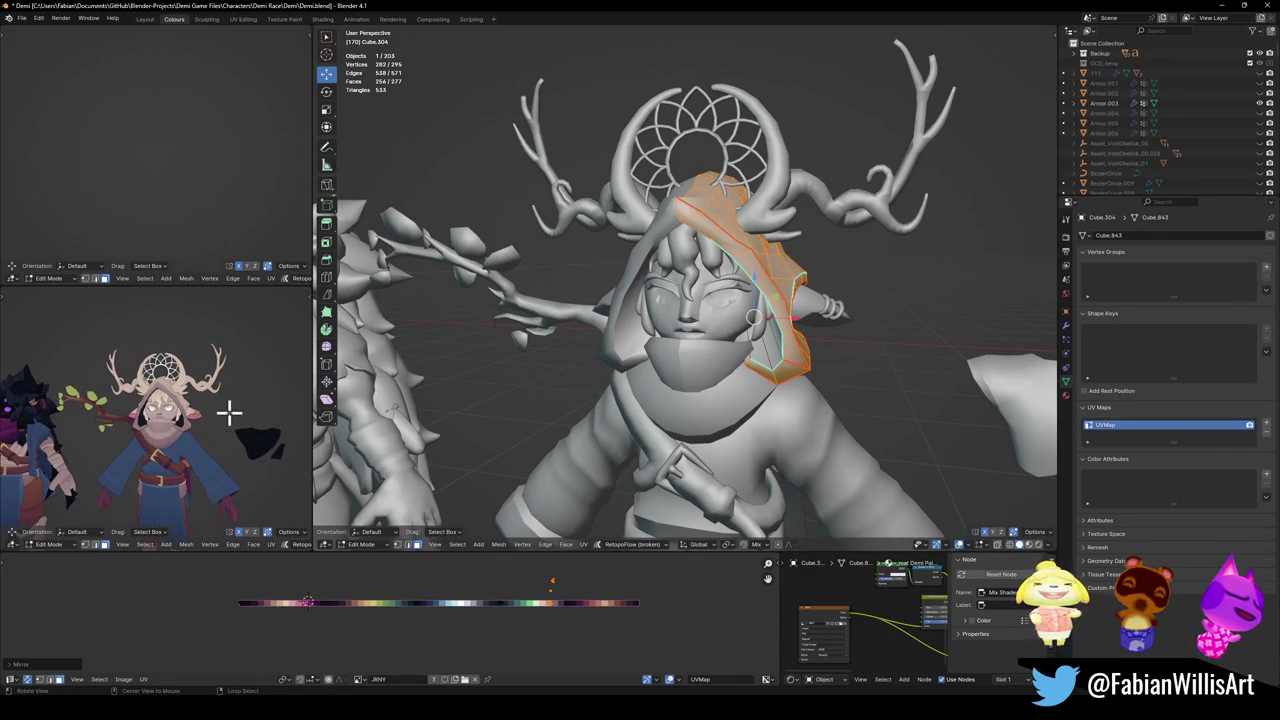
pyautogui.press('Tab')
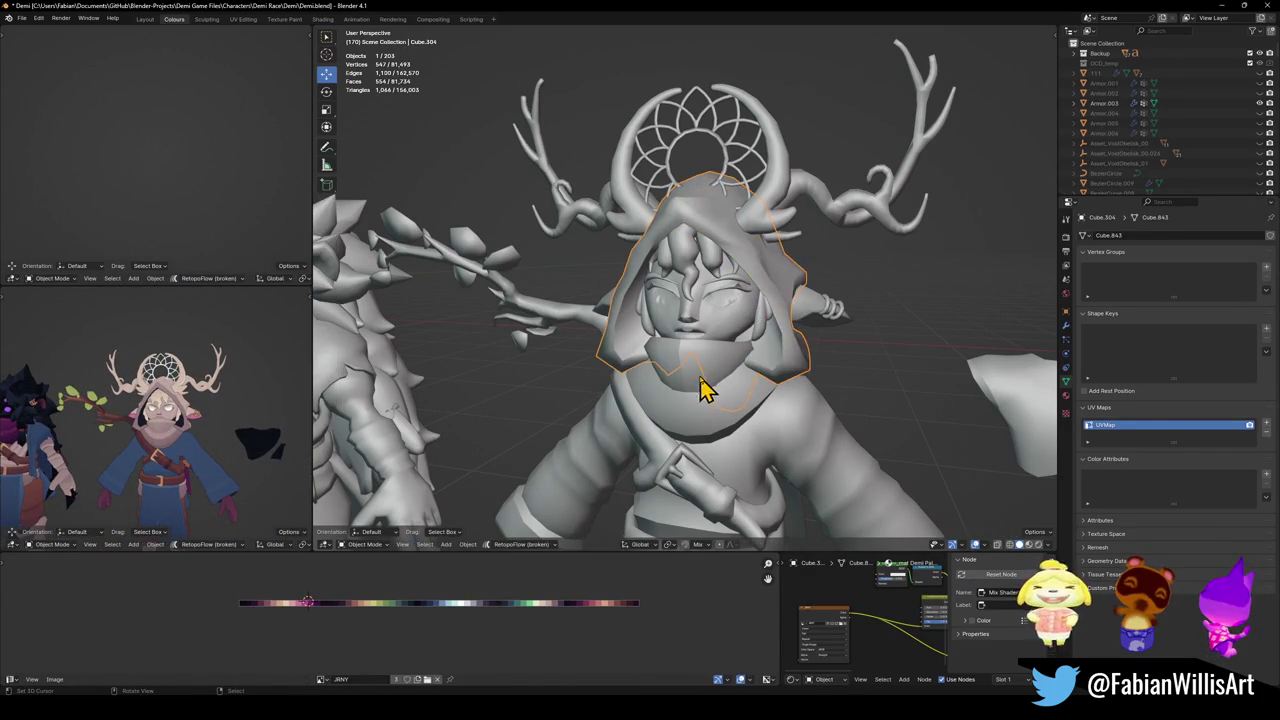
# Move the hood off to the character's right along X and save the file.
pyautogui.press('g')
pyautogui.rightClick(858, 518)
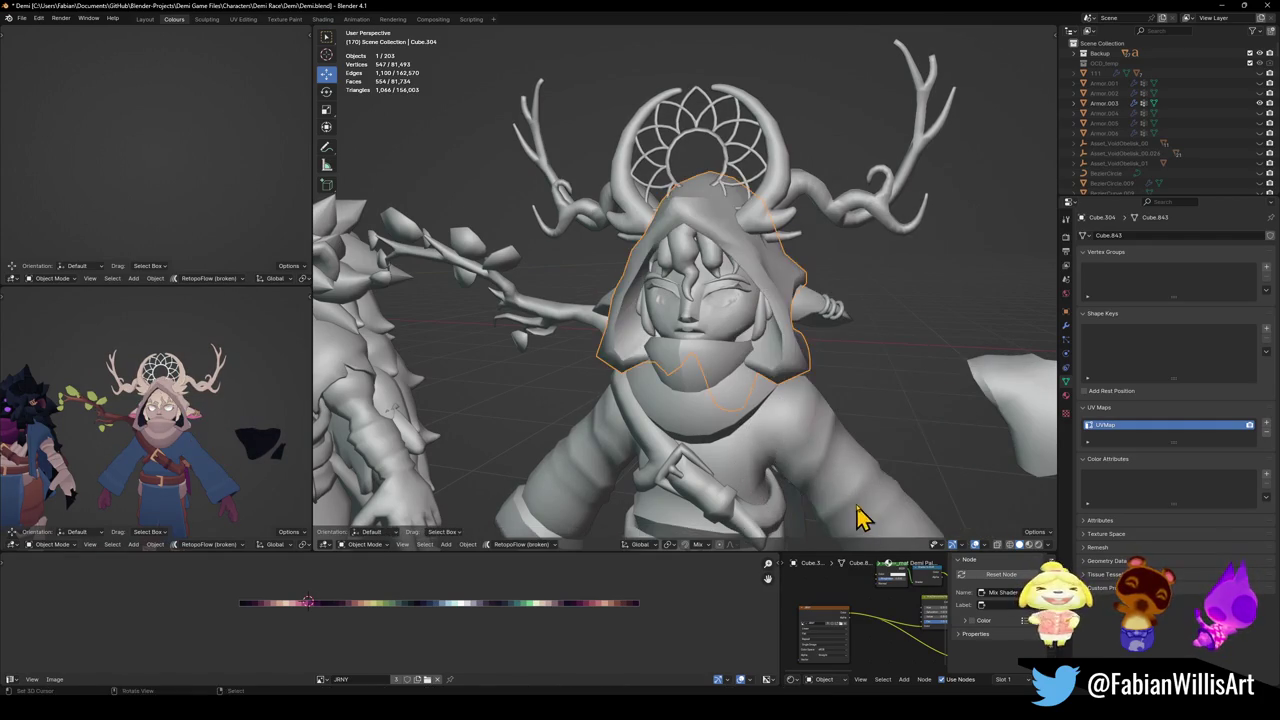
pyautogui.scroll(-3, 720, 408)
pyautogui.scroll(-2, 694, 377)
pyautogui.moveTo(130, 410)
pyautogui.mouseDown(button='middle')
pyautogui.moveTo(312, 458)
pyautogui.moveTo(171, 451)
pyautogui.mouseUp(button='middle')
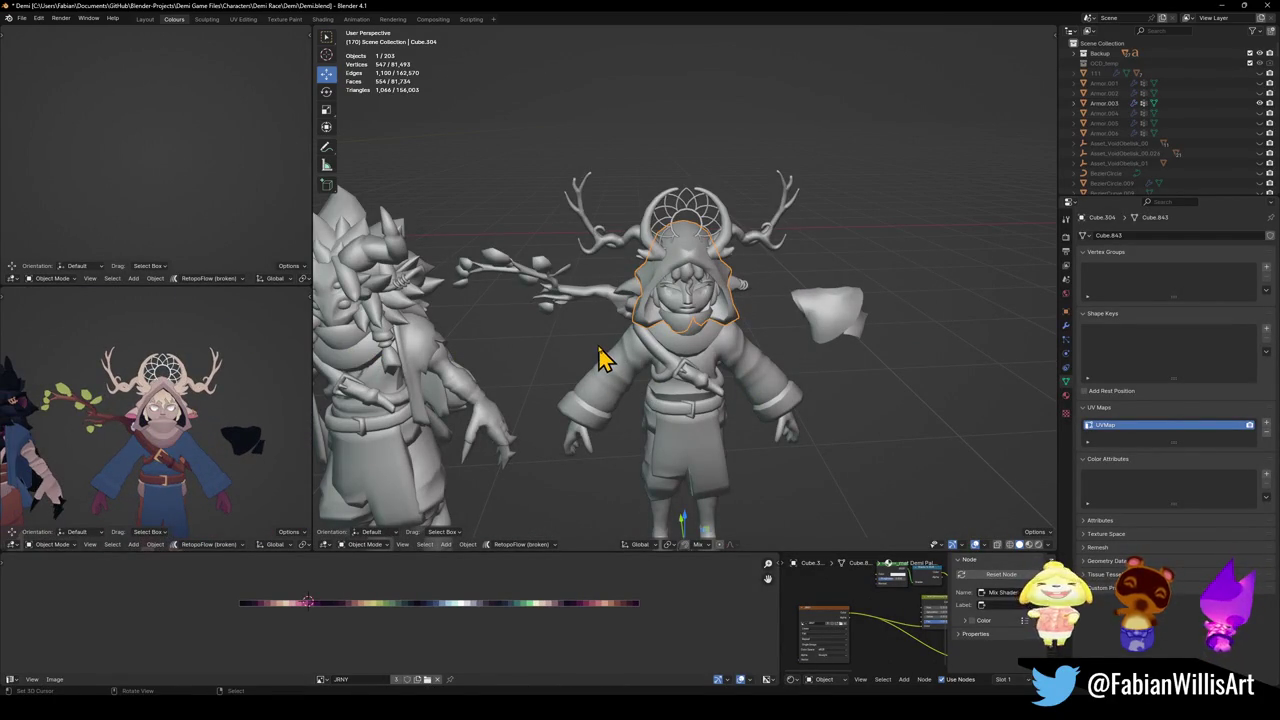
pyautogui.press('g')
pyautogui.press('x')
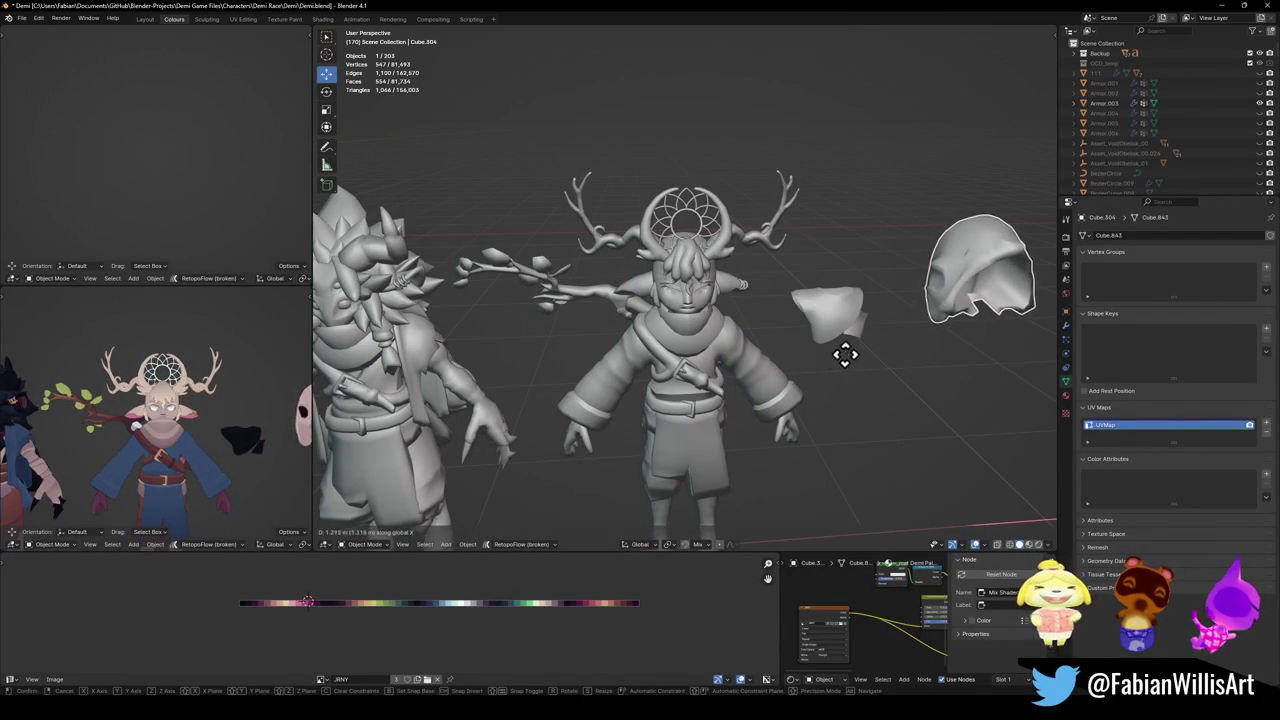
pyautogui.click(840, 362)
pyautogui.click(845, 362)
pyautogui.hotkey('ctrl', 's')
# Duplicate another character's hair and snap the copy to the 3D cursor.
pyautogui.scroll(-5, 634, 300)
pyautogui.moveTo(629, 357)
pyautogui.keyDown('shift'); pyautogui.mouseDown(button='middle')
pyautogui.moveTo(660, 345)
pyautogui.moveTo(608, 340)
pyautogui.moveTo(785, 310)
pyautogui.mouseUp(button='middle'); pyautogui.keyUp('shift')
pyautogui.scroll(5, 651, 334)
pyautogui.click(785, 310)
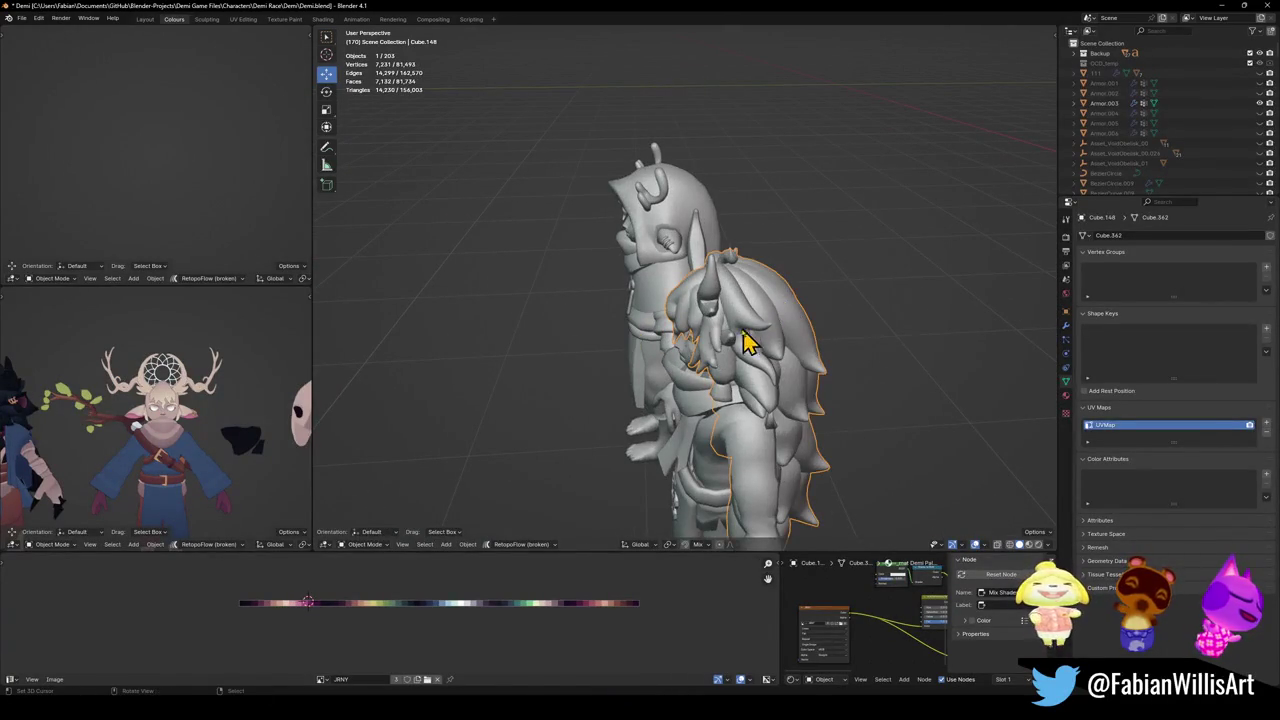
pyautogui.press('g')
pyautogui.press('Escape')
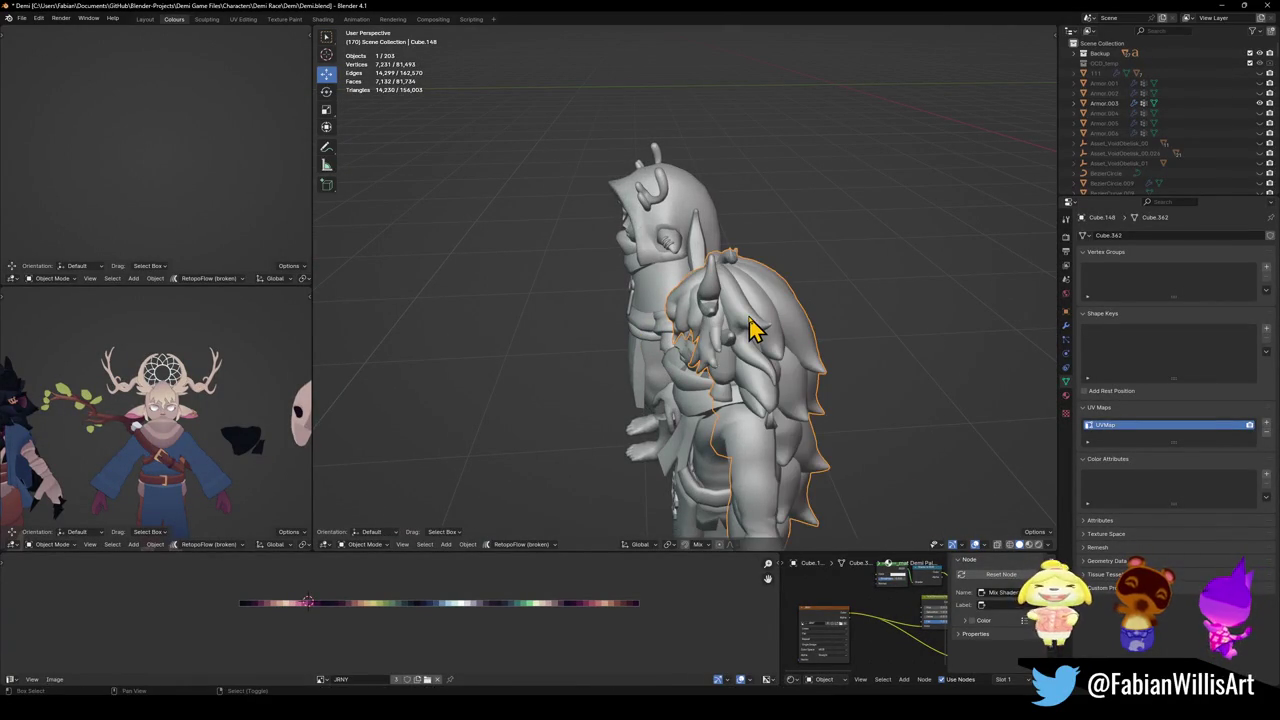
pyautogui.hotkey('shift', 'd')
pyautogui.press('Escape')
pyautogui.hotkey('shift', 's')
pyautogui.click(766, 345)
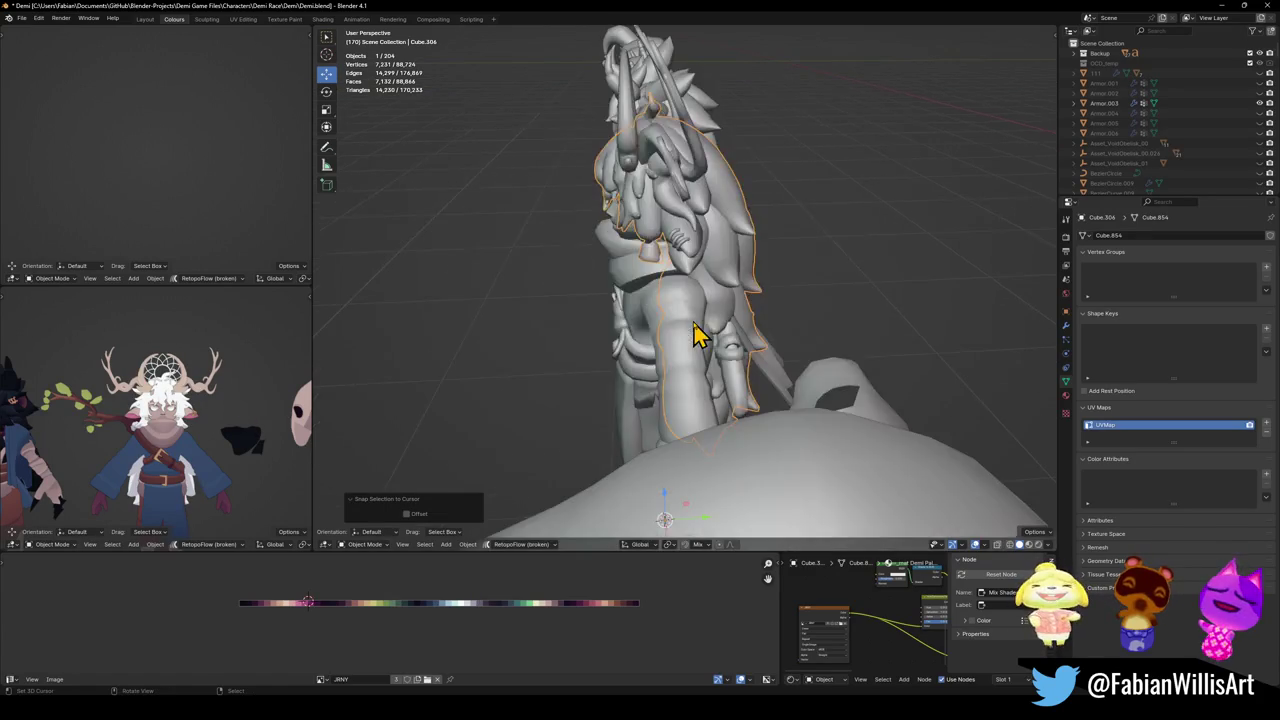
# Slide the character's original fringe piece off to the side along X.
pyautogui.moveTo(697, 333); pyautogui.dragTo(731, 294, button='middle')
pyautogui.scroll(3, 731, 294)
pyautogui.press('r')
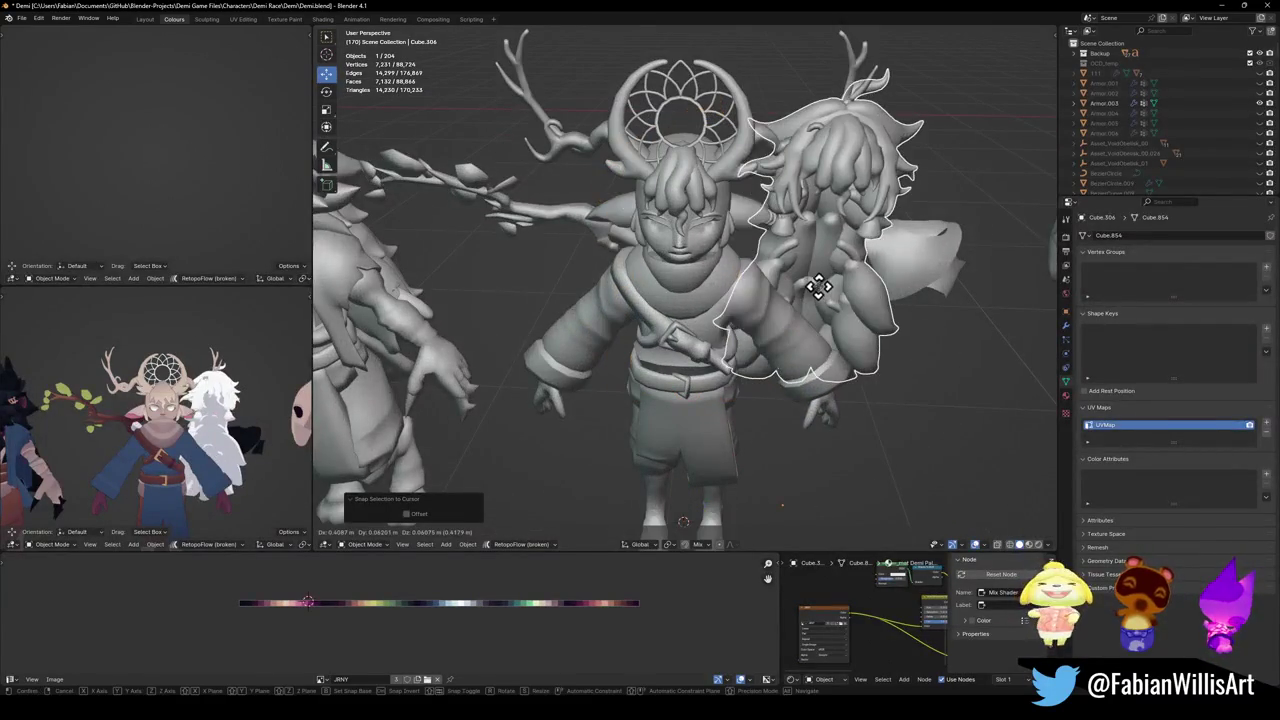
pyautogui.press('Escape')
pyautogui.click(700, 214)
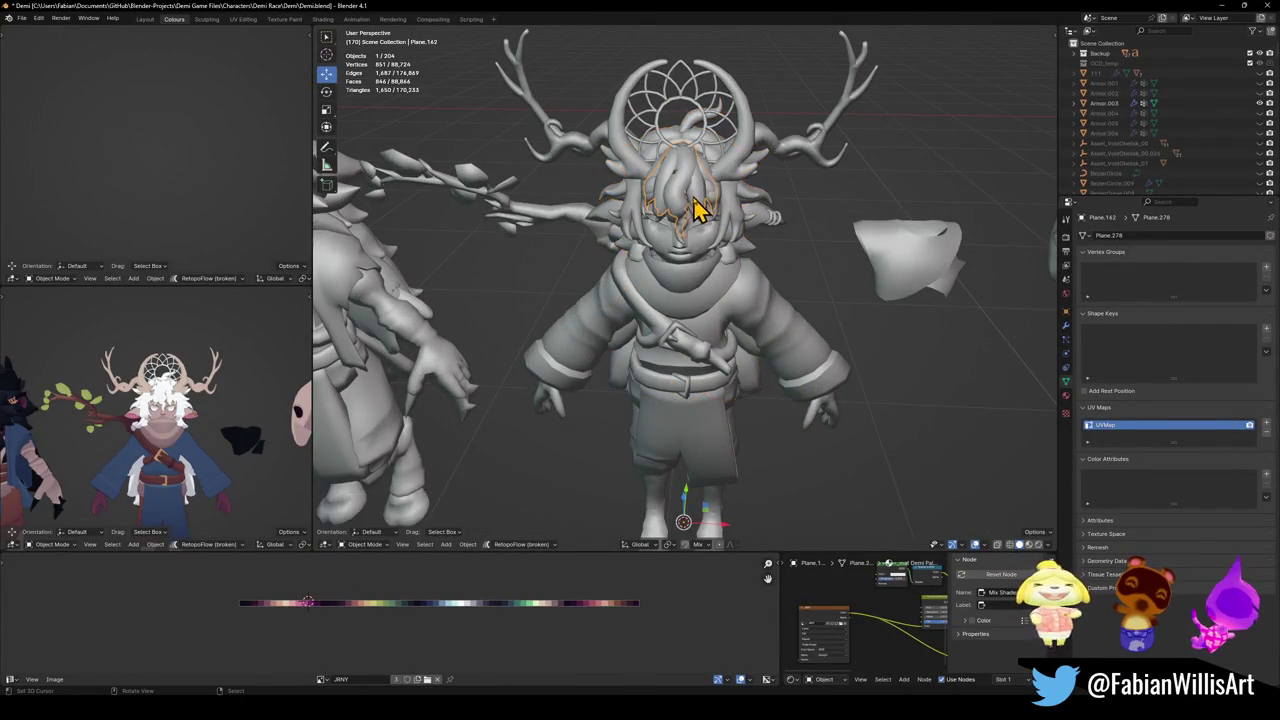
pyautogui.moveTo(700, 214); pyautogui.dragTo(740, 230, button='middle')
pyautogui.press('g')
pyautogui.press('x')
pyautogui.click(865, 285)
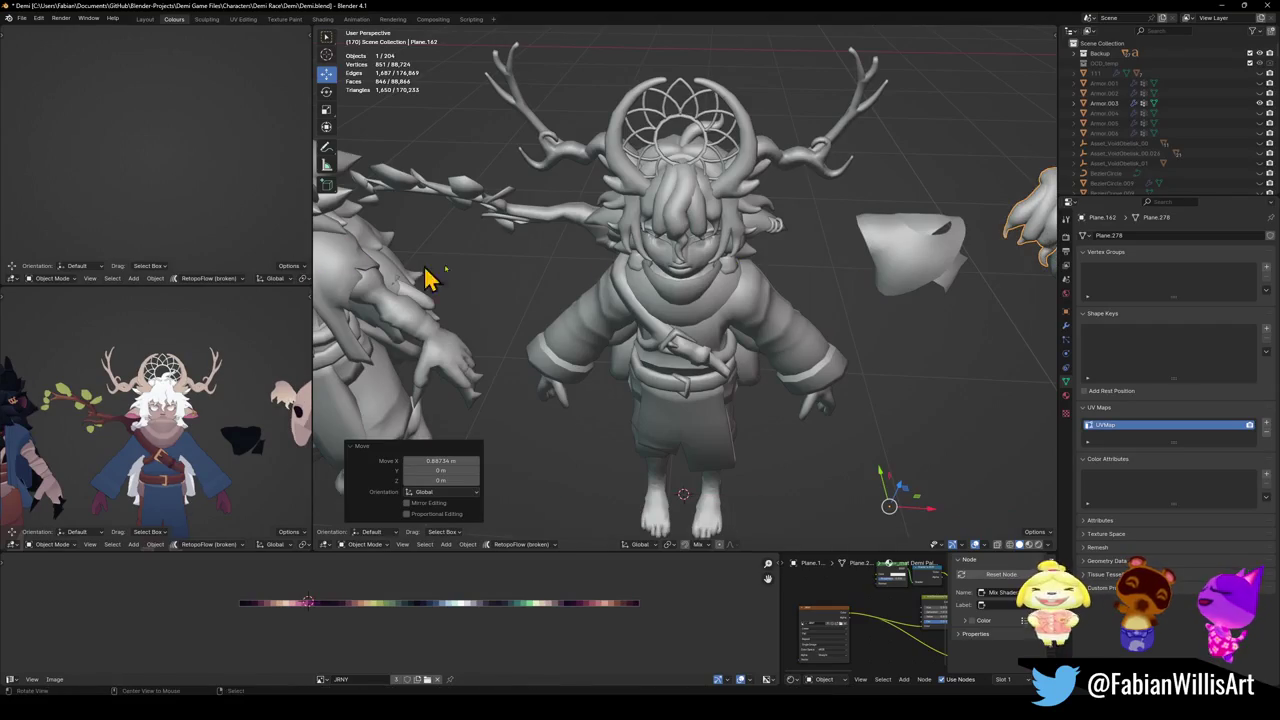
# Orbit and pan the preview to compare Demi with the other characters in the lineup.
pyautogui.moveTo(363, 277); pyautogui.dragTo(463, 272, button='middle')
pyautogui.moveTo(117, 393)
pyautogui.mouseDown(button='middle')
pyautogui.moveTo(197, 432)
pyautogui.moveTo(108, 400)
pyautogui.mouseUp(button='middle')
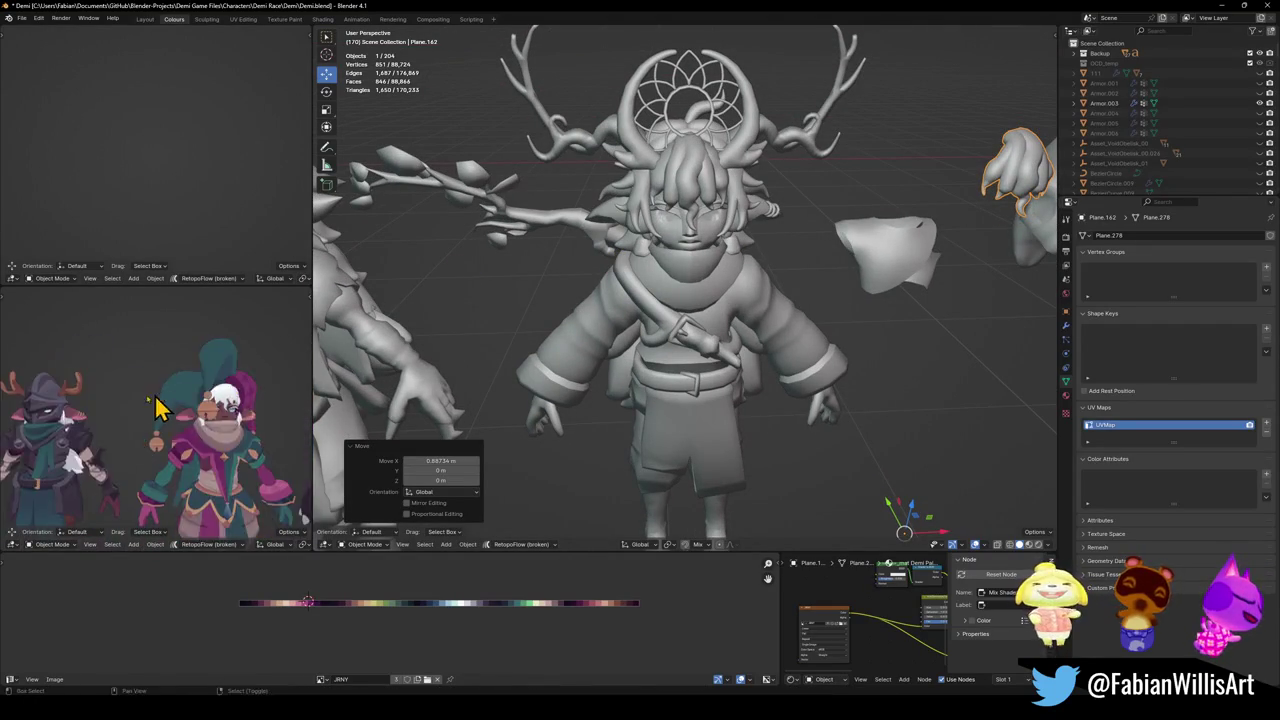
pyautogui.click(87, 398)
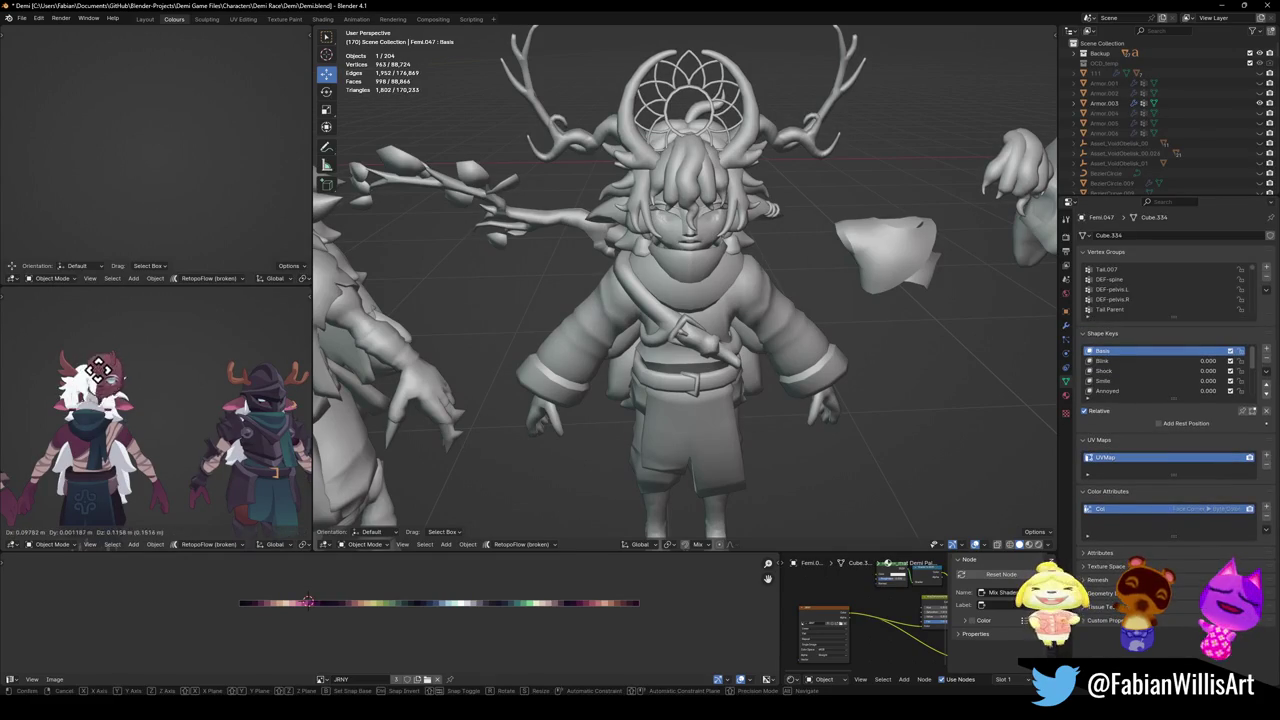
pyautogui.scroll(-5, 578, 300)
pyautogui.moveTo(577, 360)
pyautogui.keyDown('shift'); pyautogui.mouseDown(button='middle')
pyautogui.moveTo(757, 380)
pyautogui.moveTo(634, 366)
pyautogui.mouseUp(button='middle'); pyautogui.keyUp('shift')
pyautogui.click(605, 365)
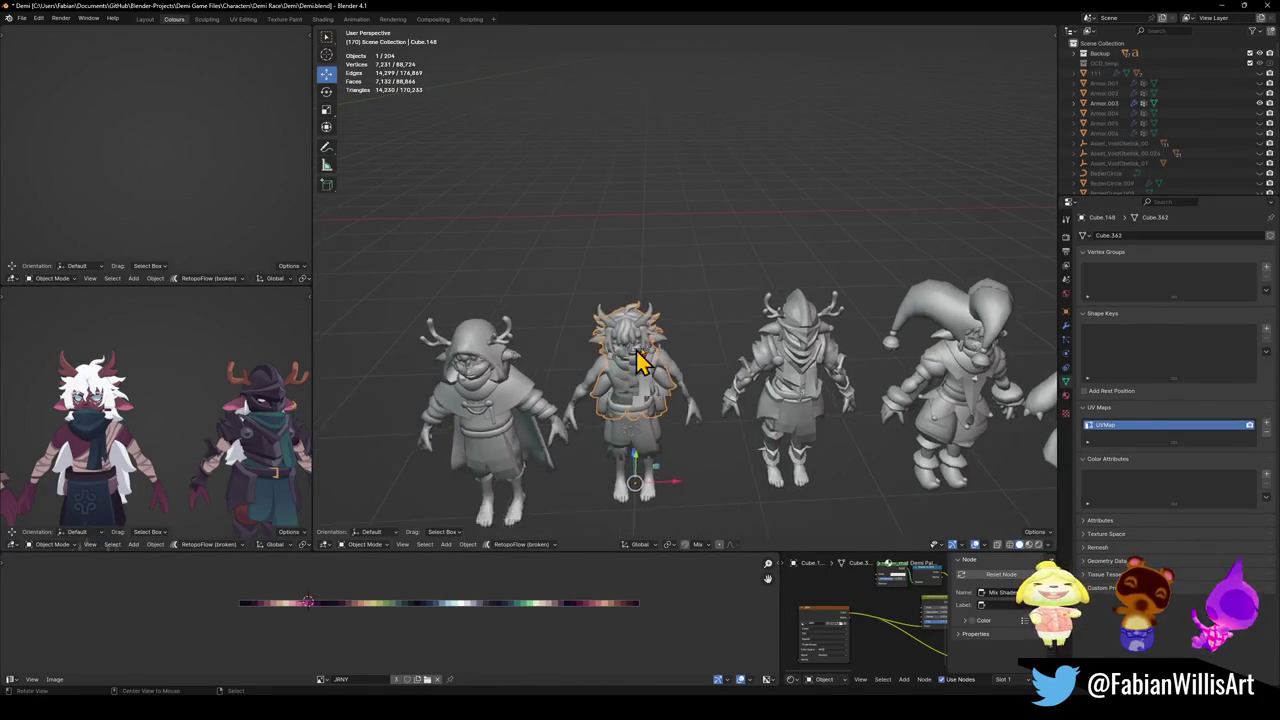
pyautogui.scroll(3, 608, 290)
pyautogui.hotkey('shift', 'd')
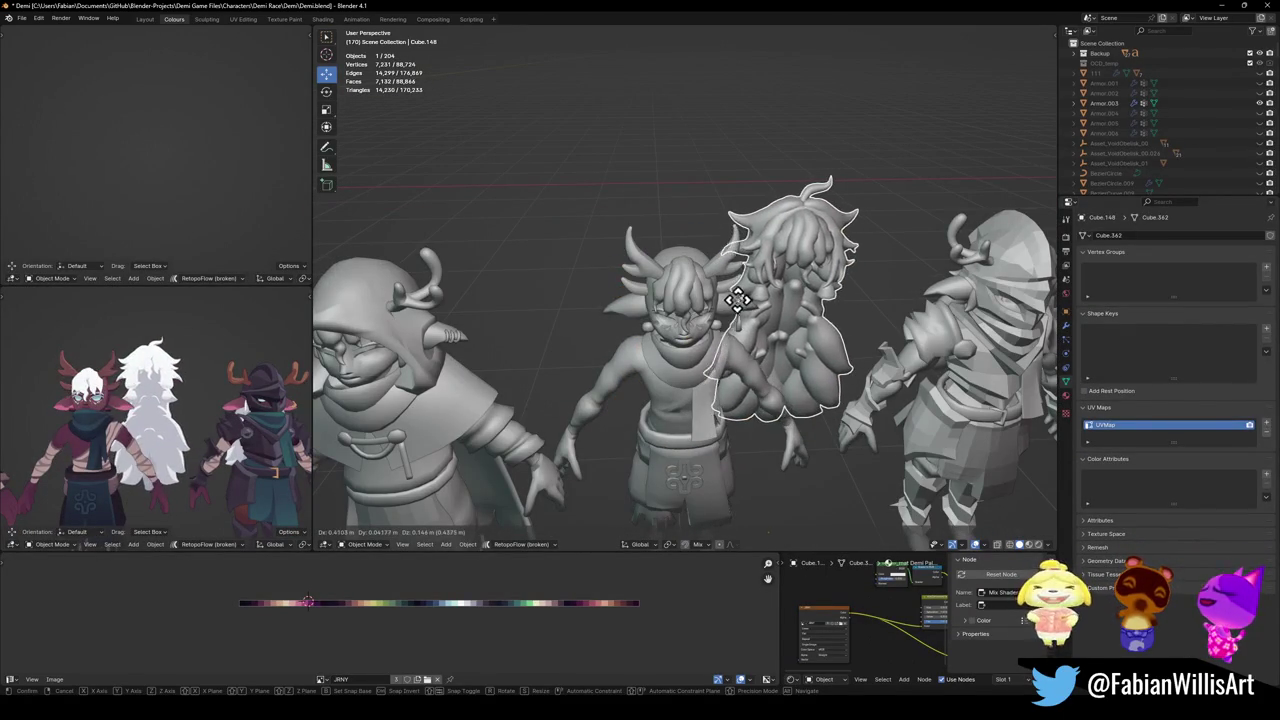
pyautogui.press('Escape')
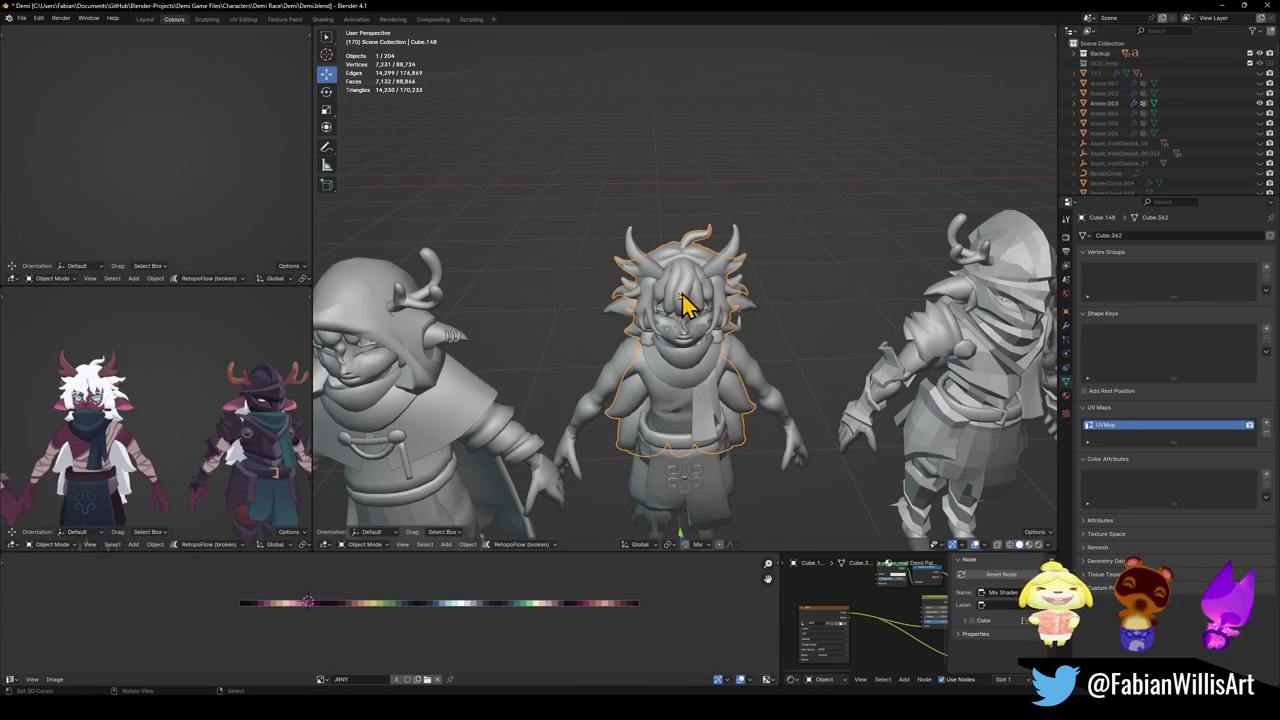
pyautogui.scroll(-4, 788, 305)
pyautogui.moveTo(883, 306)
pyautogui.keyDown('shift'); pyautogui.mouseDown(button='middle')
pyautogui.moveTo(814, 314)
pyautogui.moveTo(860, 331)
pyautogui.moveTo(688, 315)
pyautogui.mouseUp(button='middle'); pyautogui.keyUp('shift')
pyautogui.click(740, 280)
pyautogui.press('KP_Decimal')
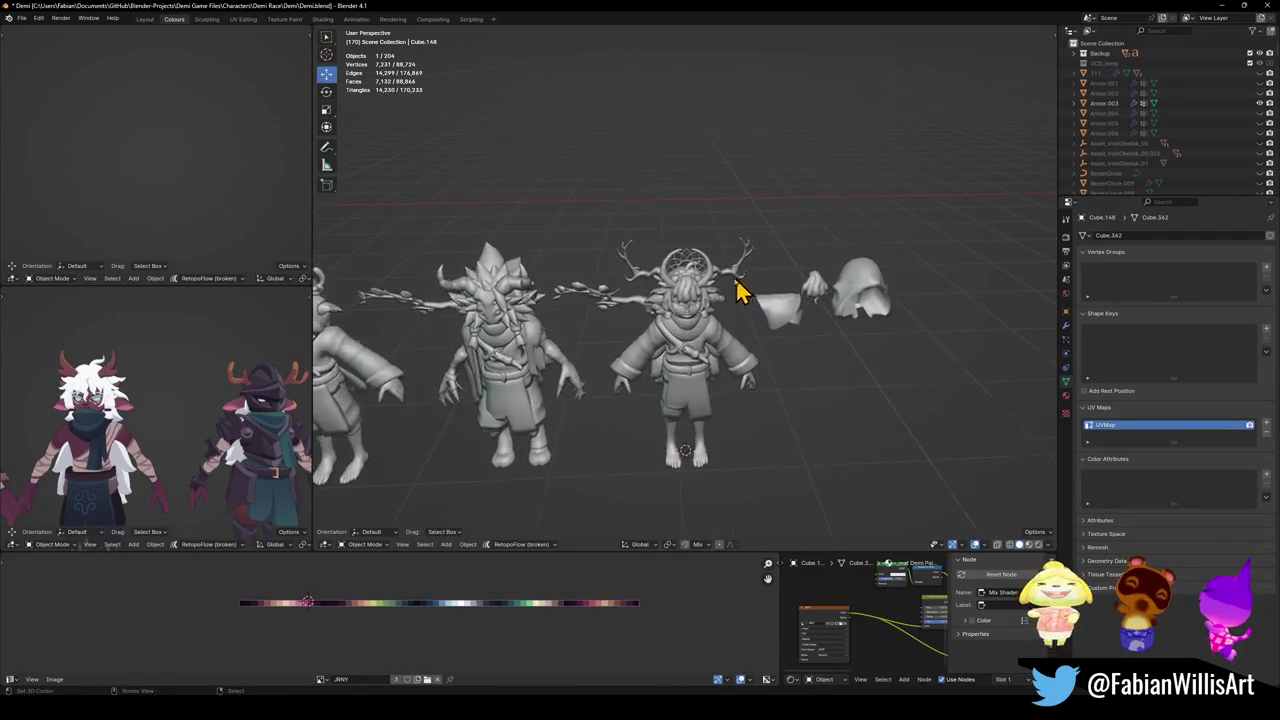
pyautogui.press('KP_Decimal')
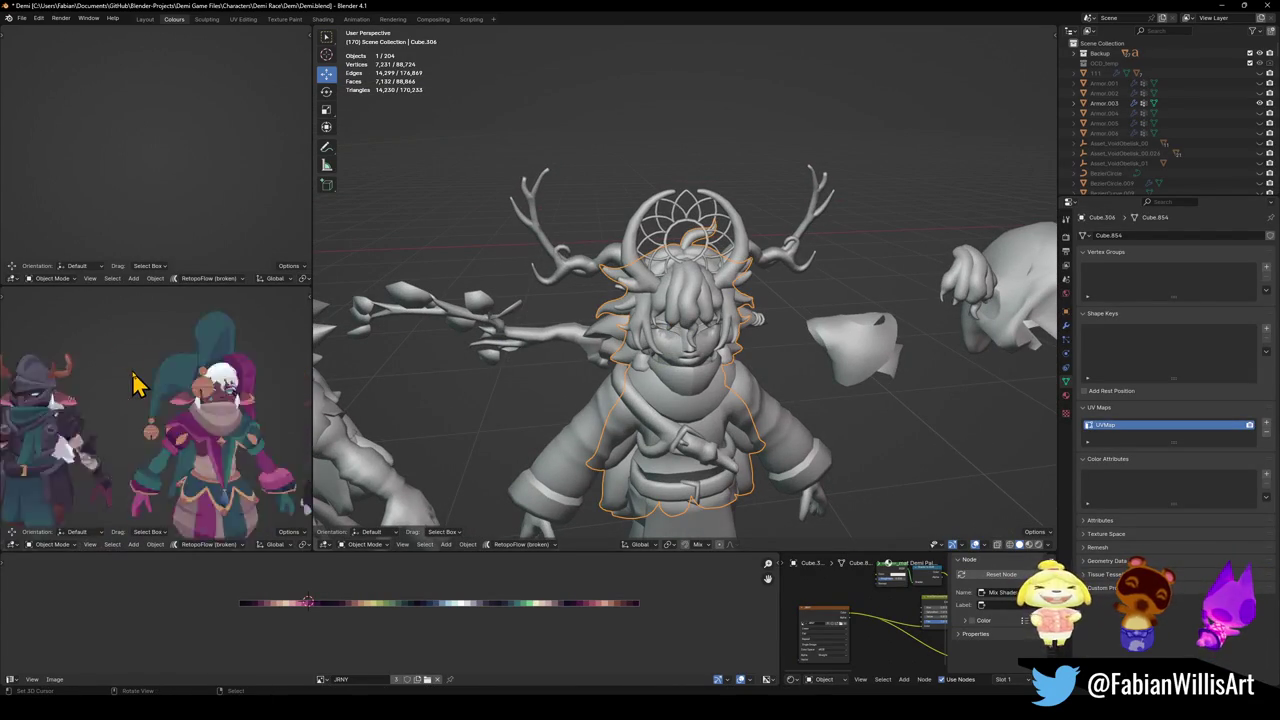
pyautogui.moveTo(143, 371)
pyautogui.mouseDown(button='middle')
pyautogui.moveTo(297, 383)
pyautogui.moveTo(29, 366)
pyautogui.moveTo(9, 334)
pyautogui.moveTo(251, 363)
pyautogui.moveTo(163, 380)
pyautogui.mouseUp(button='middle')
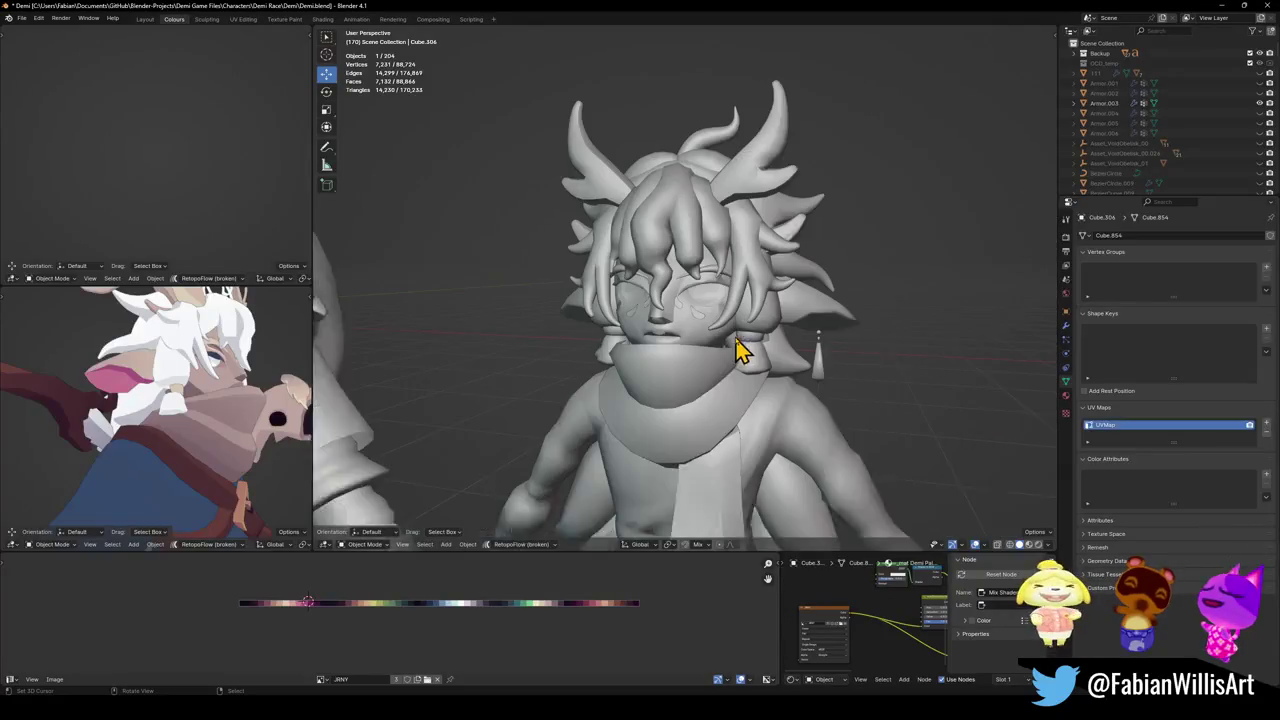
pyautogui.scroll(2, 735, 350)
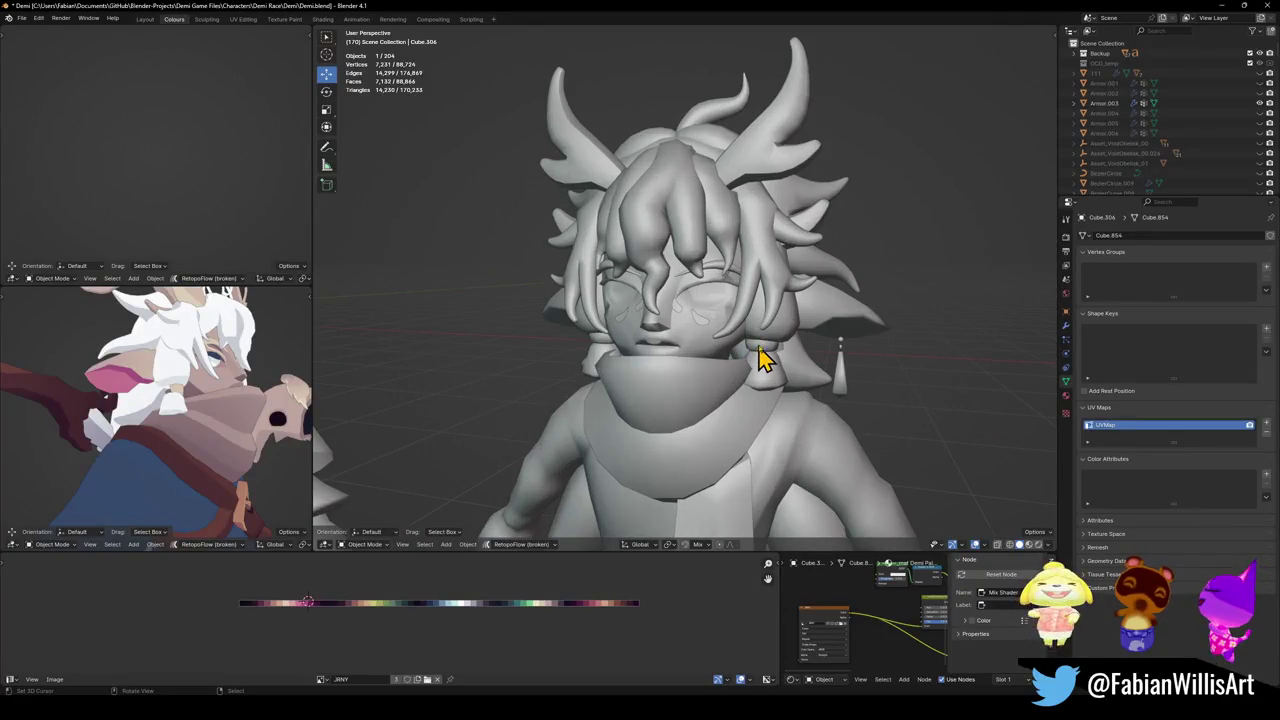
pyautogui.hotkey('shift', 'd')
# Snap the hair copy to the 3D cursor and frame the hair-tie pieces.
pyautogui.hotkey('shift', 's')
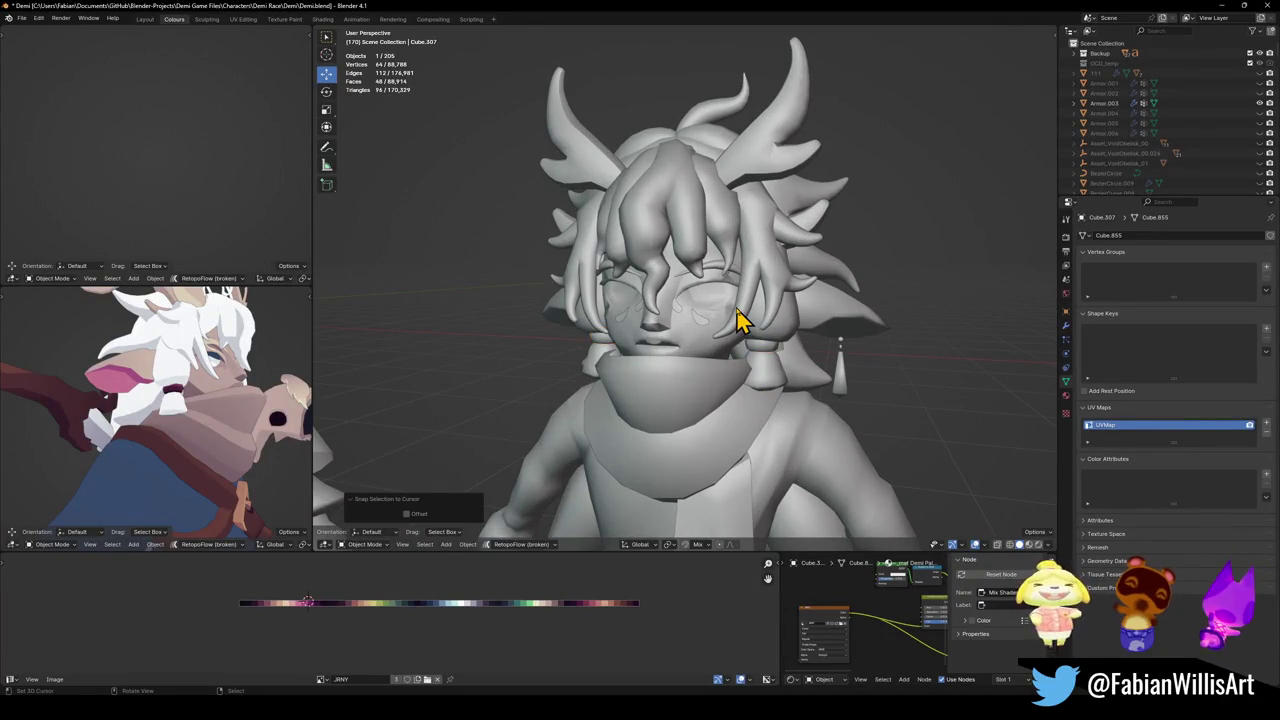
pyautogui.press('KP_Decimal')
pyautogui.moveTo(170, 447); pyautogui.dragTo(209, 437, button='middle')
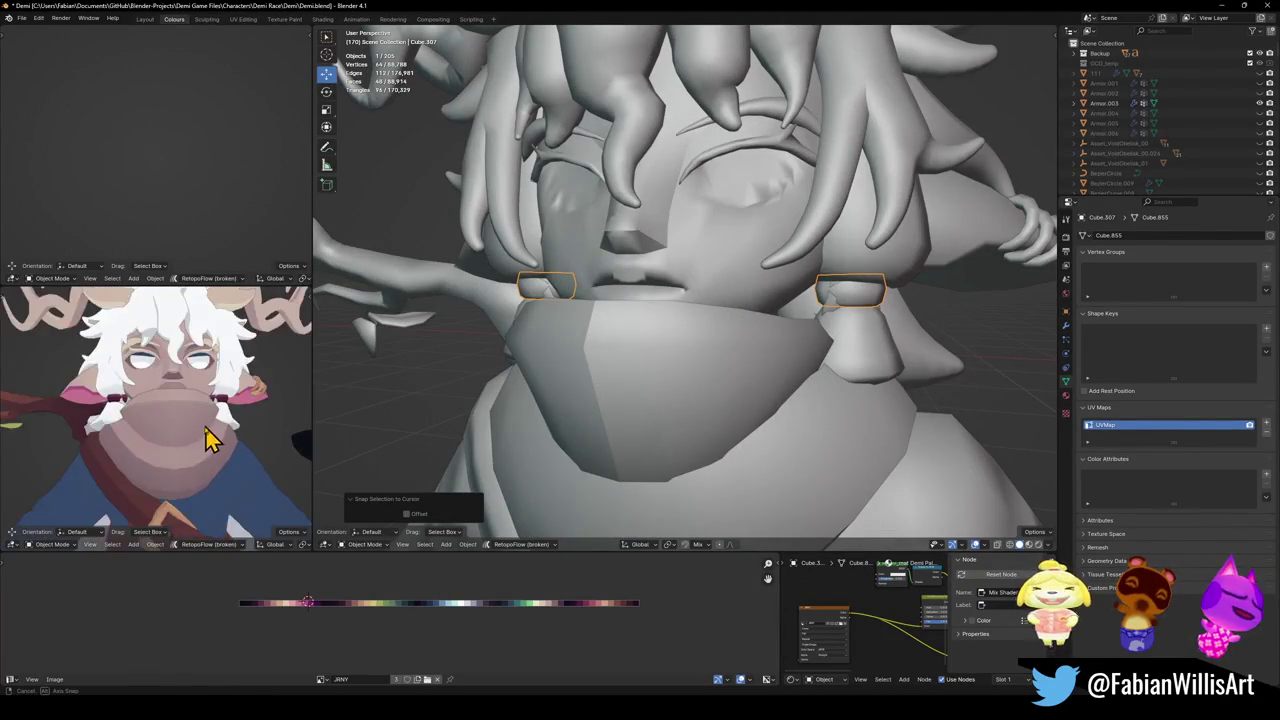
pyautogui.scroll(4, 777, 300)
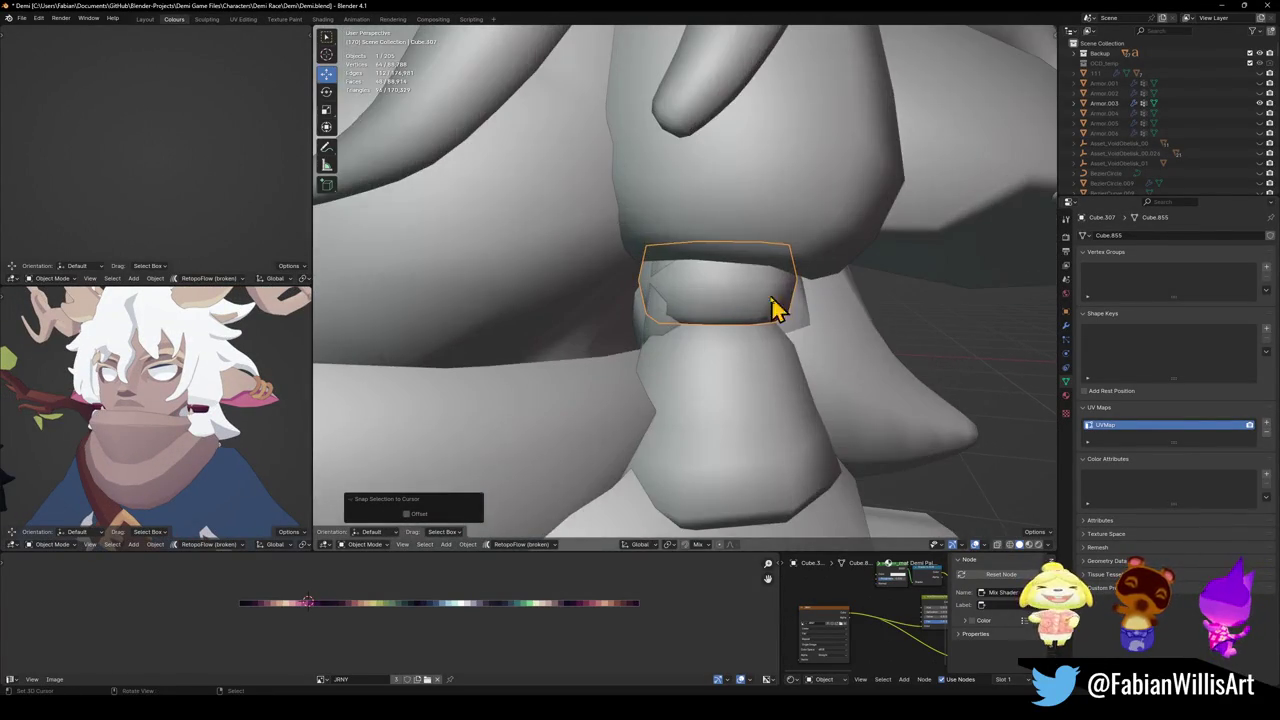
# Delete the two long hair strands and save Demi.blend.
pyautogui.click(666, 331)
pyautogui.scroll(-7, 672, 326)
pyautogui.scroll(-3, 676, 322)
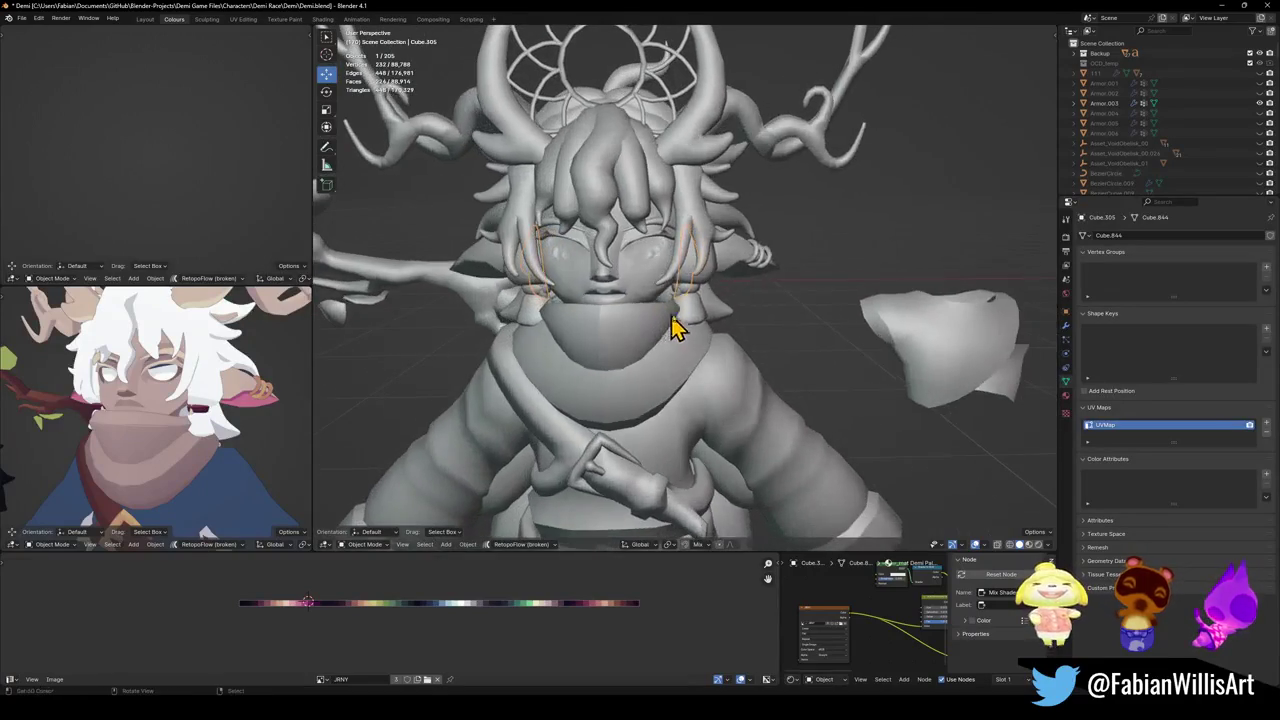
pyautogui.scroll(-3, 697, 313)
pyautogui.scroll(-2, 697, 310)
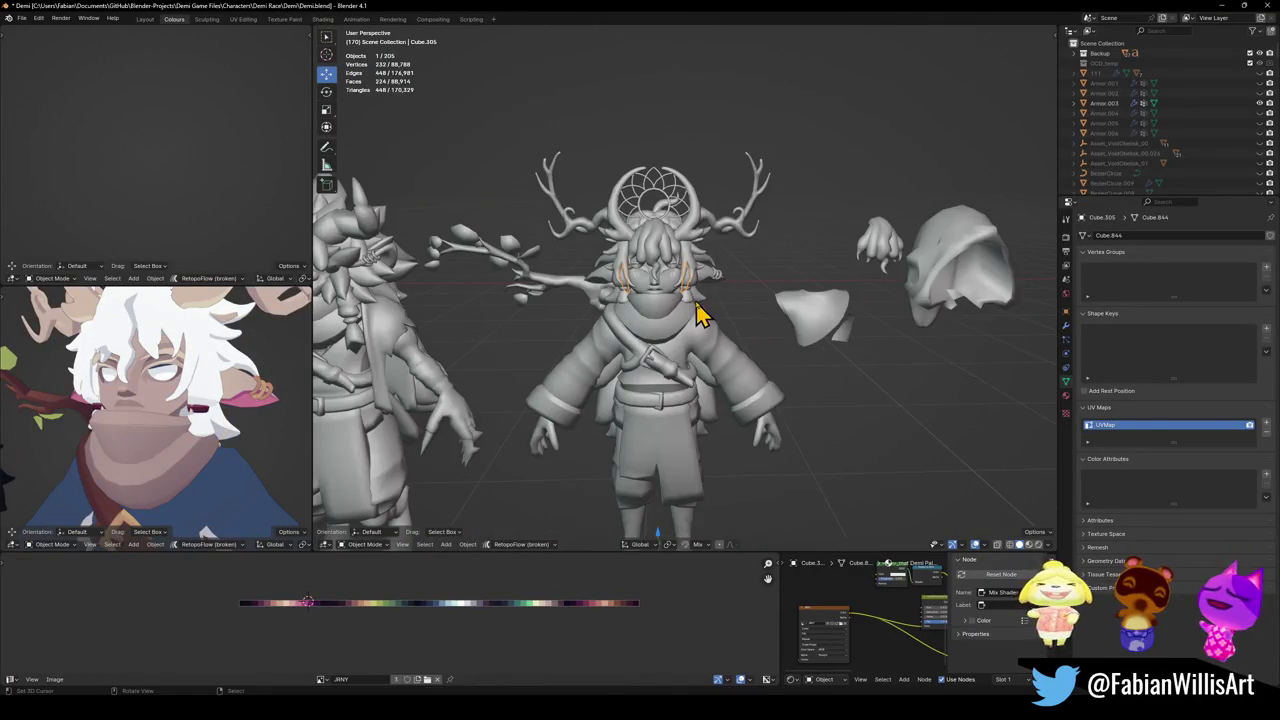
pyautogui.press('Delete')
pyautogui.scroll(-3, 163, 417)
pyautogui.scroll(4, 228, 408)
pyautogui.scroll(-2, 228, 408)
pyautogui.hotkey('ctrl', 's')
# Select the ear band piece (Cube.307) and enter Edit Mode on it.
pyautogui.scroll(-2, 222, 405)
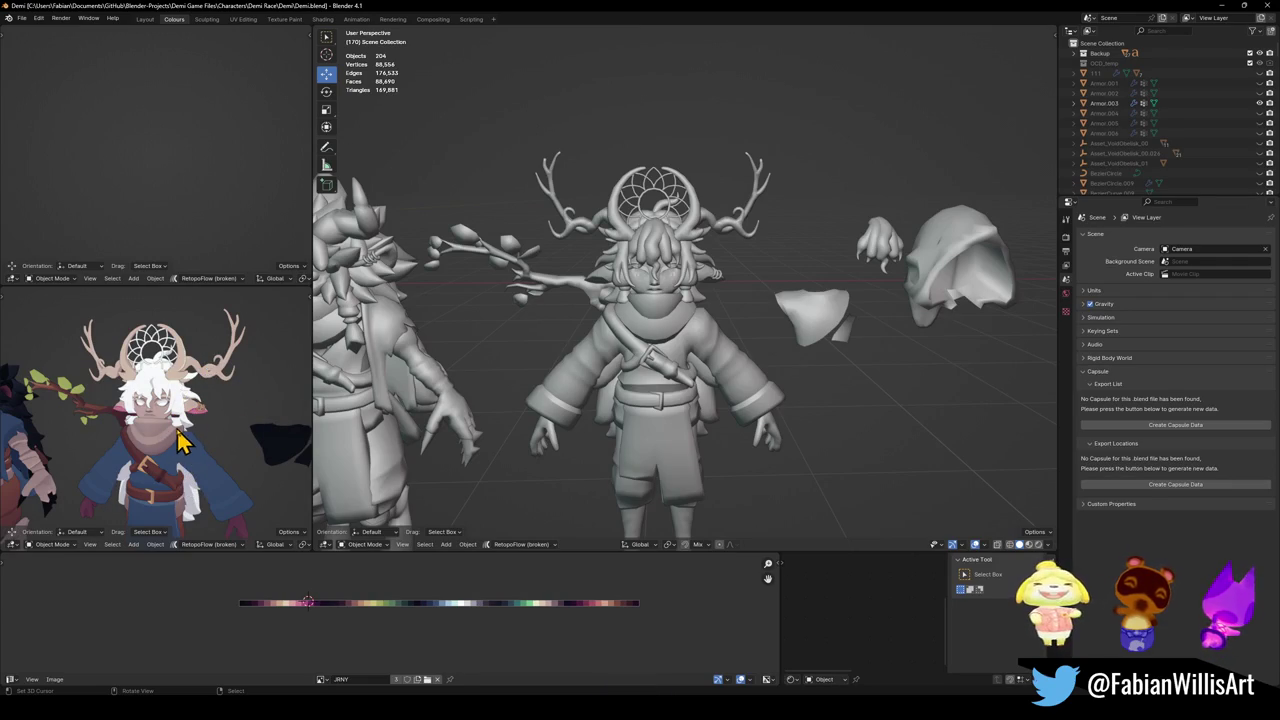
pyautogui.scroll(-2, 182, 424)
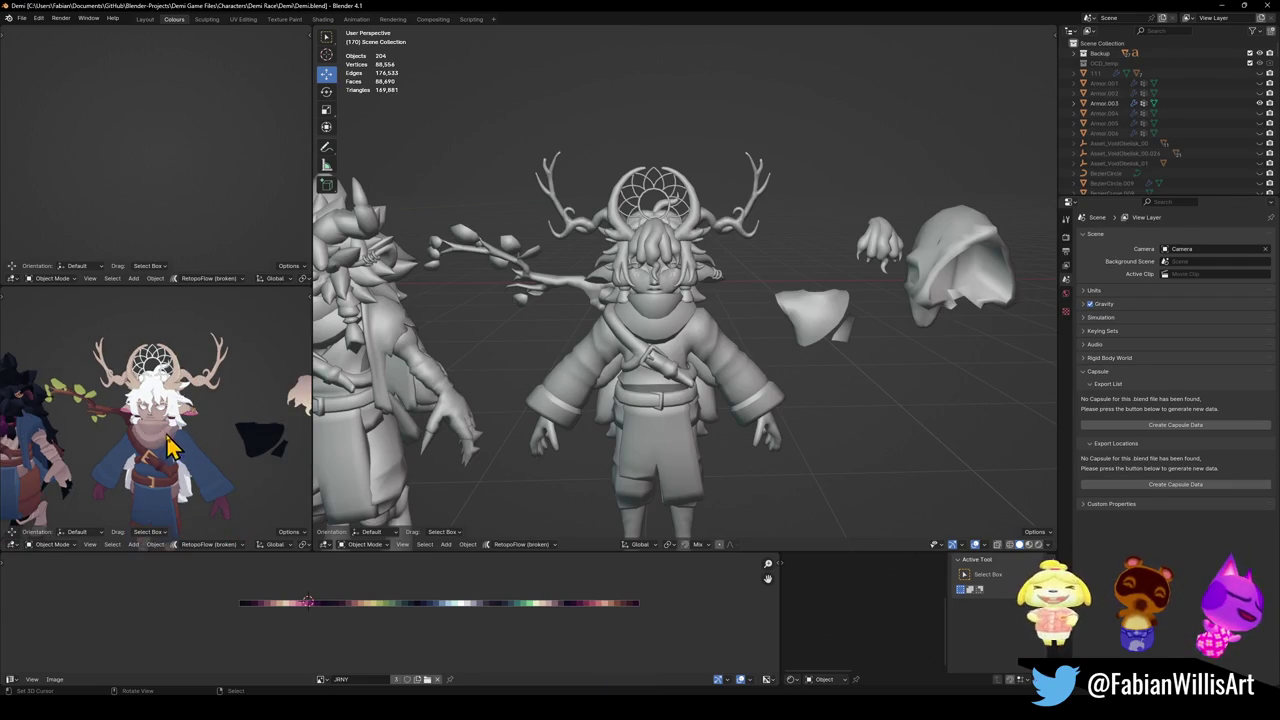
pyautogui.scroll(-2, 178, 462)
pyautogui.scroll(4, 195, 475)
pyautogui.moveTo(195, 475); pyautogui.dragTo(172, 482, button='middle')
pyautogui.scroll(4, 172, 482)
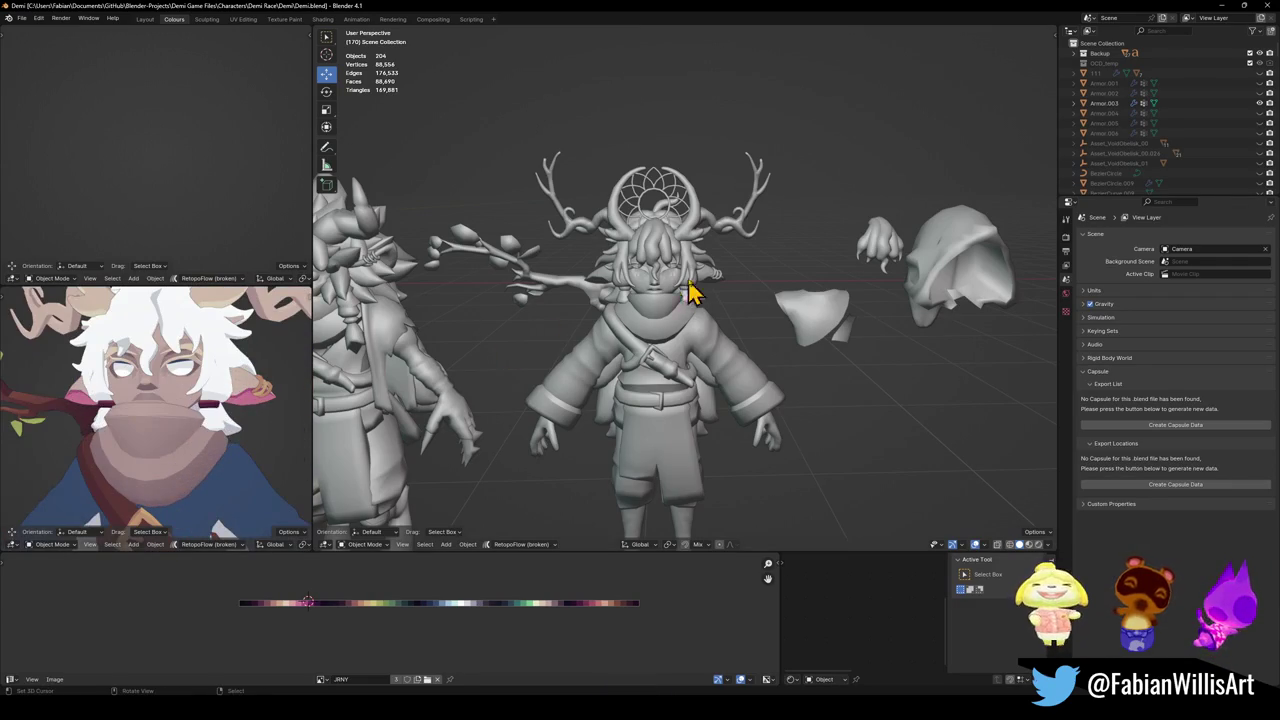
pyautogui.scroll(4, 690, 285)
pyautogui.click(688, 296)
pyautogui.press('Tab')
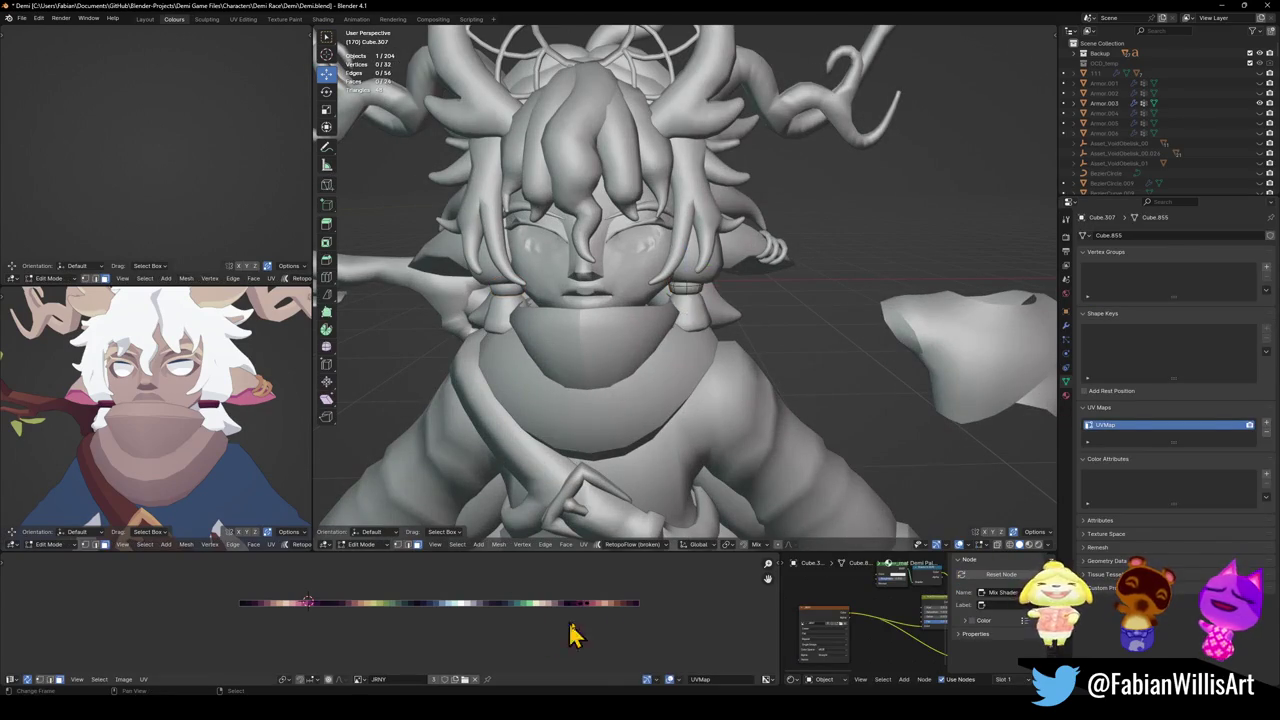
# Slide the ear band UVs along X and mirror them on Y onto a new palette colour.
pyautogui.press('g')
pyautogui.press('x')
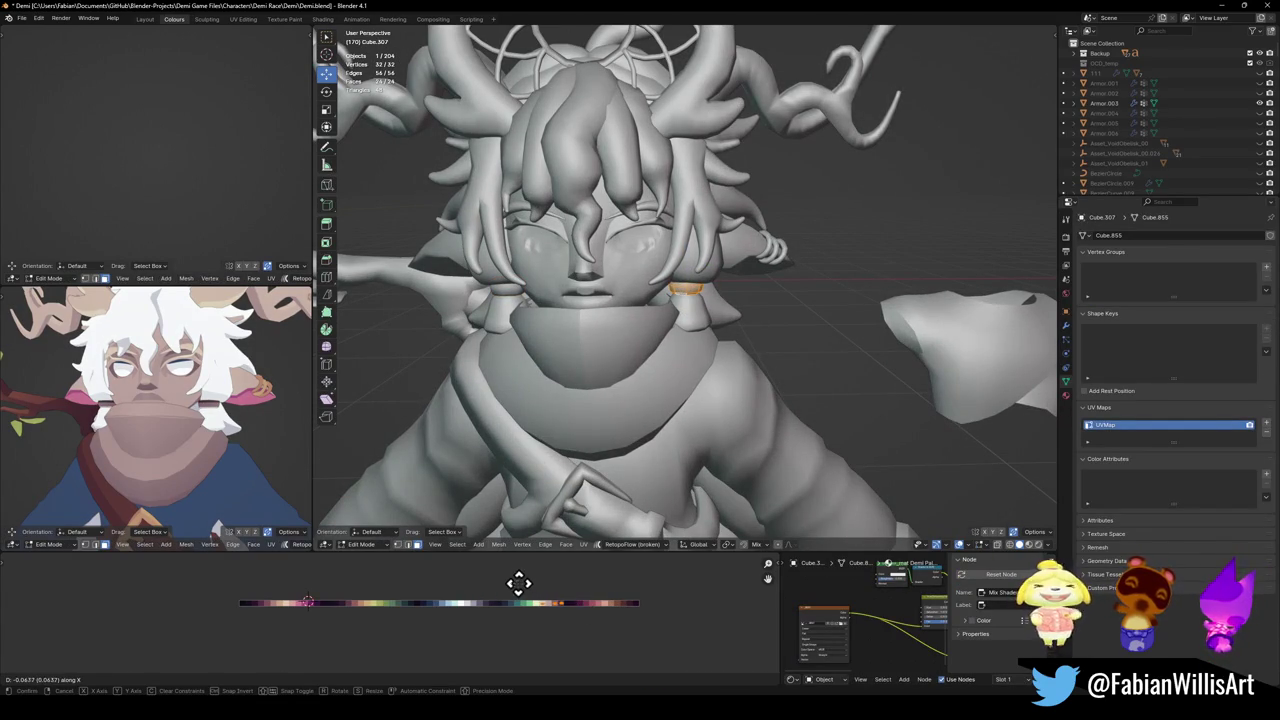
pyautogui.click(479, 580)
pyautogui.hotkey('ctrl', 'm')
pyautogui.press('y')
pyautogui.press('g')
pyautogui.press('x')
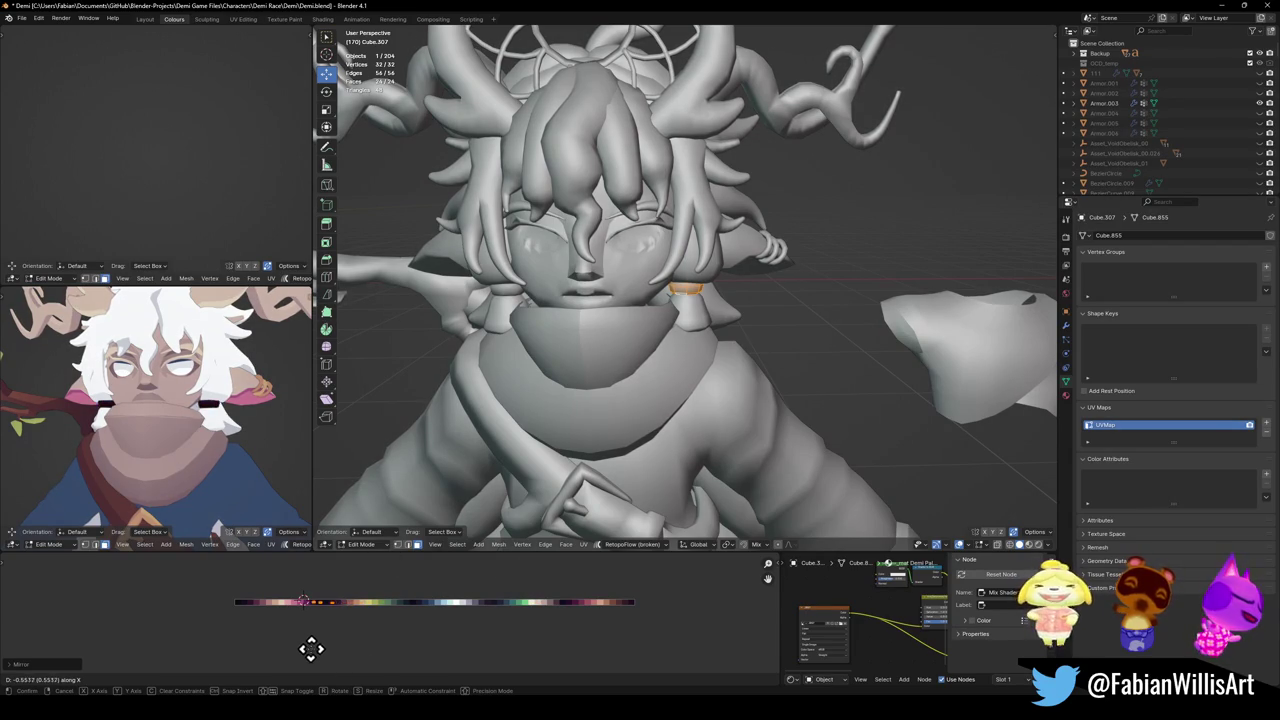
pyautogui.click(348, 654)
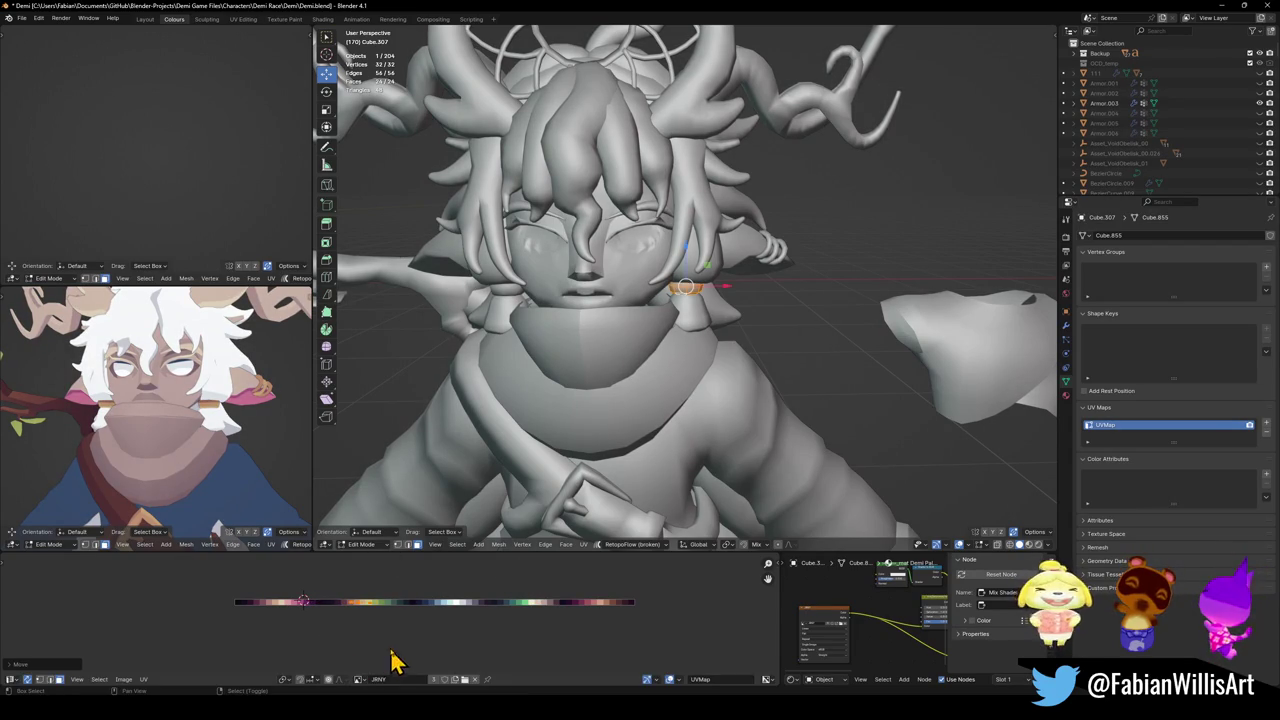
# Mirror the UVs on X, slide them onto the golden tan swatch, and return to Object Mode.
pyautogui.hotkey('ctrl', 'm')
pyautogui.press('x')
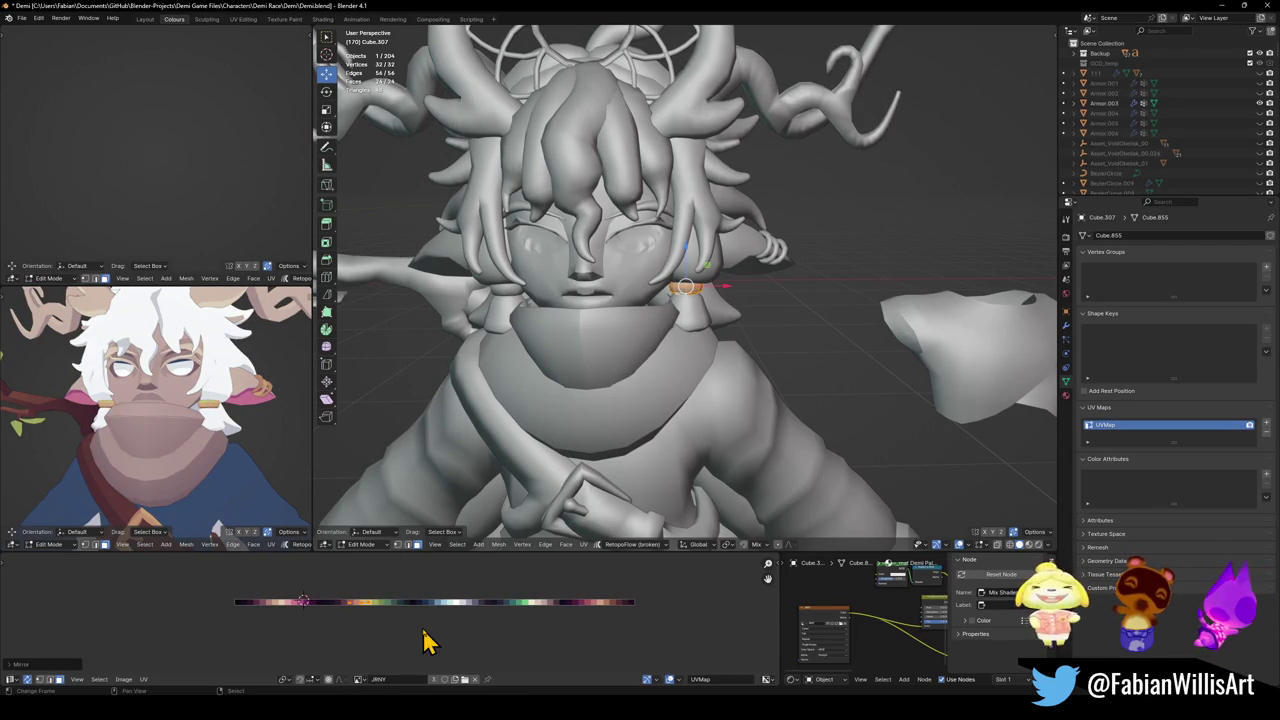
pyautogui.press('g')
pyautogui.press('x')
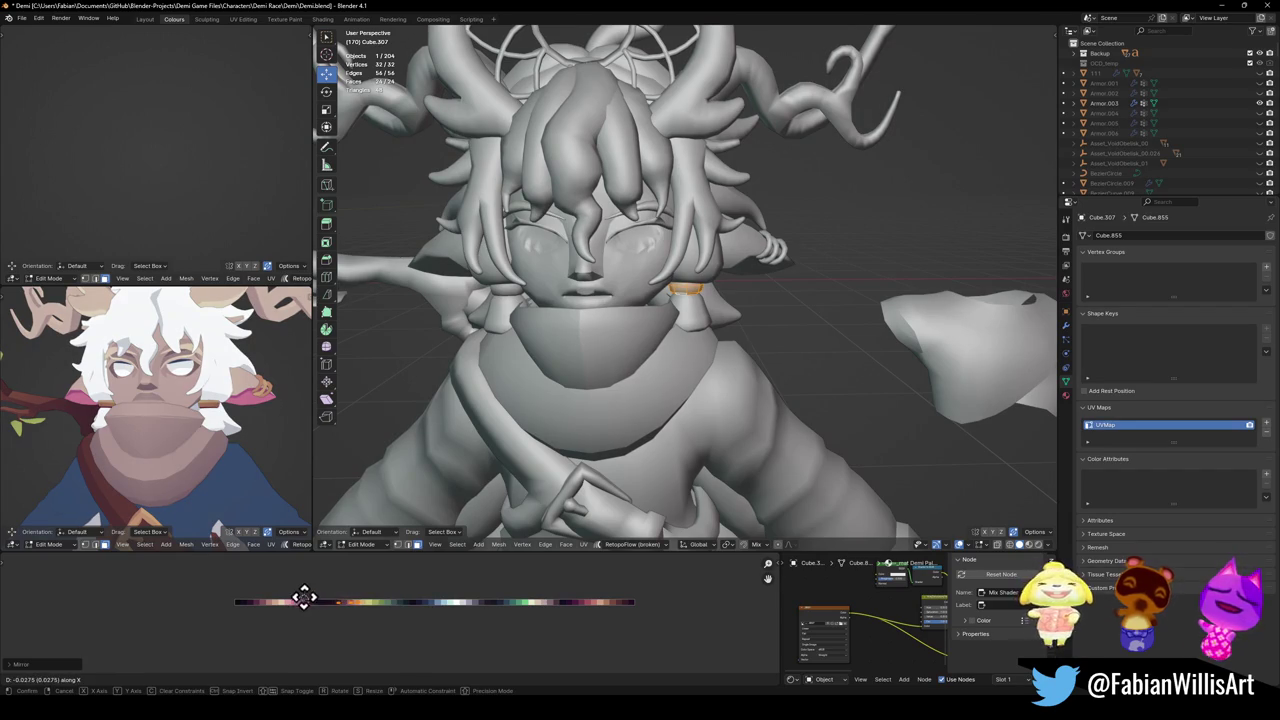
pyautogui.click(353, 596)
pyautogui.scroll(-3, 209, 409)
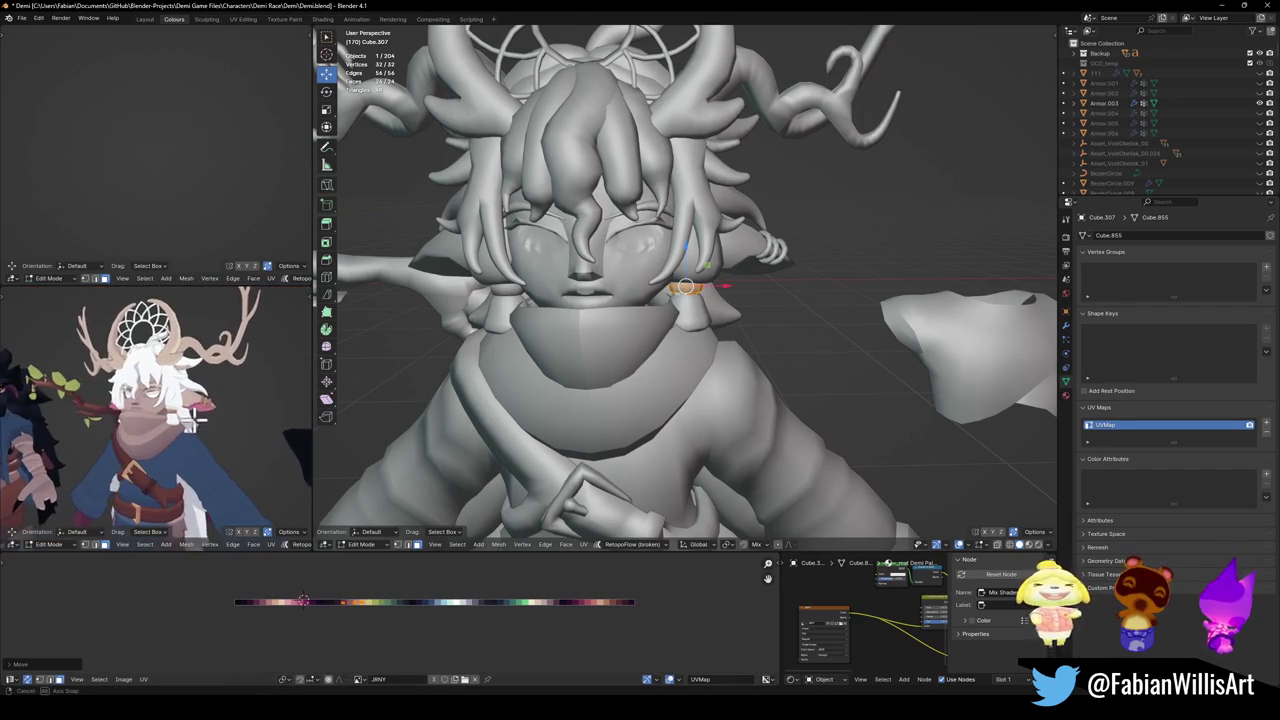
pyautogui.scroll(-2, 181, 423)
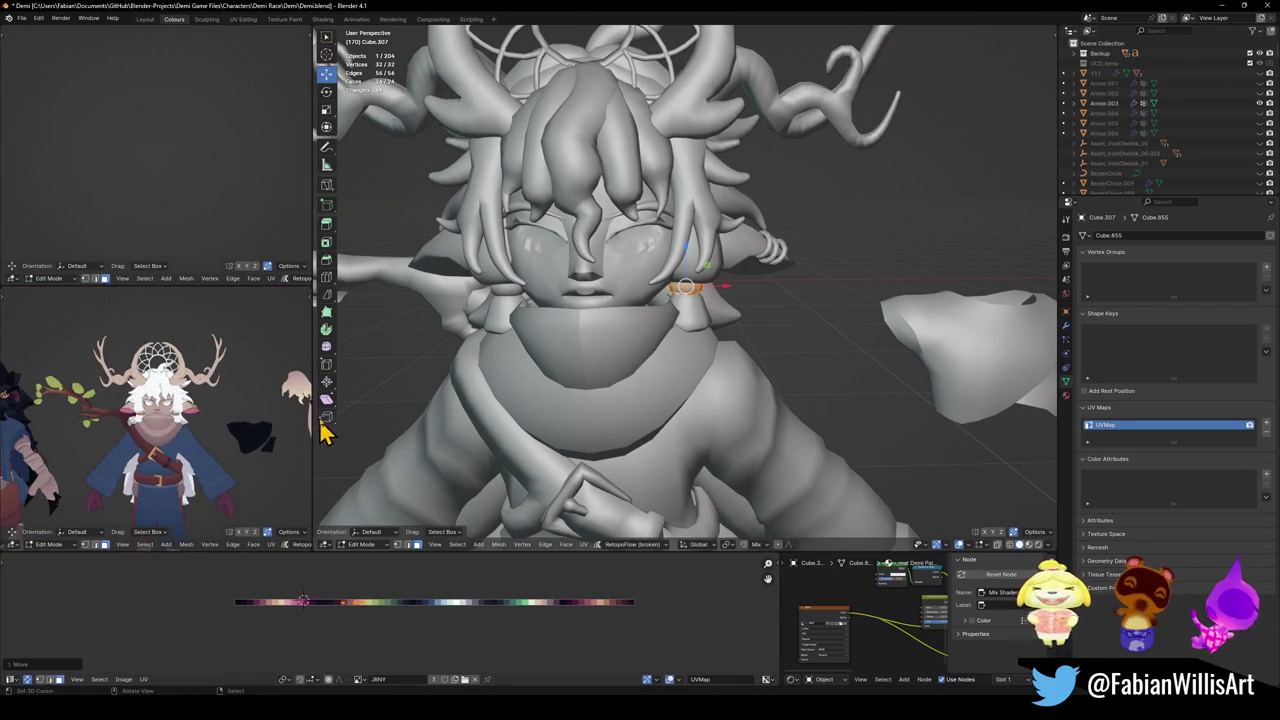
pyautogui.press('Tab')
pyautogui.moveTo(230, 432)
pyautogui.keyDown('shift'); pyautogui.mouseDown(button='middle')
pyautogui.moveTo(52, 463)
pyautogui.moveTo(230, 450)
pyautogui.mouseUp(button='middle'); pyautogui.keyUp('shift')
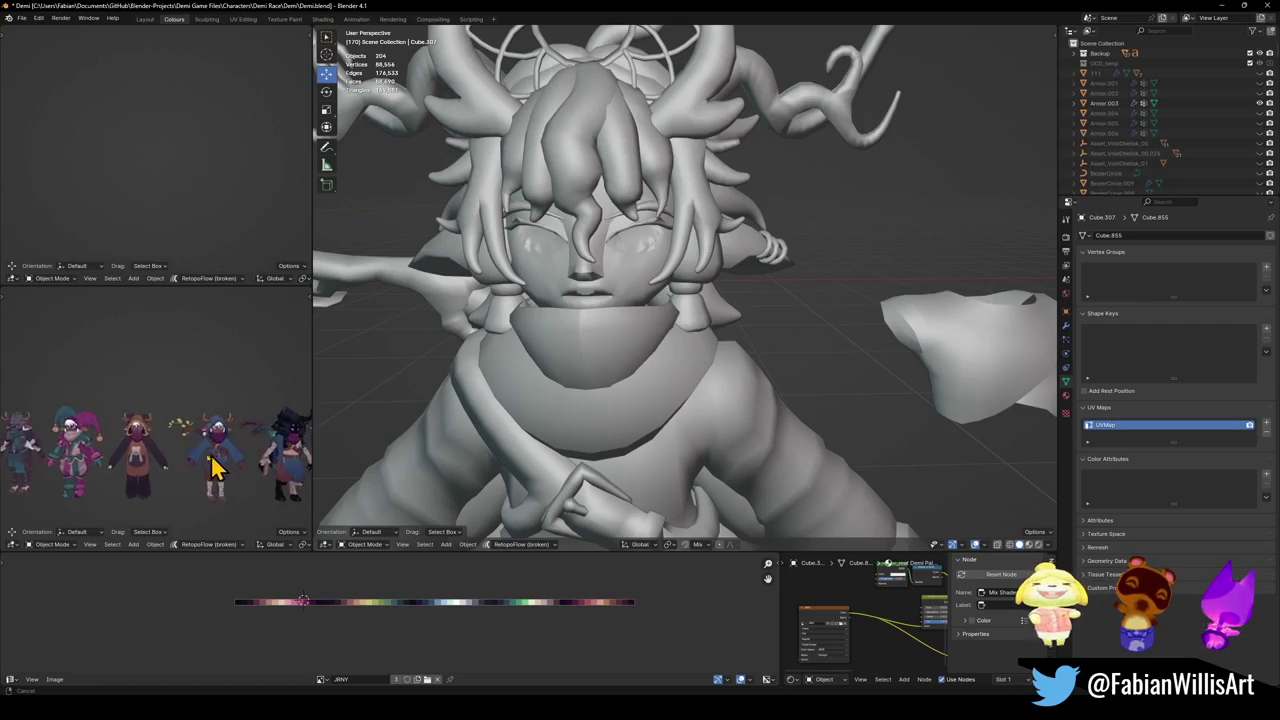
# Save Demi.blend and pan the preview to the white-haired antlered character.
pyautogui.scroll(3, 230, 450)
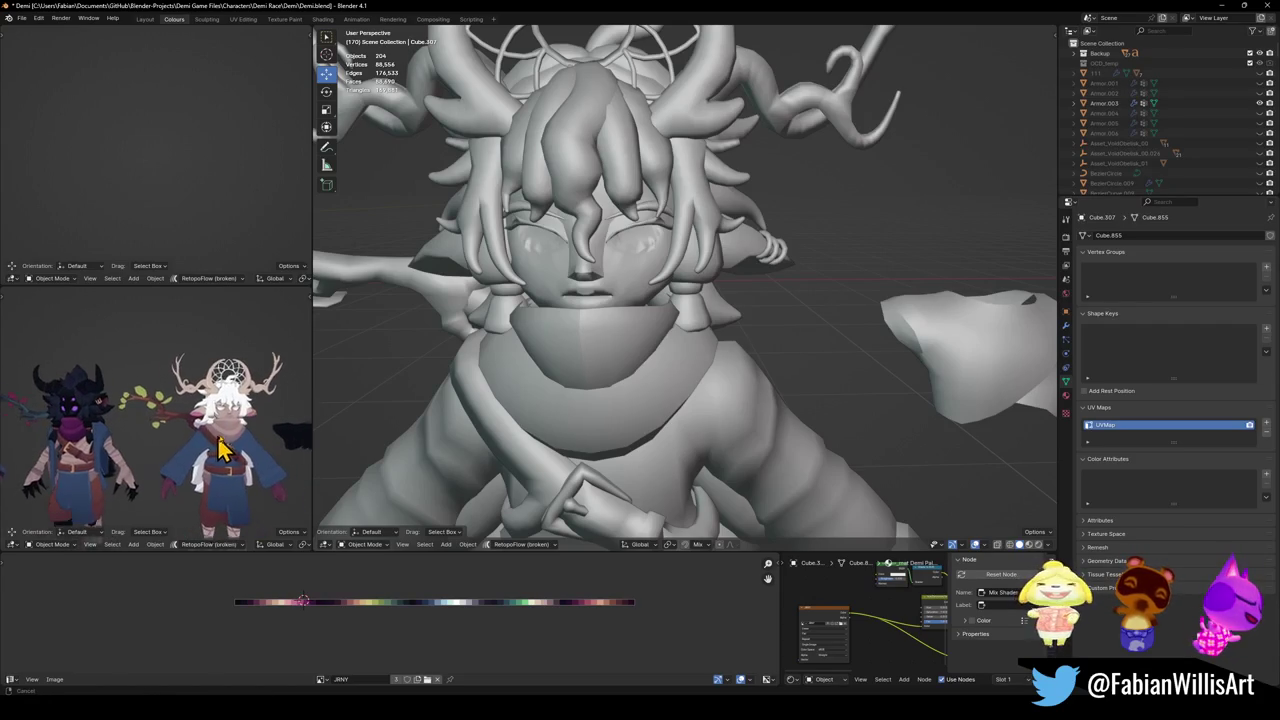
pyautogui.hotkey('ctrl', 's')
pyautogui.scroll(-2, 215, 448)
pyautogui.keyDown('shift'); pyautogui.moveTo(215, 448); pyautogui.dragTo(127, 448, button='middle'); pyautogui.keyUp('shift')
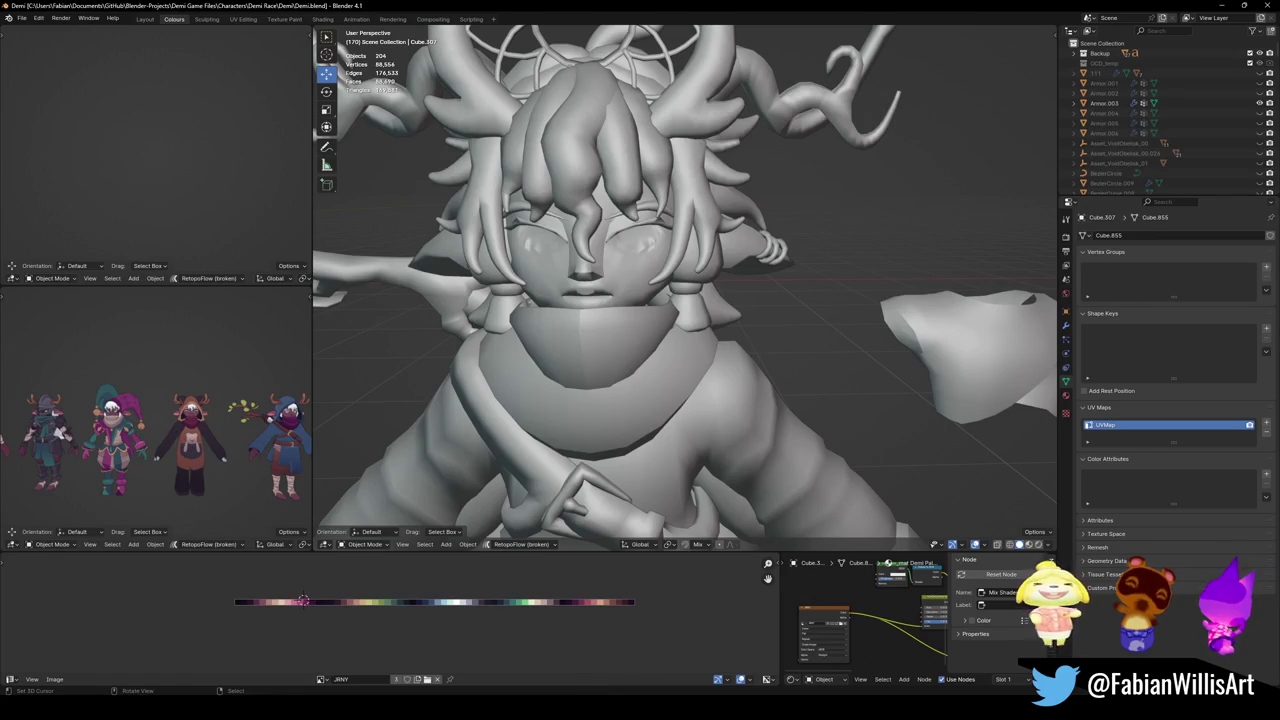
pyautogui.moveTo(248, 447)
pyautogui.keyDown('shift'); pyautogui.mouseDown(button='middle')
pyautogui.moveTo(126, 443)
pyautogui.moveTo(224, 435)
pyautogui.mouseUp(button='middle'); pyautogui.keyUp('shift')
# Maximize the preview, delete one object, and restore the multi-panel layout.
pyautogui.hotkey('ctrl', 'space')
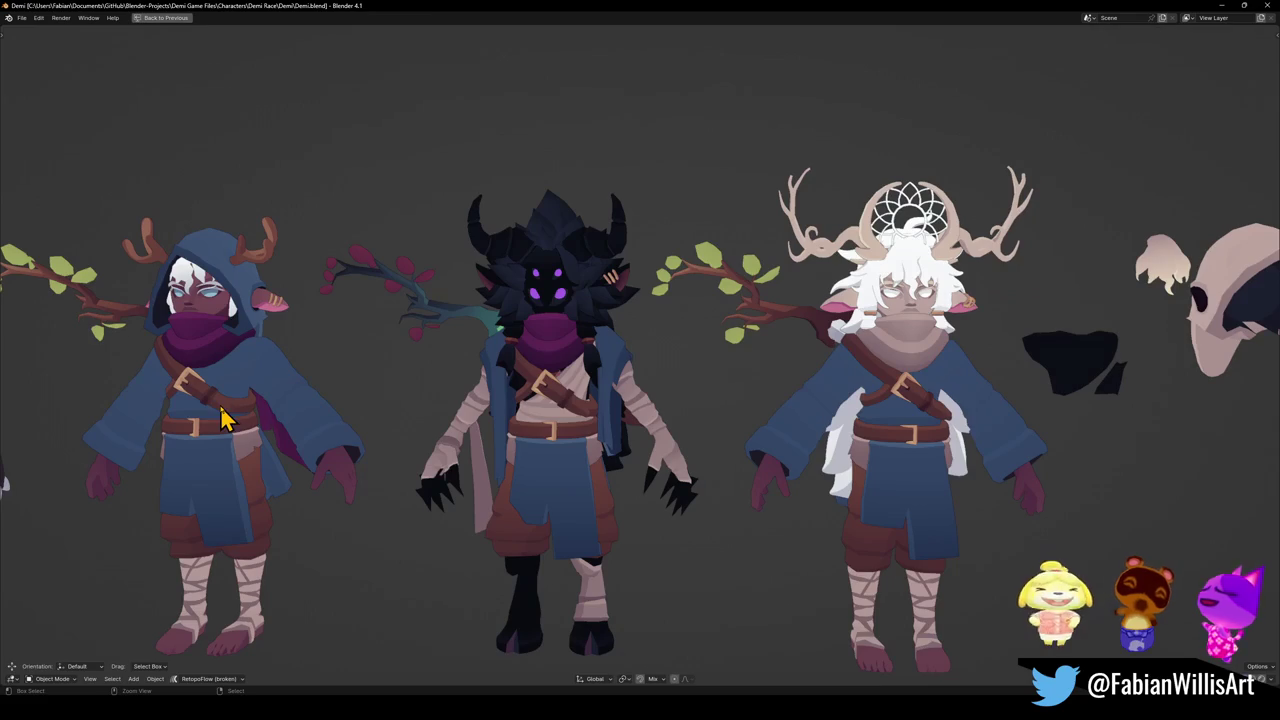
pyautogui.moveTo(920, 312)
pyautogui.mouseDown(button='middle')
pyautogui.moveTo(846, 343)
pyautogui.moveTo(686, 537)
pyautogui.moveTo(543, 343)
pyautogui.moveTo(714, 357)
pyautogui.moveTo(691, 420)
pyautogui.moveTo(731, 428)
pyautogui.moveTo(677, 480)
pyautogui.moveTo(658, 412)
pyautogui.moveTo(766, 397)
pyautogui.moveTo(686, 410)
pyautogui.moveTo(749, 391)
pyautogui.moveTo(590, 382)
pyautogui.moveTo(723, 400)
pyautogui.moveTo(580, 414)
pyautogui.moveTo(551, 400)
pyautogui.moveTo(766, 394)
pyautogui.moveTo(655, 393)
pyautogui.mouseUp(button='middle')
pyautogui.press('Delete')
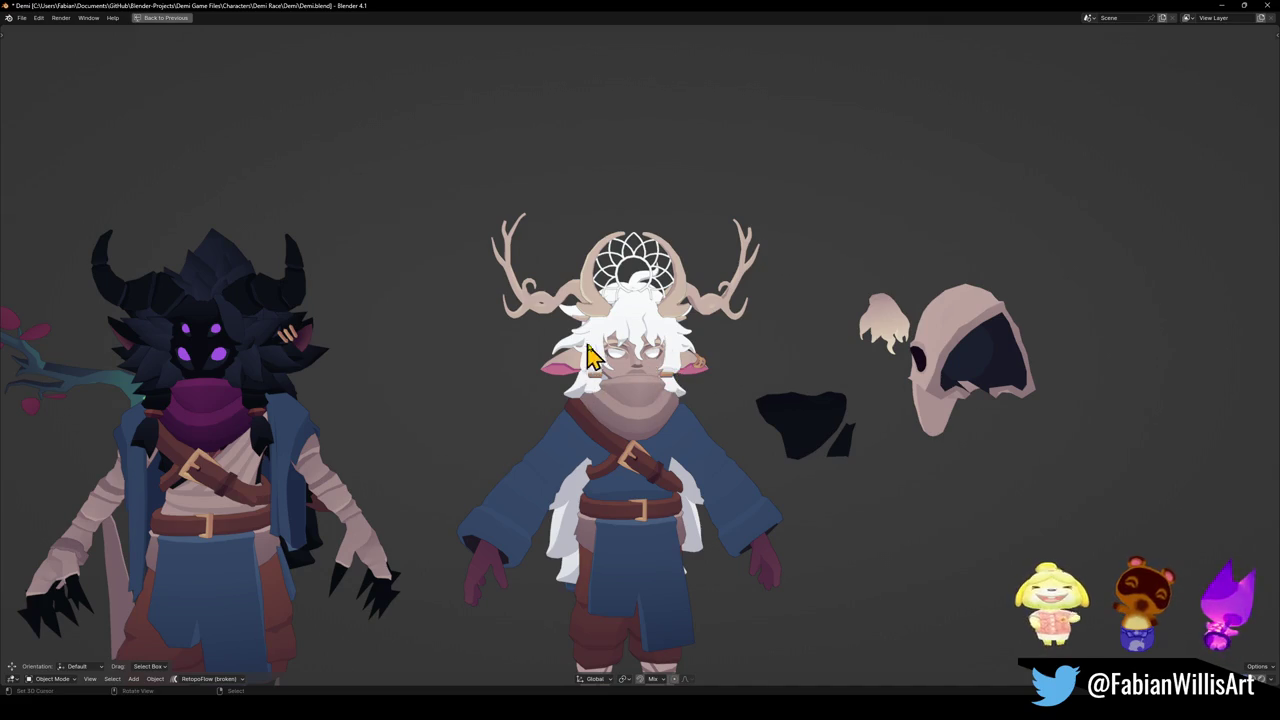
pyautogui.scroll(3, 620, 358)
pyautogui.moveTo(657, 360)
pyautogui.mouseDown(button='middle')
pyautogui.moveTo(620, 334)
pyautogui.moveTo(500, 350)
pyautogui.moveTo(543, 343)
pyautogui.moveTo(623, 371)
pyautogui.moveTo(651, 363)
pyautogui.moveTo(594, 371)
pyautogui.moveTo(666, 356)
pyautogui.mouseUp(button='middle')
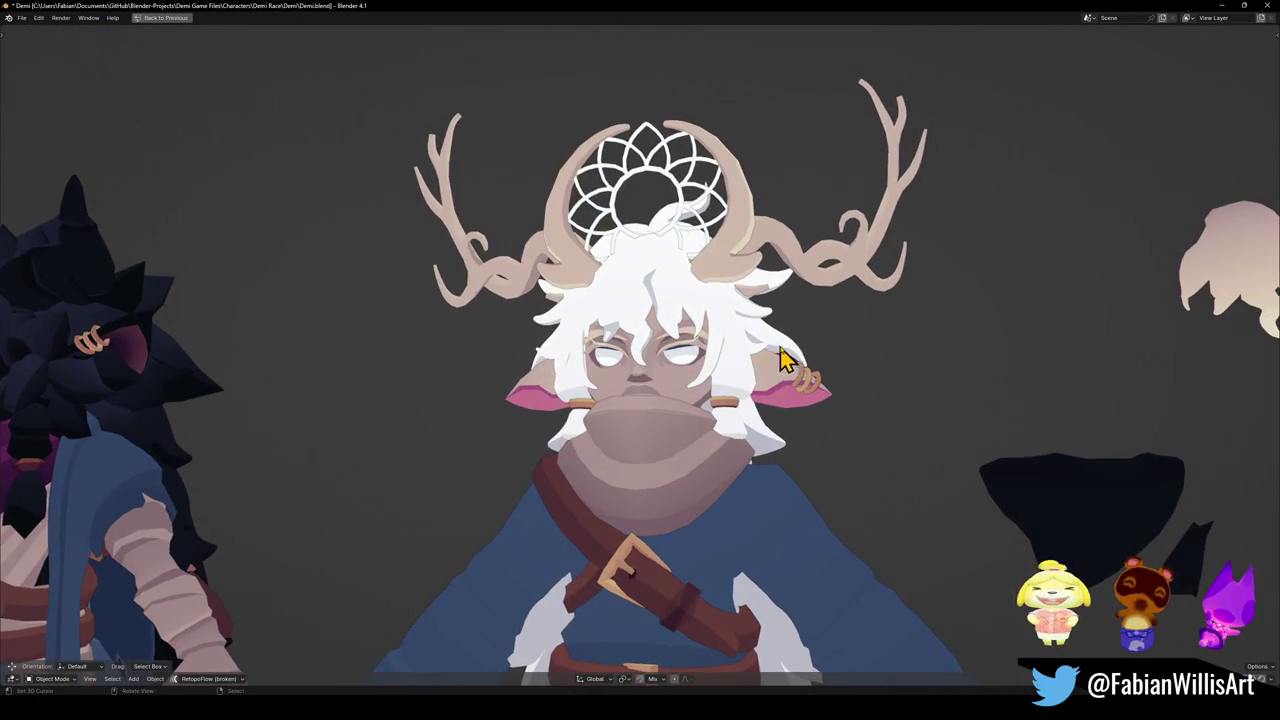
pyautogui.hotkey('ctrl', 'space')
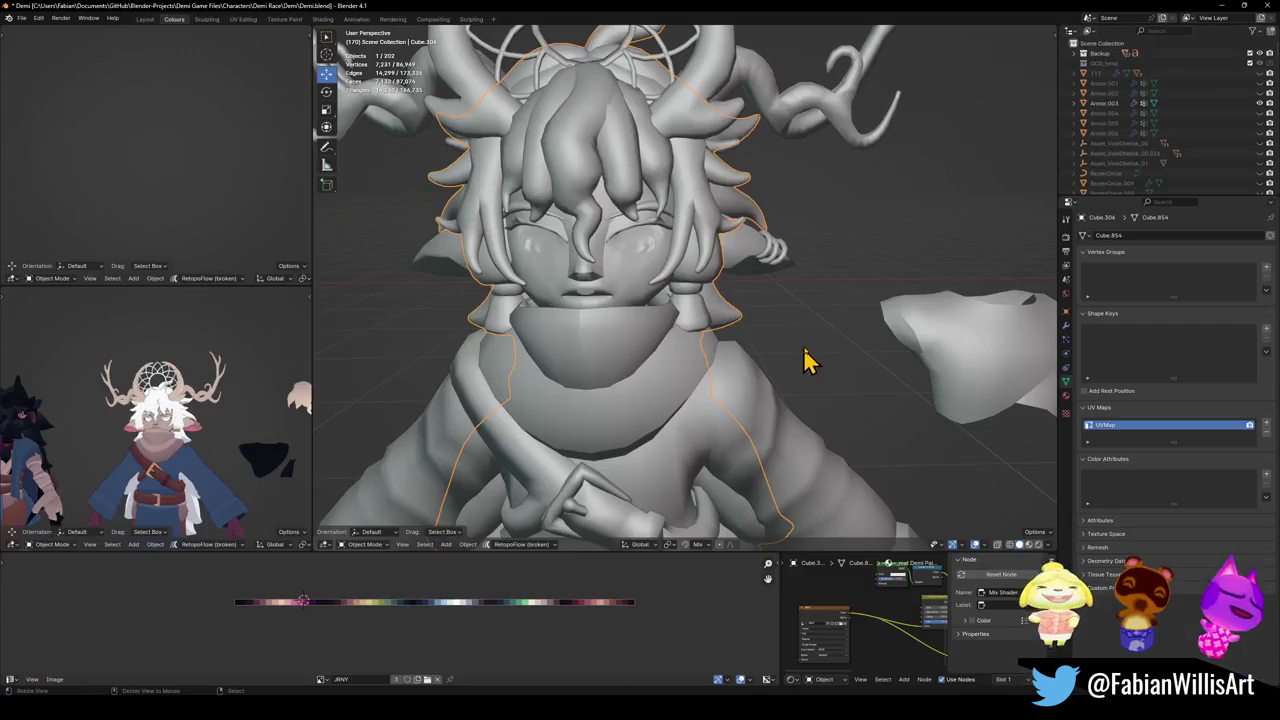
# Enter Edit Mode on hair mesh Cube.306, select the seam-bounded horn, then clear the selection at the tip.
pyautogui.scroll(3, 737, 223)
pyautogui.moveTo(766, 246)
pyautogui.mouseDown(button='middle')
pyautogui.moveTo(700, 265)
pyautogui.moveTo(686, 300)
pyautogui.moveTo(526, 334)
pyautogui.moveTo(730, 318)
pyautogui.moveTo(700, 303)
pyautogui.moveTo(651, 326)
pyautogui.moveTo(669, 268)
pyautogui.moveTo(649, 298)
pyautogui.moveTo(536, 294)
pyautogui.moveTo(578, 293)
pyautogui.moveTo(546, 291)
pyautogui.mouseUp(button='middle')
pyautogui.press('Tab')
pyautogui.press('Tab')
pyautogui.press('l')
pyautogui.press('l')
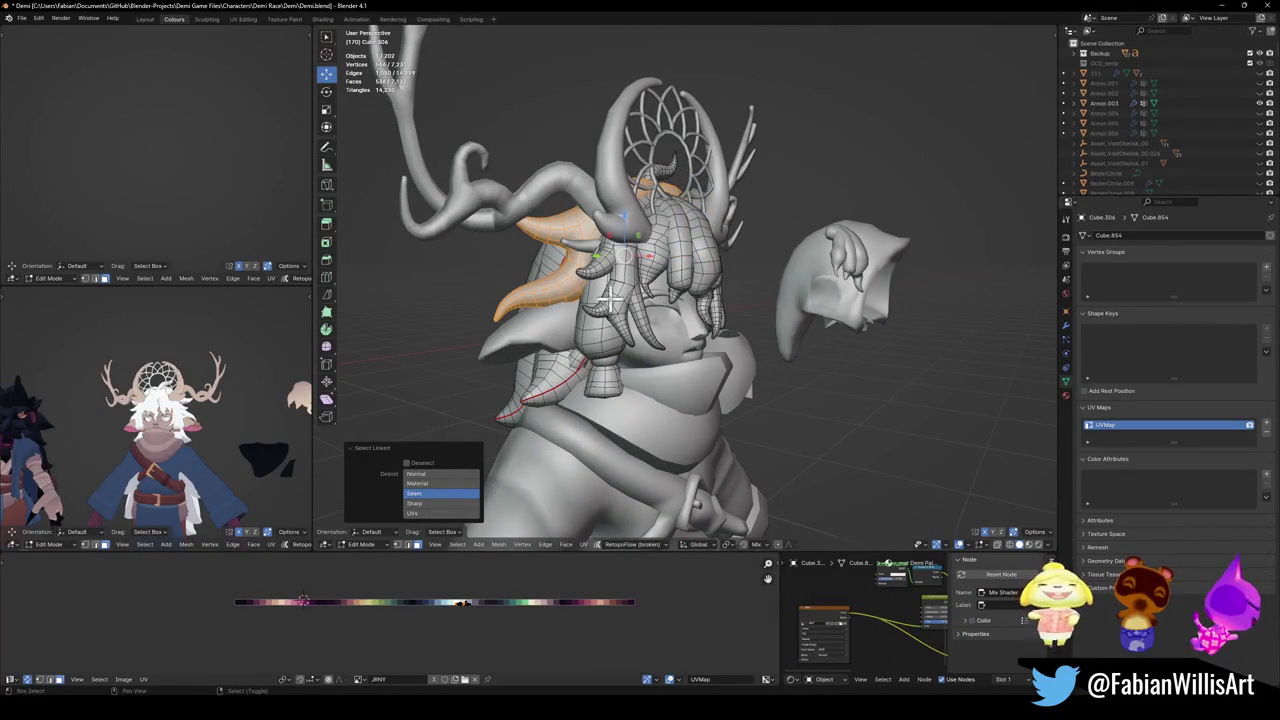
pyautogui.moveTo(704, 285)
pyautogui.mouseDown(button='middle')
pyautogui.moveTo(665, 282)
pyautogui.moveTo(720, 278)
pyautogui.moveTo(643, 270)
pyautogui.mouseUp(button='middle')
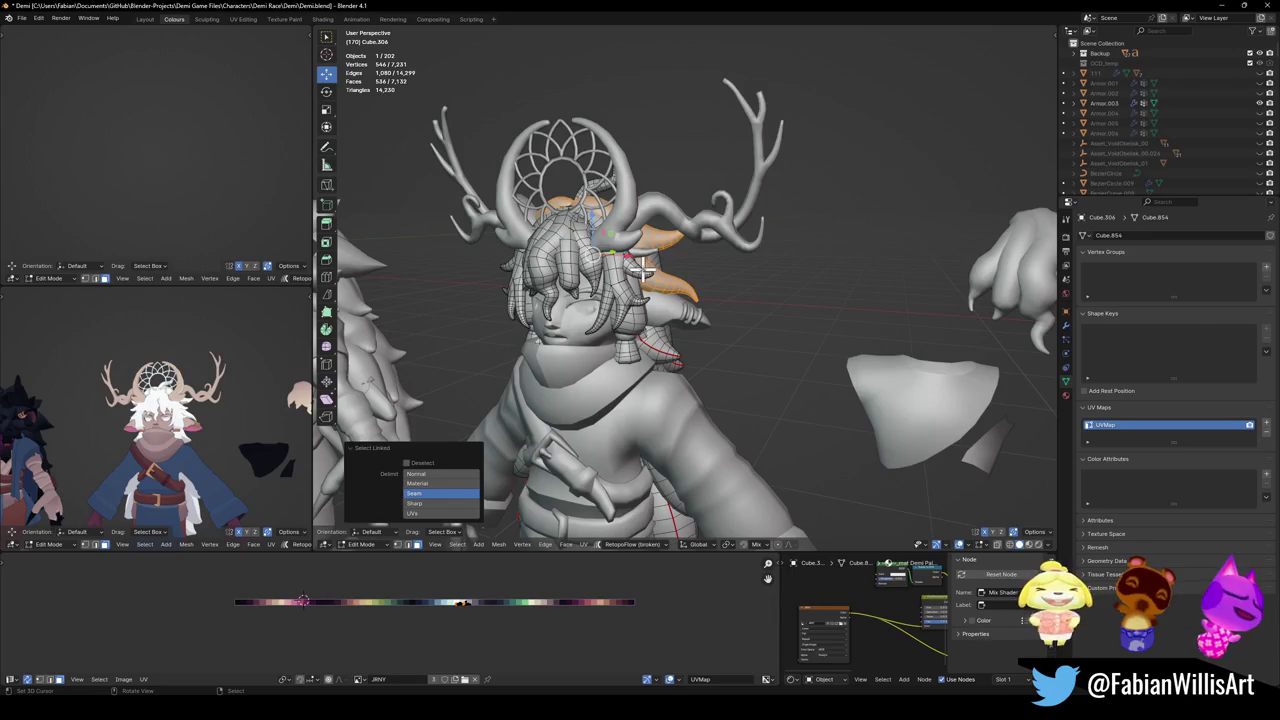
pyautogui.scroll(2, 663, 257)
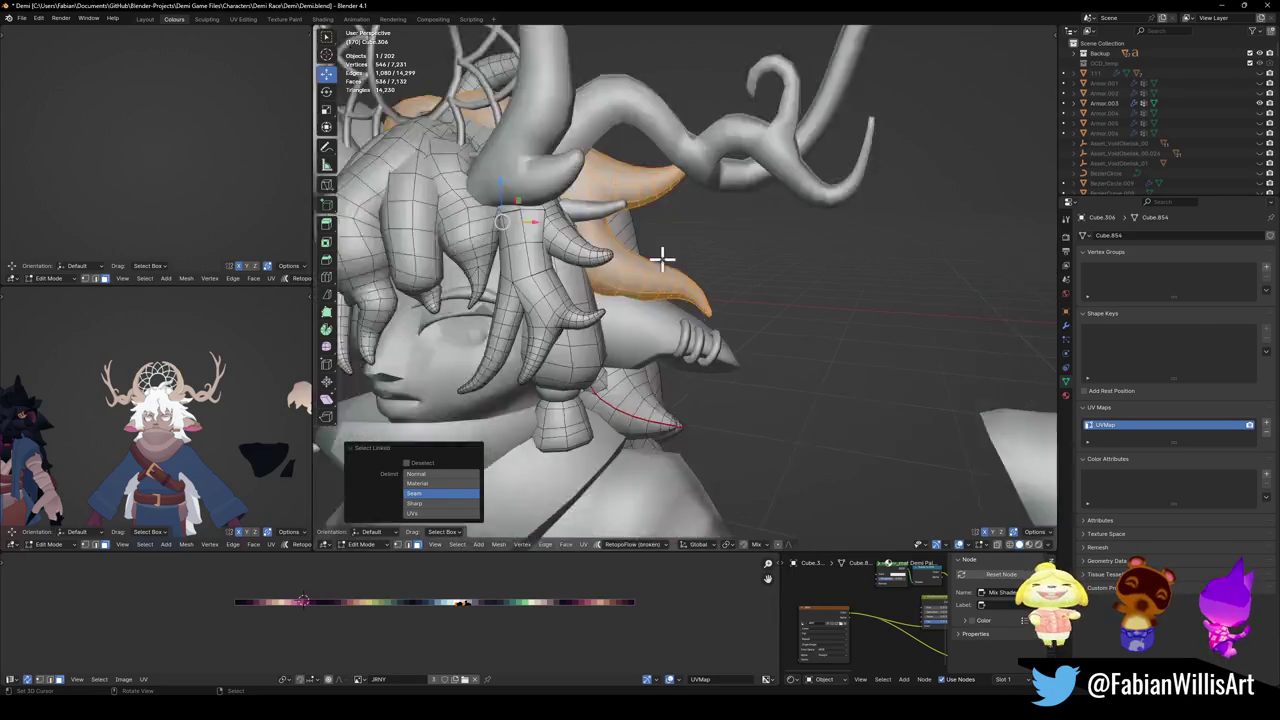
pyautogui.scroll(2, 714, 269)
pyautogui.scroll(2, 703, 266)
pyautogui.hotkey('alt', 'a')
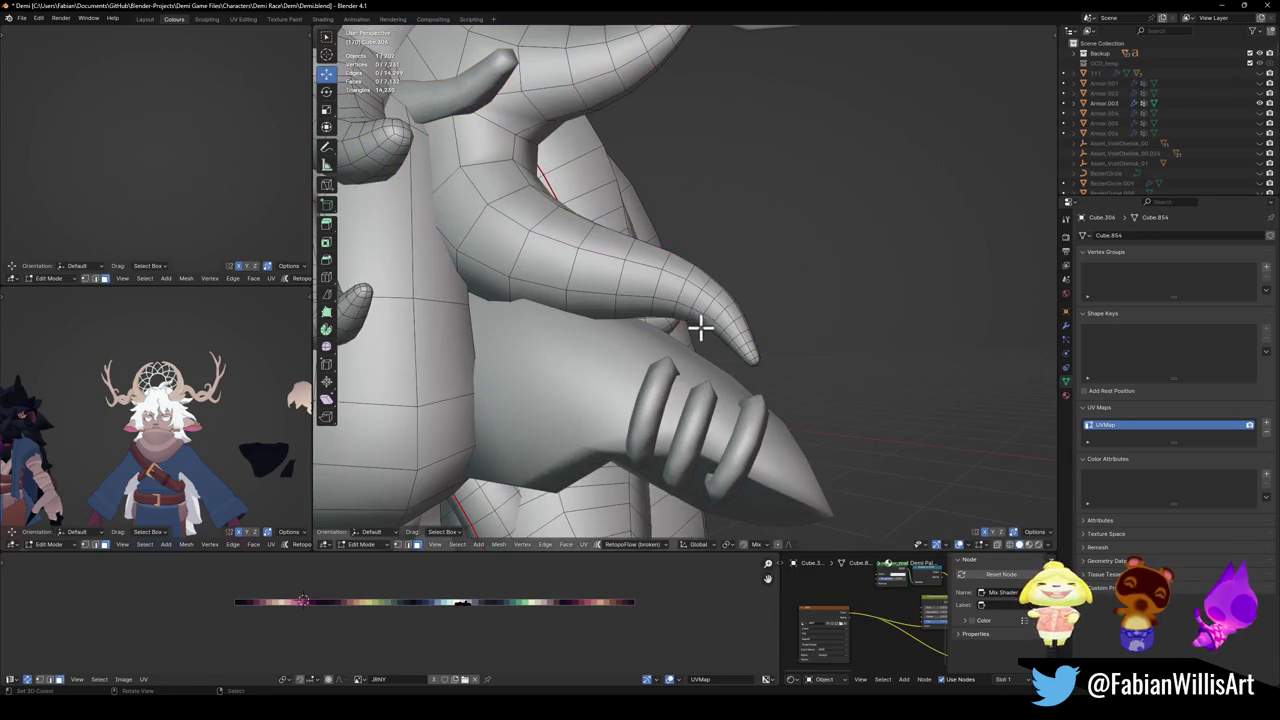
# Isolate the horn tip beyond its face ring and lower it about 0.023 m on Z with proportional falloff.
pyautogui.keyDown('alt'); pyautogui.click(712, 316); pyautogui.keyUp('alt')
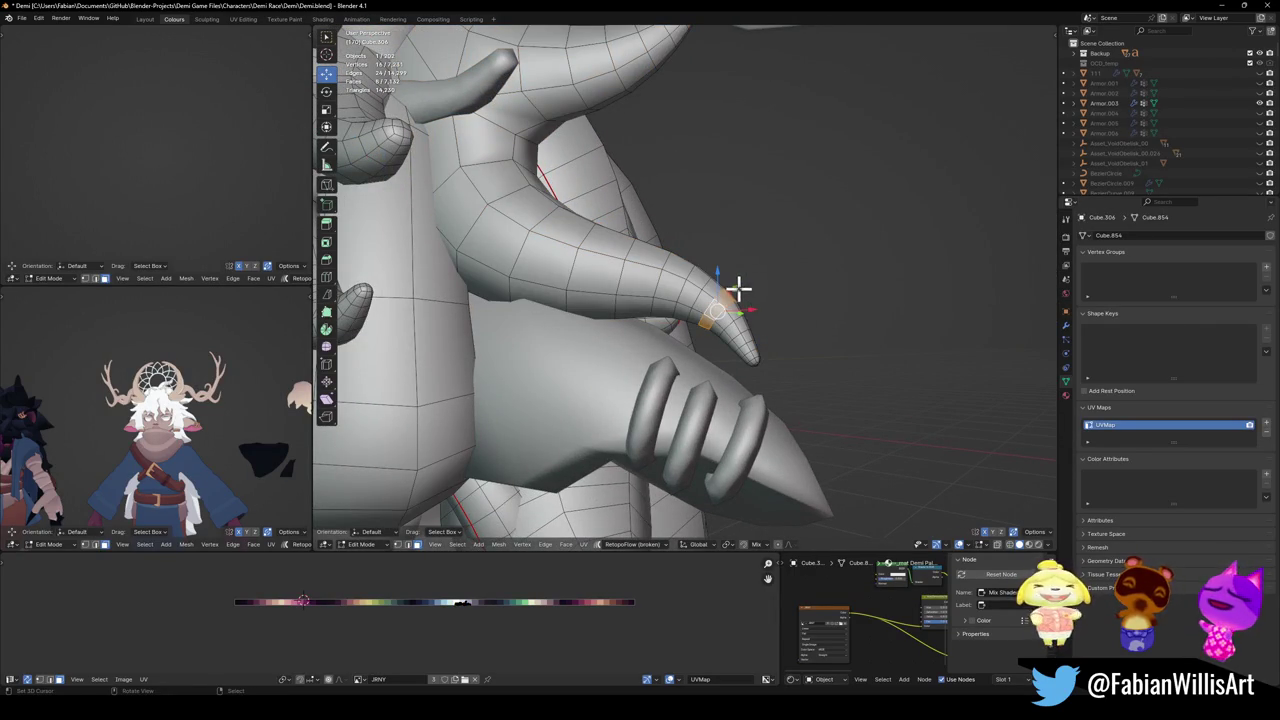
pyautogui.press('h')
pyautogui.press('l')
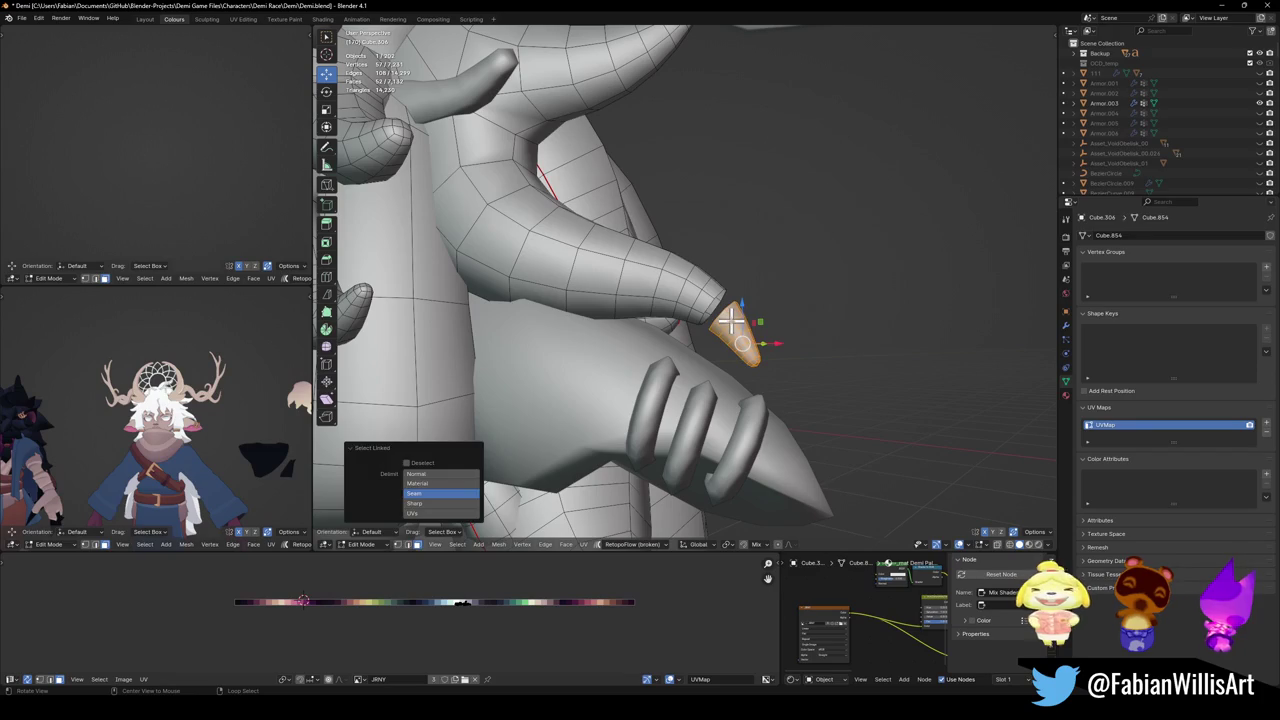
pyautogui.hotkey('alt', 'h')
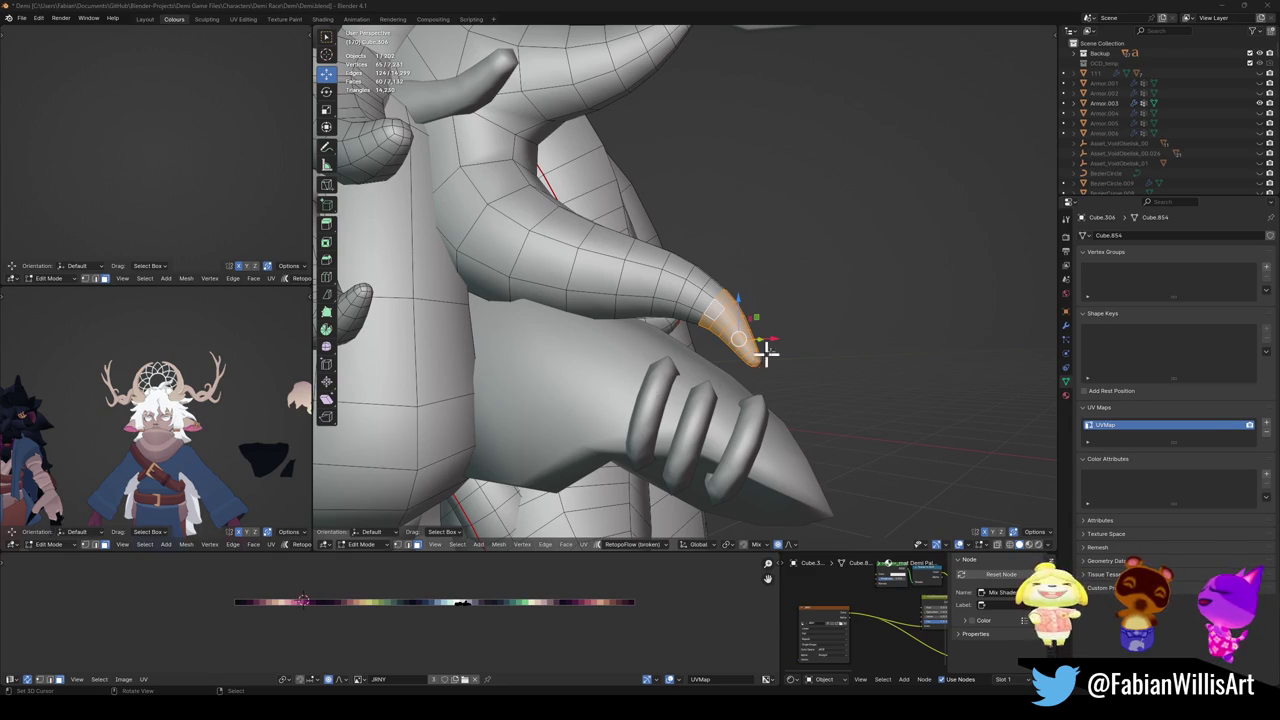
pyautogui.press('g')
pyautogui.press('z')
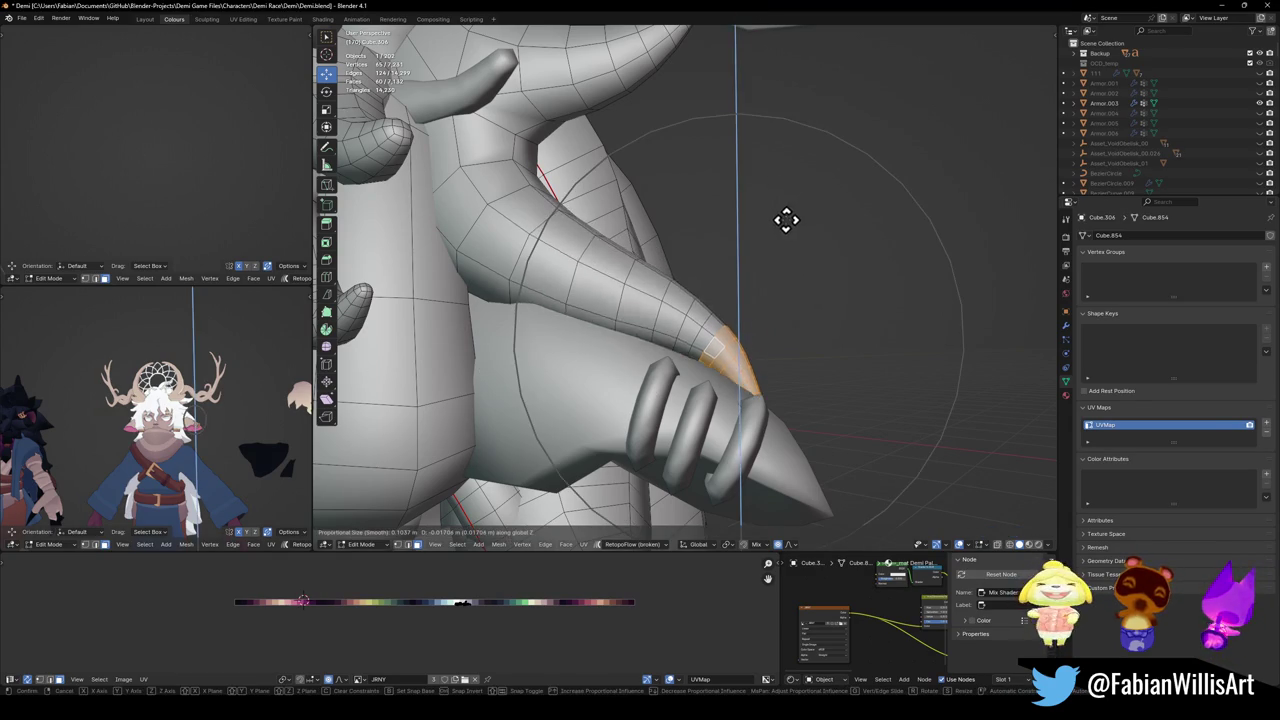
pyautogui.click(780, 232)
# Inspect the bent horn in the textured preview, then return to Object Mode.
pyautogui.press('KP_Decimal')
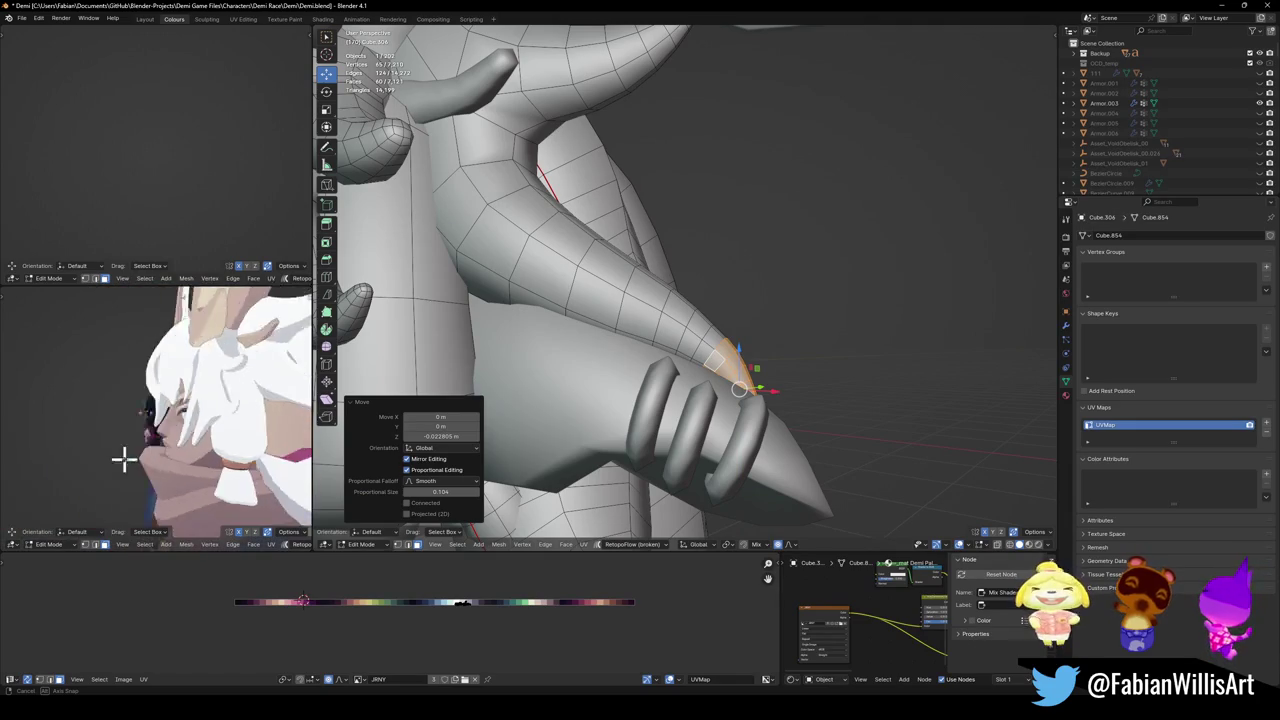
pyautogui.moveTo(193, 453)
pyautogui.mouseDown(button='middle')
pyautogui.moveTo(12, 458)
pyautogui.moveTo(210, 430)
pyautogui.moveTo(34, 428)
pyautogui.moveTo(206, 429)
pyautogui.moveTo(163, 433)
pyautogui.moveTo(229, 489)
pyautogui.mouseUp(button='middle')
pyautogui.scroll(3, 212, 451)
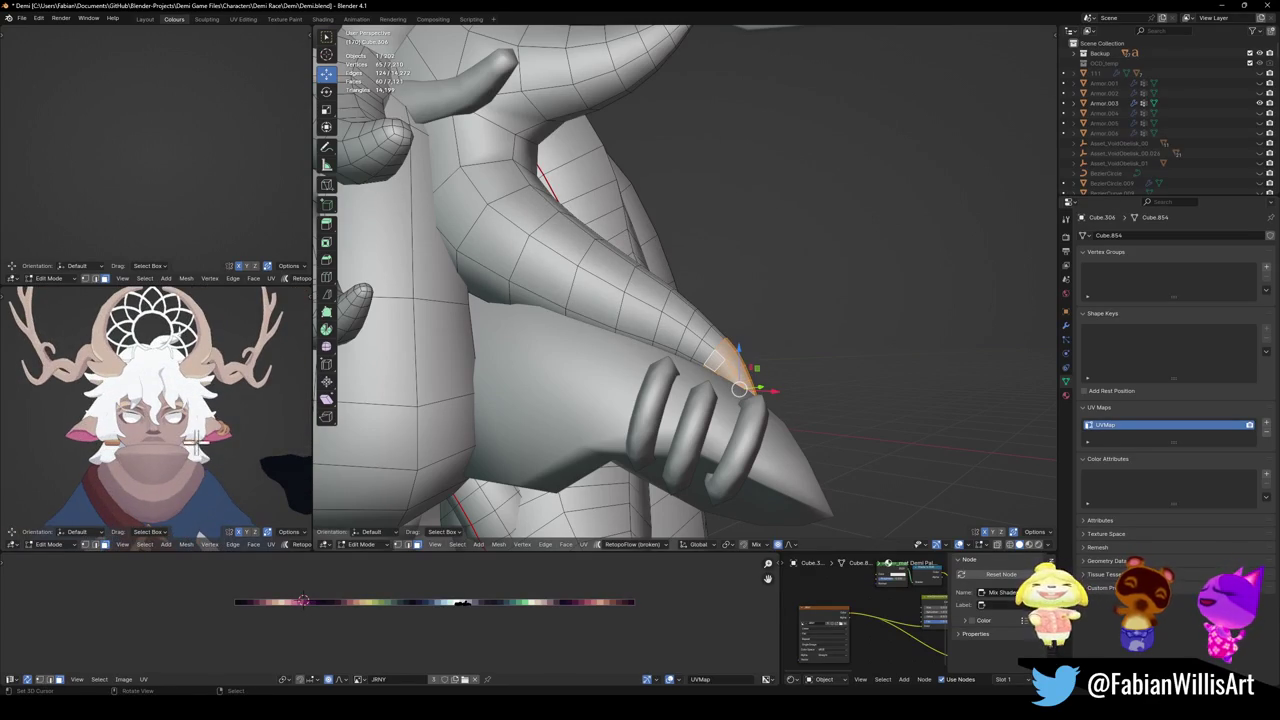
pyautogui.scroll(-3, 208, 430)
pyautogui.scroll(-2, 205, 420)
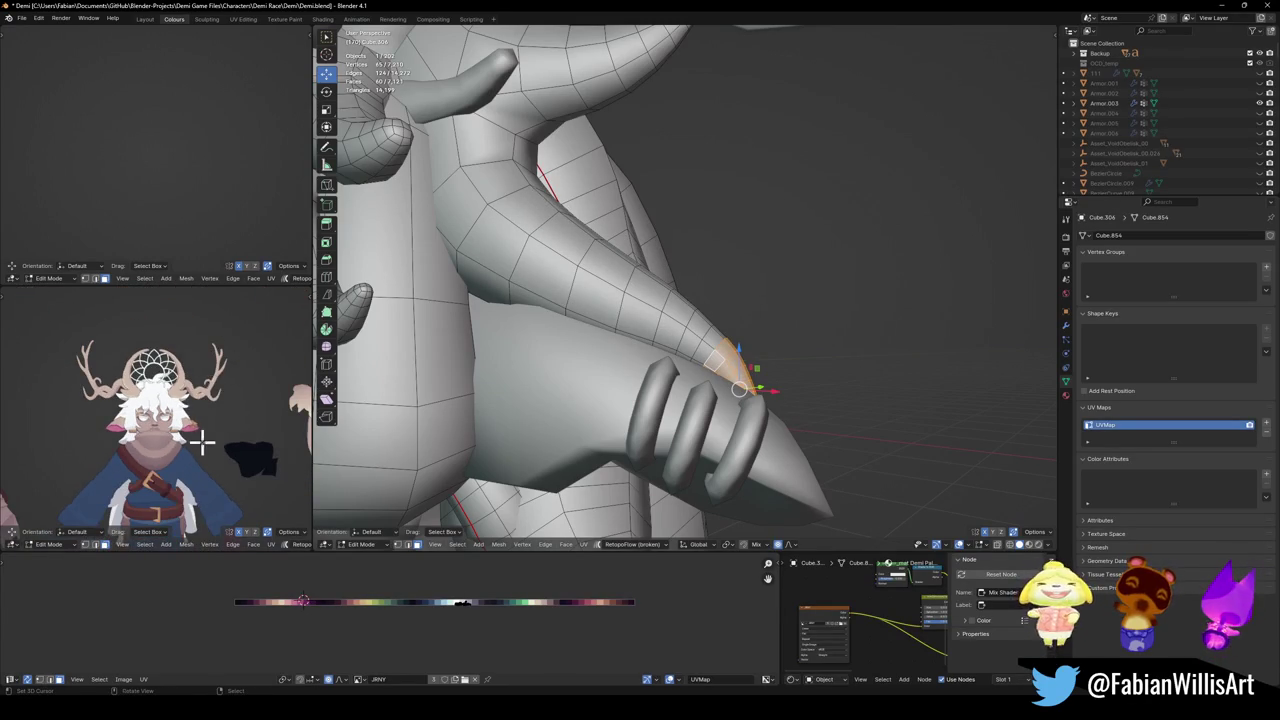
pyautogui.moveTo(205, 410); pyautogui.dragTo(200, 414, button='middle')
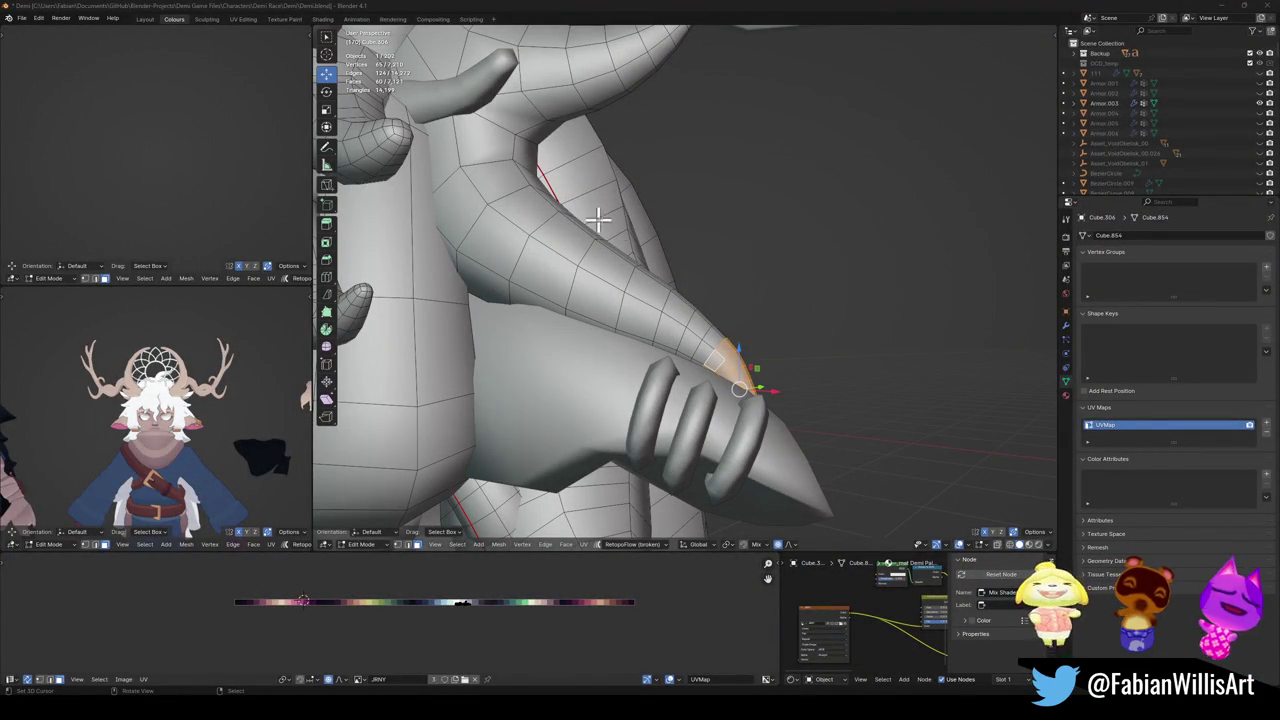
pyautogui.scroll(-5, 560, 240)
pyautogui.moveTo(519, 252); pyautogui.dragTo(610, 310, button='middle')
pyautogui.press('Tab')
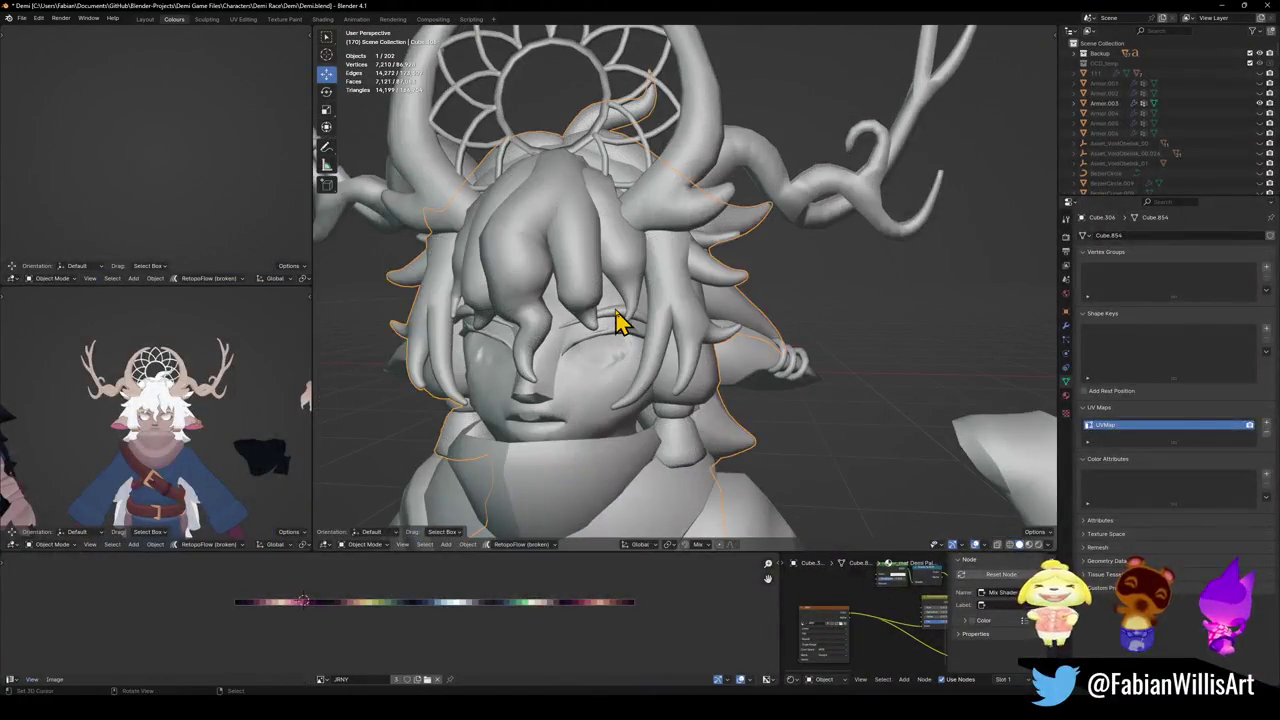
# Slide the small ring's UVs along X onto a different palette colour.
pyautogui.click(617, 322)
pyautogui.press('Tab')
pyautogui.press('KP_Decimal')
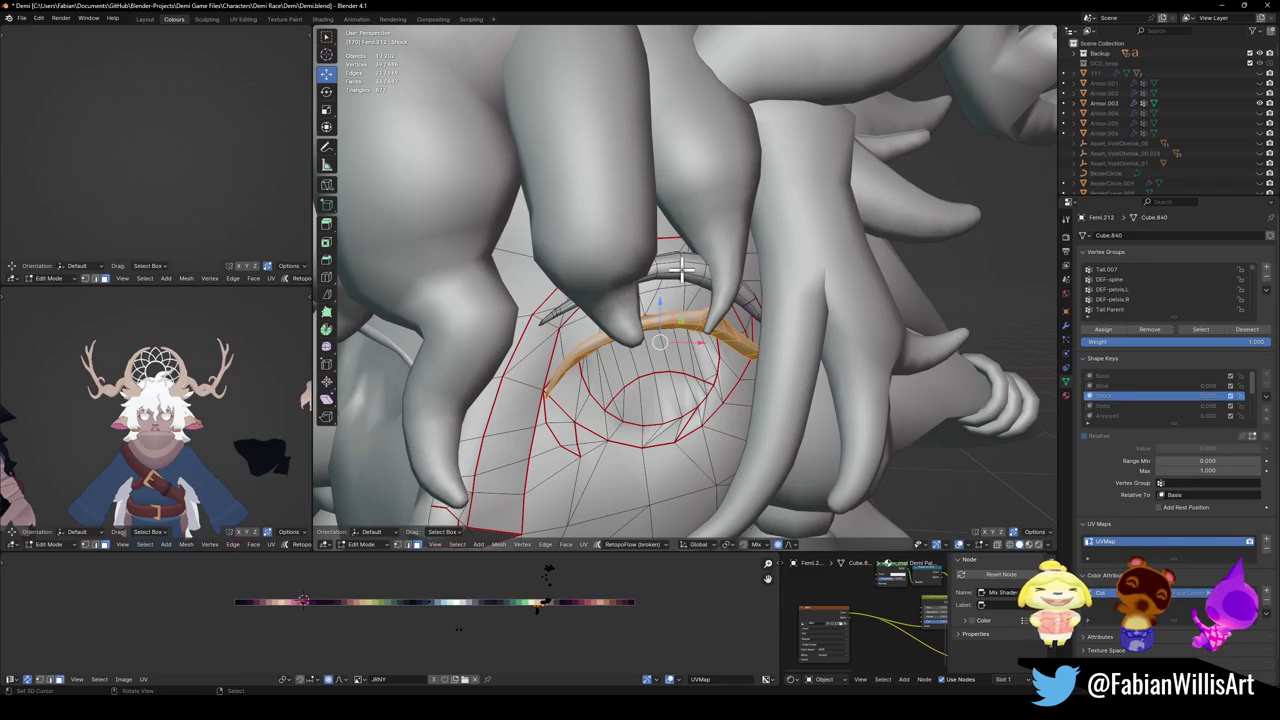
pyautogui.press('l')
pyautogui.press('g')
pyautogui.press('x')
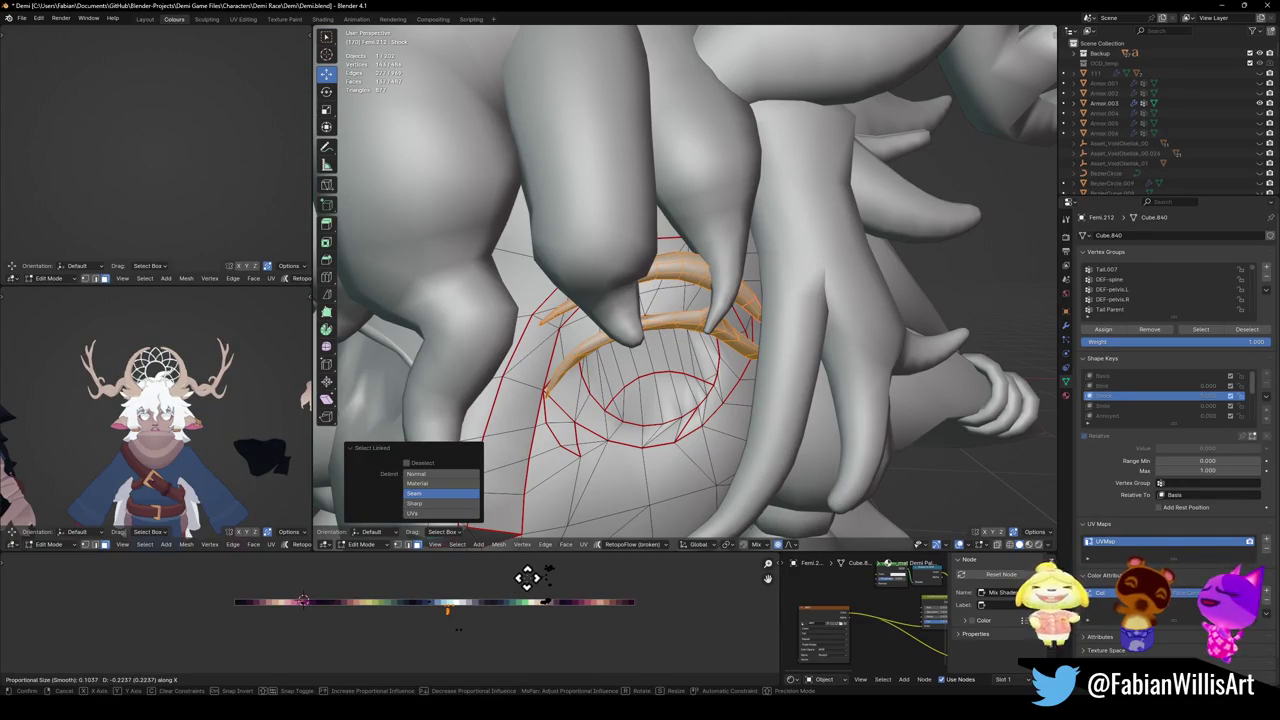
pyautogui.click(540, 583)
pyautogui.press('Tab')
# Check the head in the preview, then maximize it to show the full character lineup.
pyautogui.scroll(3, 230, 440)
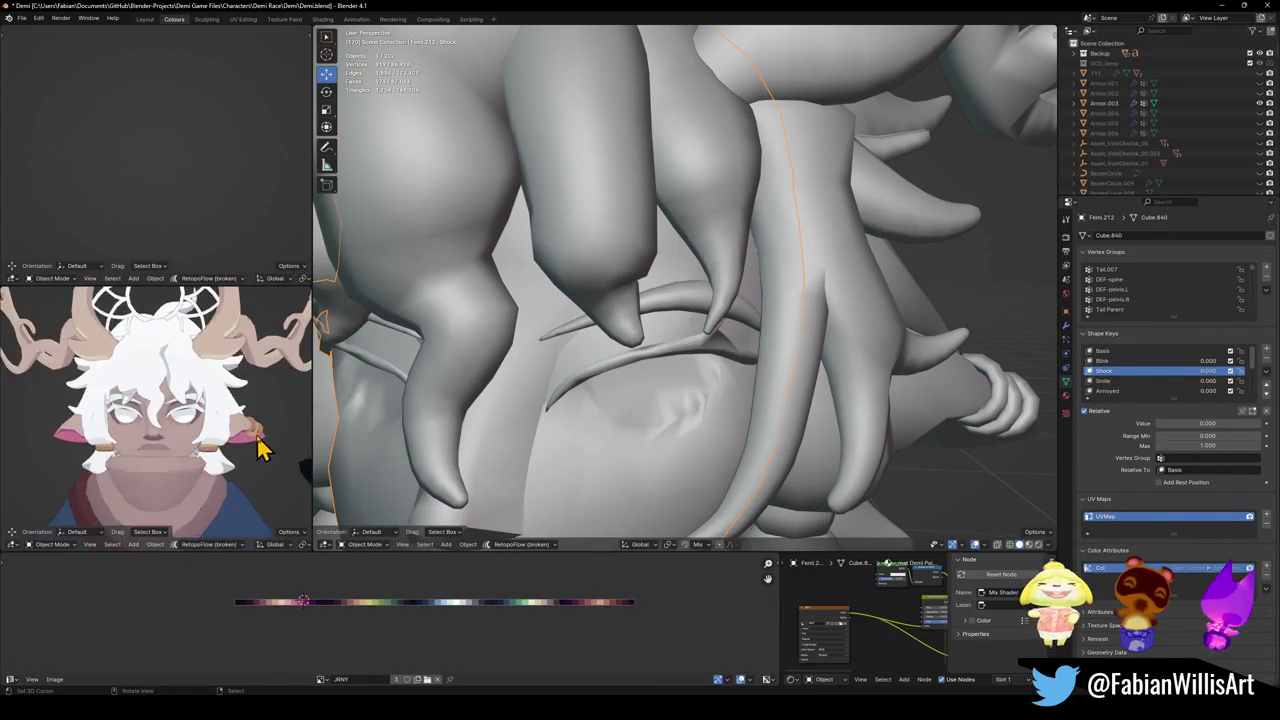
pyautogui.scroll(2, 258, 445)
pyautogui.moveTo(258, 445); pyautogui.dragTo(280, 435, button='middle')
pyautogui.press('Tab')
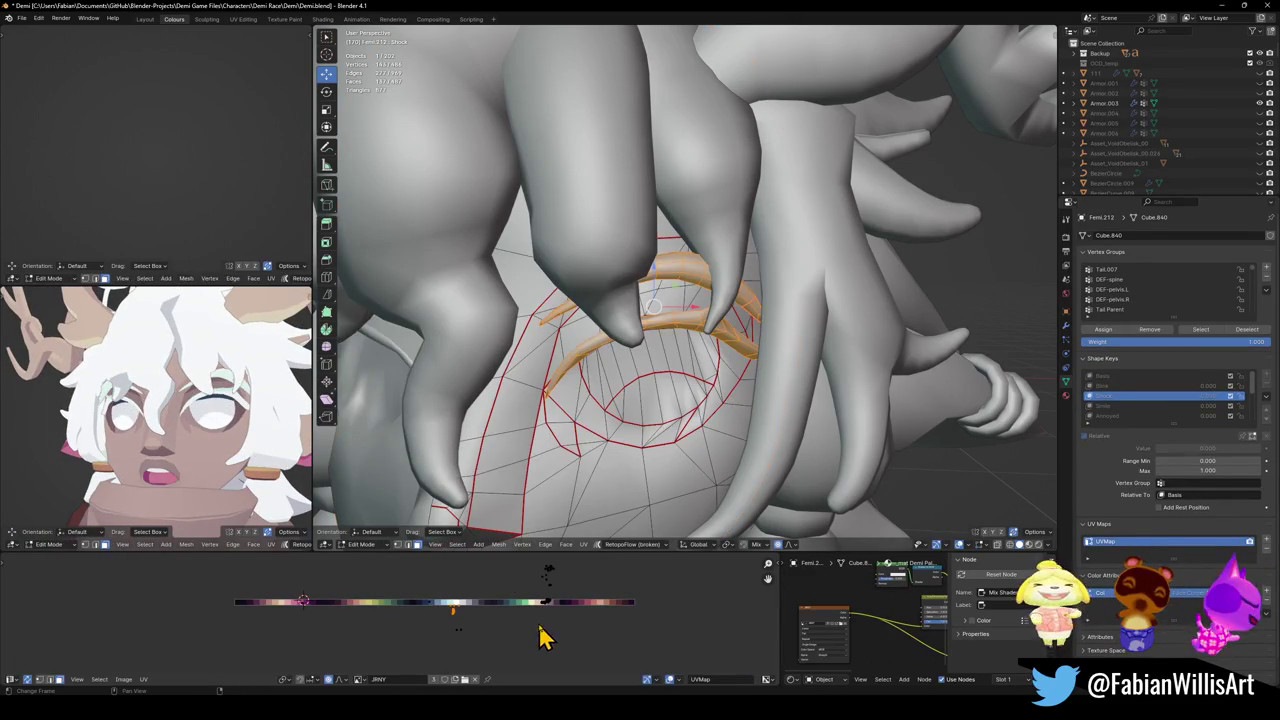
pyautogui.press('Tab')
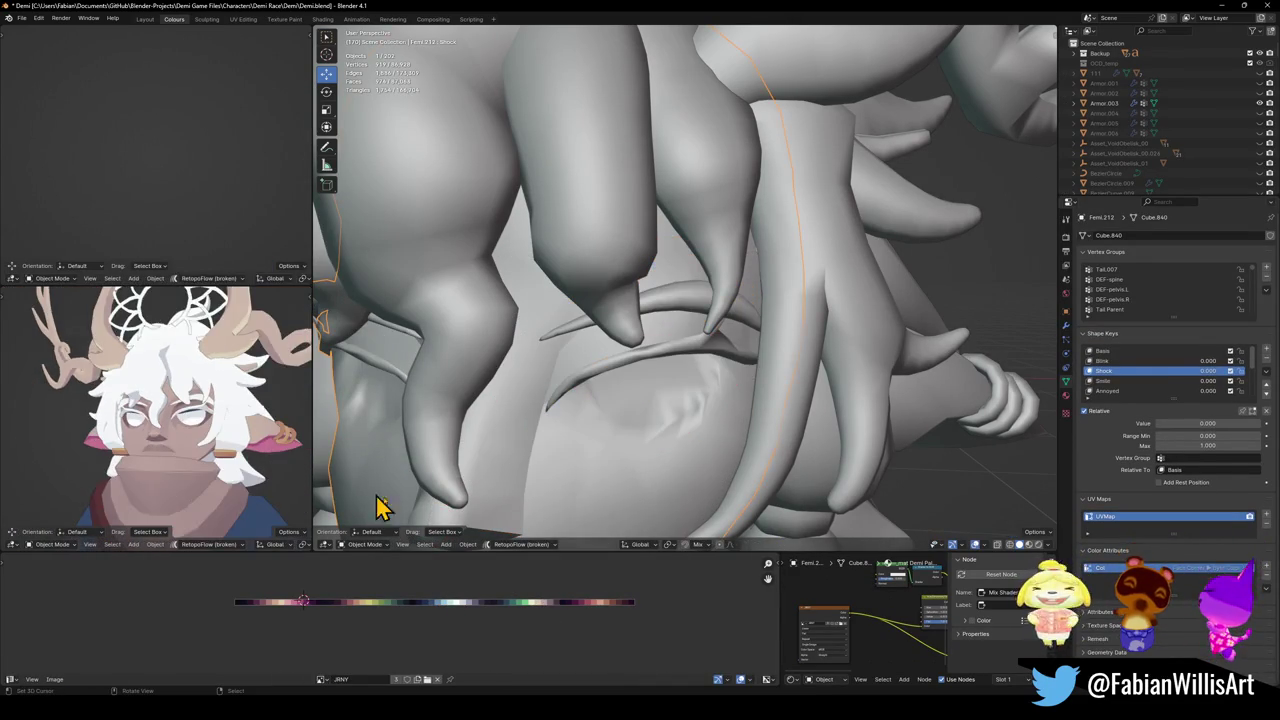
pyautogui.scroll(-3, 250, 455)
pyautogui.scroll(-3, 240, 445)
pyautogui.scroll(-3, 240, 450)
pyautogui.scroll(3, 240, 450)
pyautogui.hotkey('ctrl', 'space')
pyautogui.scroll(-5, 620, 402)
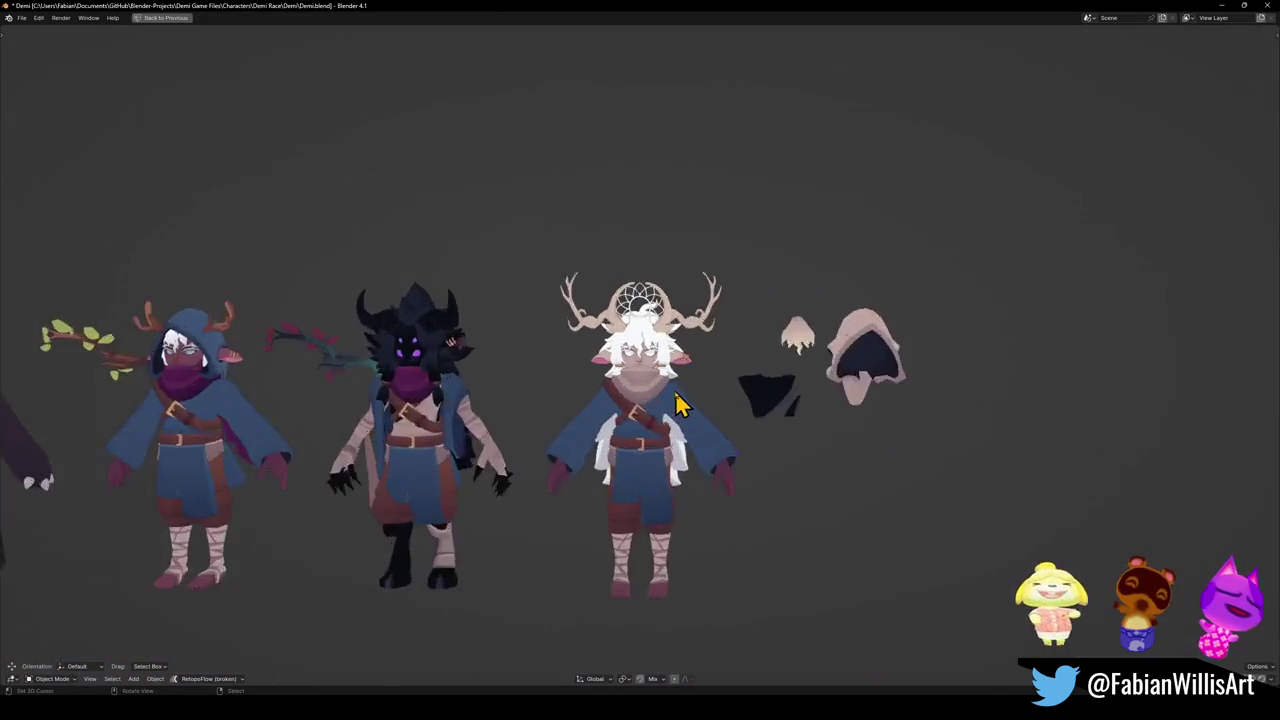
# Save Demi.blend.
pyautogui.scroll(4, 690, 400)
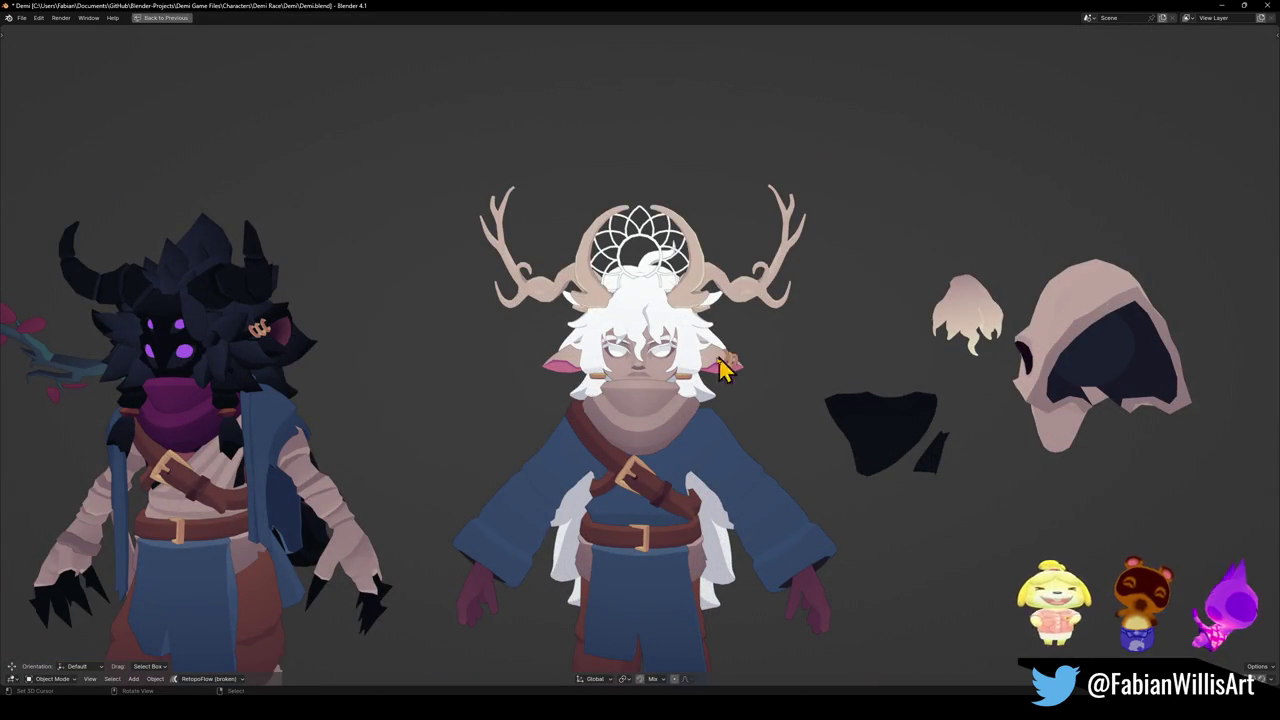
pyautogui.scroll(-1, 730, 385)
pyautogui.scroll(-2, 743, 335)
pyautogui.scroll(2, 750, 343)
pyautogui.scroll(-1, 710, 325)
pyautogui.scroll(-2, 707, 325)
pyautogui.hotkey('ctrl', 's')
# Leave the full-screen lineup view and restore the multi-panel Colours workspace.
pyautogui.scroll(3, 663, 371)
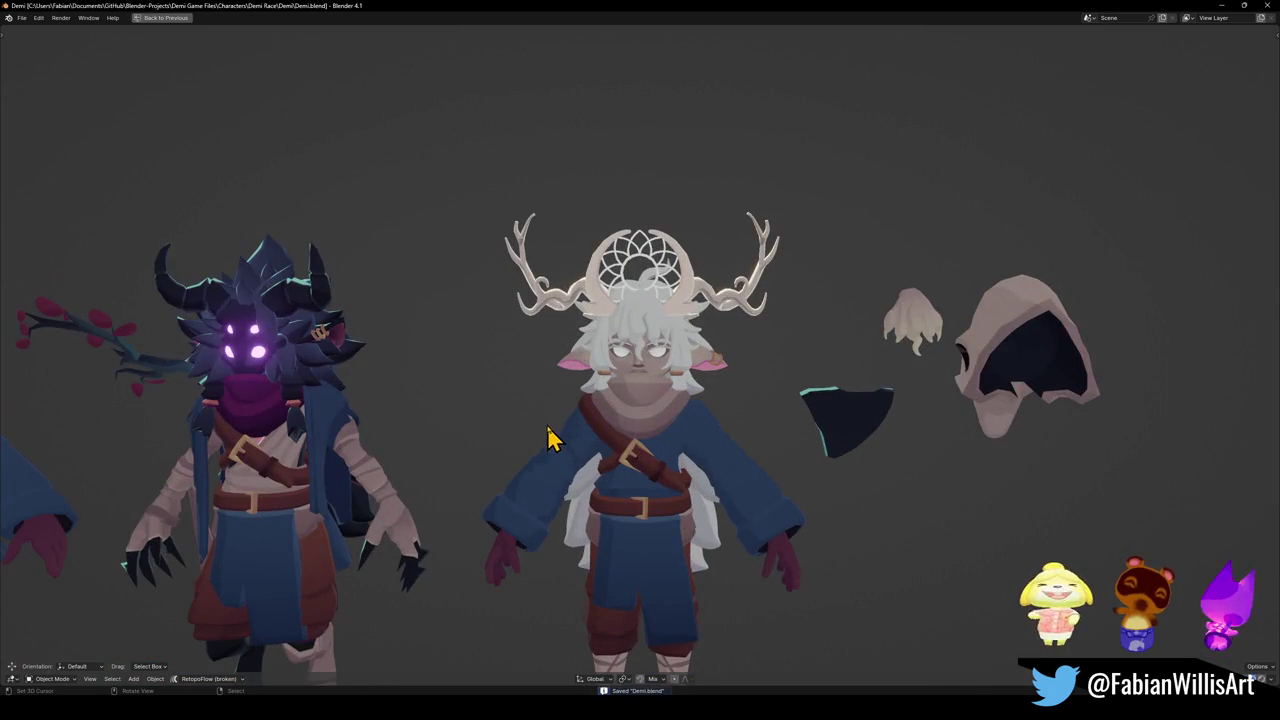
pyautogui.scroll(-2, 620, 440)
pyautogui.scroll(2, 655, 449)
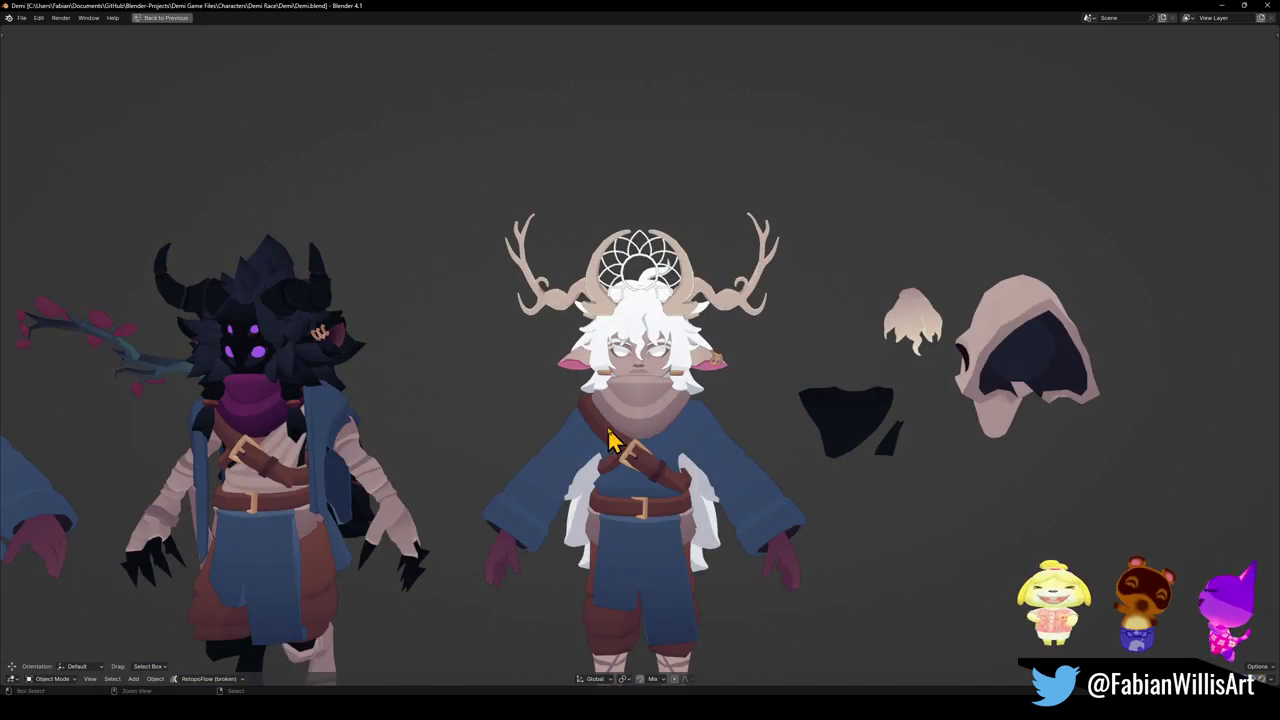
pyautogui.hotkey('ctrl', 'space')
pyautogui.scroll(-3, 680, 420)
pyautogui.scroll(-2, 640, 410)
pyautogui.scroll(1, 700, 350)
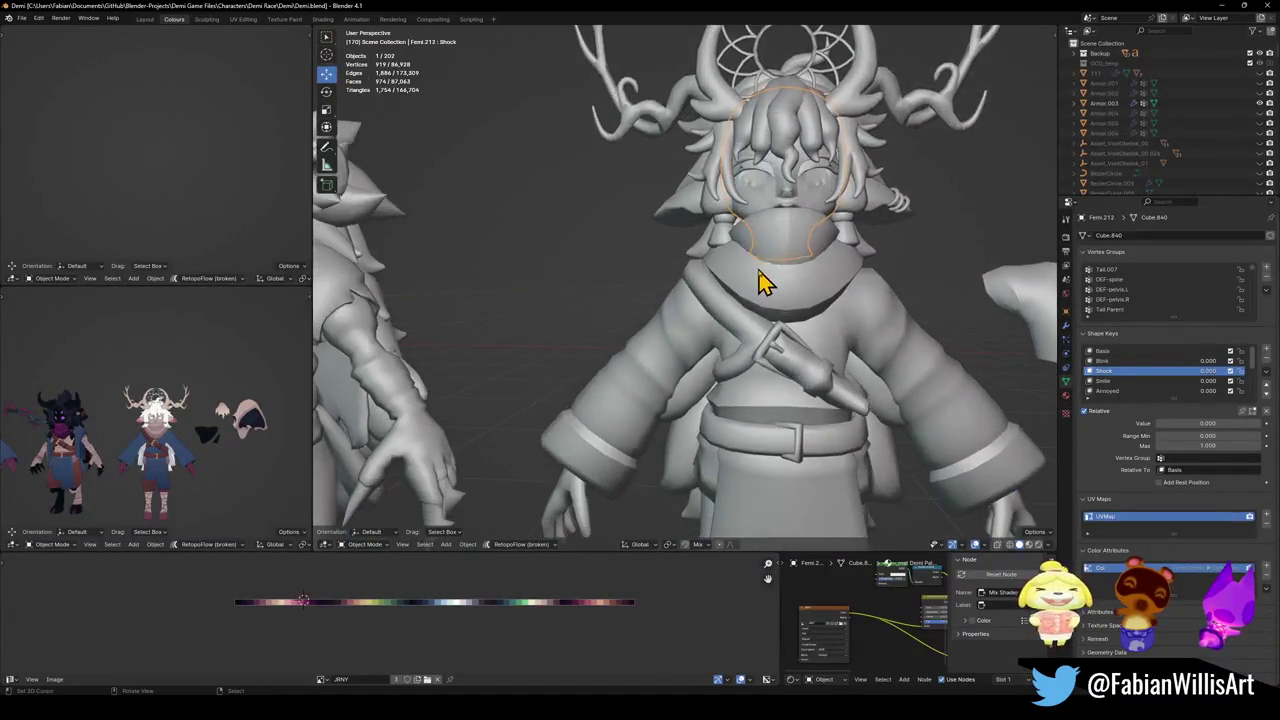
# Select Demi's pieces in the character lineup.
pyautogui.scroll(-4, 755, 300)
pyautogui.click(755, 318)
pyautogui.moveTo(508, 357); pyautogui.dragTo(755, 335, button='middle')
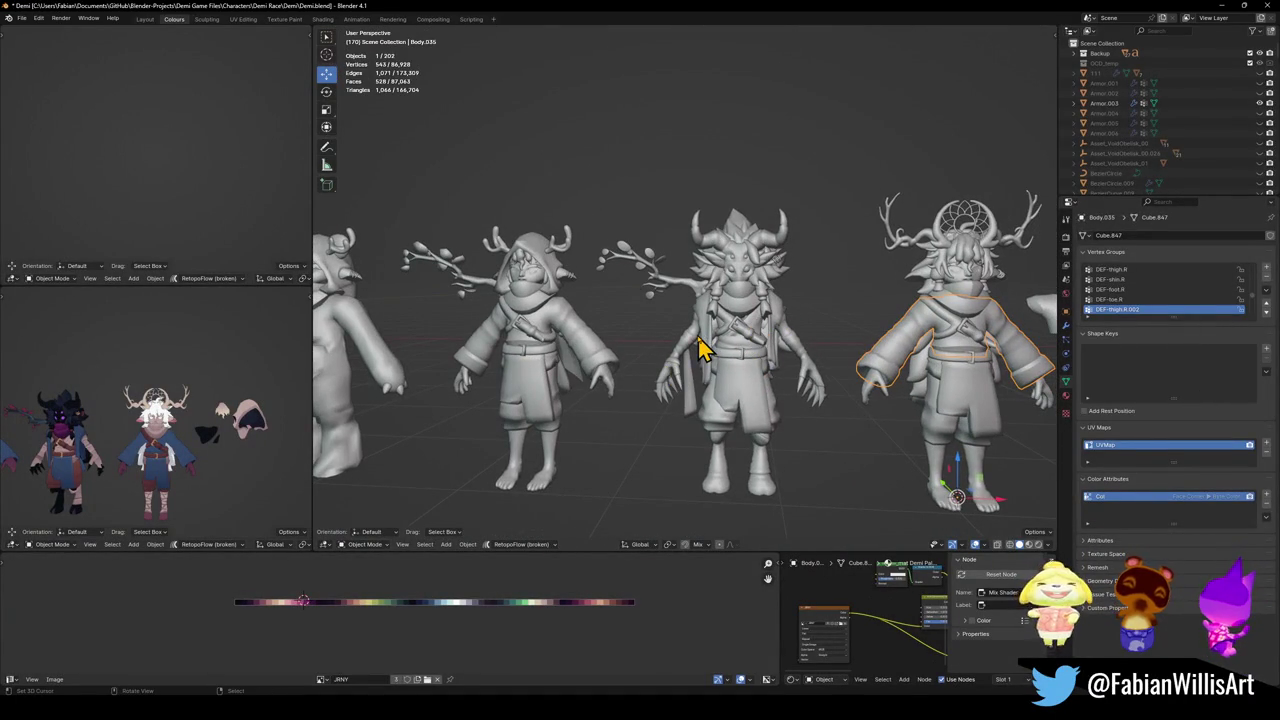
pyautogui.scroll(-3, 705, 342)
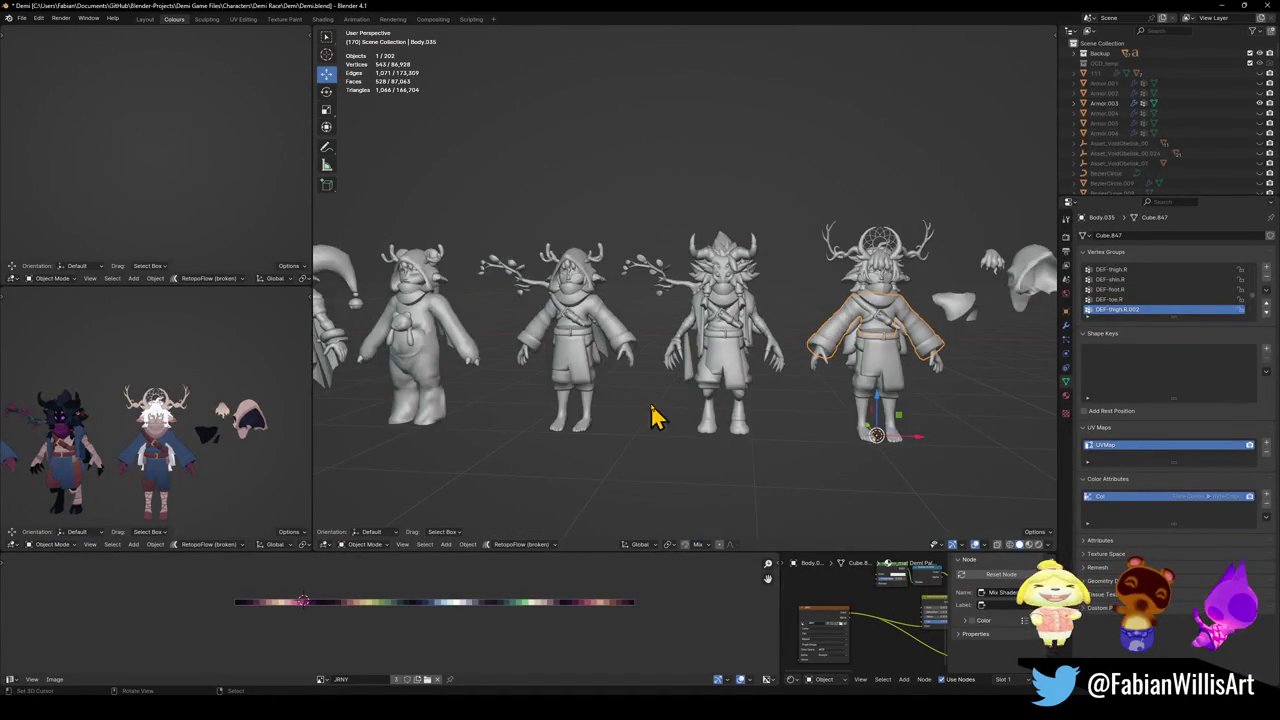
pyautogui.scroll(1, 680, 390)
pyautogui.scroll(2, 715, 385)
pyautogui.keyDown('shift'); pyautogui.moveTo(731, 391); pyautogui.dragTo(674, 386, button='middle'); pyautogui.keyUp('shift')
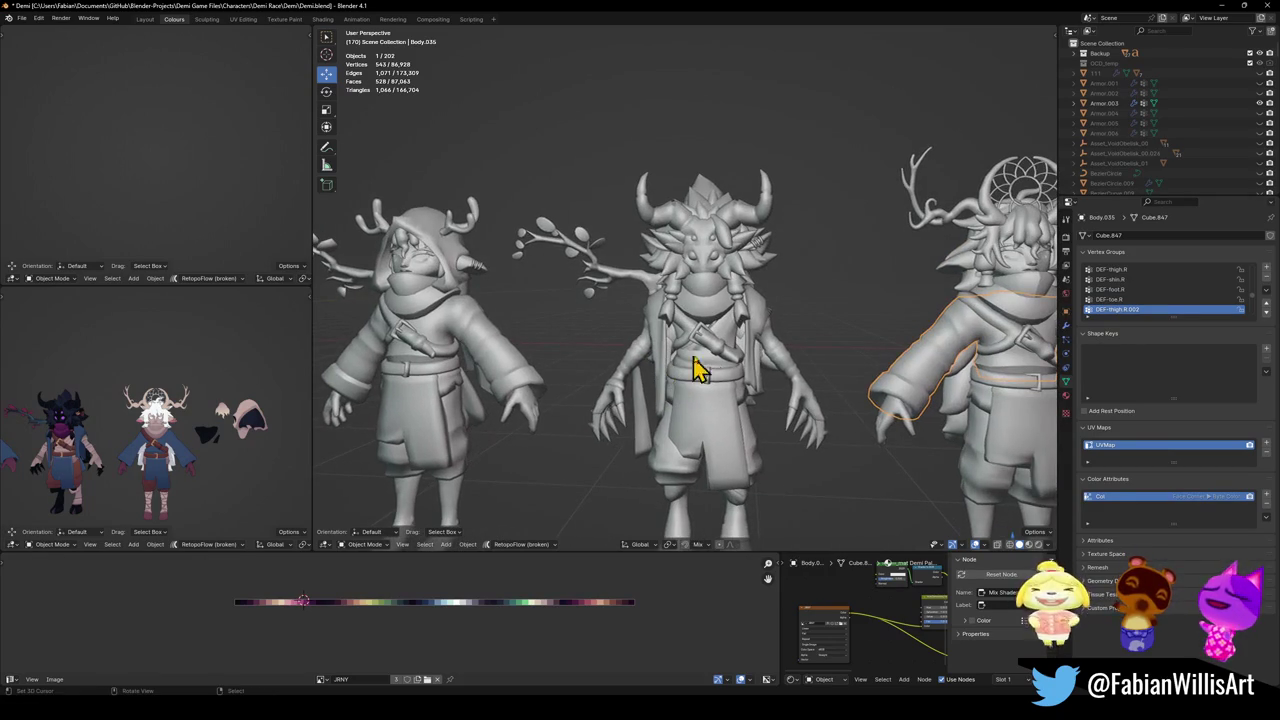
pyautogui.click(790, 370)
pyautogui.scroll(-1, 794, 366)
pyautogui.keyDown('shift'); pyautogui.moveTo(794, 366); pyautogui.dragTo(714, 386, button='middle'); pyautogui.keyUp('shift')
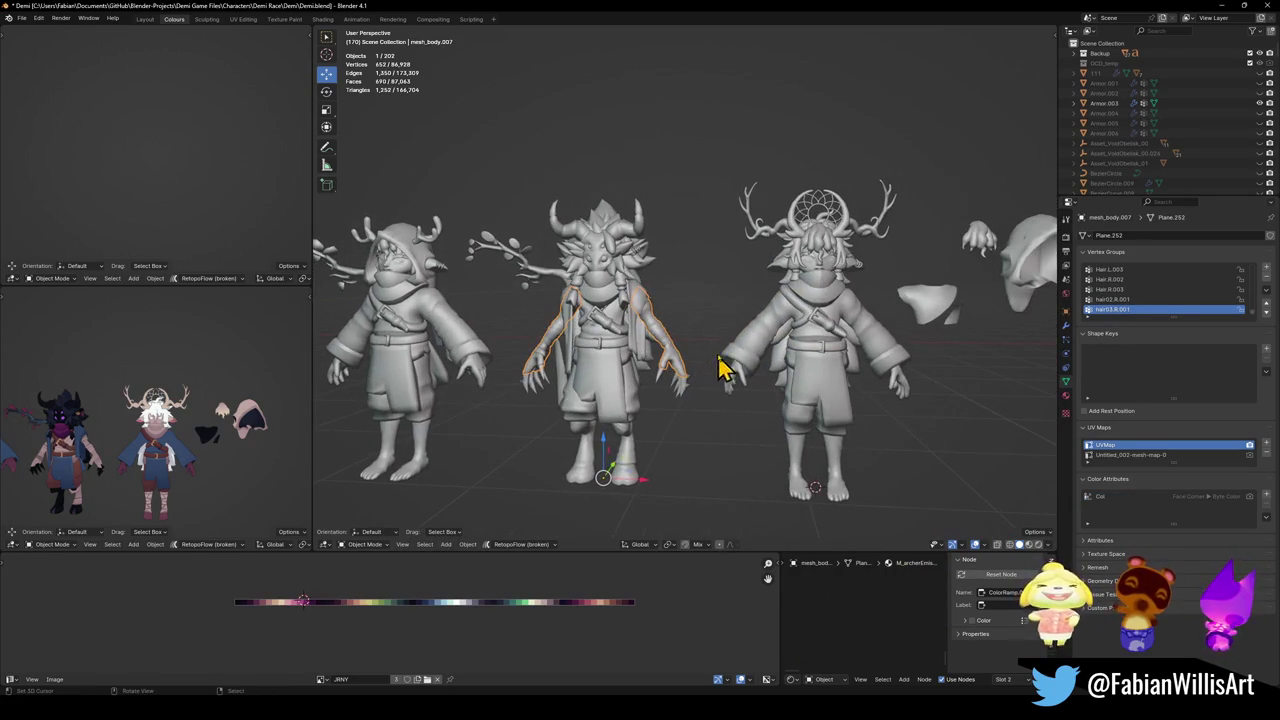
pyautogui.click(800, 440)
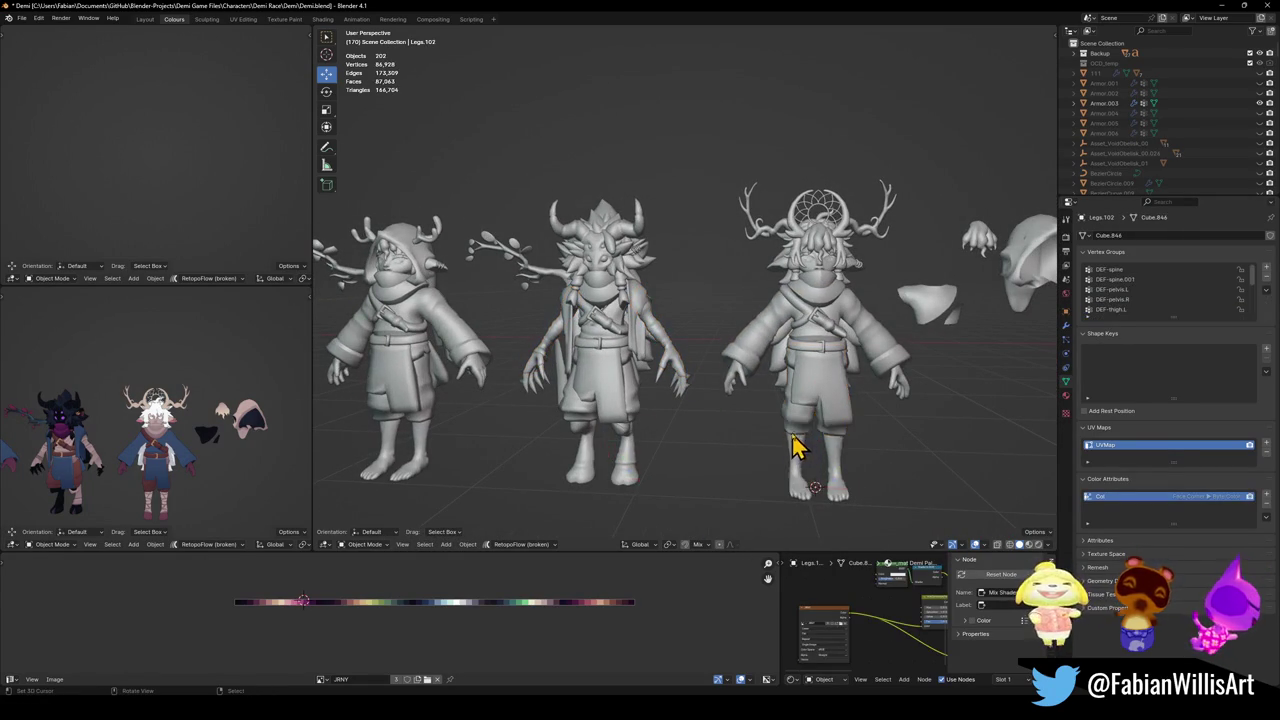
# Apply a context-menu operation to Demi's head and torso object, then save Demi.blend.
pyautogui.scroll(-3, 783, 430)
pyautogui.moveTo(783, 430); pyautogui.dragTo(771, 400, button='middle')
pyautogui.click(783, 245)
pyautogui.rightClick(780, 245)
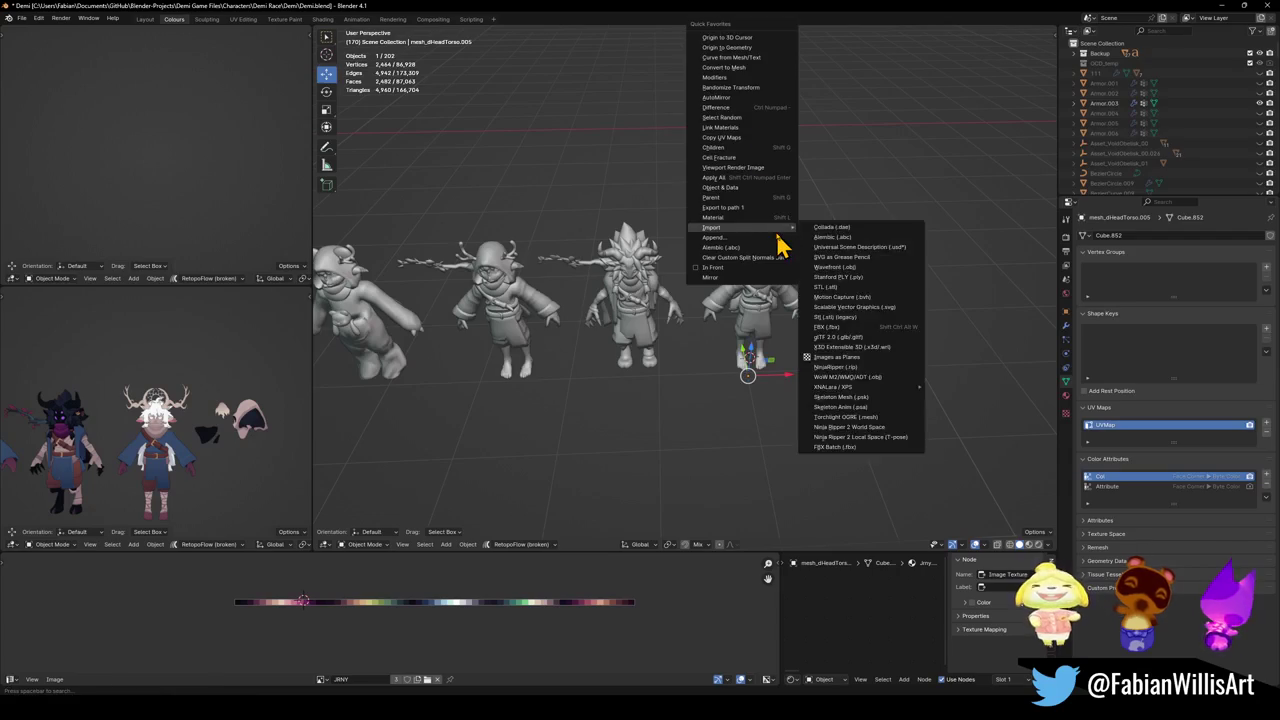
pyautogui.click(751, 49)
pyautogui.click(770, 398)
pyautogui.hotkey('ctrl', 's')
# Set the origin of all Demi's pieces to the 3D cursor via Quick Favorites.
pyautogui.click(758, 366)
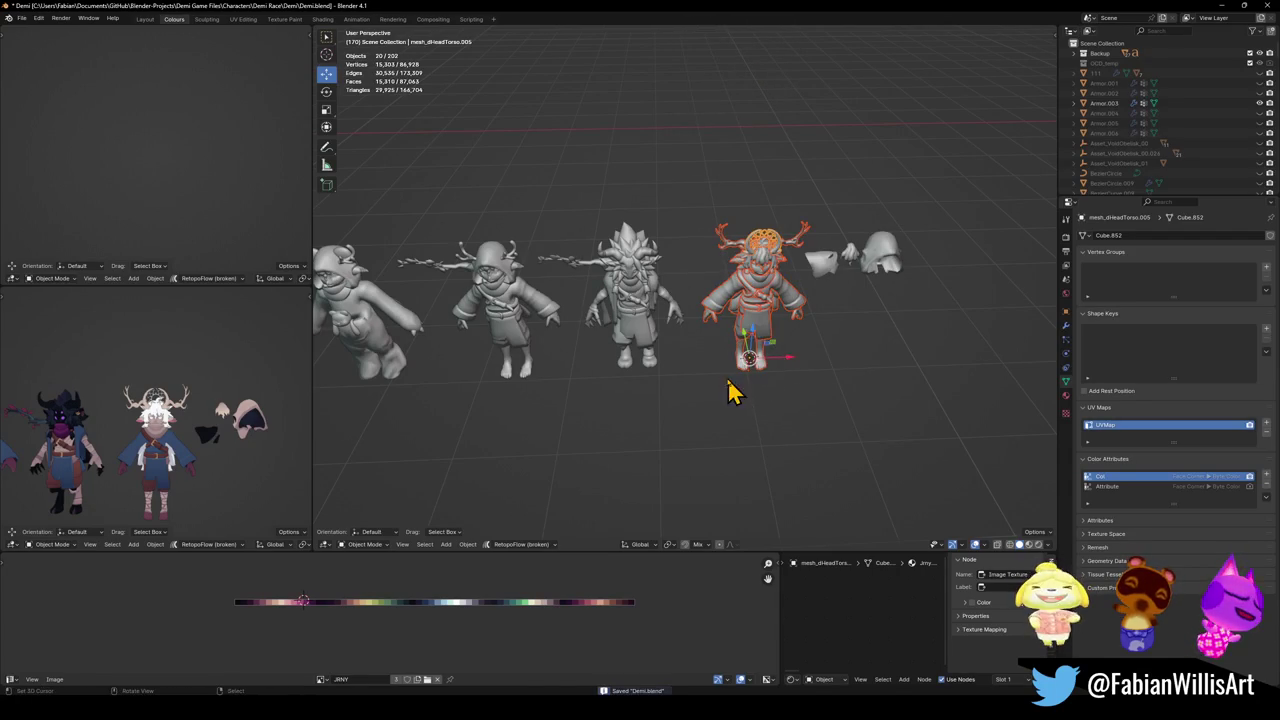
pyautogui.press('q')
pyautogui.click(710, 372)
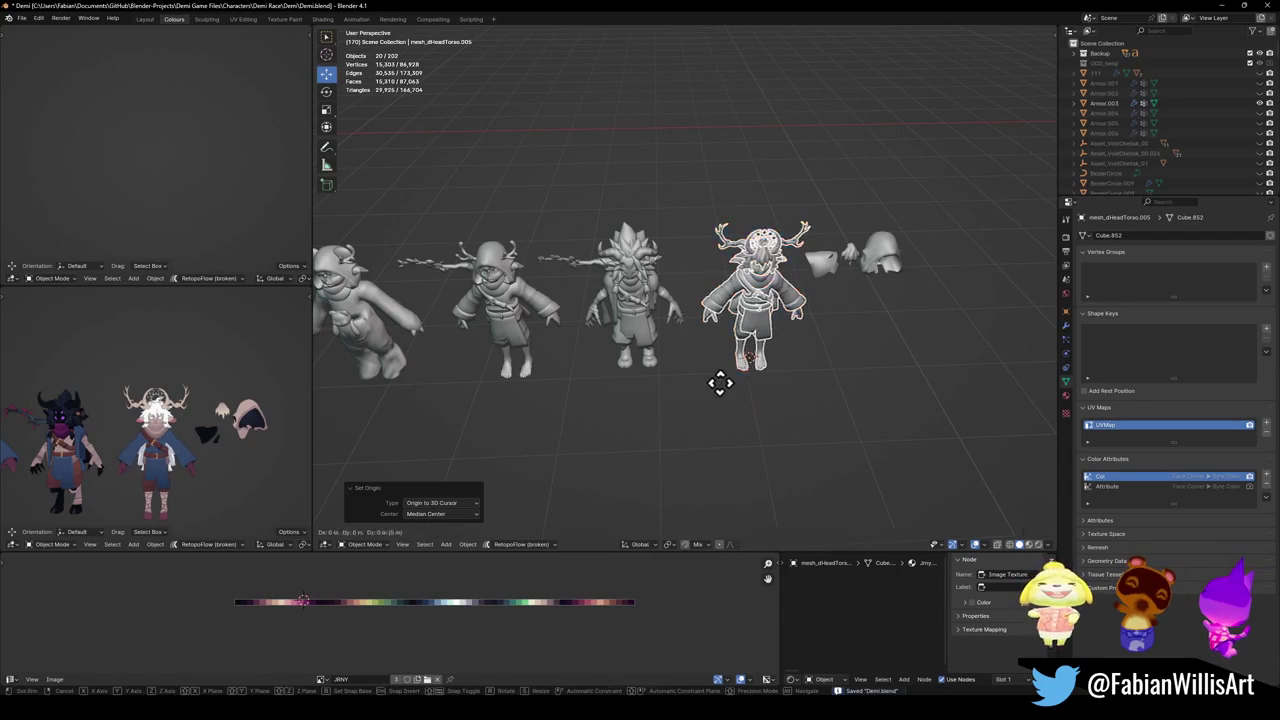
pyautogui.press('Escape')
# Move the loose hood and hair pieces up and to the right, then save.
pyautogui.click(840, 282)
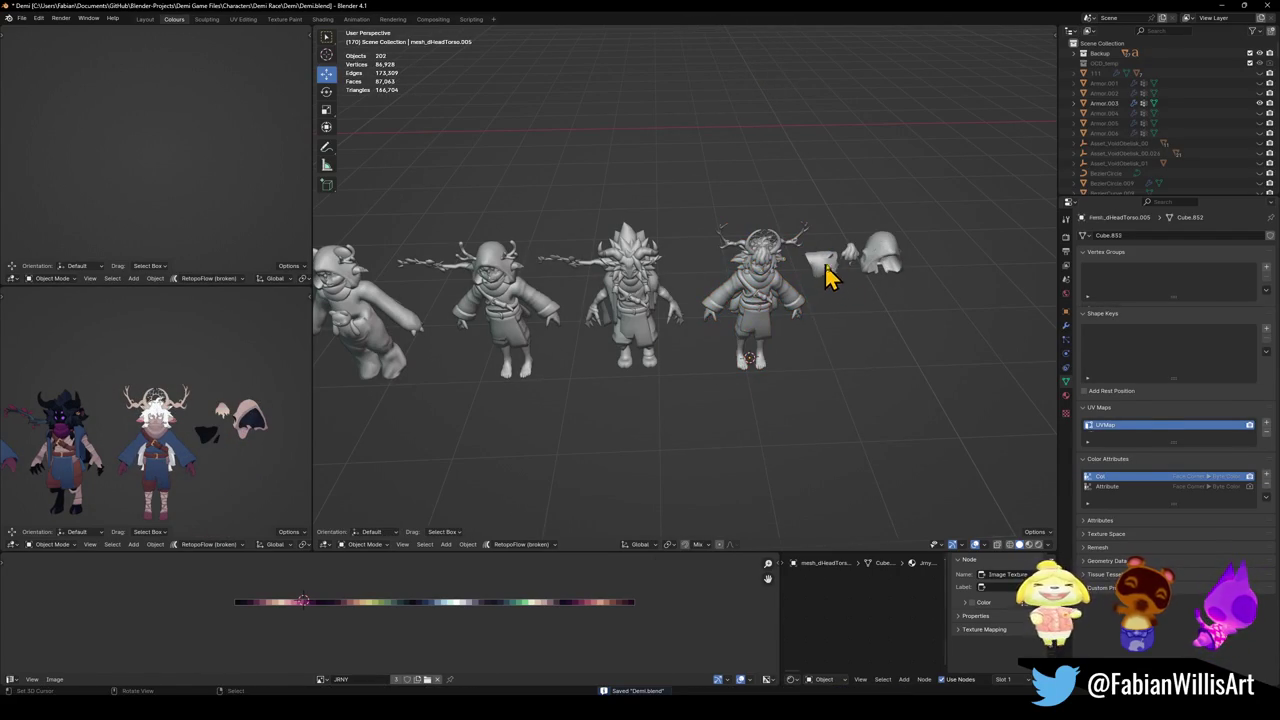
pyautogui.click(823, 263)
pyautogui.press('g')
pyautogui.click(934, 177)
pyautogui.click(811, 283)
pyautogui.hotkey('ctrl', 's')
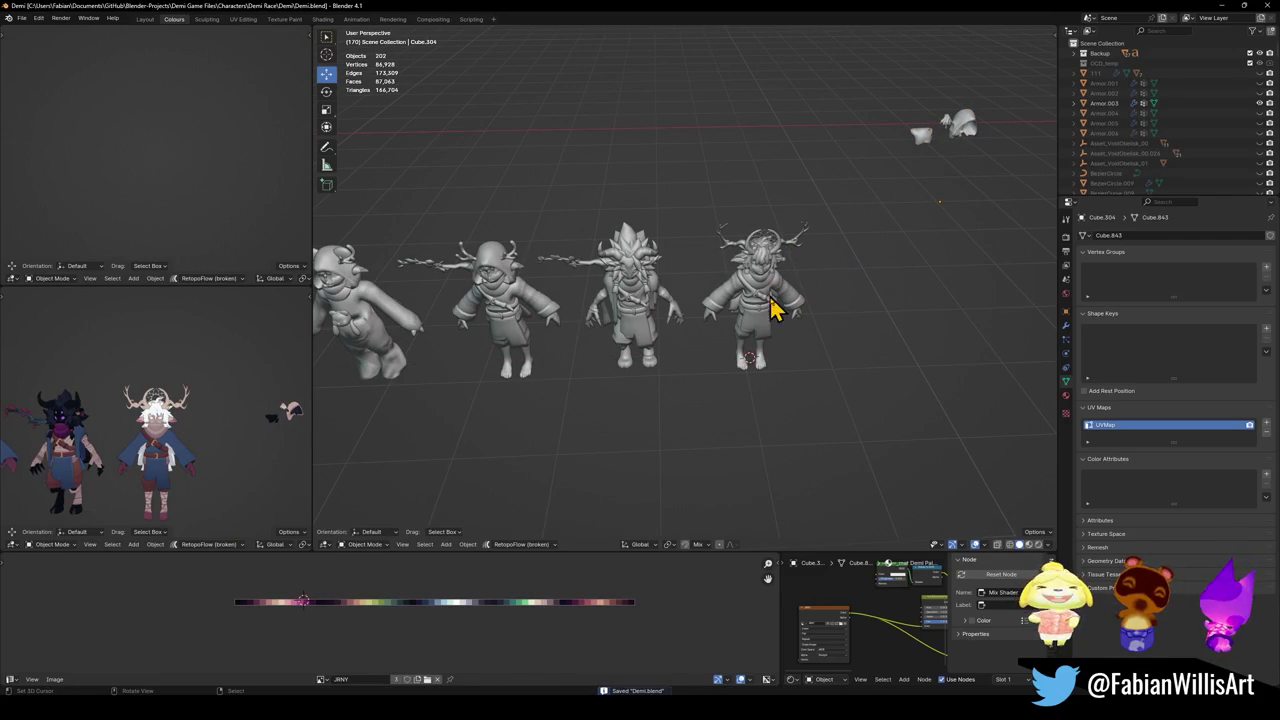
# Select the Femi.207 object and enter Edit Mode on its mesh.
pyautogui.click(806, 322)
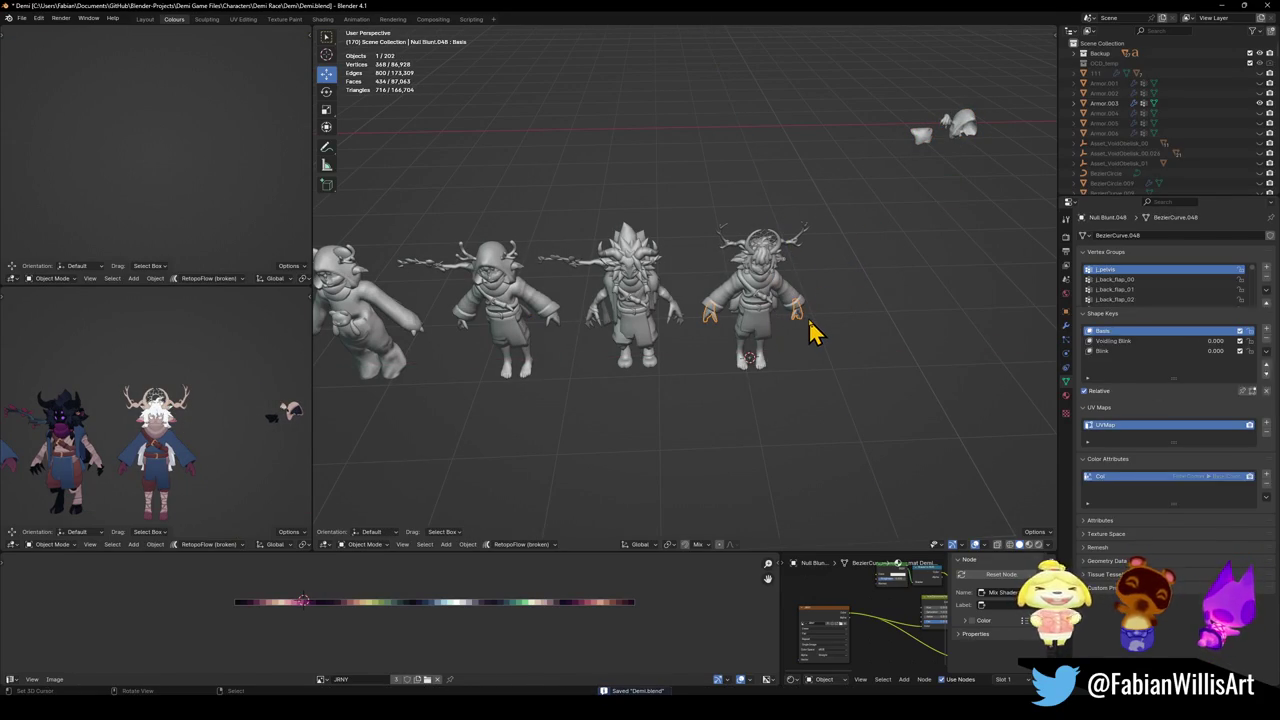
pyautogui.click(758, 372)
pyautogui.press('Tab')
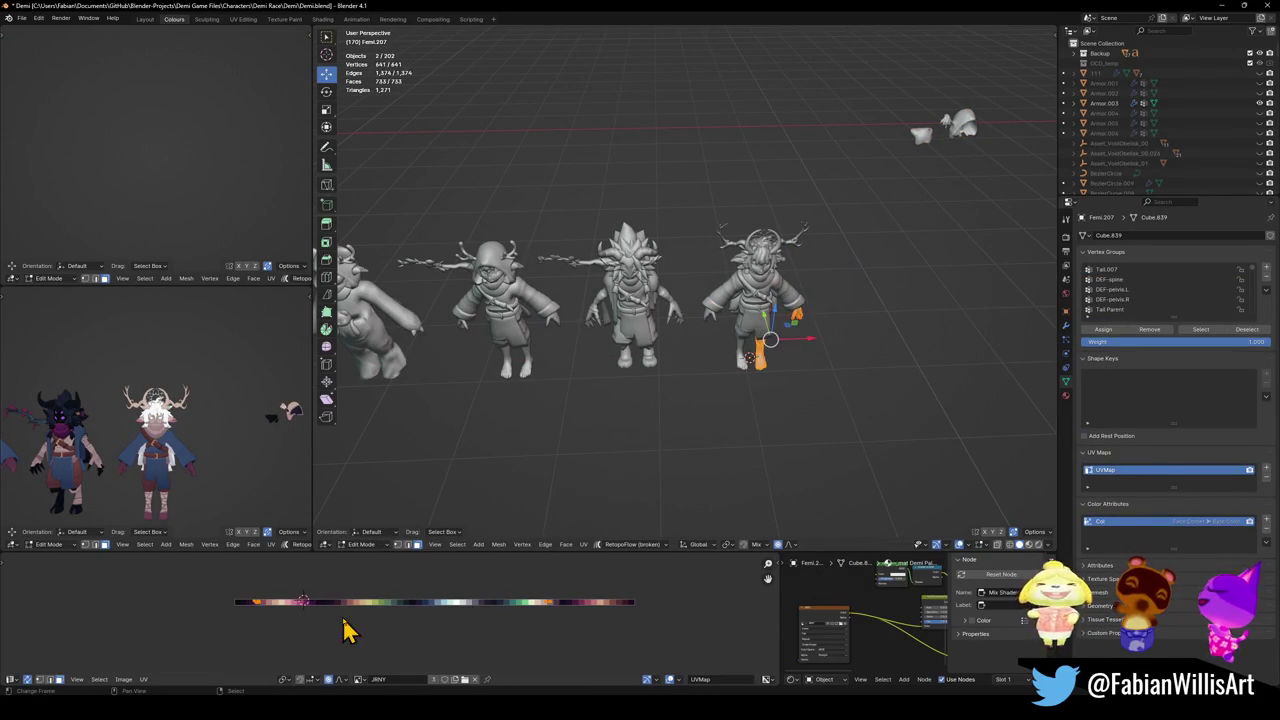
# Slide Femi.207's selected UVs horizontally to a new palette colour.
pyautogui.moveTo(246, 583); pyautogui.dragTo(300, 650)
pyautogui.press('g')
pyautogui.press('x')
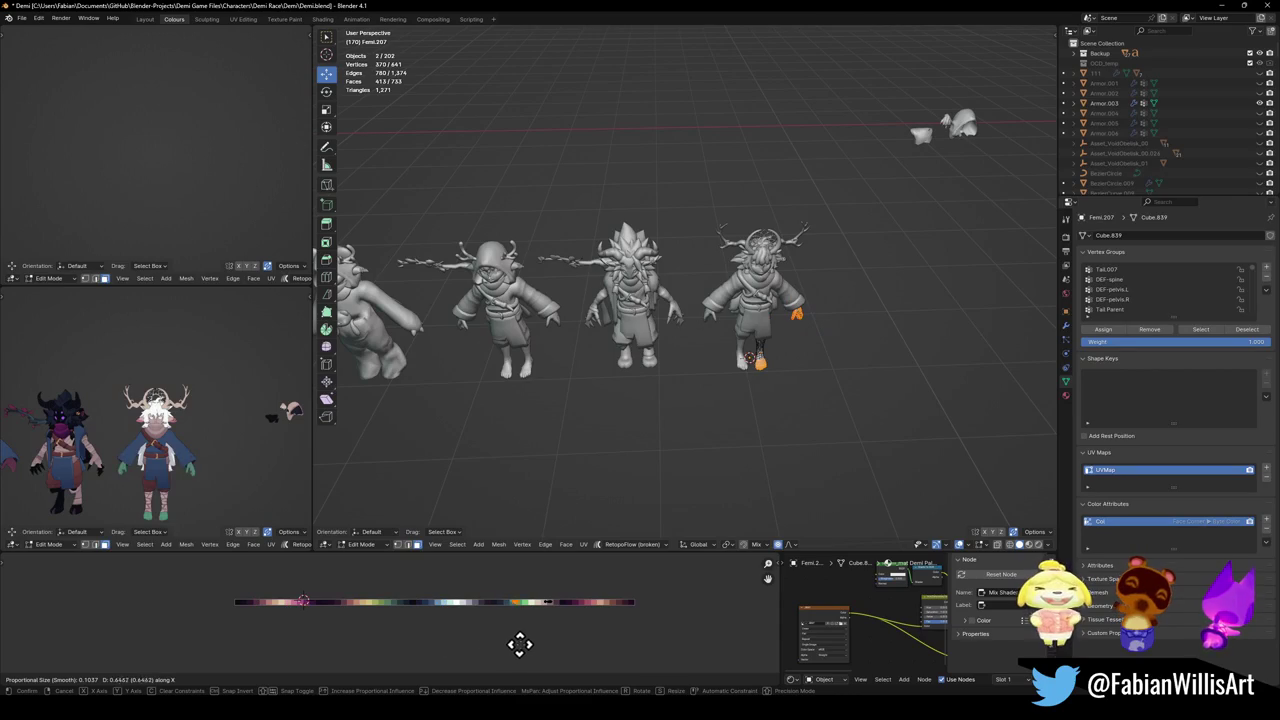
pyautogui.click(517, 643)
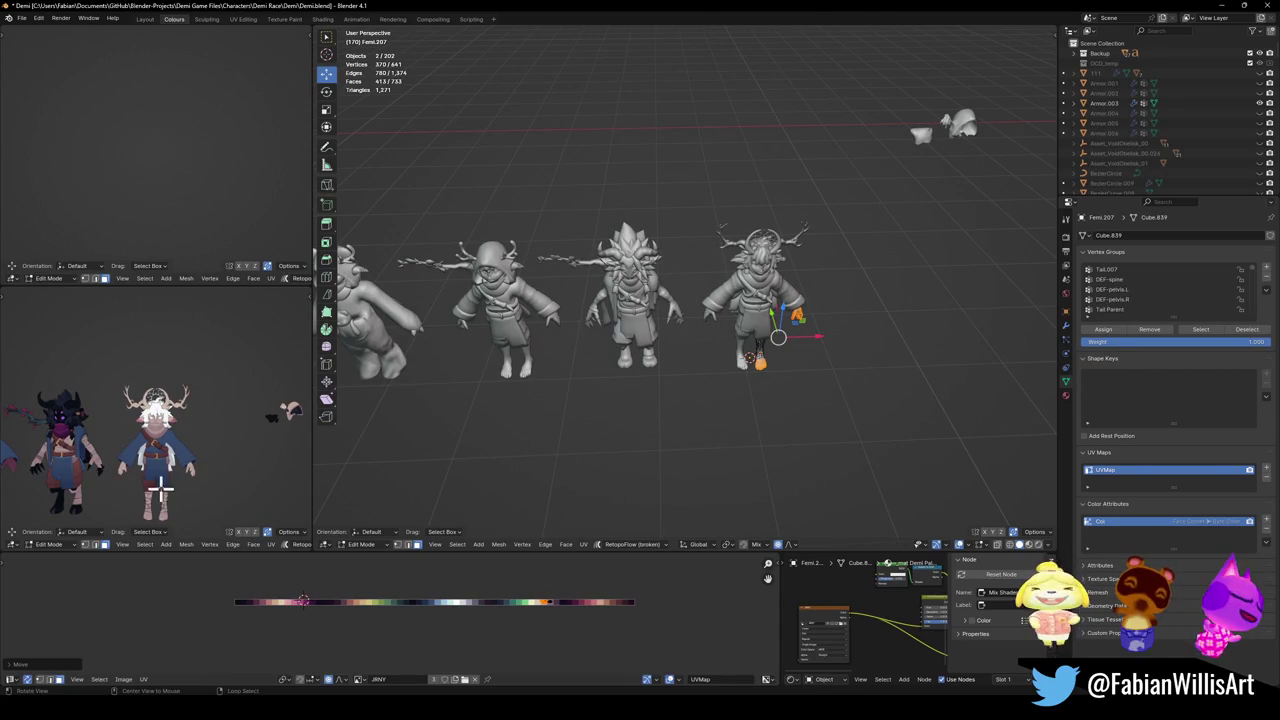
pyautogui.scroll(3, 190, 445)
pyautogui.scroll(2, 198, 450)
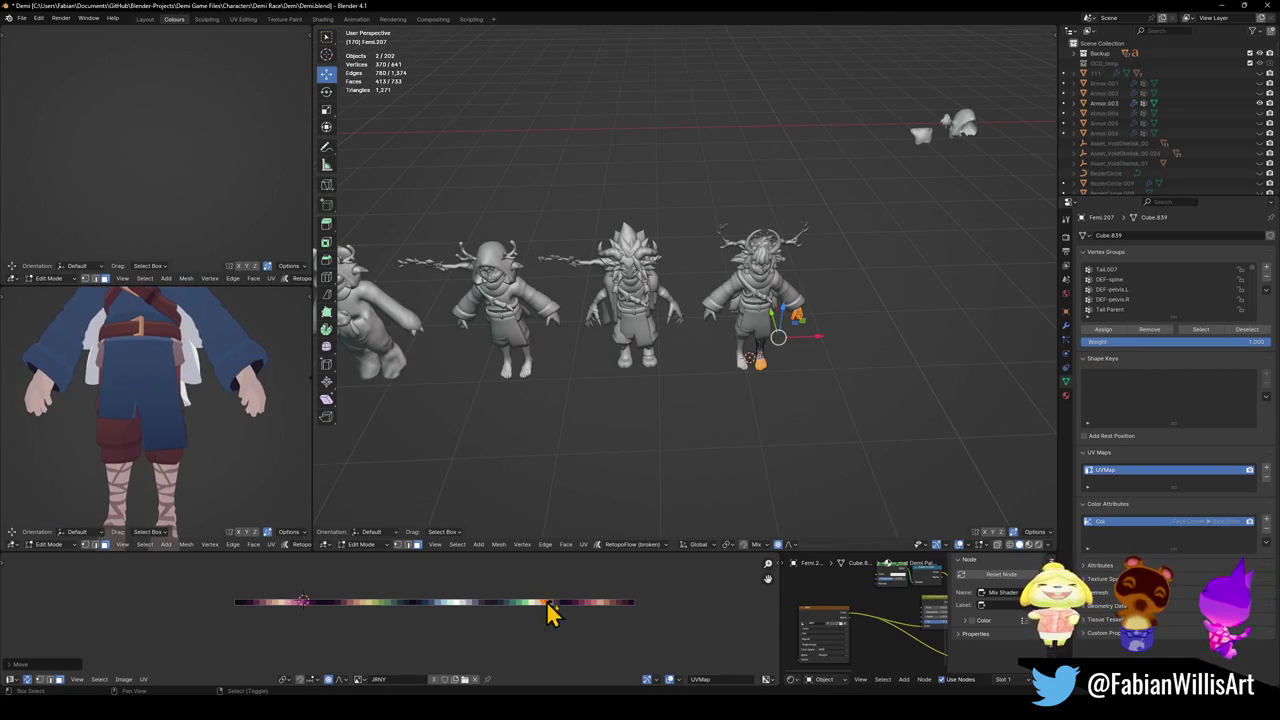
# Try mirroring the UVs along X, undo it, and inspect the new colour in the preview.
pyautogui.hotkey('ctrl', 'm')
pyautogui.press('x')
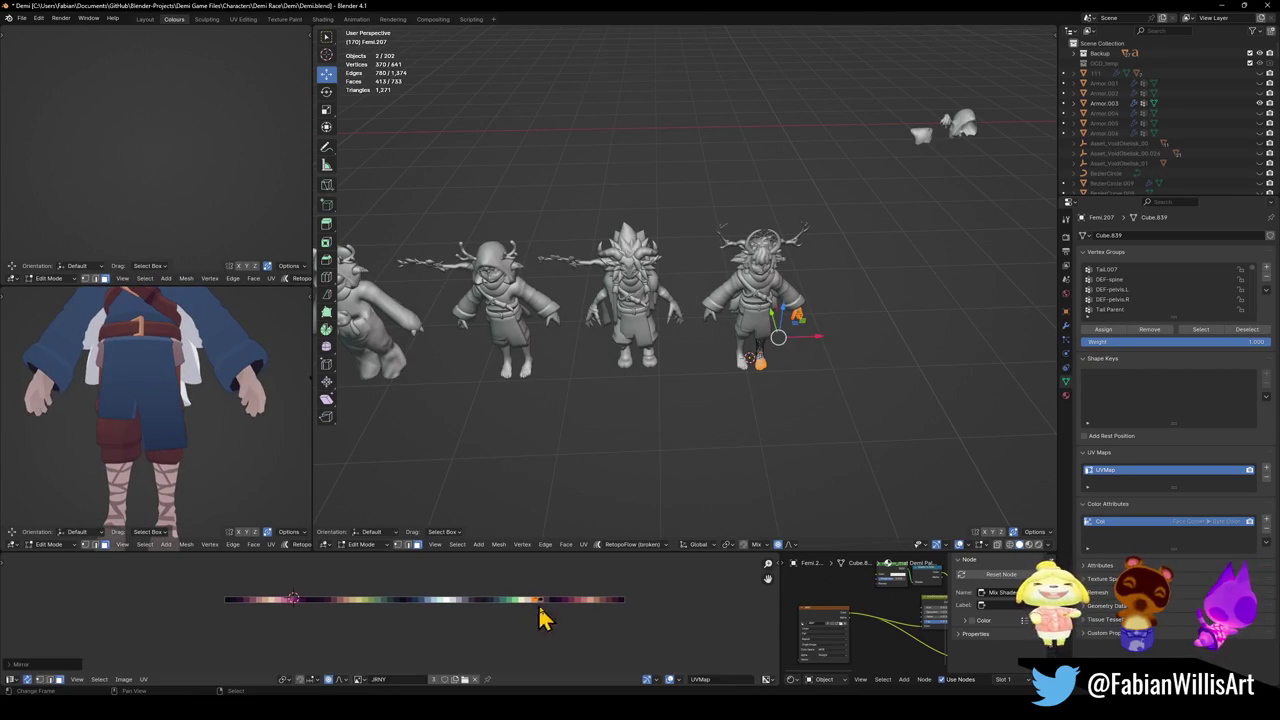
pyautogui.hotkey('ctrl', 'z')
pyautogui.scroll(-3, 255, 440)
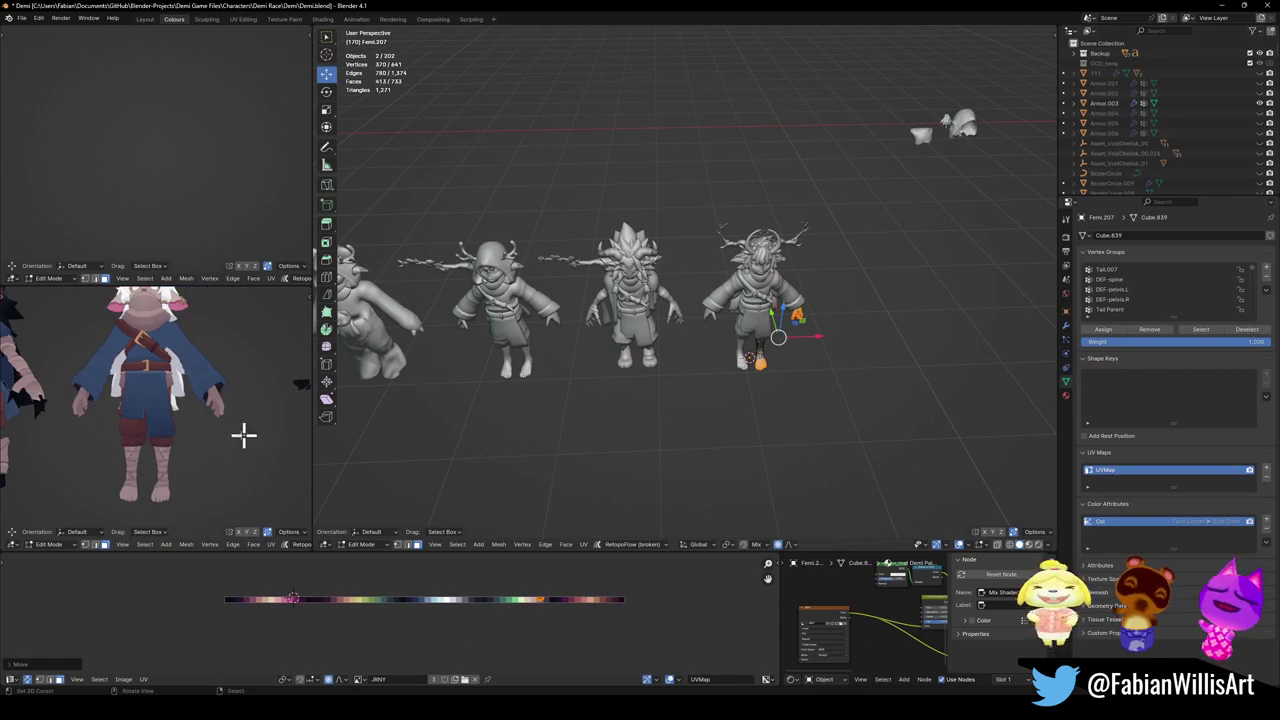
pyautogui.moveTo(206, 426)
pyautogui.mouseDown(button='middle')
pyautogui.moveTo(77, 428)
pyautogui.moveTo(266, 484)
pyautogui.mouseUp(button='middle')
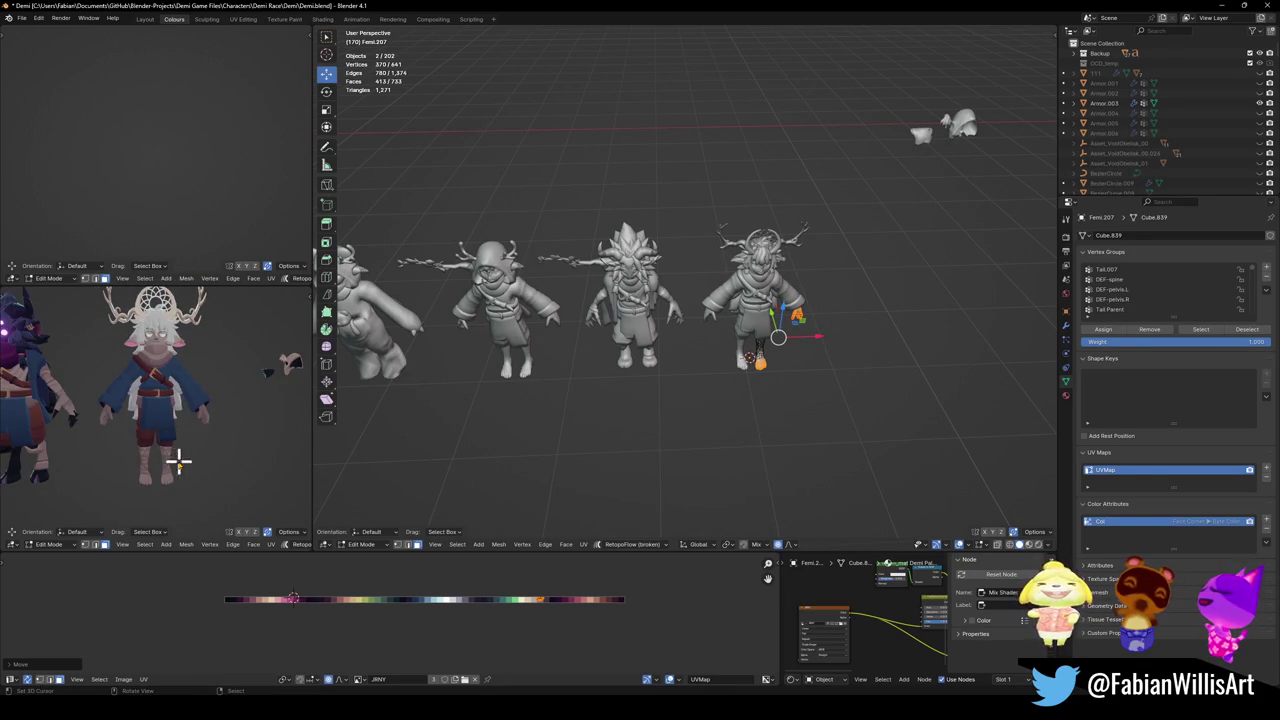
pyautogui.moveTo(229, 443)
pyautogui.mouseDown(button='middle')
pyautogui.moveTo(103, 436)
pyautogui.moveTo(178, 438)
pyautogui.mouseUp(button='middle')
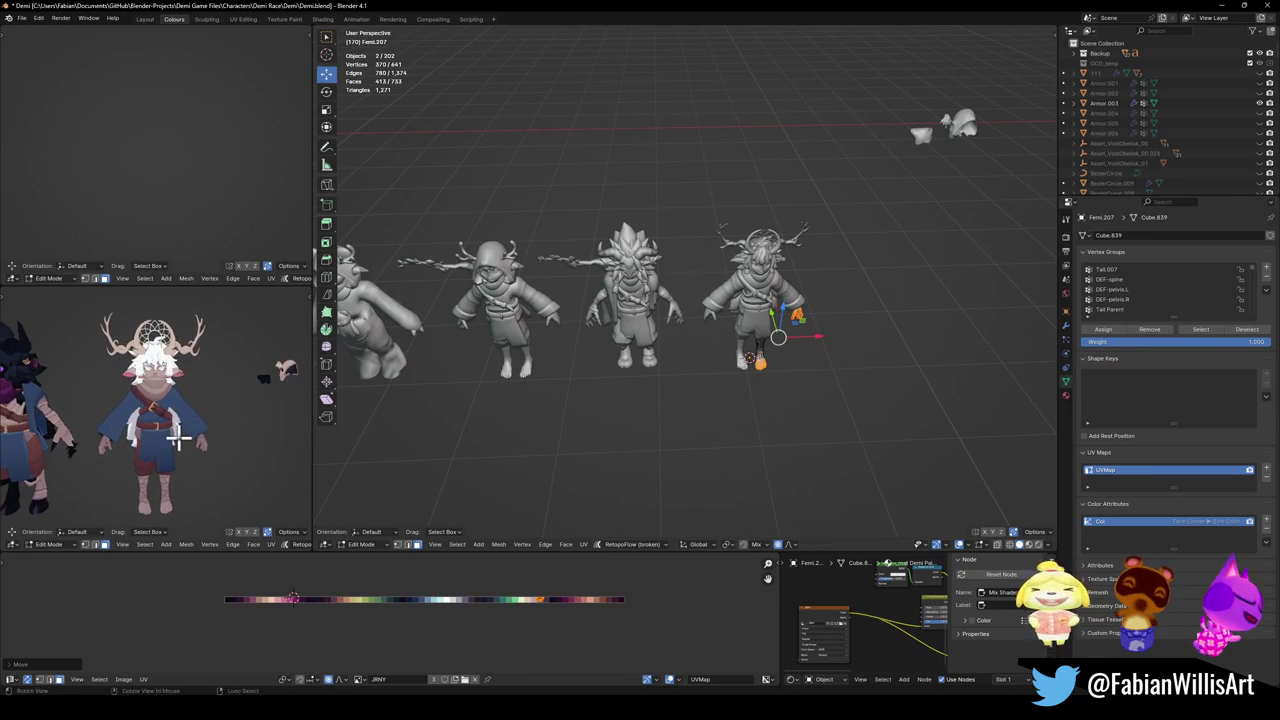
# Return to Object Mode and save Demi.blend.
pyautogui.press('Tab')
pyautogui.hotkey('ctrl', 's')
pyautogui.scroll(-2, 195, 380)
pyautogui.keyDown('shift'); pyautogui.moveTo(193, 380); pyautogui.dragTo(235, 410, button='middle'); pyautogui.keyUp('shift')
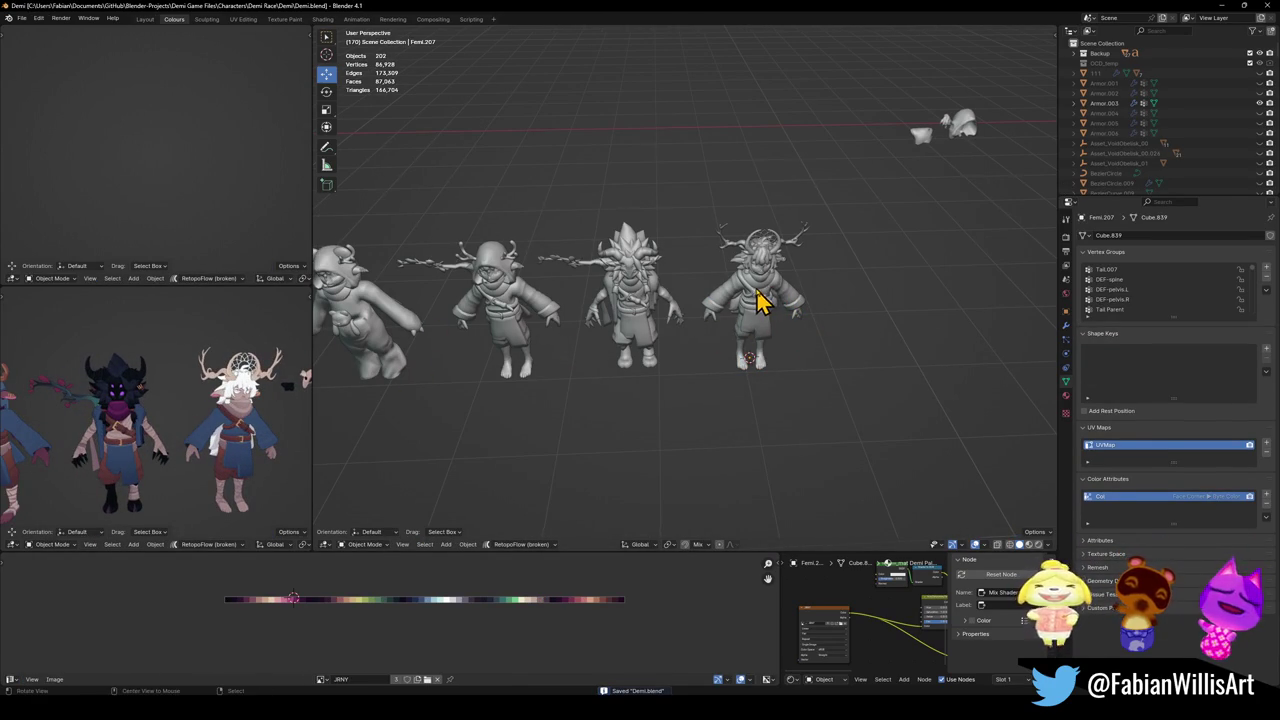
# Duplicate Demi's torso and hands pieces and snap the copies to the 3D cursor.
pyautogui.scroll(4, 755, 303)
pyautogui.scroll(3, 700, 320)
pyautogui.moveTo(209, 433); pyautogui.dragTo(60, 425, button='middle')
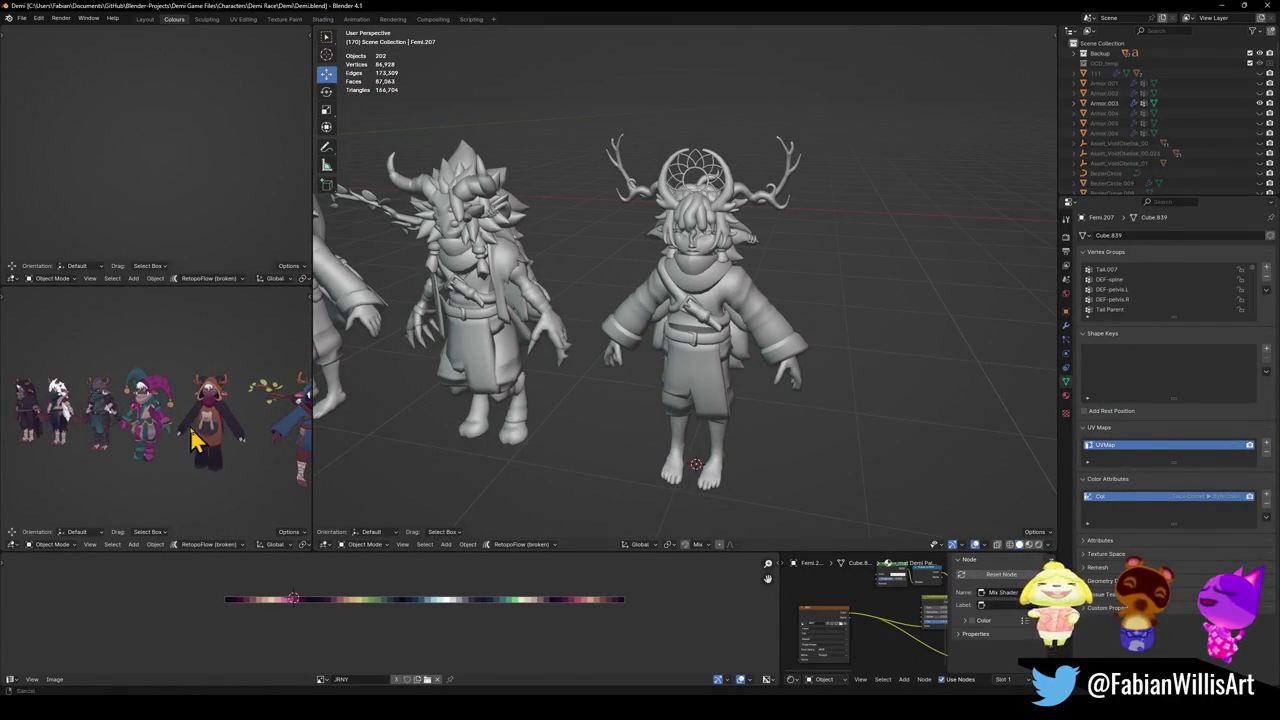
pyautogui.click(72, 424)
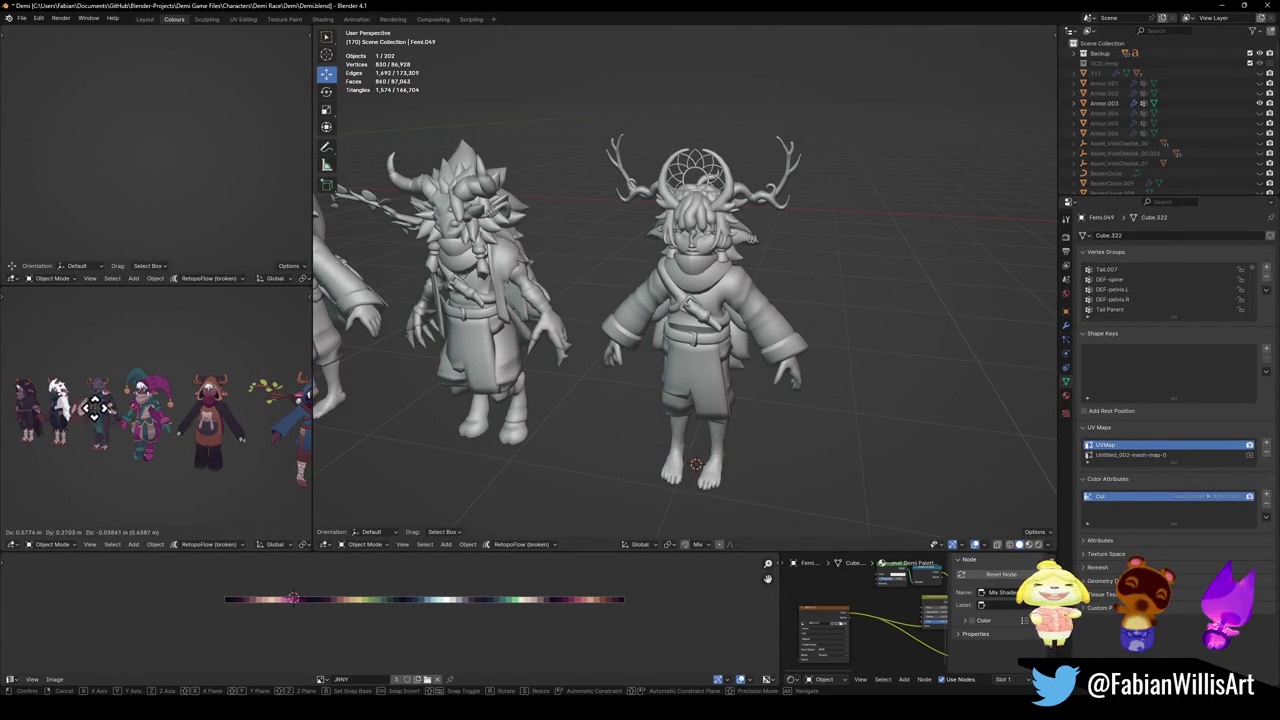
pyautogui.keyDown('shift'); pyautogui.click(78, 428); pyautogui.keyUp('shift')
pyautogui.press('g')
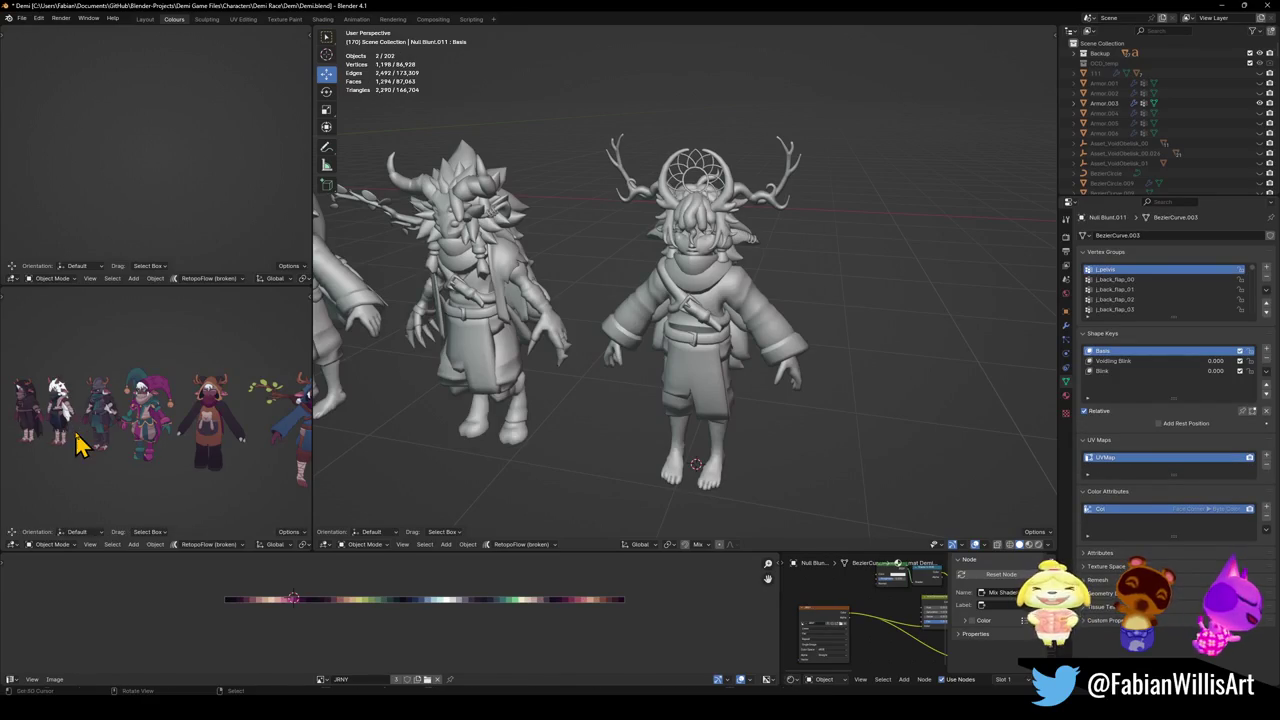
pyautogui.press('Escape')
pyautogui.hotkey('shift', 'd')
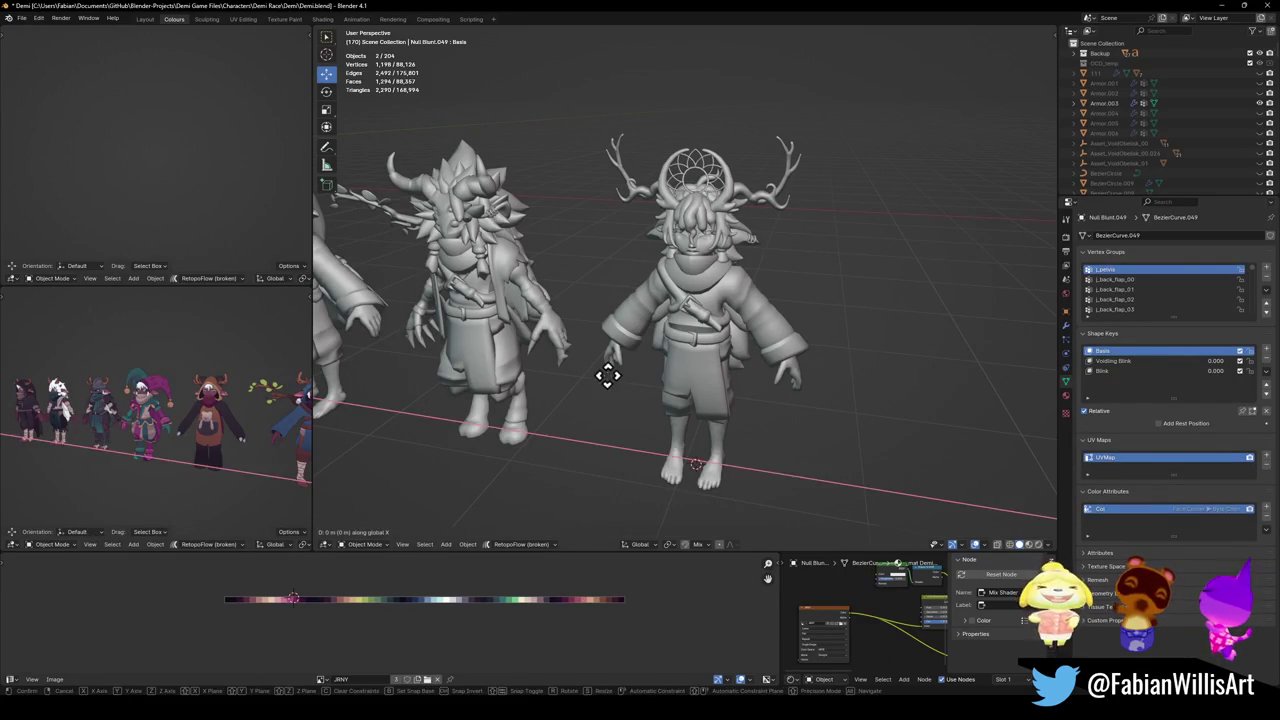
pyautogui.press('Escape')
pyautogui.hotkey('shift', 's')
pyautogui.scroll(5, 168, 390)
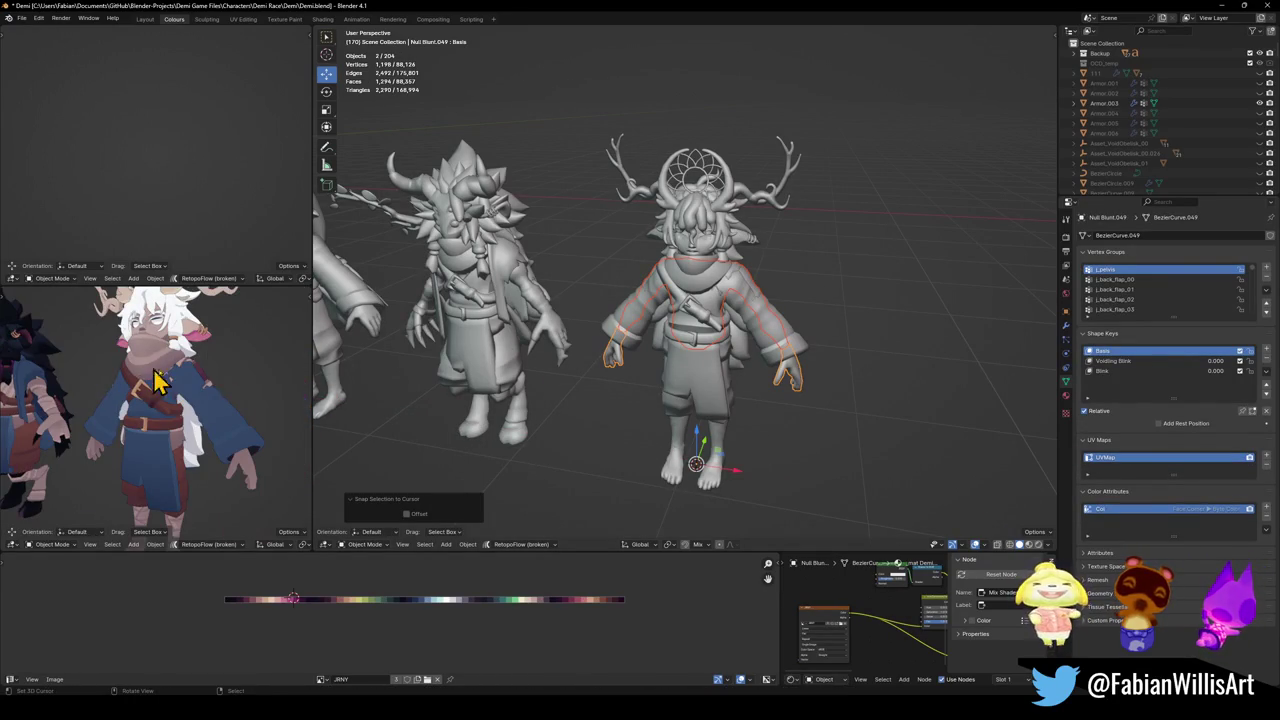
pyautogui.moveTo(606, 371)
pyautogui.mouseDown(button='middle')
pyautogui.moveTo(640, 371)
pyautogui.moveTo(668, 345)
pyautogui.mouseUp(button='middle')
# Move the duplicated coat off to the right and snap the middle character's coat back in place.
pyautogui.press('g')
pyautogui.click(809, 337)
pyautogui.hotkey('alt', 'a')
pyautogui.click(757, 338)
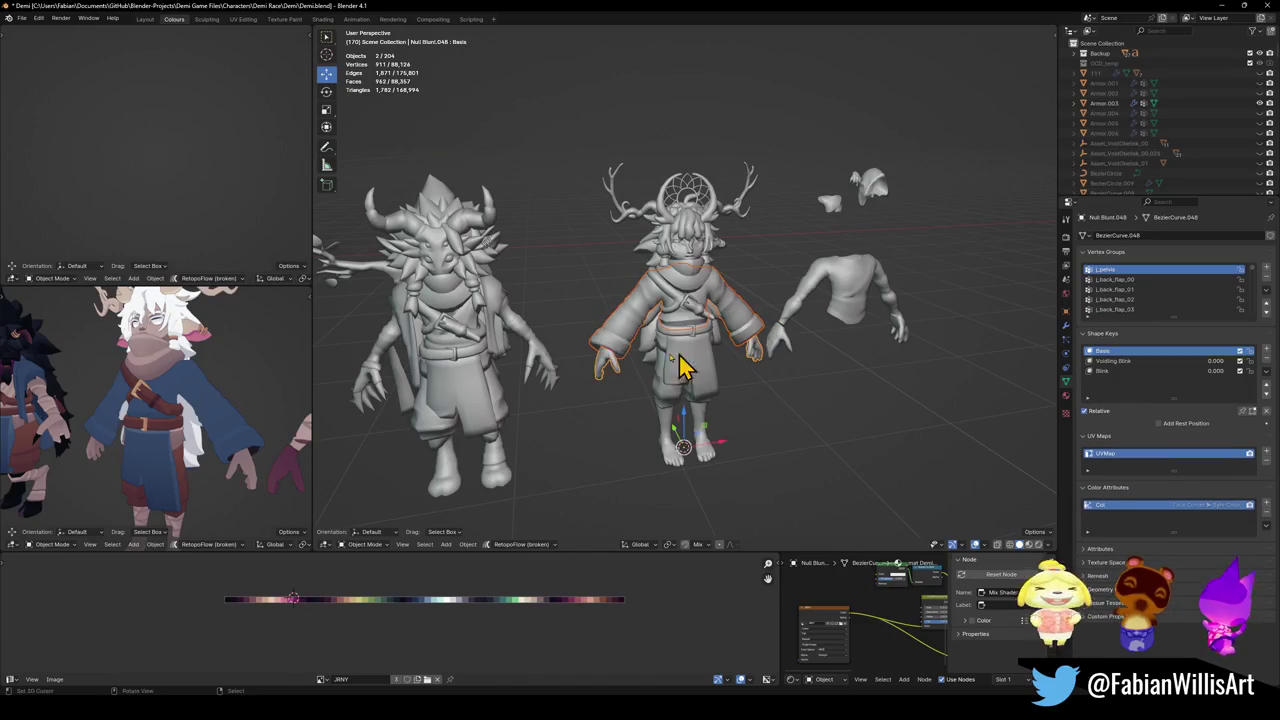
pyautogui.press('g')
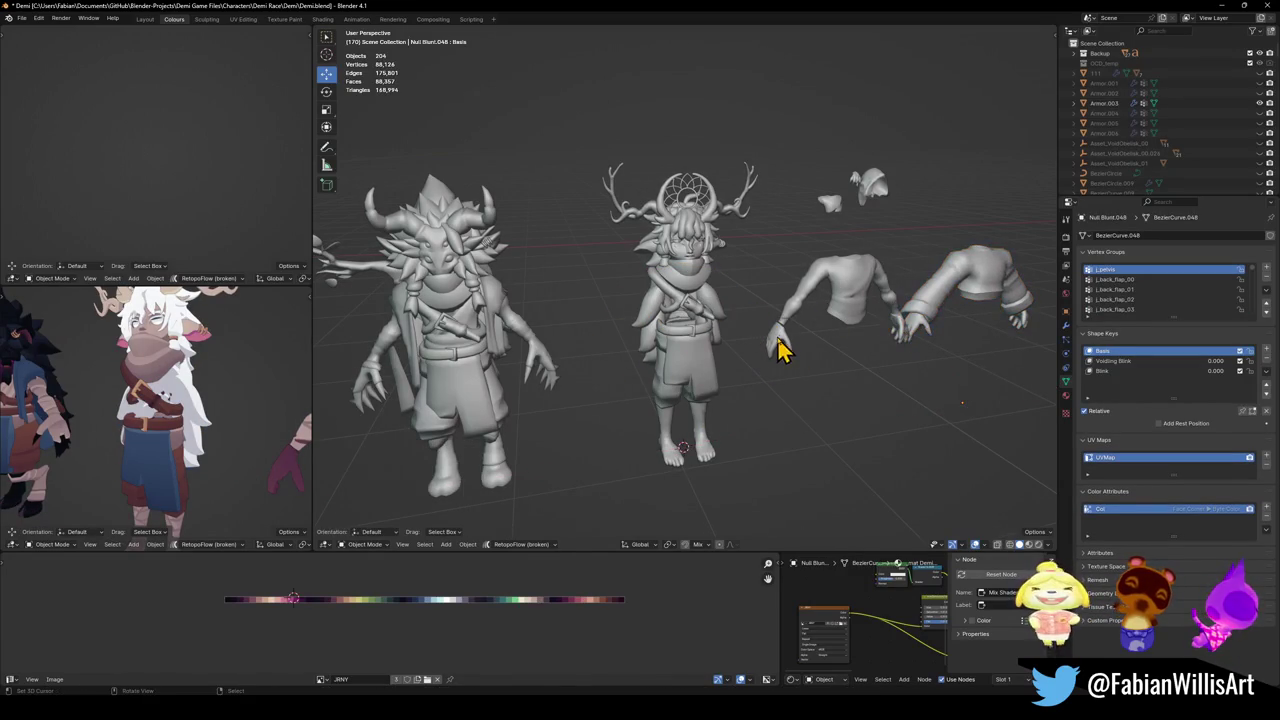
pyautogui.hotkey('shift', 's')
# Inspect Demi from the side, then select her torso and arm wraps pieces.
pyautogui.scroll(-3, 185, 390)
pyautogui.moveTo(185, 392); pyautogui.dragTo(208, 400, button='middle')
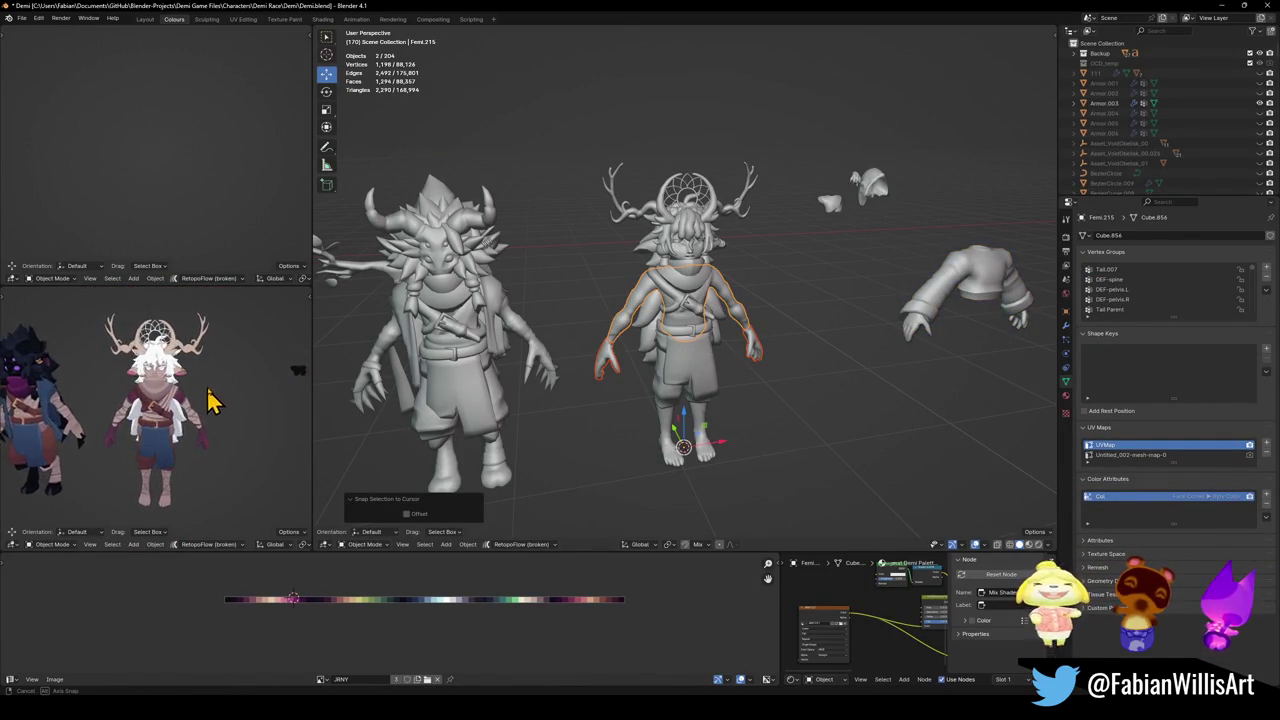
pyautogui.moveTo(208, 400)
pyautogui.mouseDown(button='middle')
pyautogui.moveTo(68, 452)
pyautogui.moveTo(298, 444)
pyautogui.moveTo(212, 440)
pyautogui.mouseUp(button='middle')
pyautogui.scroll(2, 205, 430)
pyautogui.scroll(3, 193, 425)
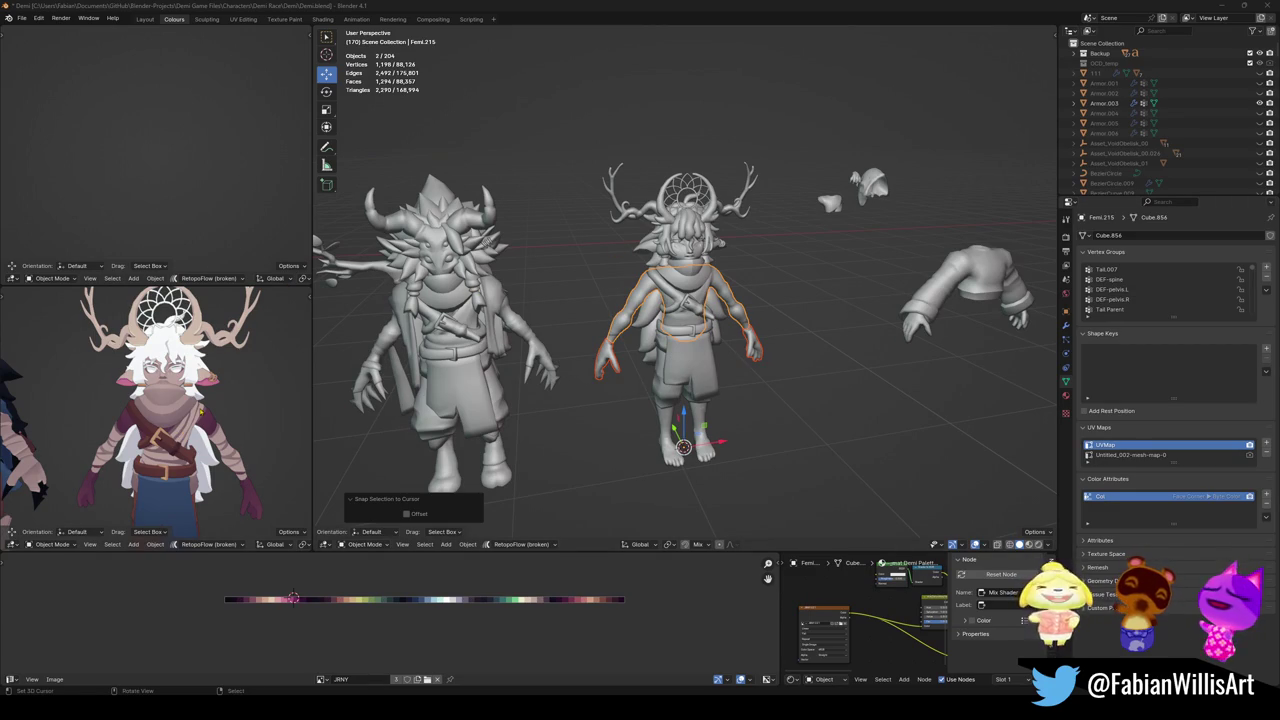
pyautogui.moveTo(198, 410); pyautogui.dragTo(183, 405, button='middle')
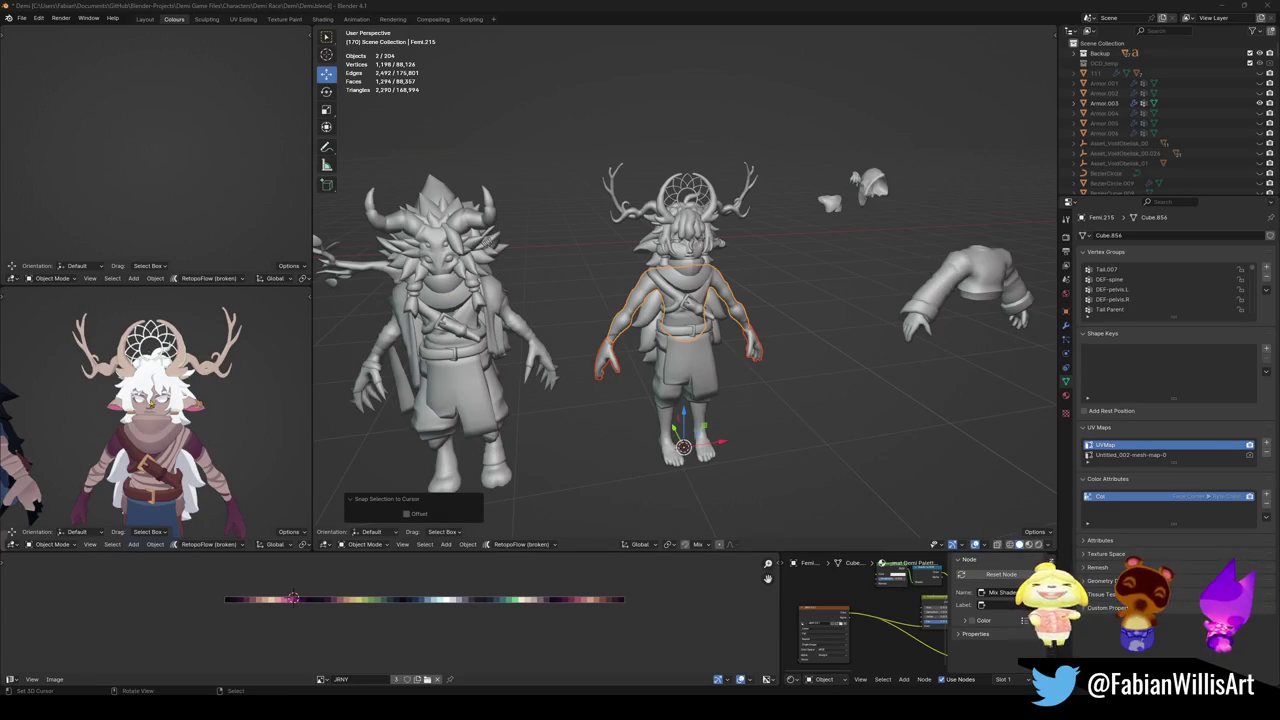
pyautogui.scroll(-2, 155, 420)
pyautogui.moveTo(153, 428); pyautogui.dragTo(190, 425, button='middle')
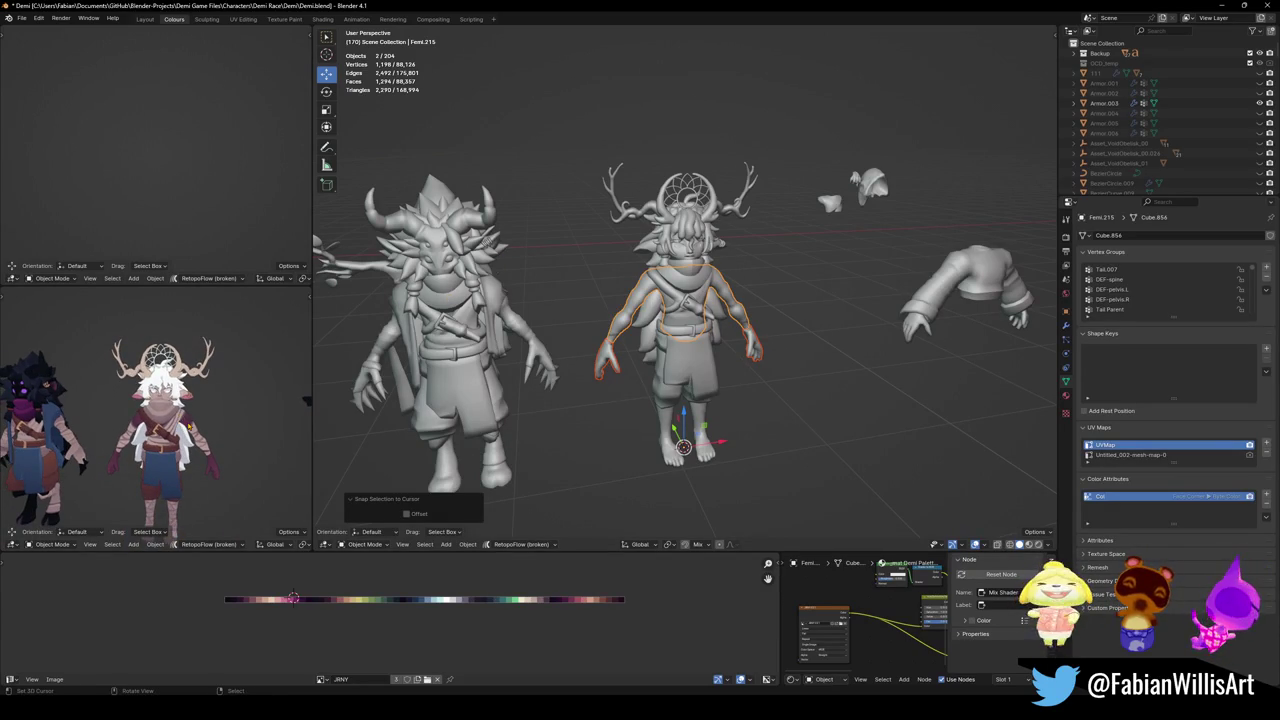
pyautogui.click(680, 325)
pyautogui.keyDown('shift'); pyautogui.click(758, 352); pyautogui.keyUp('shift')
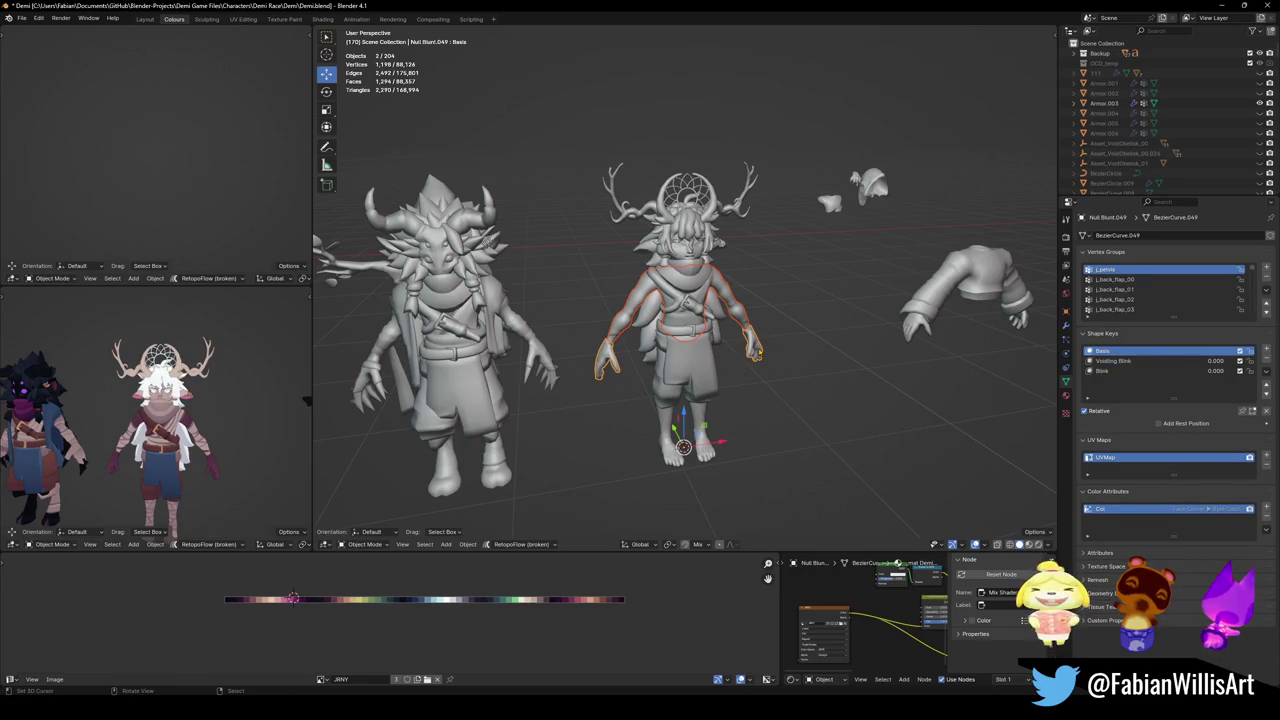
# Slide the torso and arm-wrap UVs off the leftmost swatch onto a new palette colour and save.
pyautogui.press('Tab')
pyautogui.hotkey('alt', 'a')
pyautogui.press('a')
pyautogui.hotkey('alt', 'a')
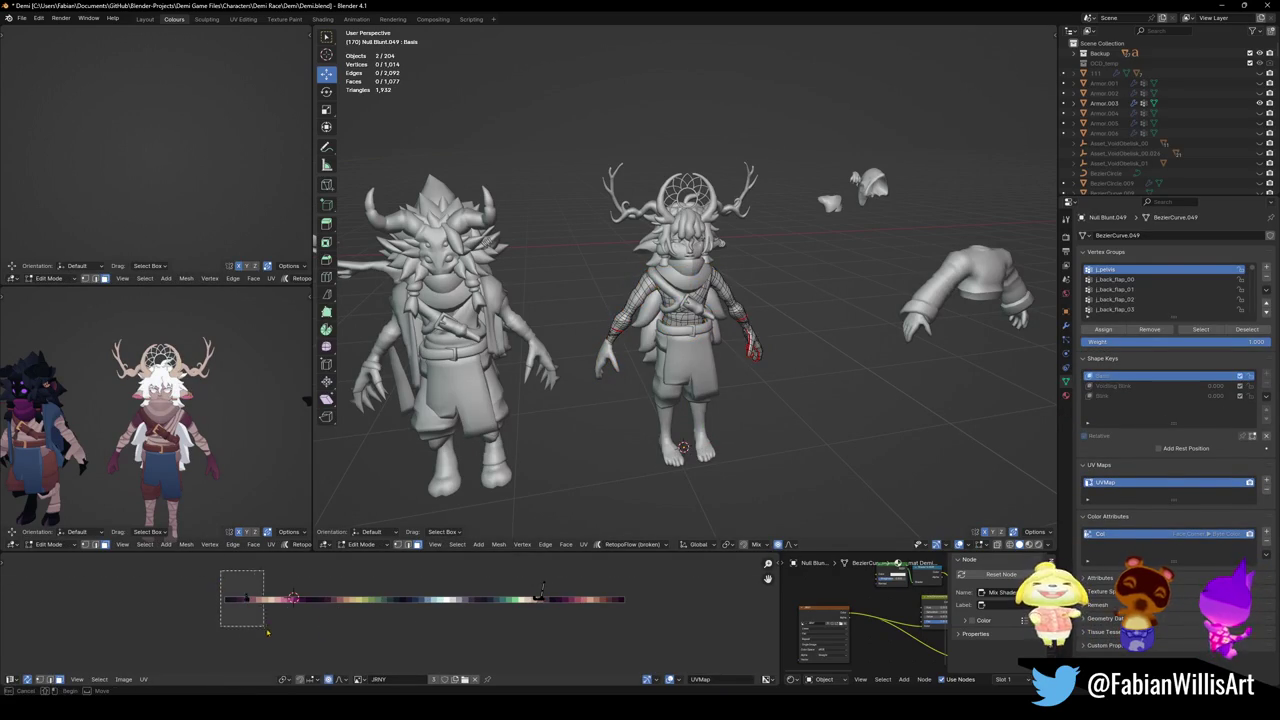
pyautogui.moveTo(222, 572); pyautogui.dragTo(258, 615)
pyautogui.press('g')
pyautogui.press('x')
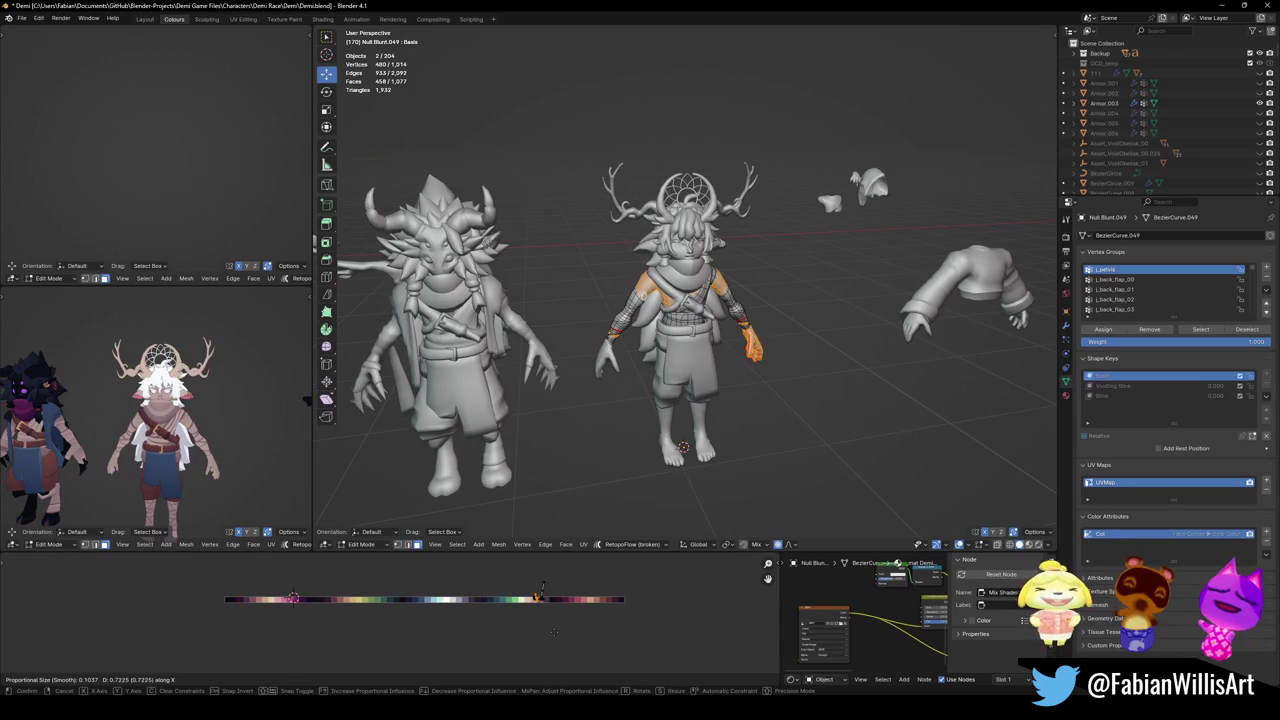
pyautogui.click(563, 636)
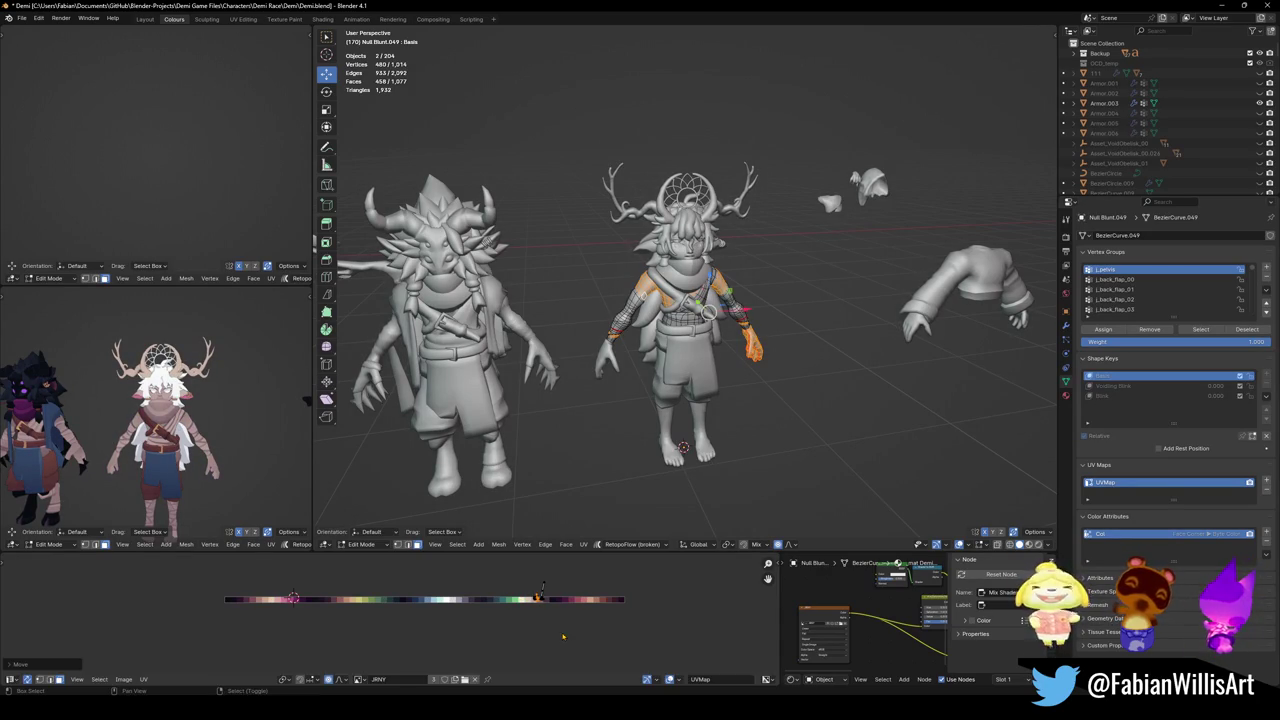
pyautogui.scroll(4, 243, 447)
pyautogui.moveTo(243, 447)
pyautogui.mouseDown(button='middle')
pyautogui.moveTo(138, 436)
pyautogui.moveTo(190, 430)
pyautogui.moveTo(305, 375)
pyautogui.moveTo(271, 431)
pyautogui.mouseUp(button='middle')
pyautogui.hotkey('ctrl', 's')
# Check the lineup straight from the front in a temporarily maximised view.
pyautogui.hotkey('ctrl', 'space')
pyautogui.scroll(-6, 271, 431)
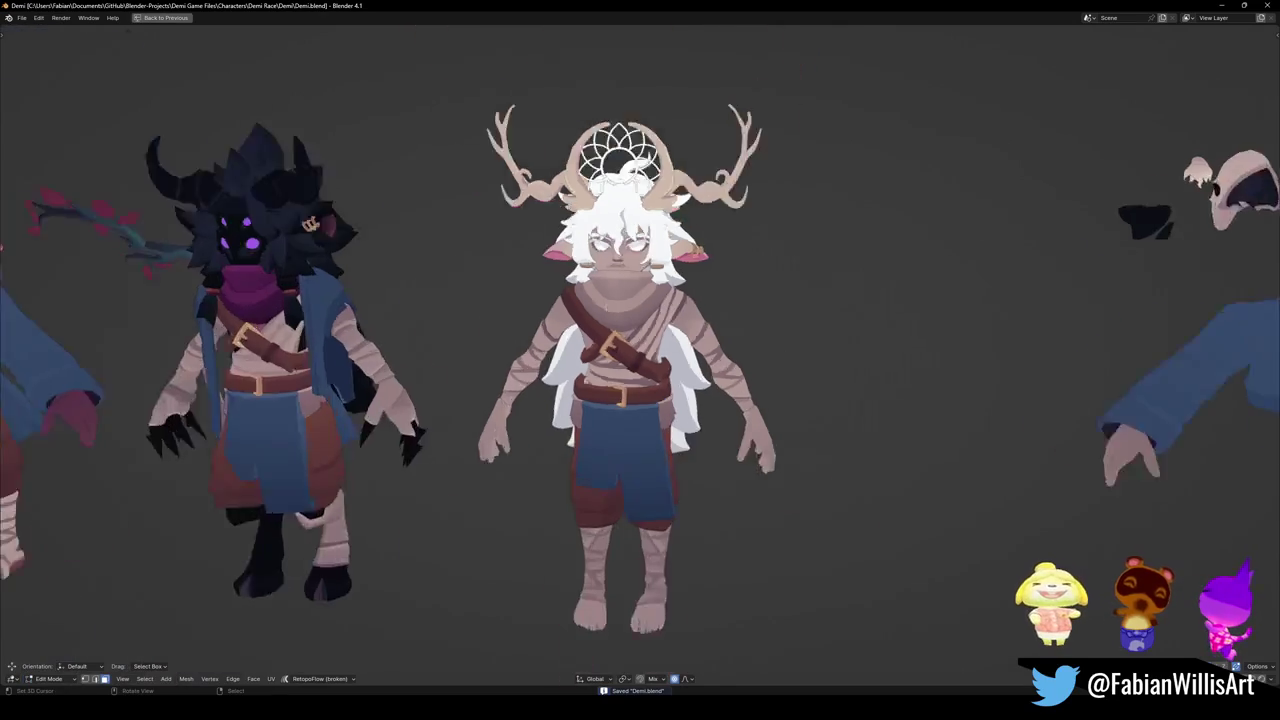
pyautogui.moveTo(271, 431); pyautogui.dragTo(620, 405, button='middle')
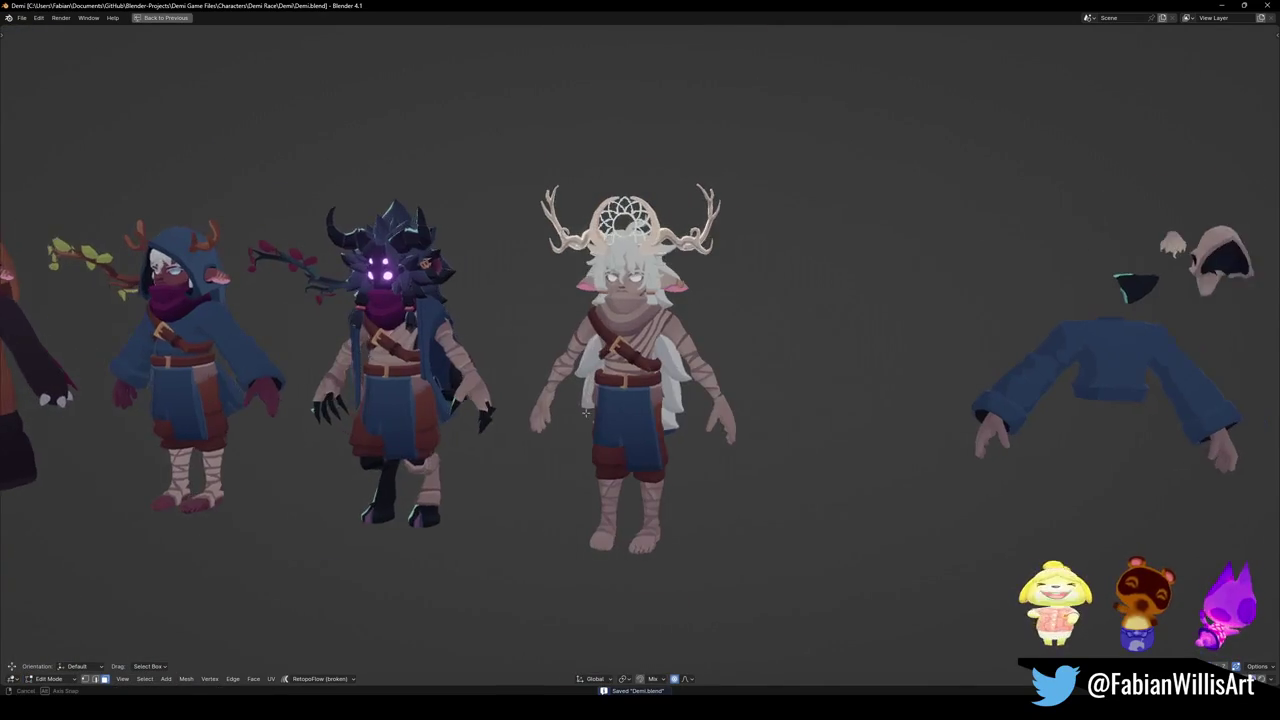
pyautogui.press('`')
pyautogui.click(543, 348)
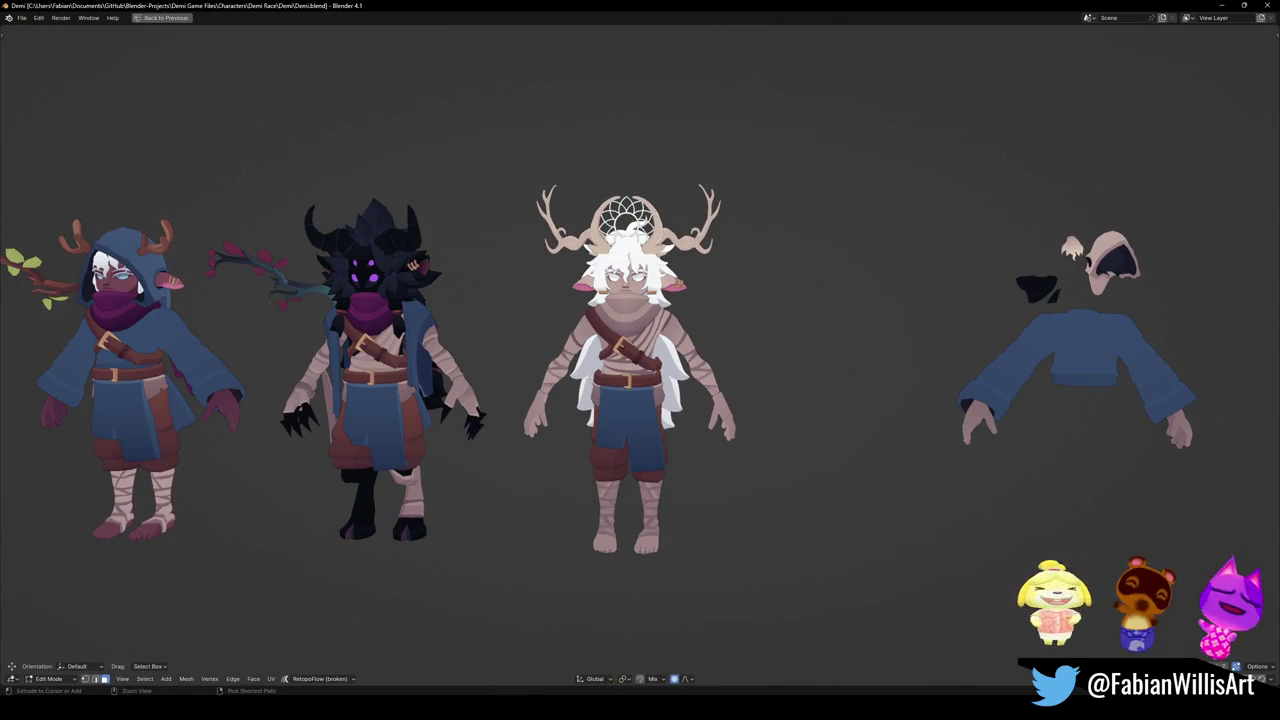
pyautogui.hotkey('ctrl', 'space')
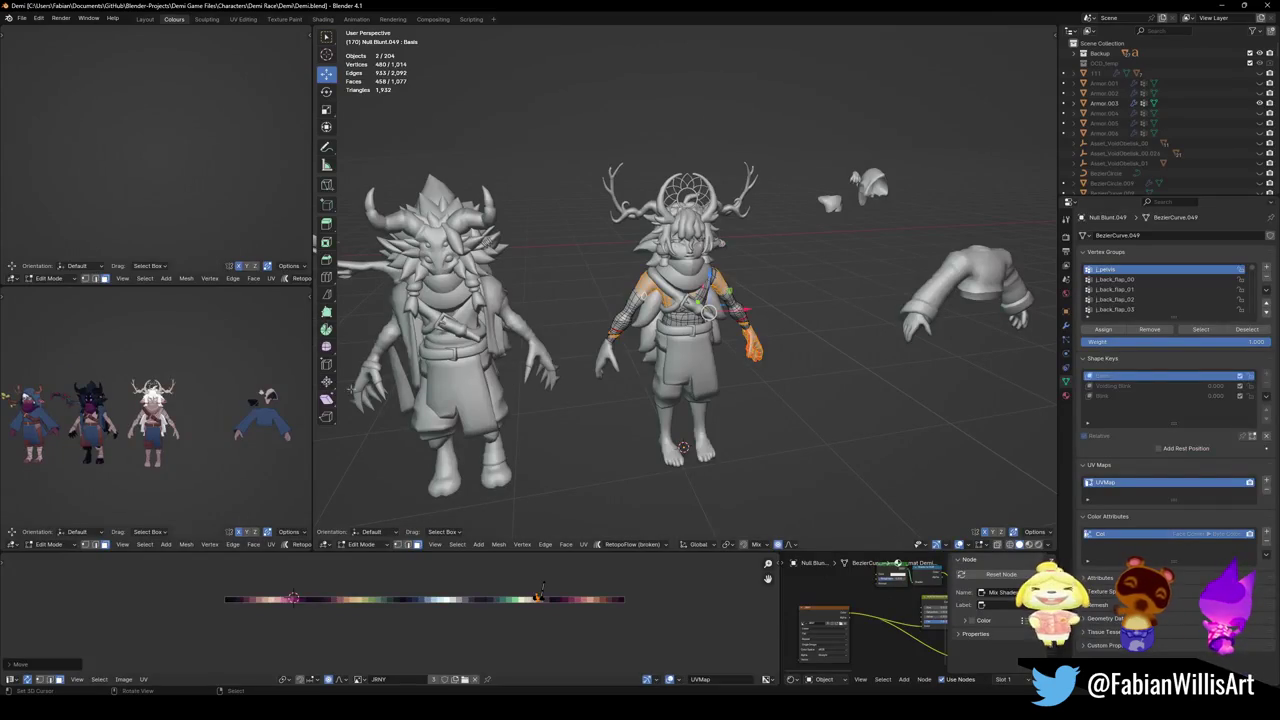
pyautogui.scroll(2, 197, 411)
pyautogui.scroll(1, 197, 411)
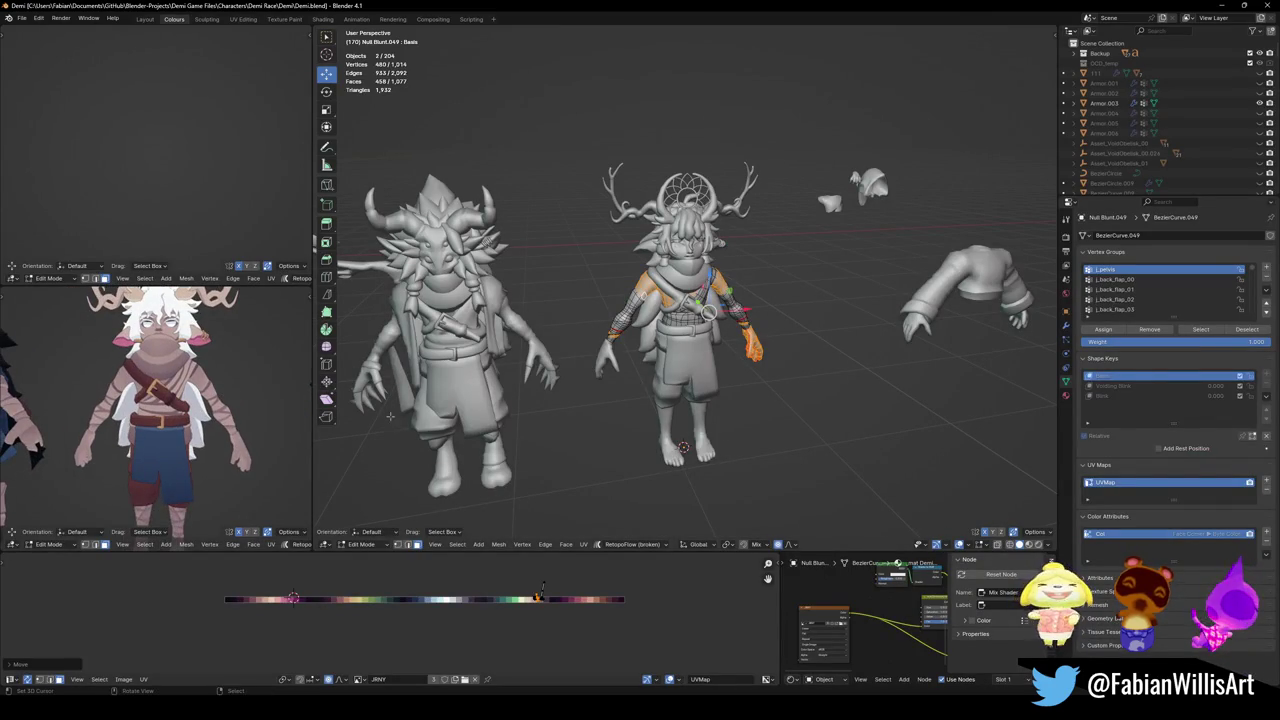
# Mirror the selected UVs along X and nudge them horizontally along the palette.
pyautogui.hotkey('ctrl', 'm')
pyautogui.press('x')
pyautogui.press('g')
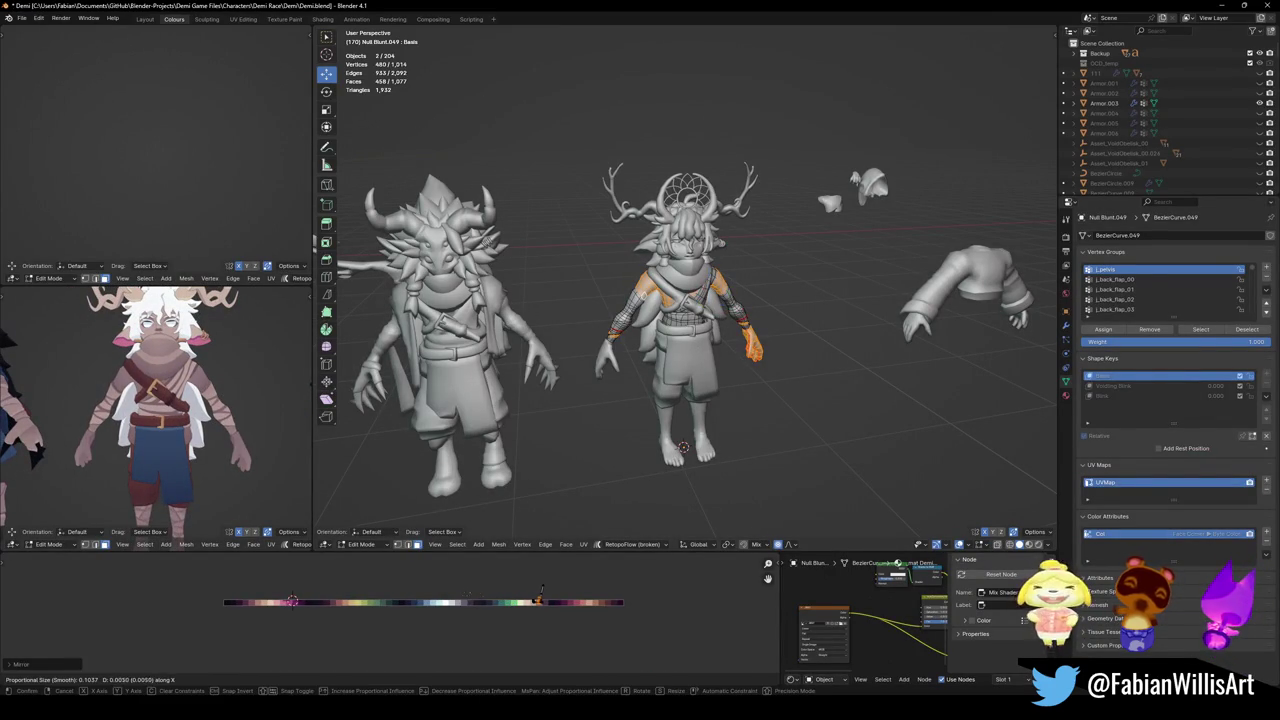
pyautogui.press('x')
pyautogui.click(453, 591)
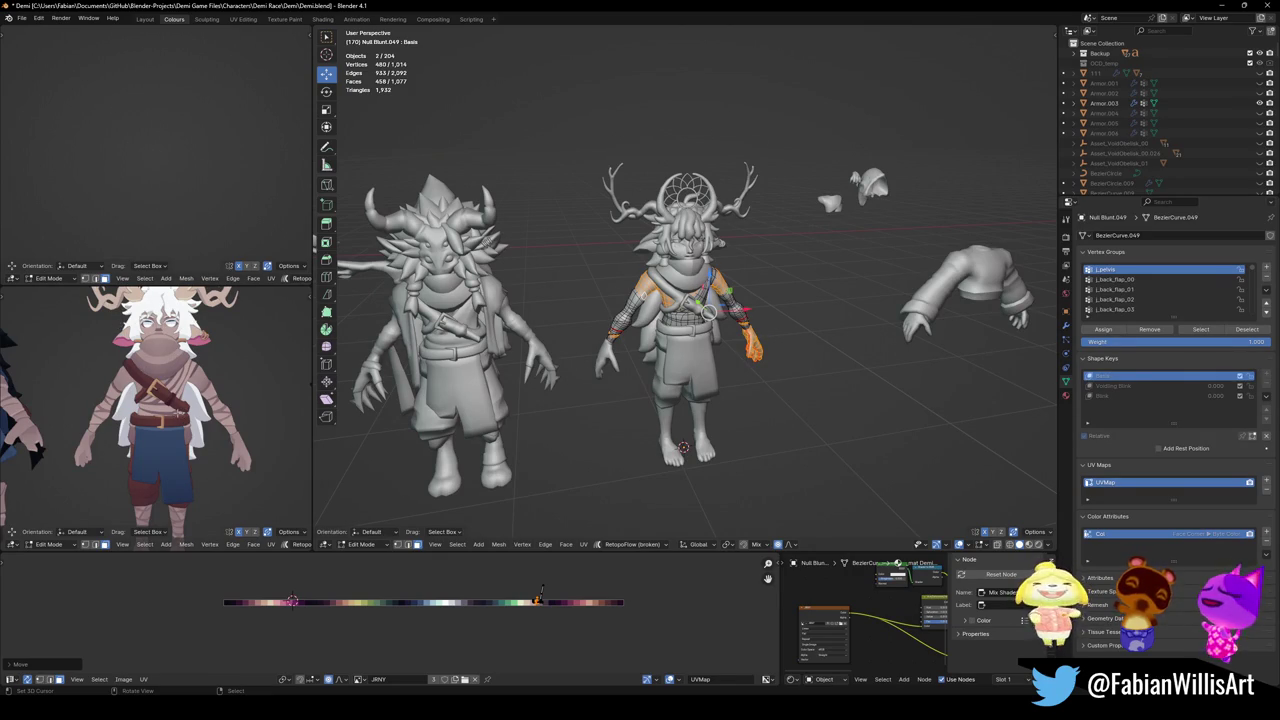
# Inspect Demi's face in the preview, leave Edit Mode, and select her clothing piece.
pyautogui.keyDown('shift'); pyautogui.moveTo(178, 468); pyautogui.dragTo(195, 468, button='middle'); pyautogui.keyUp('shift')
pyautogui.scroll(-2, 215, 395)
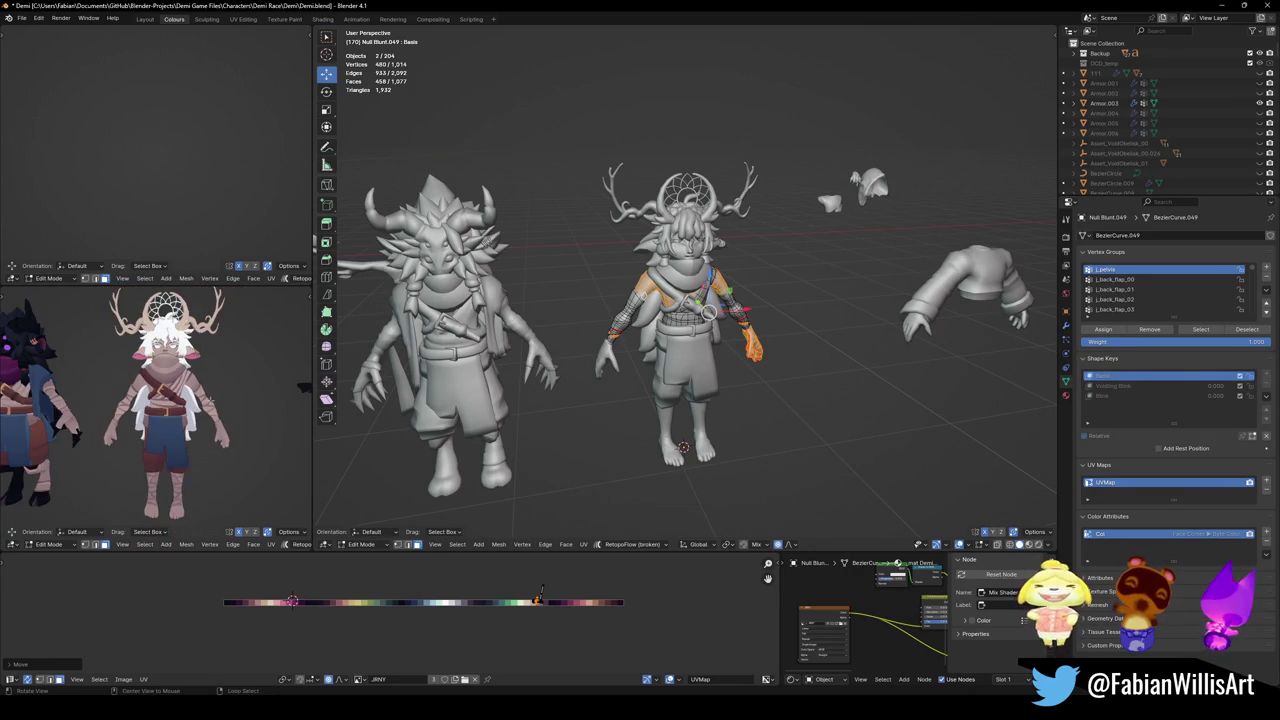
pyautogui.moveTo(215, 395); pyautogui.dragTo(240, 395, button='middle')
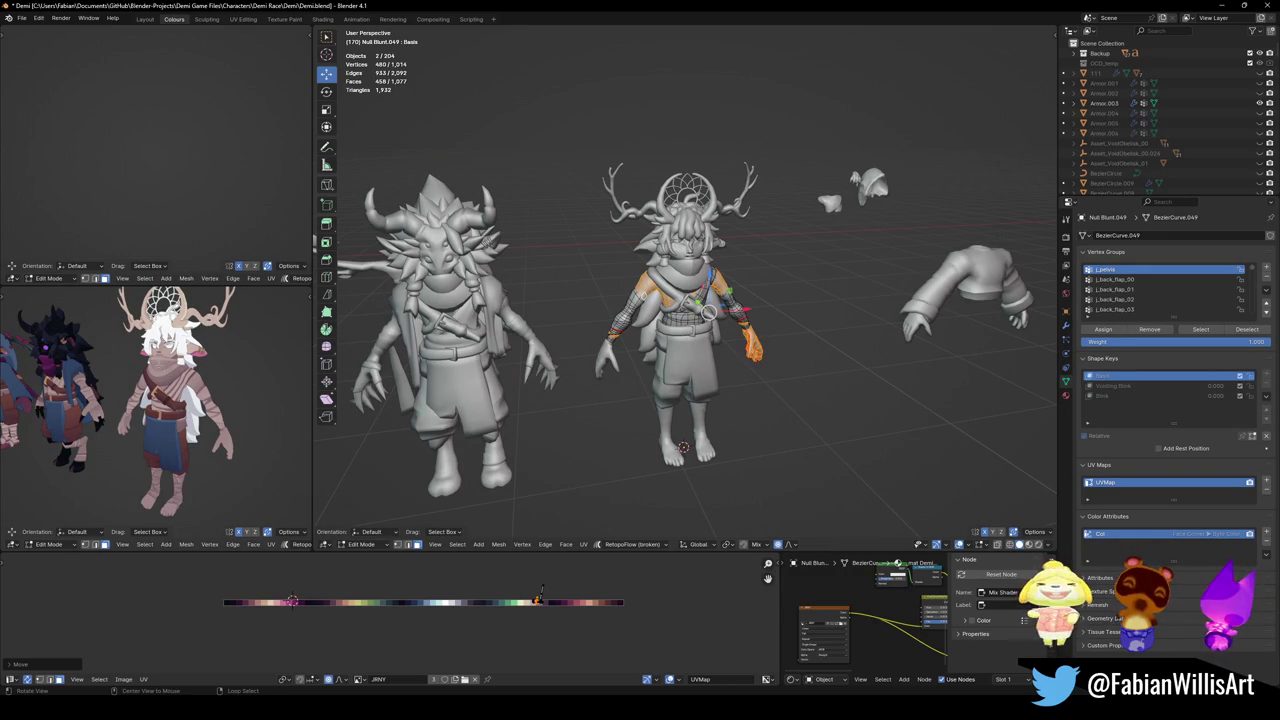
pyautogui.keyDown('ctrl'); pyautogui.moveTo(108, 480); pyautogui.dragTo(108, 443, button='middle'); pyautogui.keyUp('ctrl')
pyautogui.scroll(-2, 108, 443)
pyautogui.scroll(-2, 108, 443)
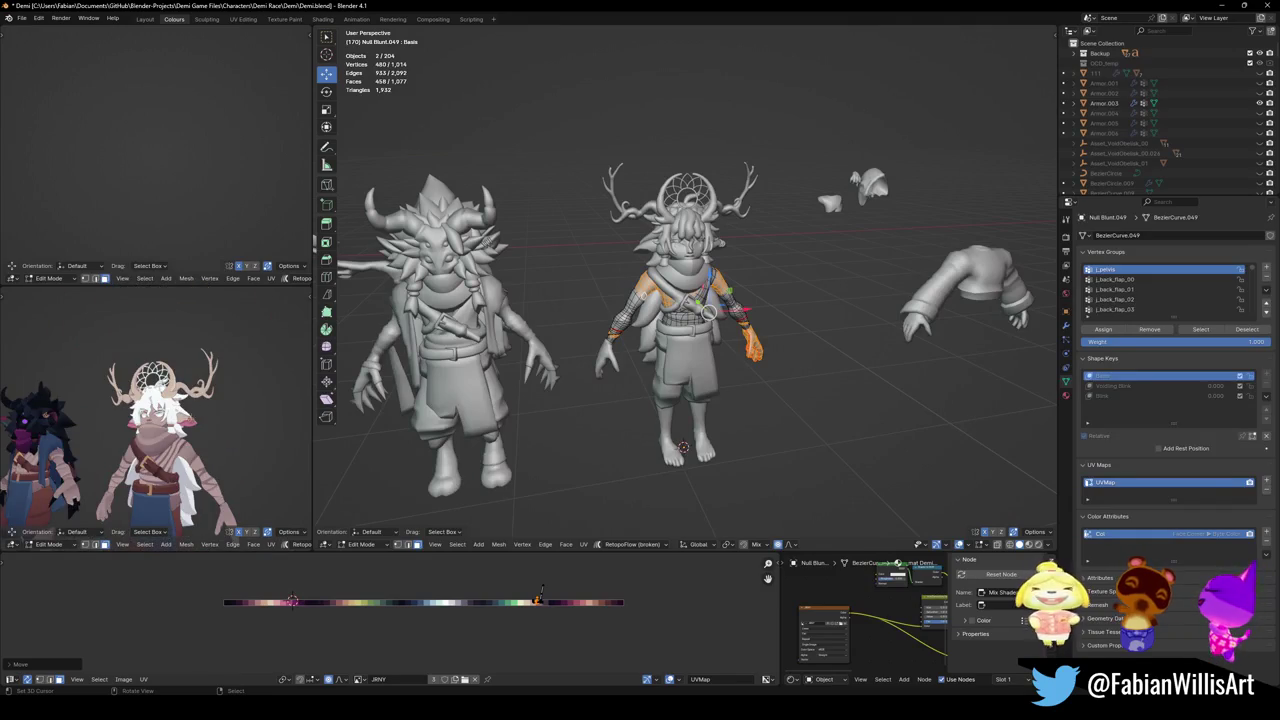
pyautogui.keyDown('shift'); pyautogui.moveTo(188, 425); pyautogui.dragTo(194, 415, button='middle'); pyautogui.keyUp('shift')
pyautogui.scroll(2, 176, 368)
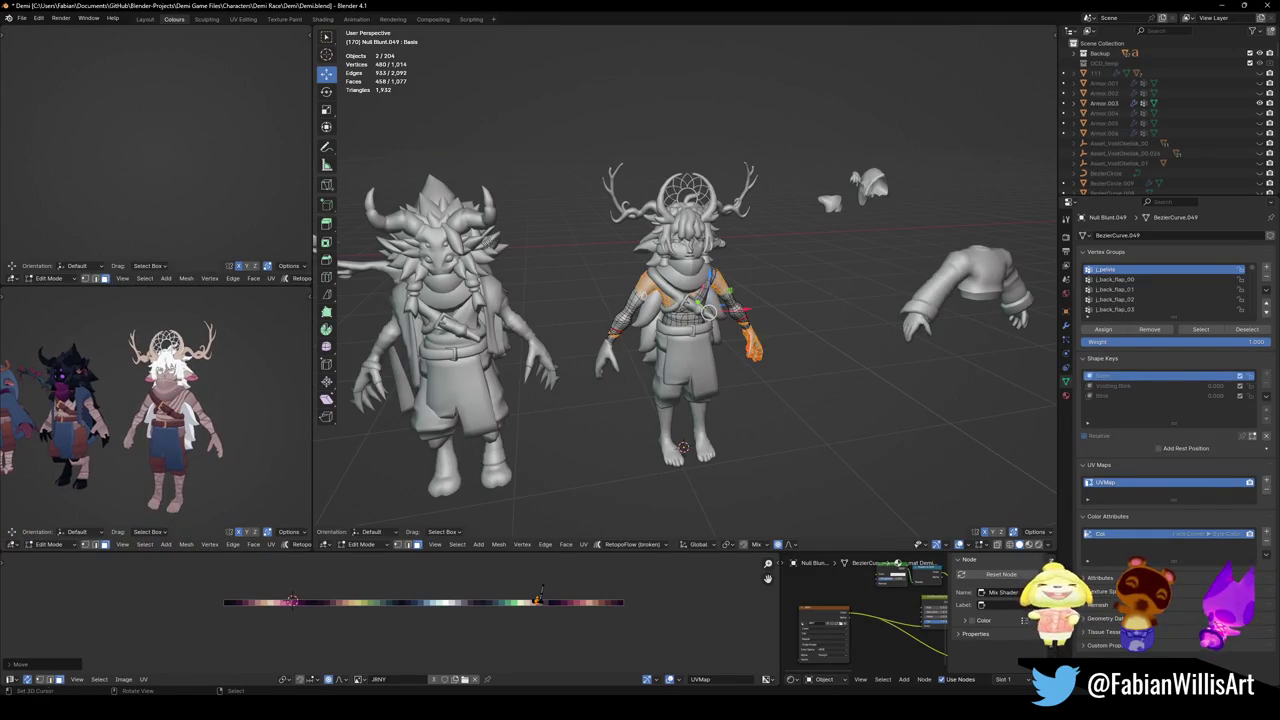
pyautogui.press('Tab')
pyautogui.click(183, 372)
pyautogui.scroll(5, 199, 383)
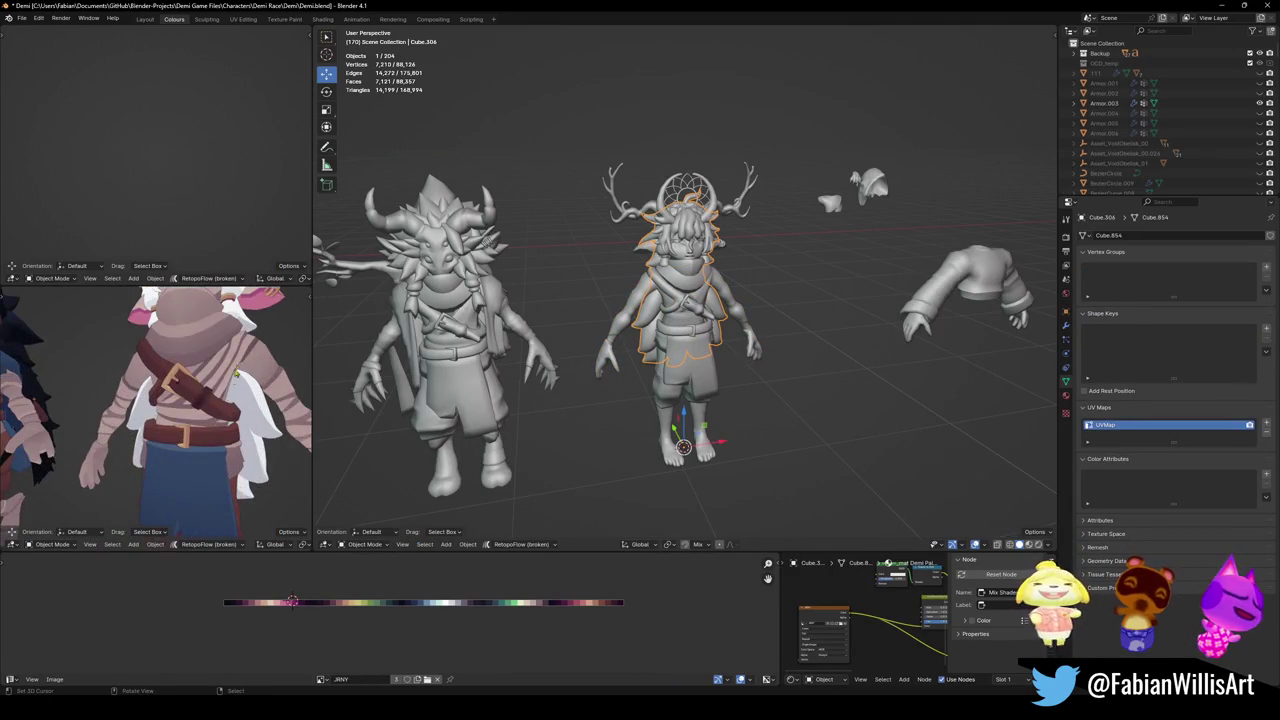
# Hide the hair and scarf pieces, view Demi from the front, and save Demi.blend.
pyautogui.keyDown('shift'); pyautogui.moveTo(232, 379); pyautogui.dragTo(184, 432, button='middle'); pyautogui.keyUp('shift')
pyautogui.keyDown('shift'); pyautogui.click(184, 432); pyautogui.keyUp('shift')
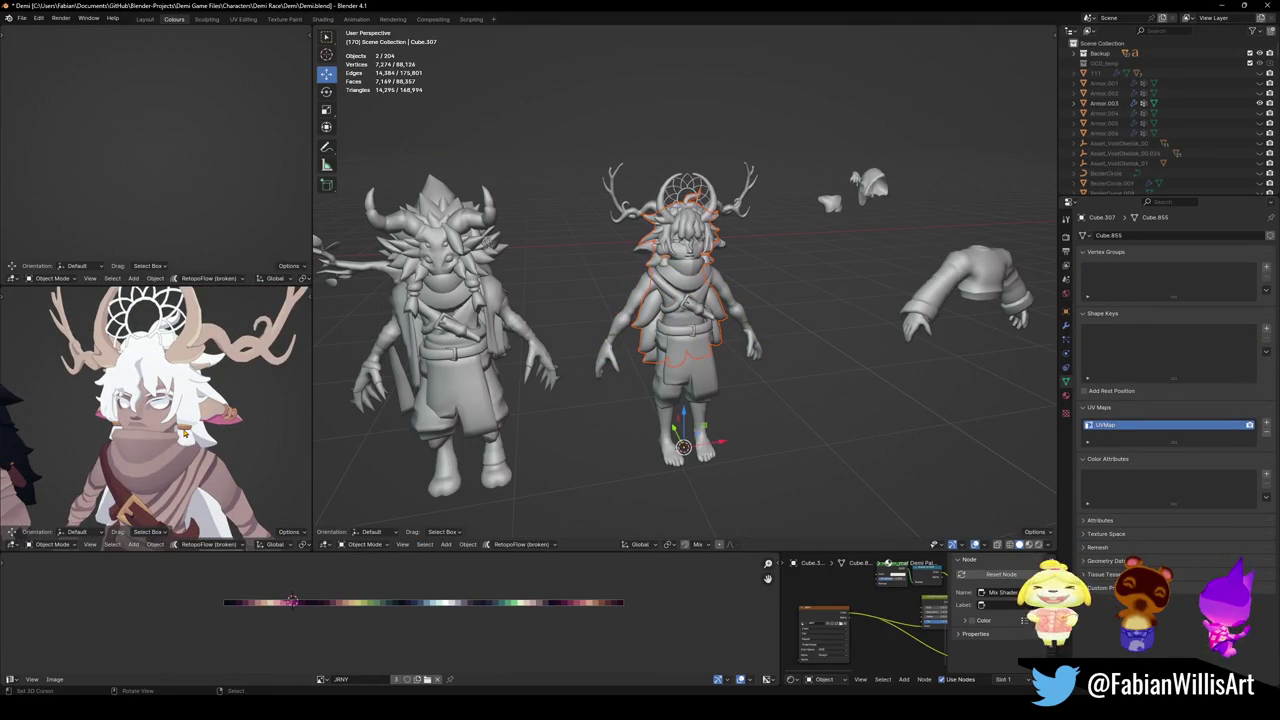
pyautogui.press('h')
pyautogui.press('KP_1')
pyautogui.scroll(-6, 181, 423)
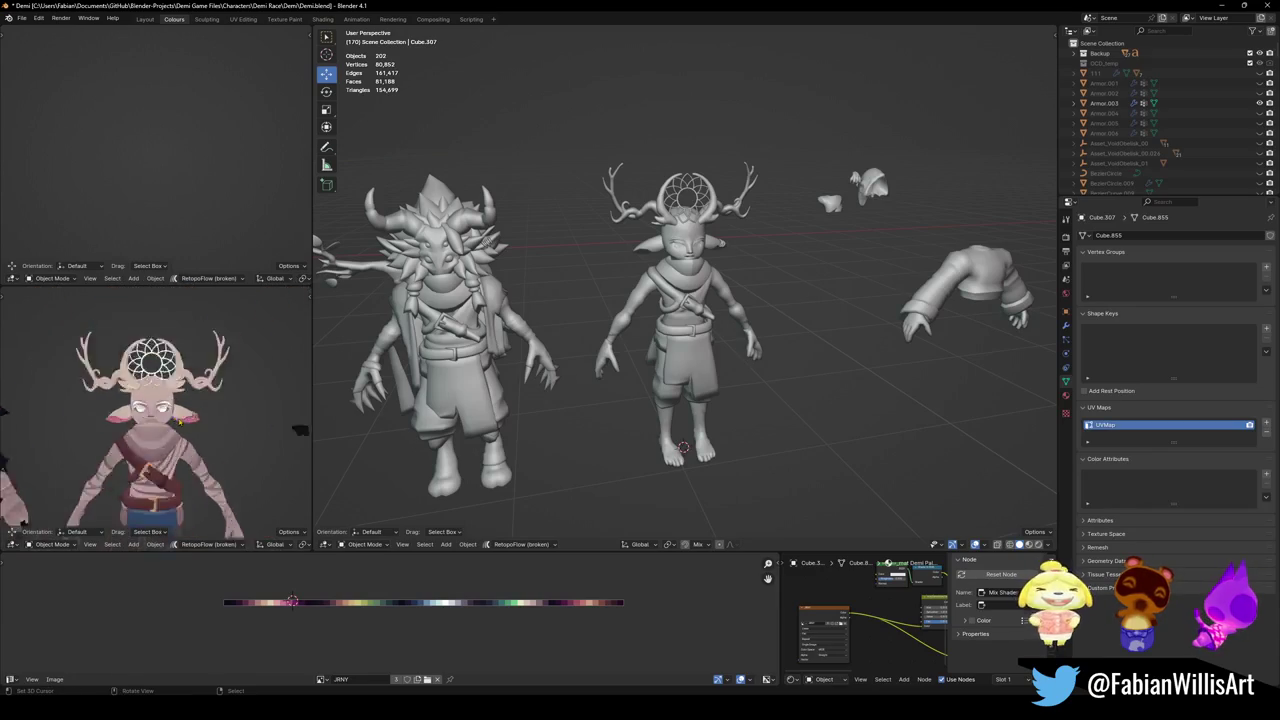
pyautogui.scroll(3, 181, 423)
pyautogui.moveTo(181, 423)
pyautogui.keyDown('shift'); pyautogui.mouseDown(button='middle')
pyautogui.moveTo(178, 402)
pyautogui.moveTo(187, 426)
pyautogui.mouseUp(button='middle'); pyautogui.keyUp('shift')
pyautogui.hotkey('ctrl', 's')
pyautogui.scroll(-5, 177, 406)
pyautogui.scroll(4, 177, 404)
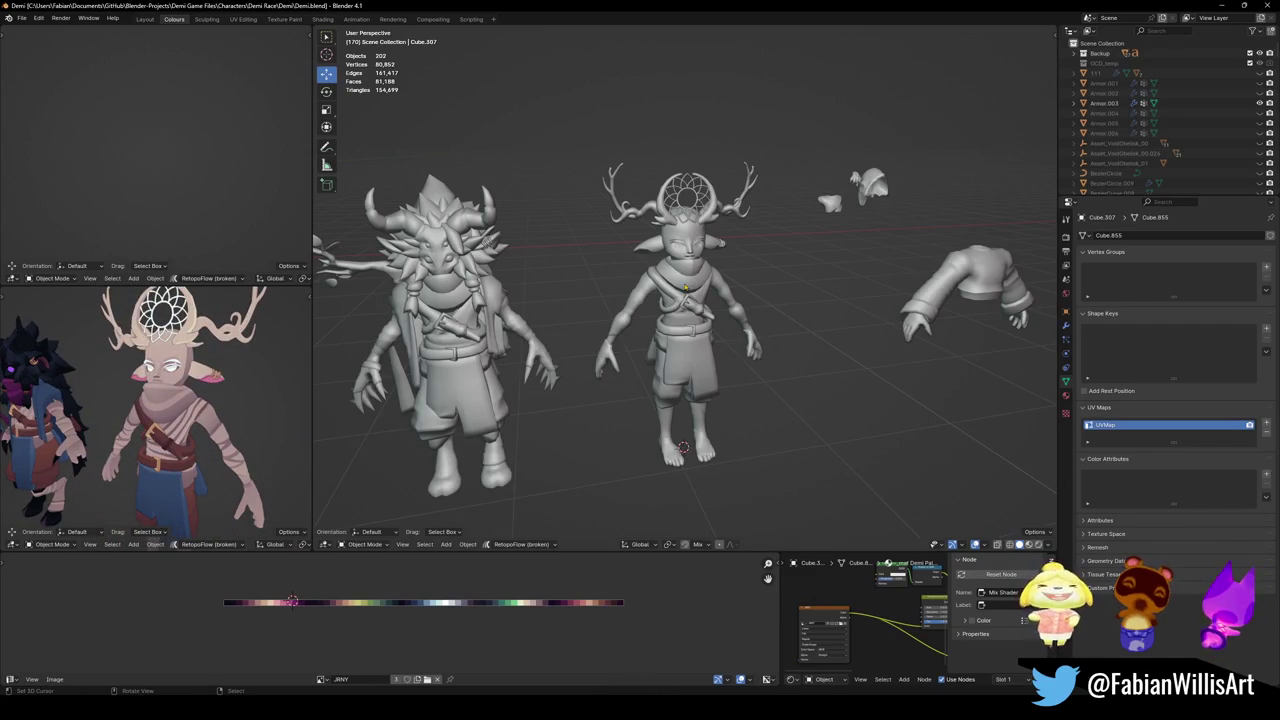
# Frame the antlered character, zoom in on her head and upper body, and select the ear.
pyautogui.press('KP_Decimal')
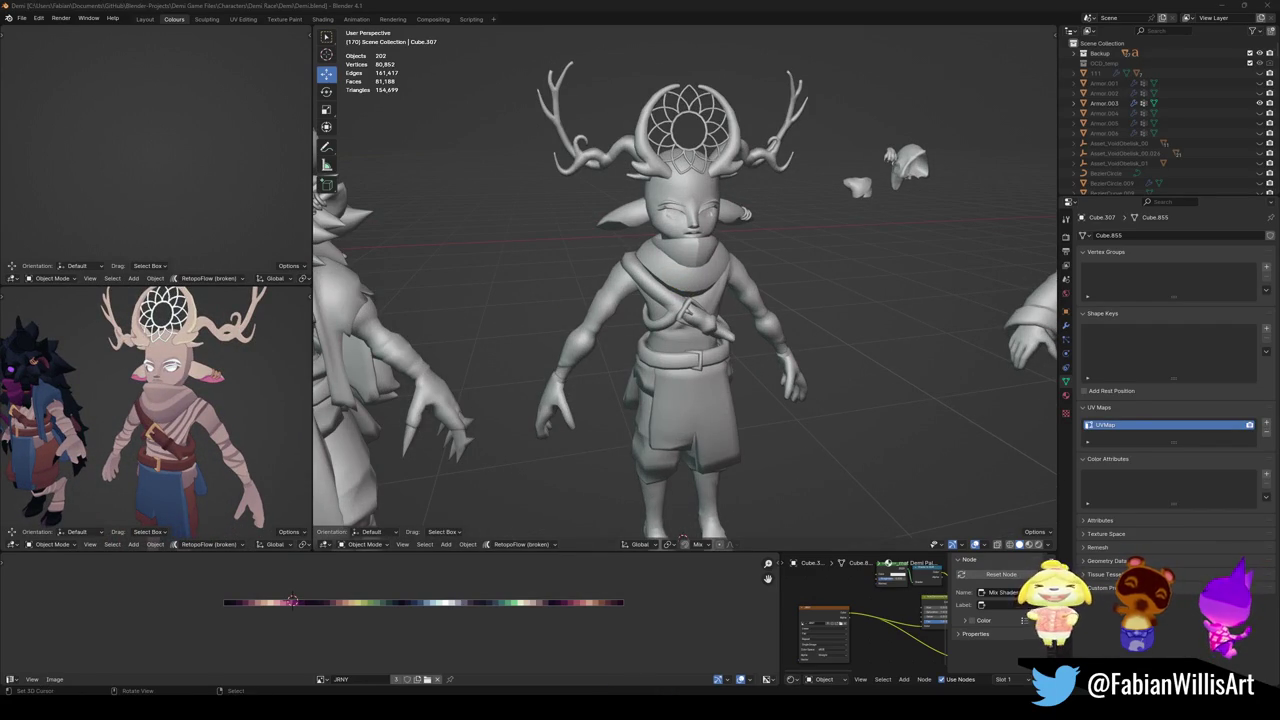
pyautogui.scroll(1, 838, 250)
pyautogui.scroll(1, 838, 250)
pyautogui.moveTo(185, 390); pyautogui.dragTo(205, 357, button='middle')
pyautogui.moveTo(700, 300); pyautogui.dragTo(760, 280, button='middle')
pyautogui.click(830, 238)
# Enter Edit Mode on the ear piece and slide its UVs horizontally along the palette twice.
pyautogui.press('Tab')
pyautogui.press('g')
pyautogui.press('x')
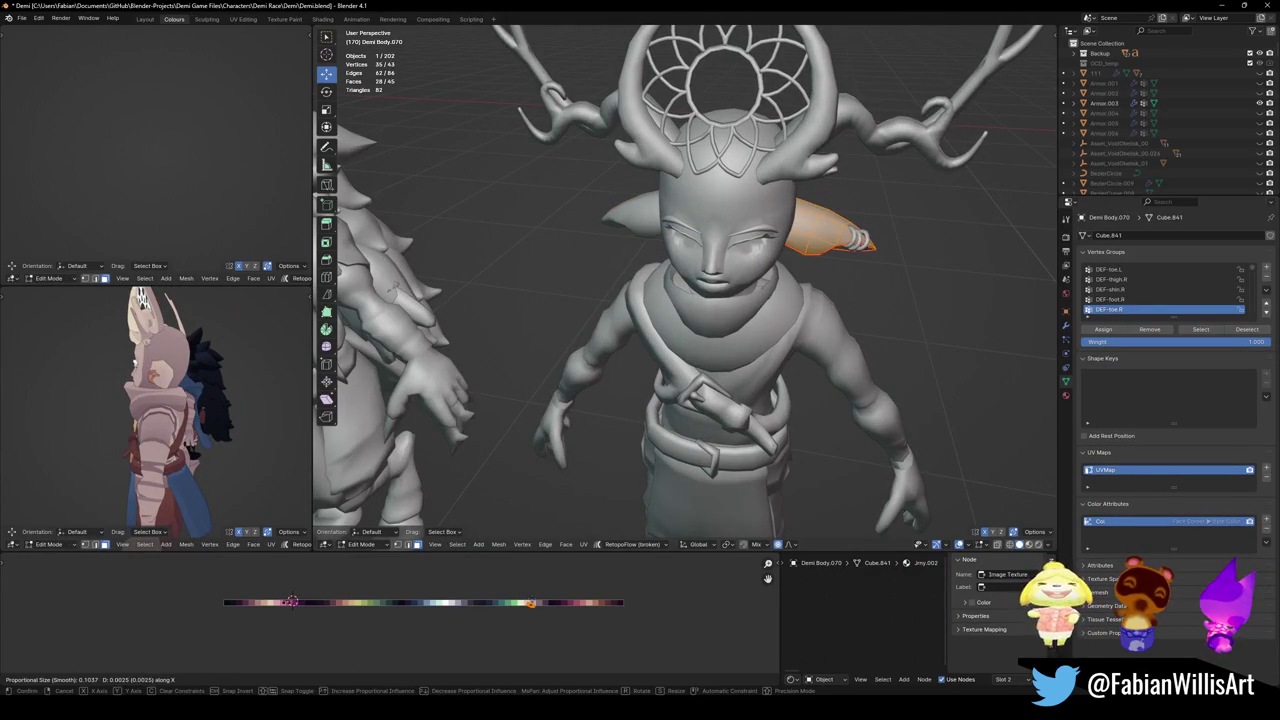
pyautogui.press('Return')
pyautogui.moveTo(160, 420)
pyautogui.mouseDown(button='middle')
pyautogui.moveTo(230, 405)
pyautogui.moveTo(200, 400)
pyautogui.mouseUp(button='middle')
pyautogui.press('g')
pyautogui.press('x')
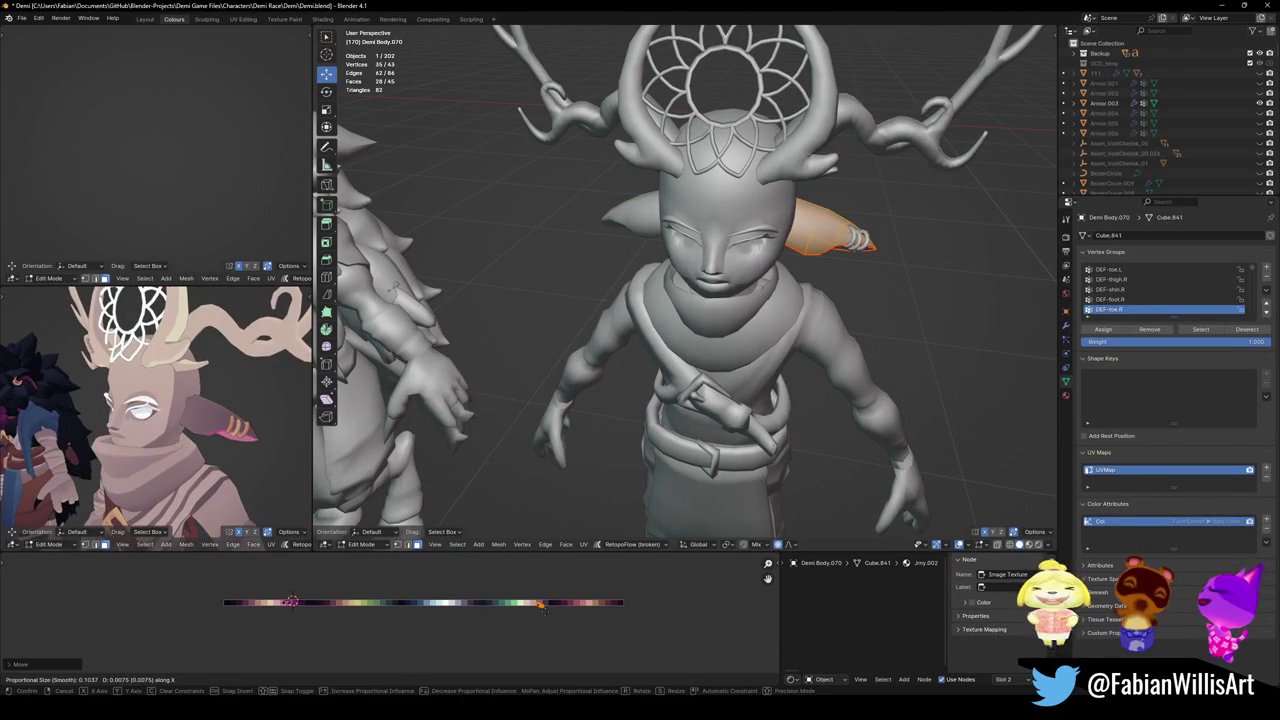
pyautogui.press('Return')
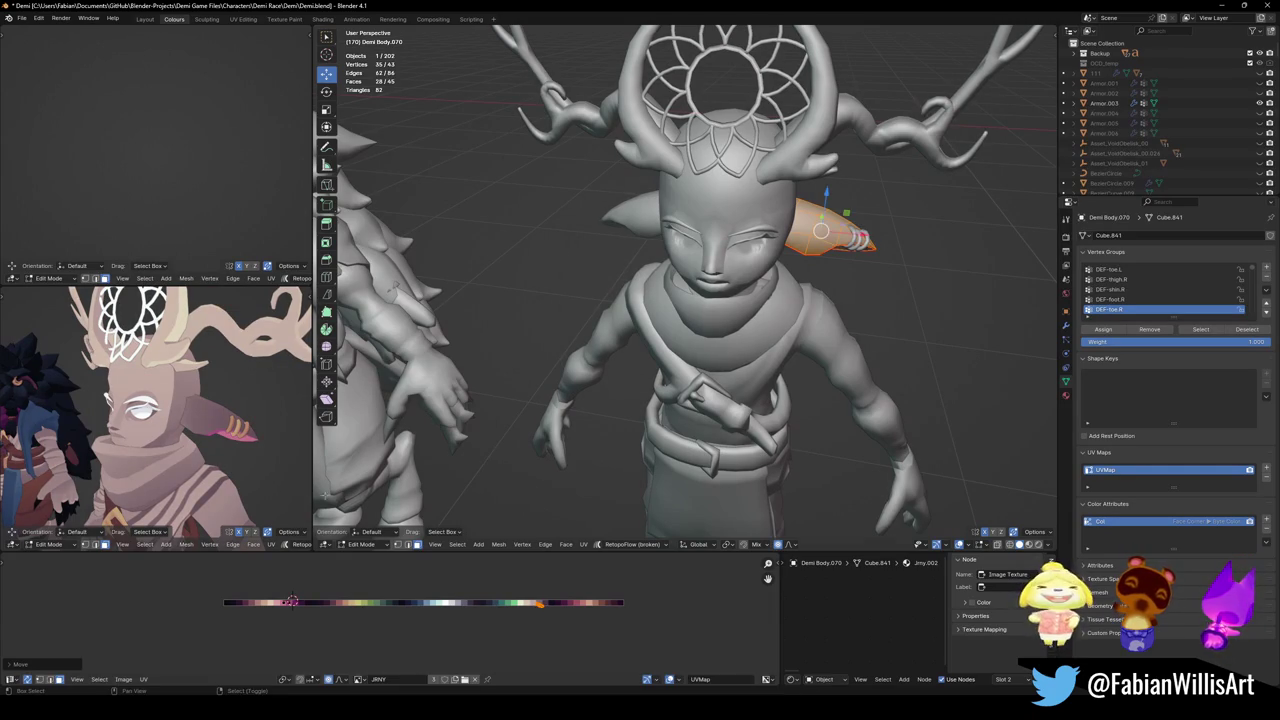
# Settle the ear UVs on the pink palette colour, check it from the side, cancel a further slide.
pyautogui.moveTo(150, 420); pyautogui.dragTo(190, 410, button='middle')
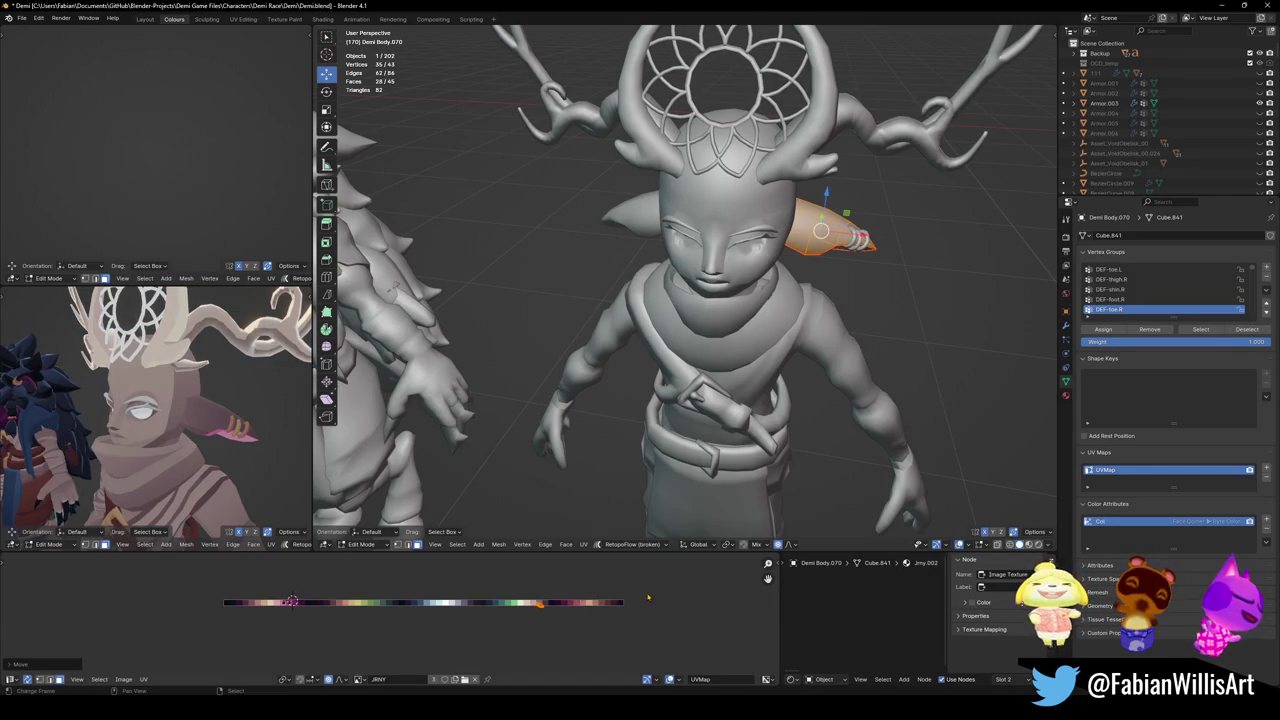
pyautogui.press('g')
pyautogui.press('x')
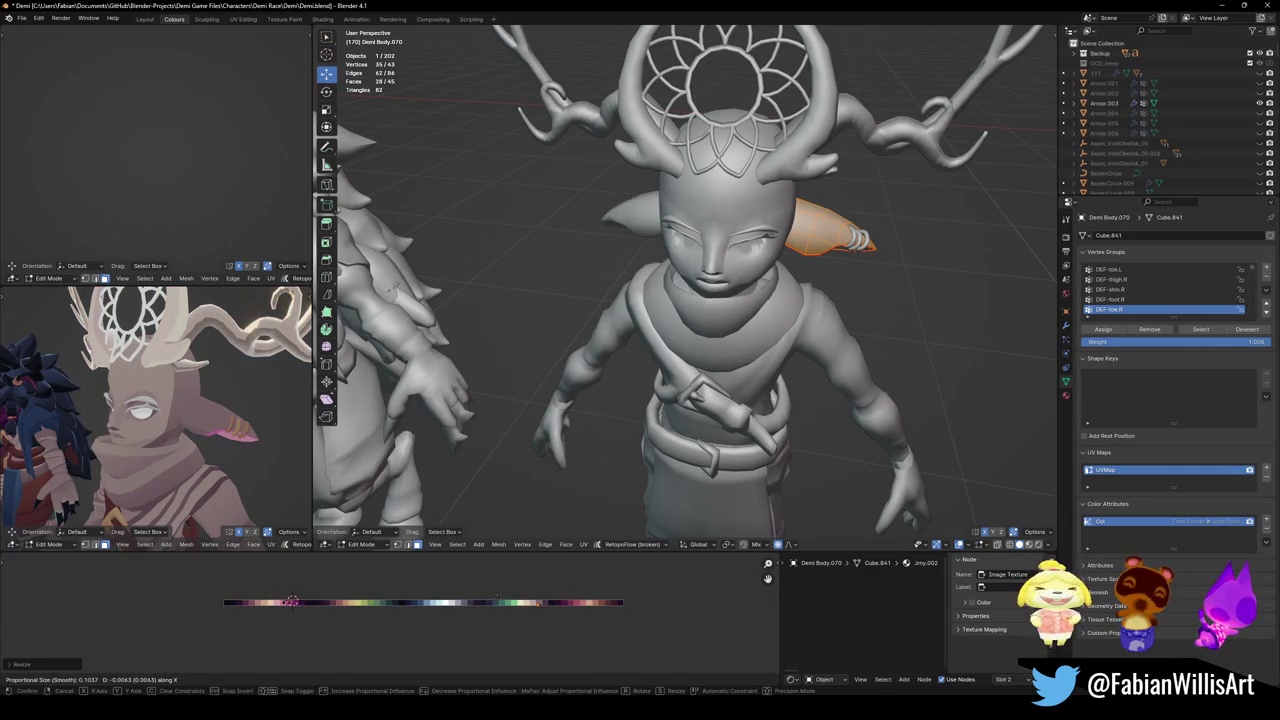
pyautogui.press('Return')
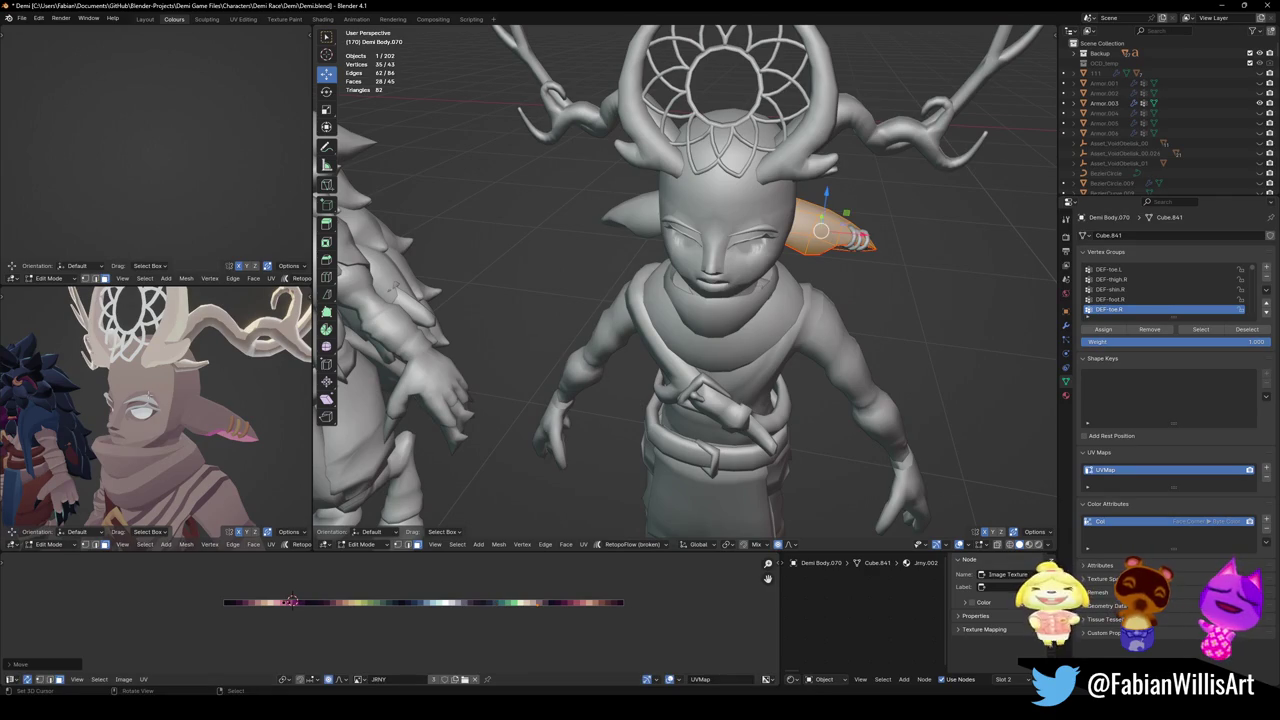
pyautogui.moveTo(180, 440); pyautogui.dragTo(225, 465, button='middle')
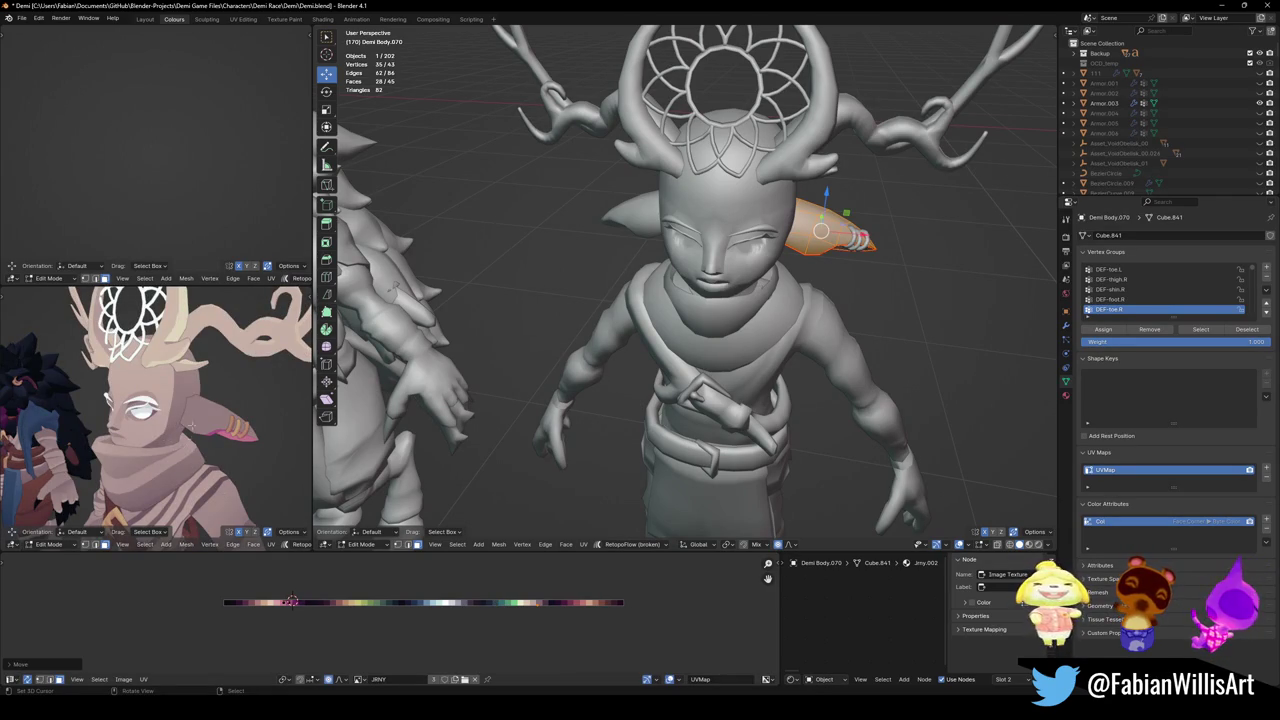
pyautogui.scroll(-3, 192, 412)
pyautogui.scroll(-3, 192, 412)
pyautogui.scroll(-3, 192, 412)
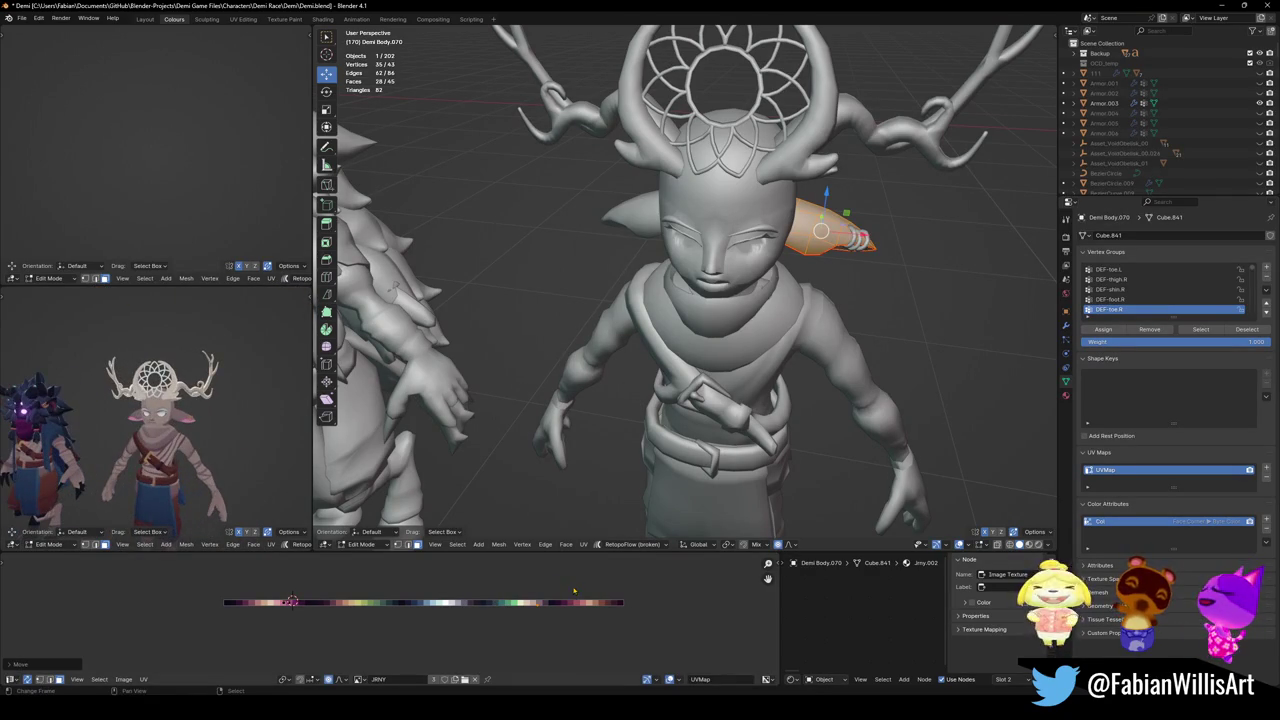
pyautogui.press('KP_Decimal')
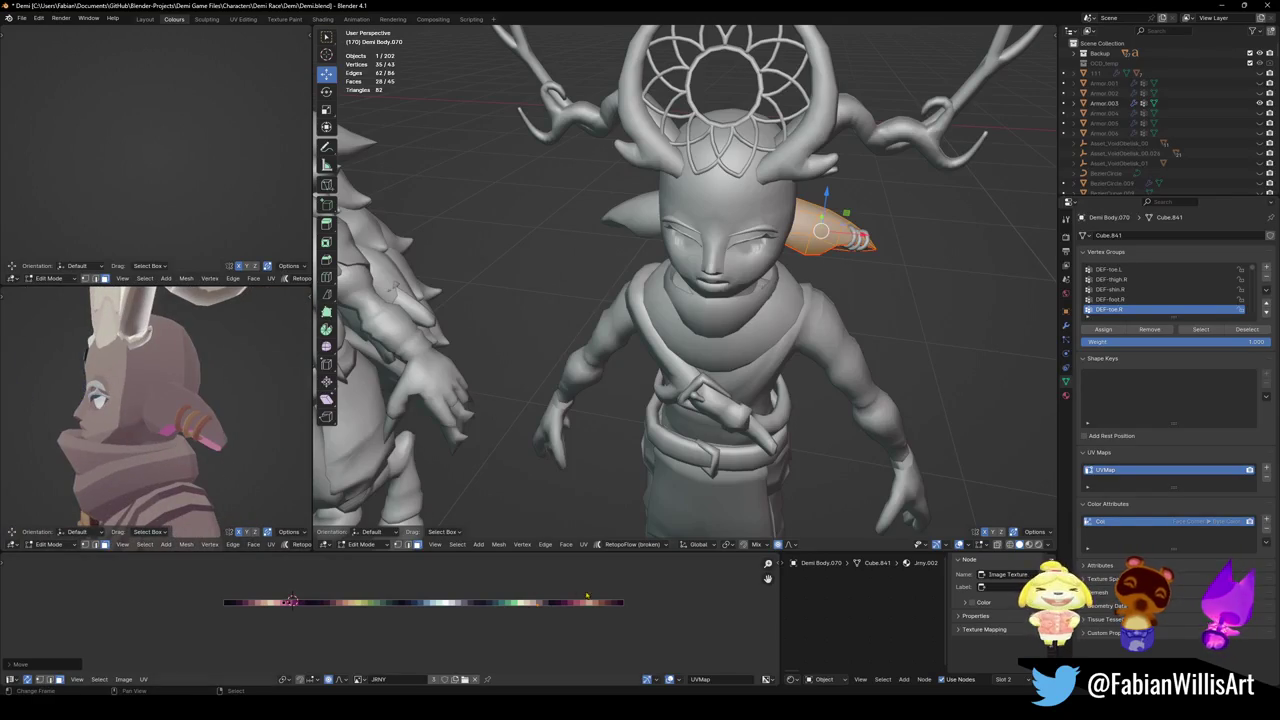
pyautogui.press('g')
pyautogui.press('x')
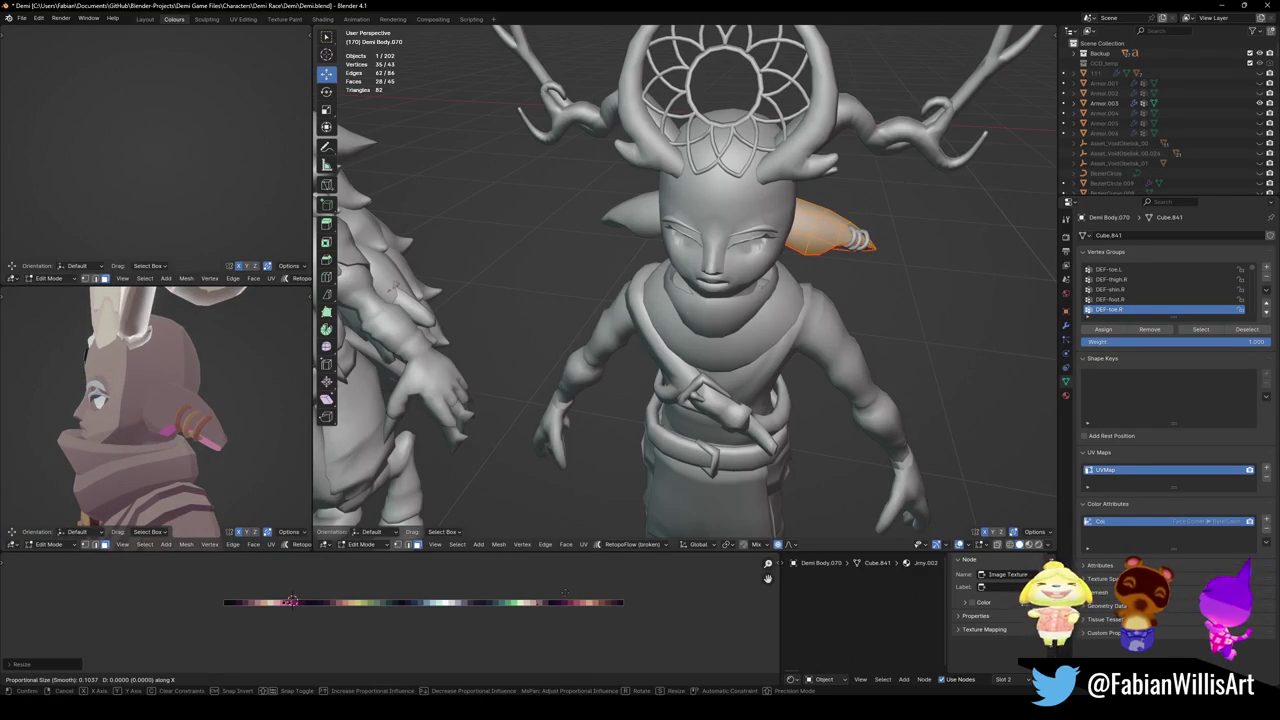
pyautogui.press('Escape')
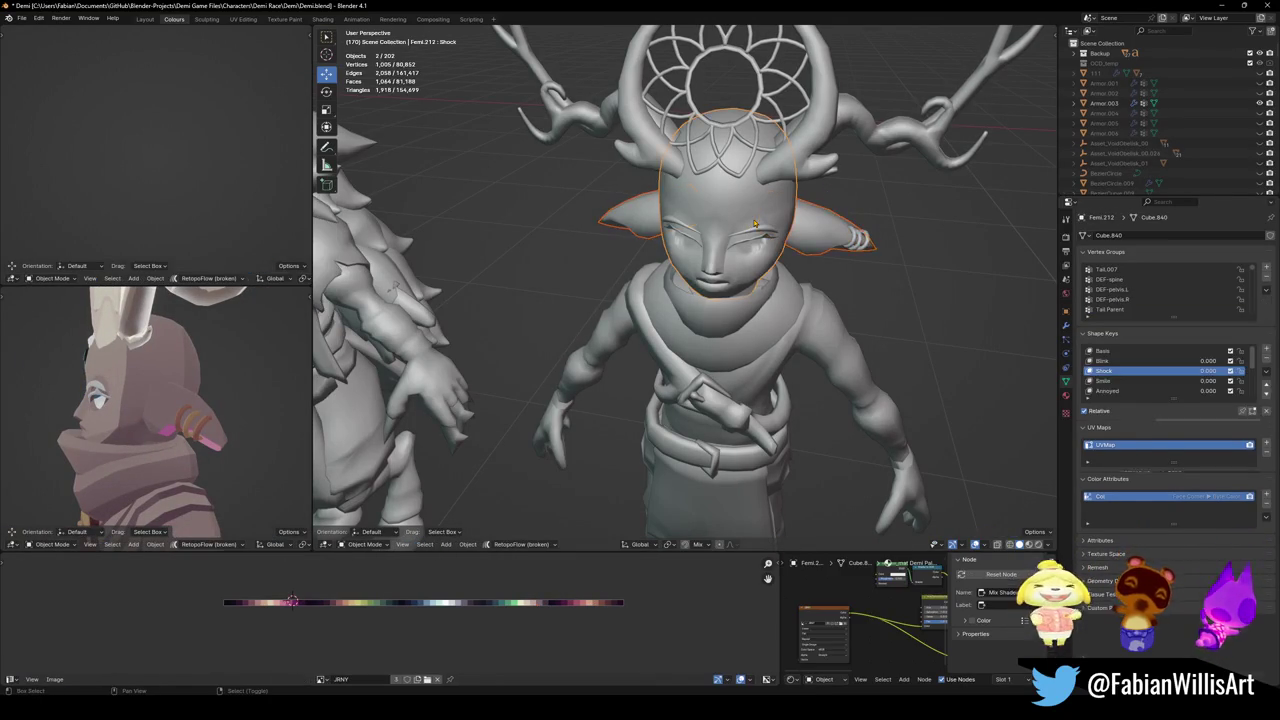
# Select the seam-bounded head region and scale its palette UVs down to about 0.1957.
pyautogui.moveTo(680, 300); pyautogui.dragTo(760, 300, button='middle')
pyautogui.hotkey('alt', 'a')
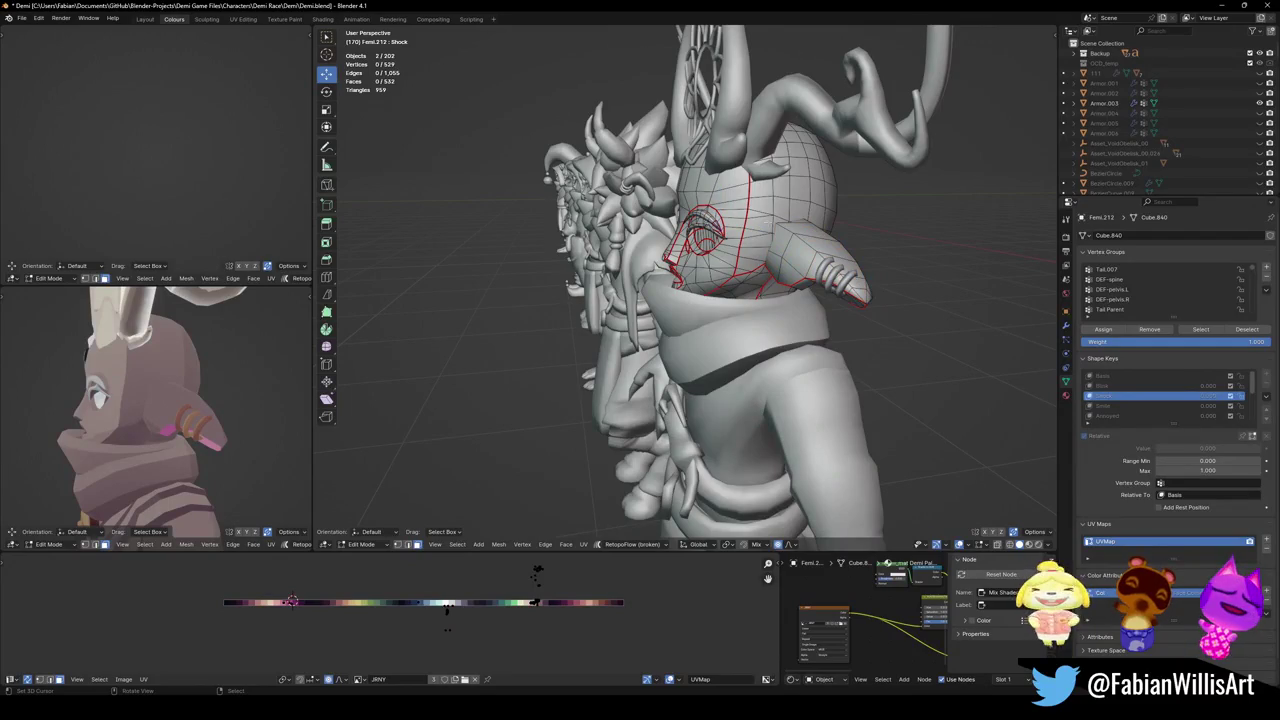
pyautogui.press('l')
pyautogui.press('g')
pyautogui.press('s')
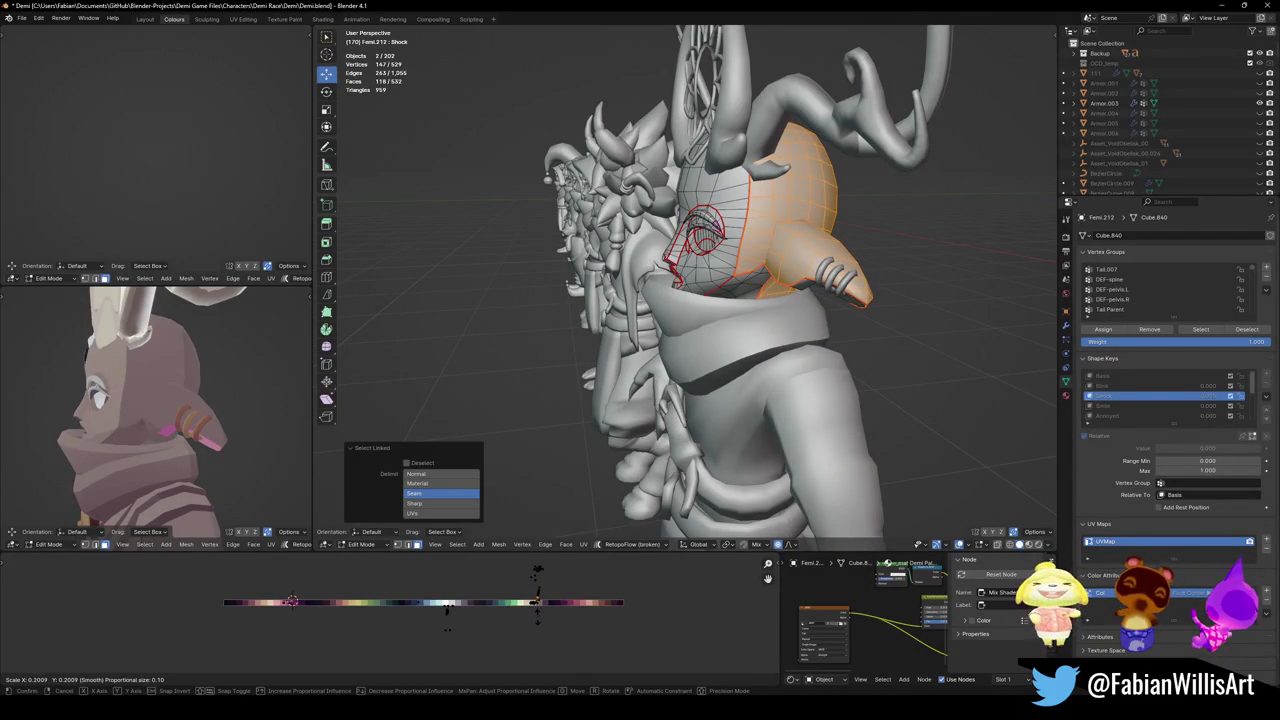
pyautogui.click(537, 600)
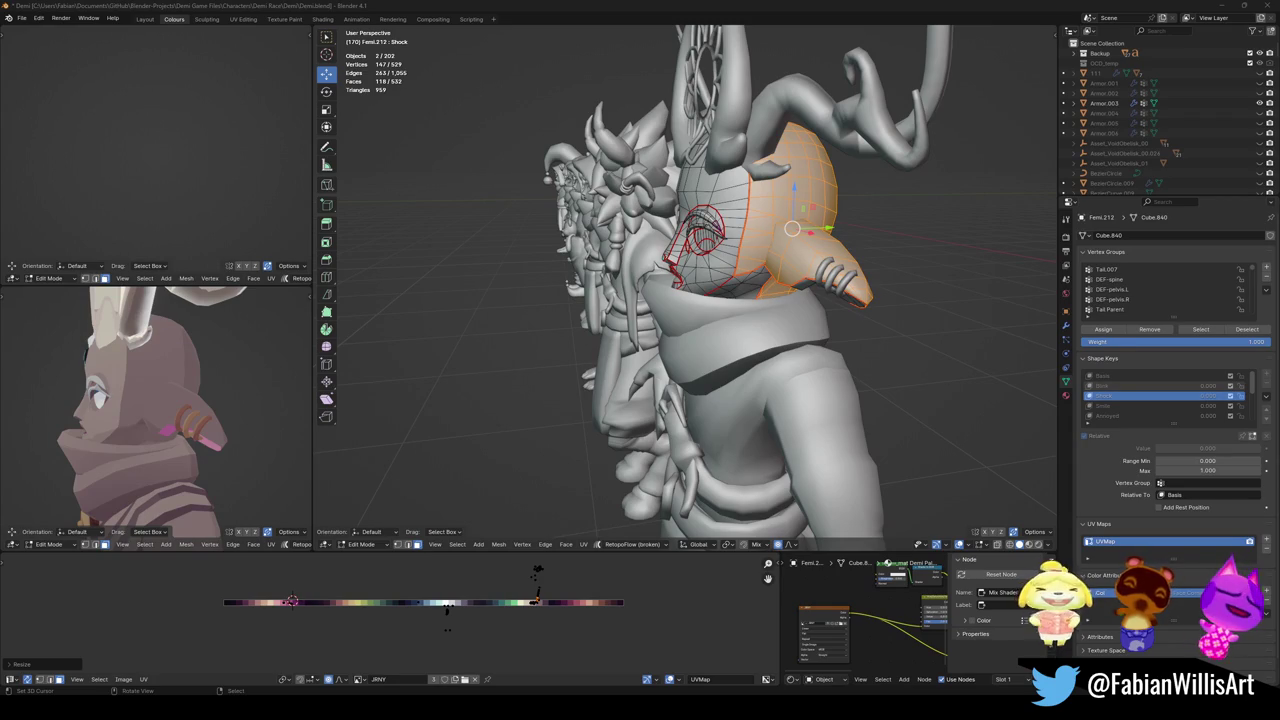
# Orbit to a full-body front view and return to Object Mode.
pyautogui.scroll(-5, 256, 397)
pyautogui.moveTo(256, 397); pyautogui.dragTo(207, 403, button='middle')
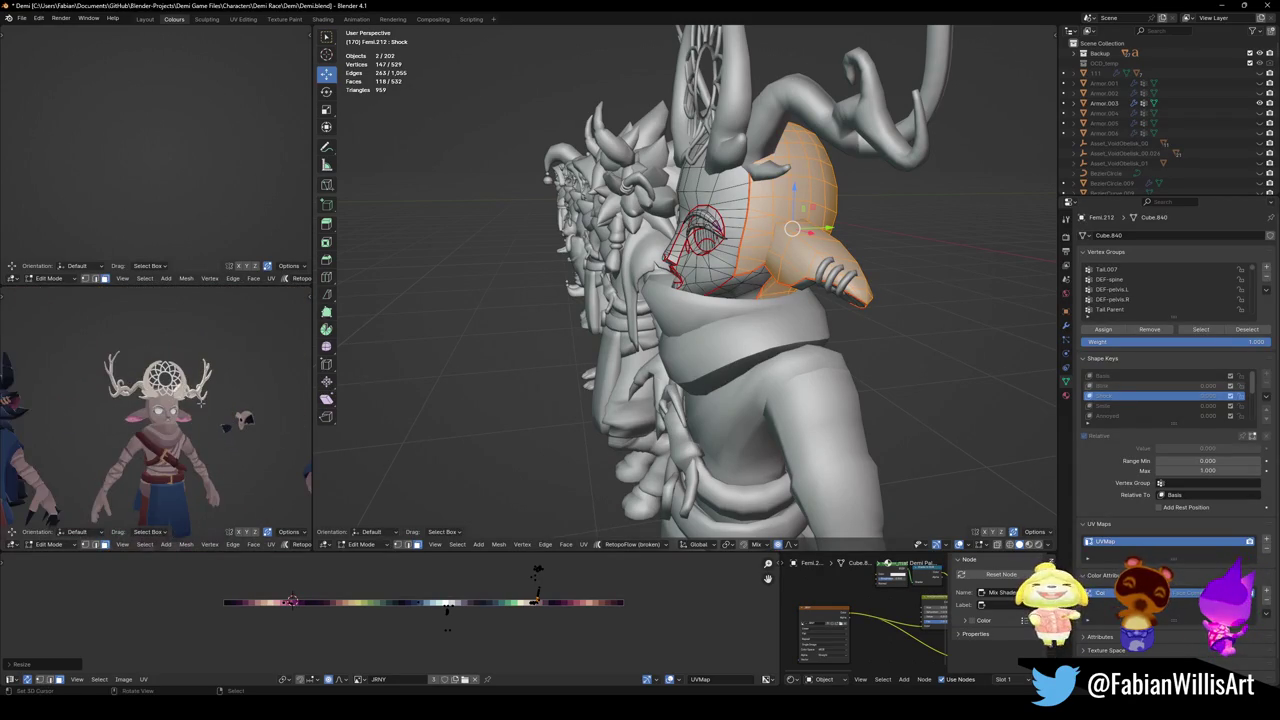
pyautogui.scroll(-5, 207, 403)
pyautogui.scroll(2, 200, 420)
pyautogui.scroll(2, 198, 437)
pyautogui.press('Tab')
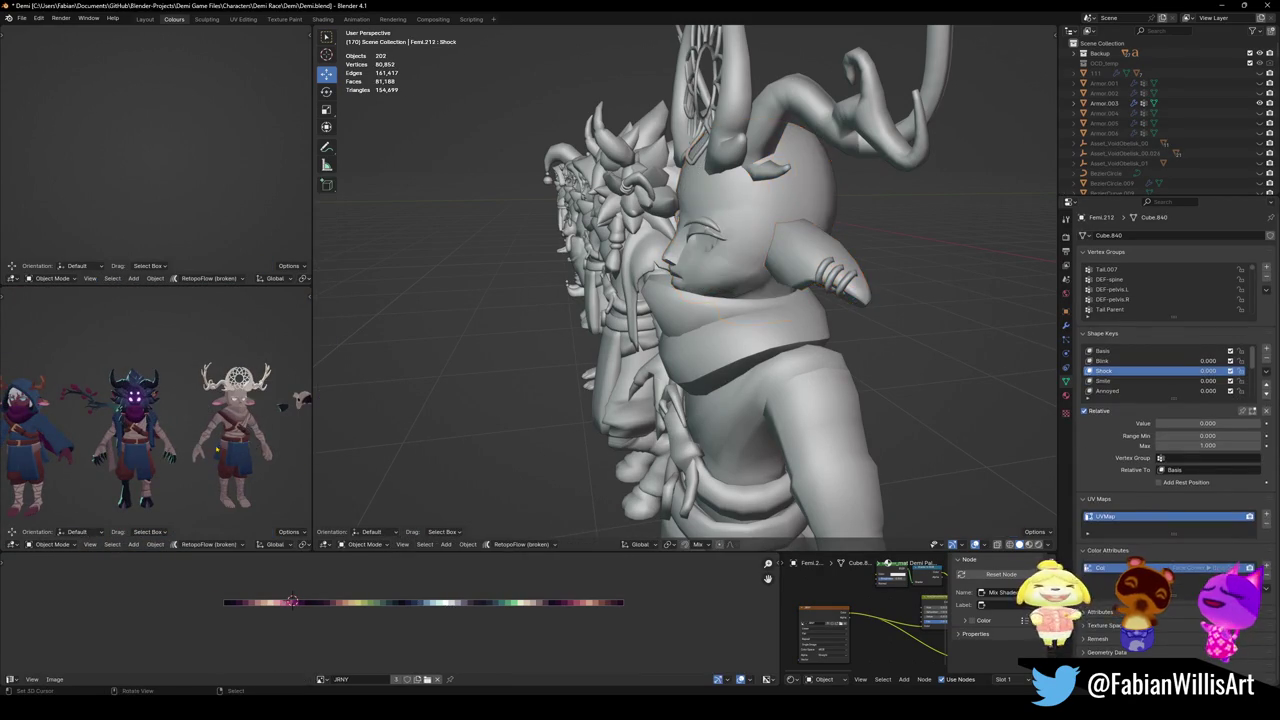
# Maximise the viewport to fill the window and centre the view on the horned character.
pyautogui.hotkey('ctrl', 'alt', 'space')
pyautogui.scroll(-2, 614, 463)
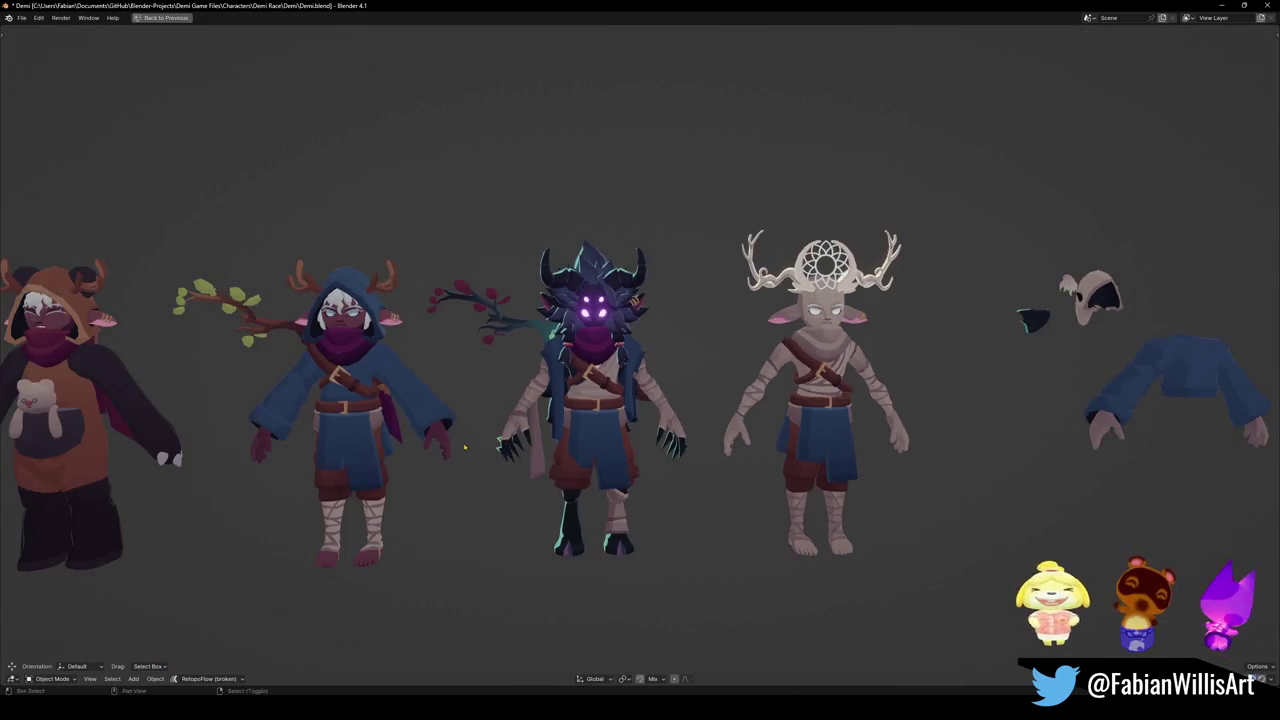
pyautogui.scroll(1, 614, 463)
pyautogui.keyDown('alt'); pyautogui.middleClick(745, 380); pyautogui.keyUp('alt')
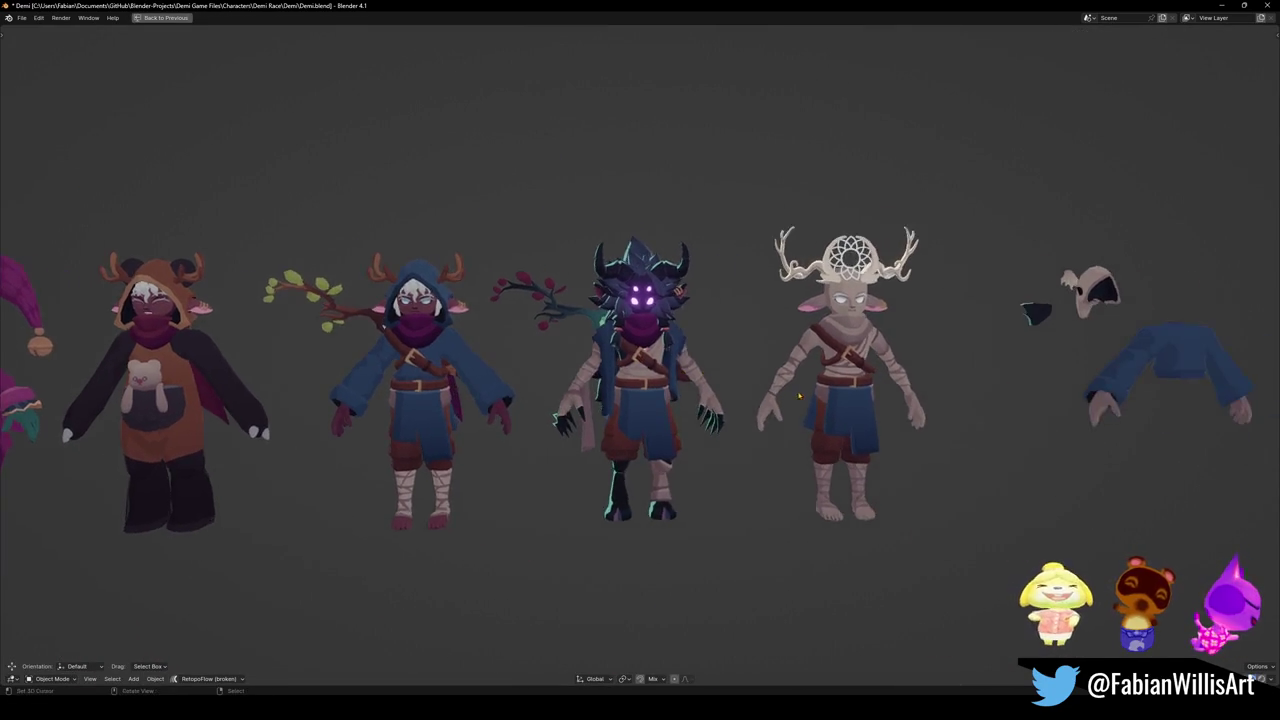
pyautogui.scroll(4, 672, 414)
pyautogui.scroll(-2, 672, 414)
pyautogui.scroll(-2, 672, 414)
# Circle-select and hide the antlered white character, then orbit around the horned one.
pyautogui.press('c')
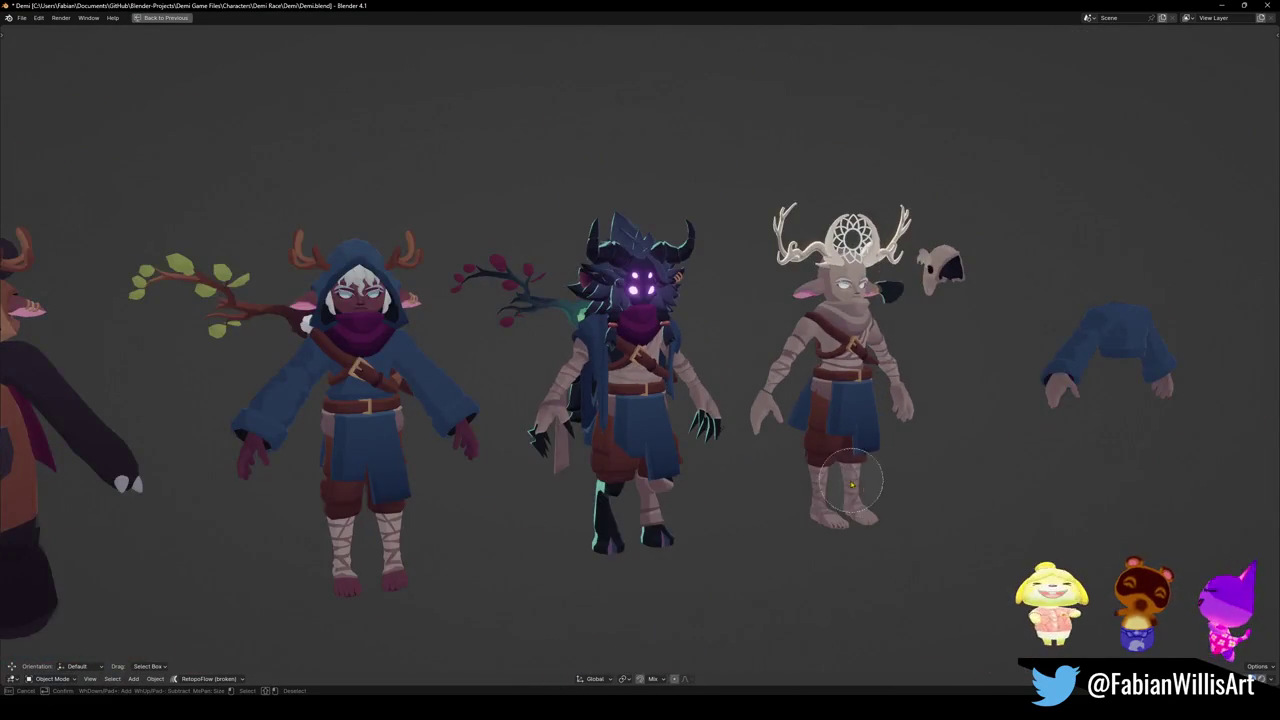
pyautogui.click(846, 537)
pyautogui.press('h')
pyautogui.scroll(2, 701, 460)
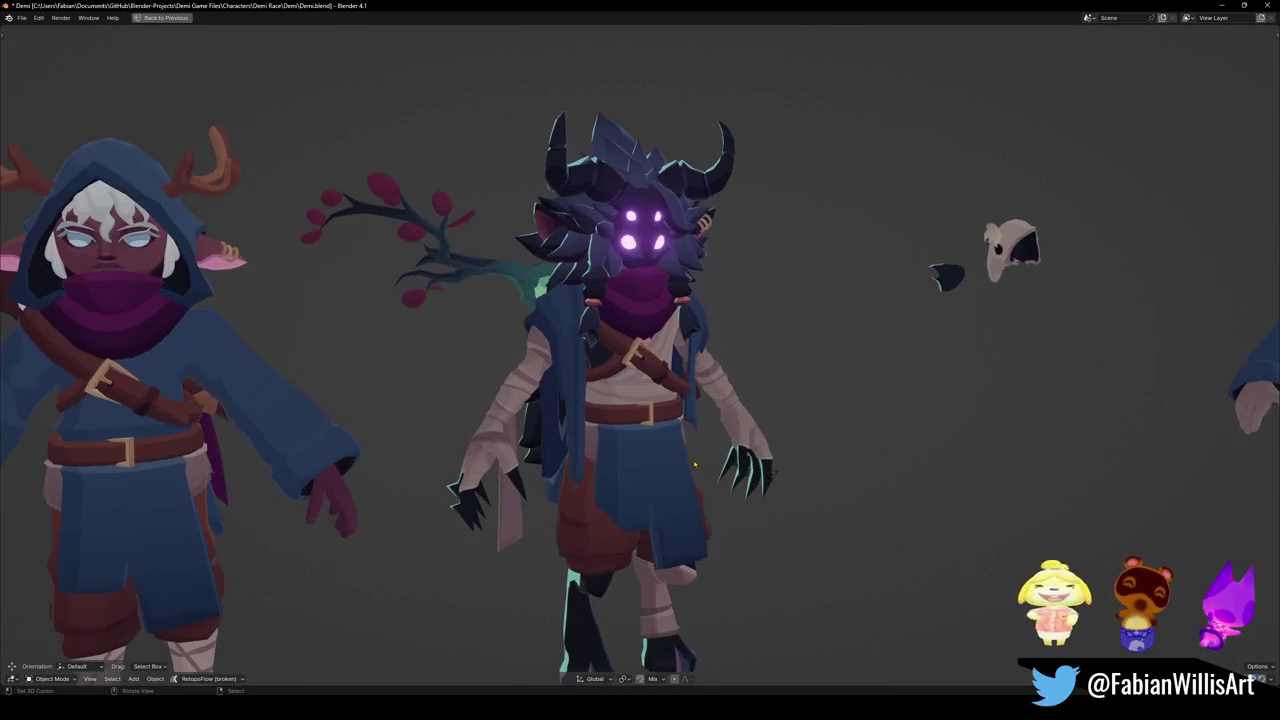
pyautogui.scroll(2, 701, 460)
pyautogui.scroll(-1, 701, 460)
pyautogui.moveTo(701, 460)
pyautogui.mouseDown(button='middle')
pyautogui.moveTo(713, 425)
pyautogui.moveTo(778, 466)
pyautogui.mouseUp(button='middle')
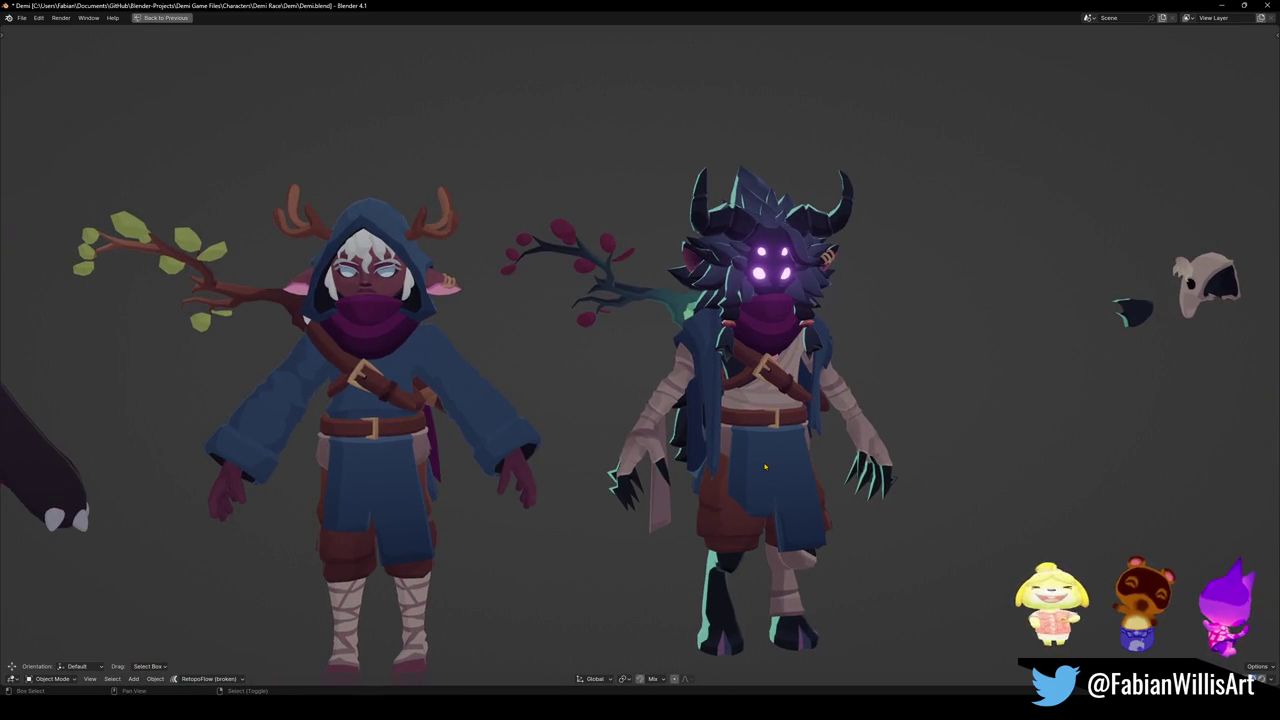